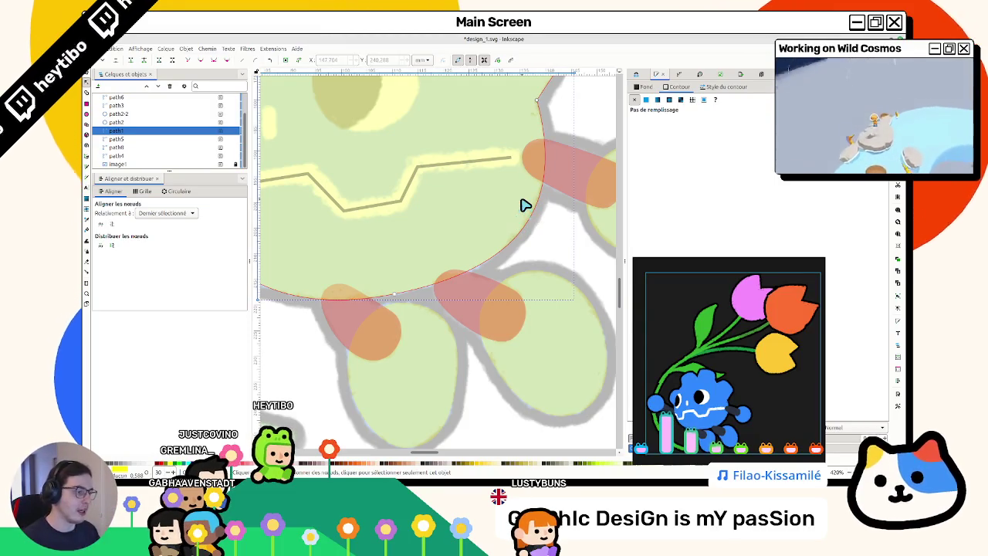
# Step: Give the zigzag path a 3.5 mm stroke width with a Round join
pyautogui.hscroll(5, 412, 258)
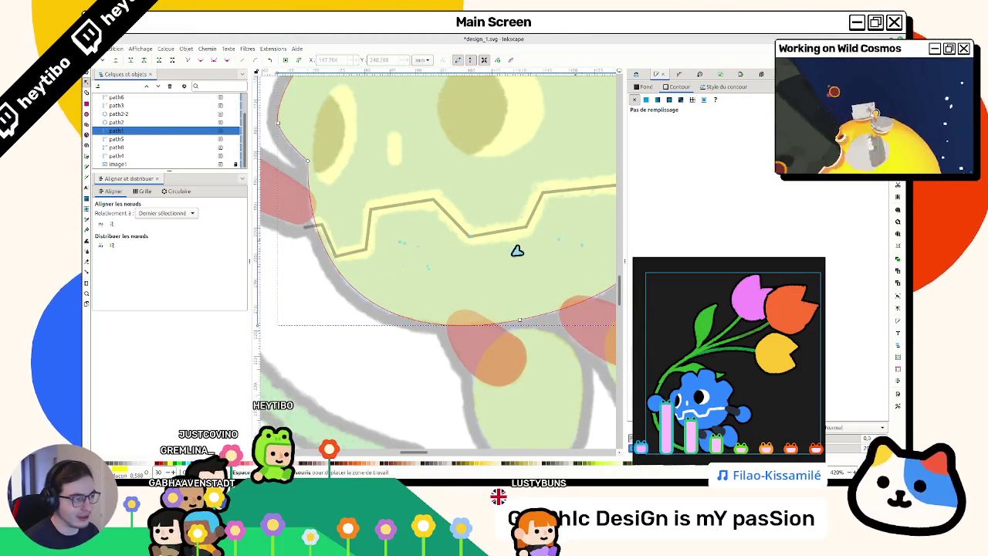
pyautogui.hscroll(-5, 399, 261)
pyautogui.scroll(2, 545, 258)
pyautogui.click(345, 201)
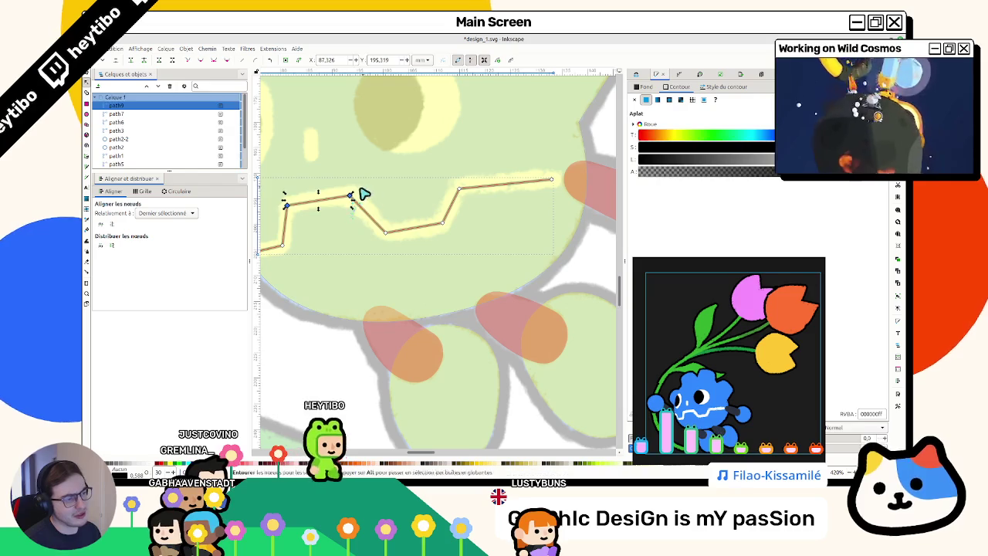
pyautogui.click(354, 201)
pyautogui.click(350, 196)
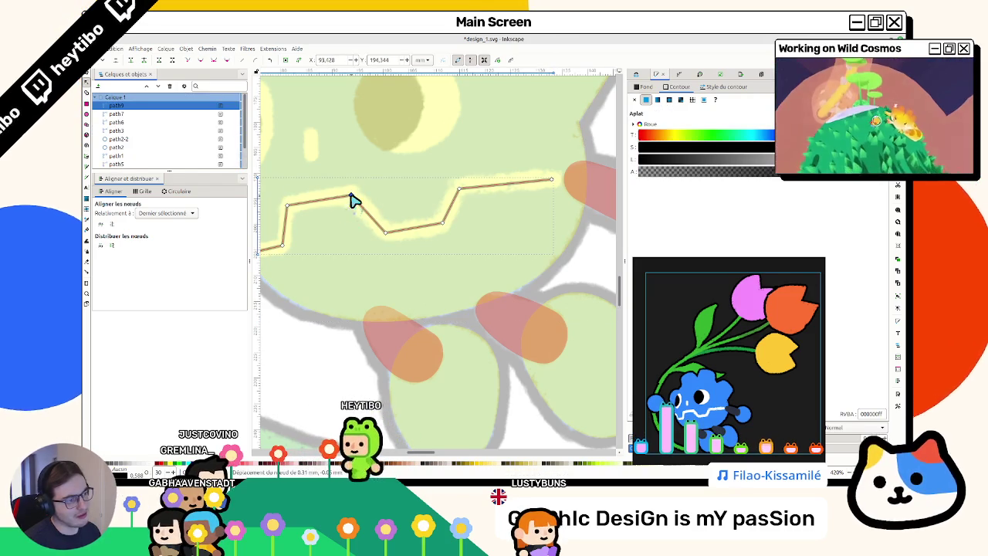
pyautogui.hscroll(-4, 362, 228)
pyautogui.scroll(2, 382, 223)
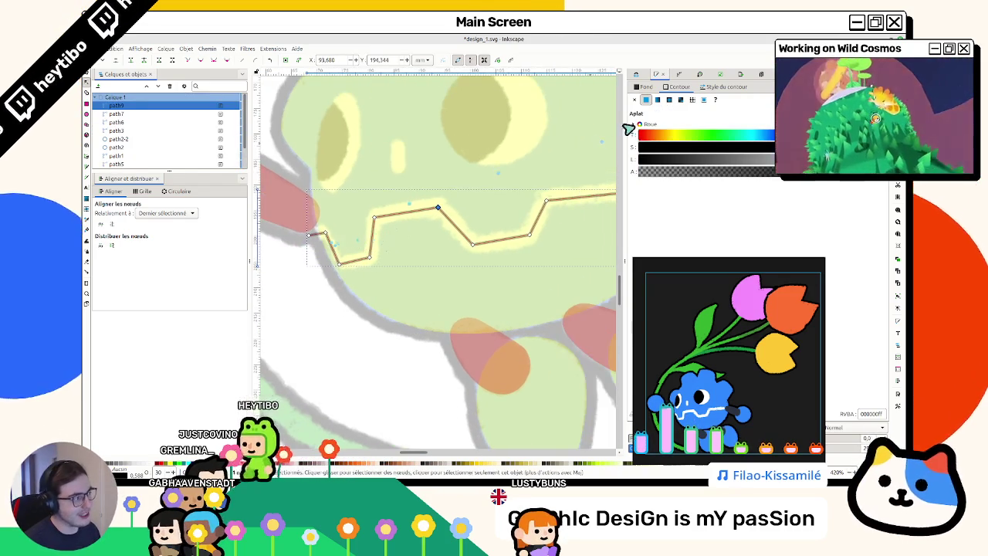
pyautogui.click(721, 86)
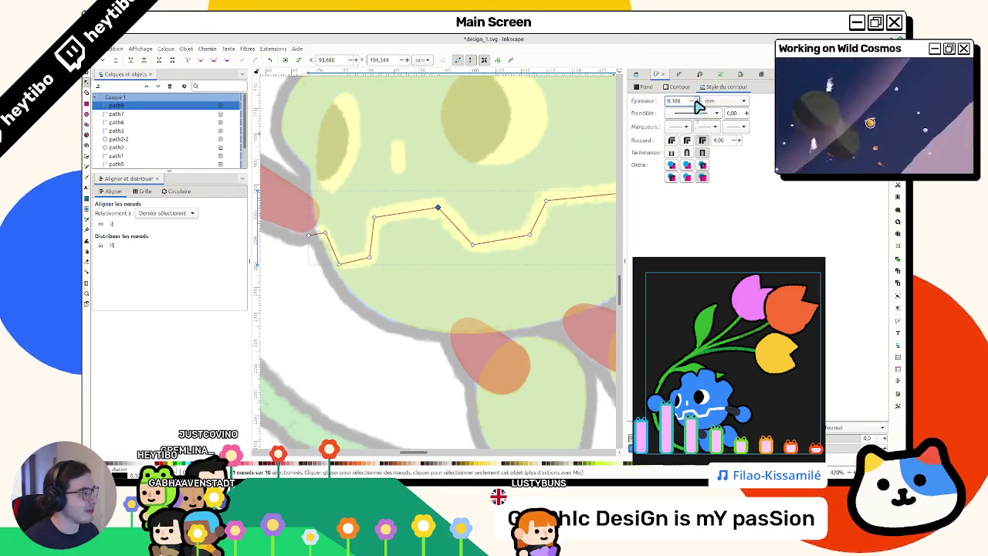
pyautogui.scroll(5, 697, 106)
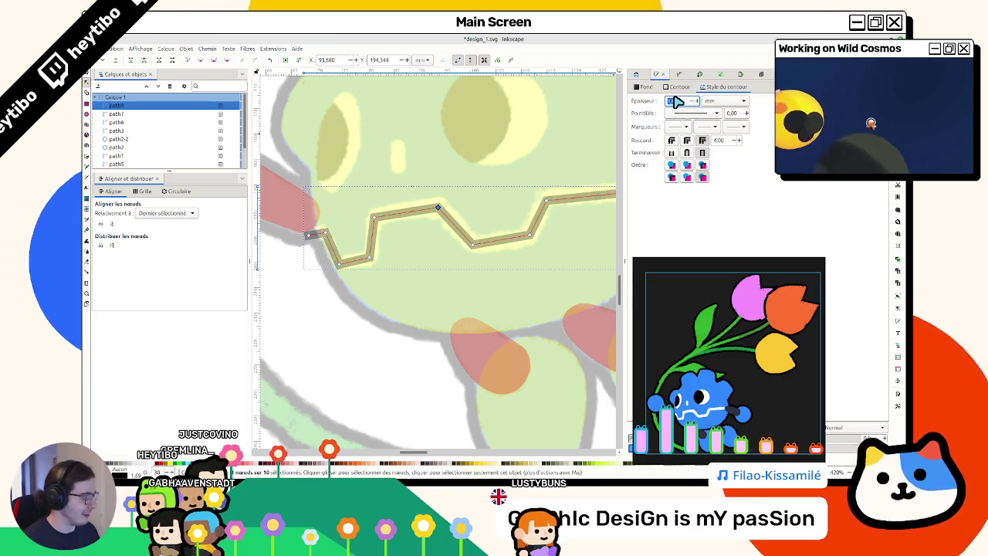
pyautogui.scroll(3, 676, 101)
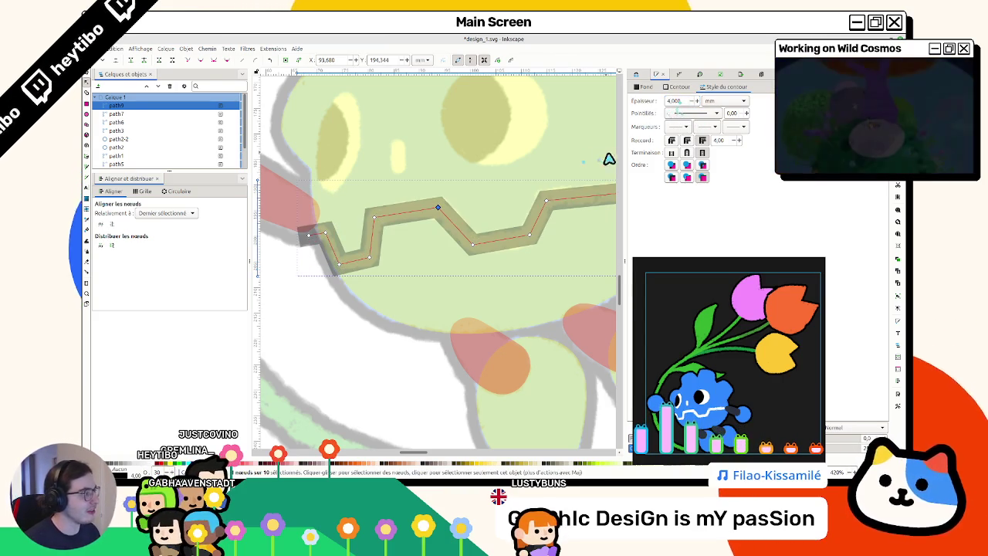
pyautogui.scroll(-1, 695, 105)
pyautogui.scroll(-1, 694, 105)
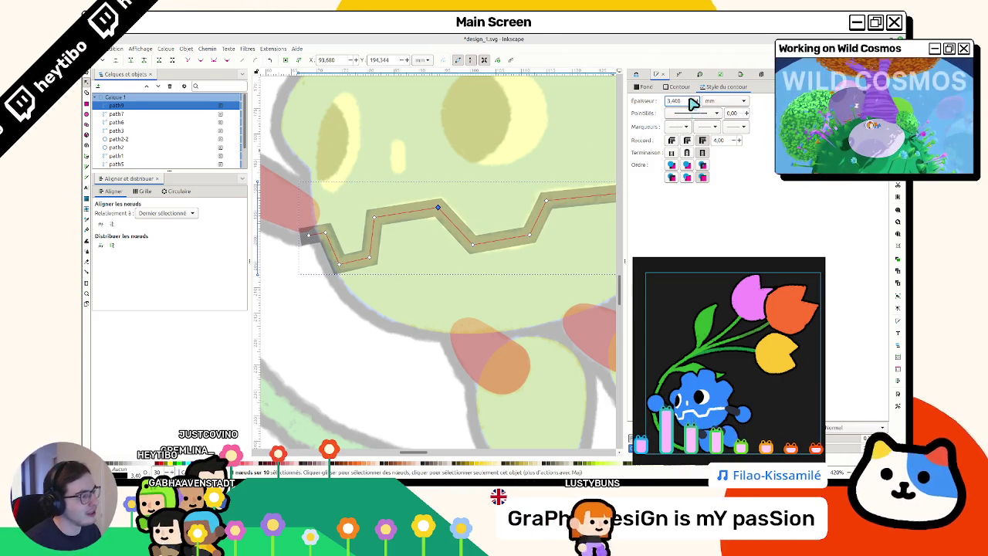
pyautogui.scroll(1, 697, 103)
pyautogui.click(686, 141)
# Step: Drag a node to raise the zigzag's lower-left bend slightly, then deselect it
pyautogui.click(371, 213)
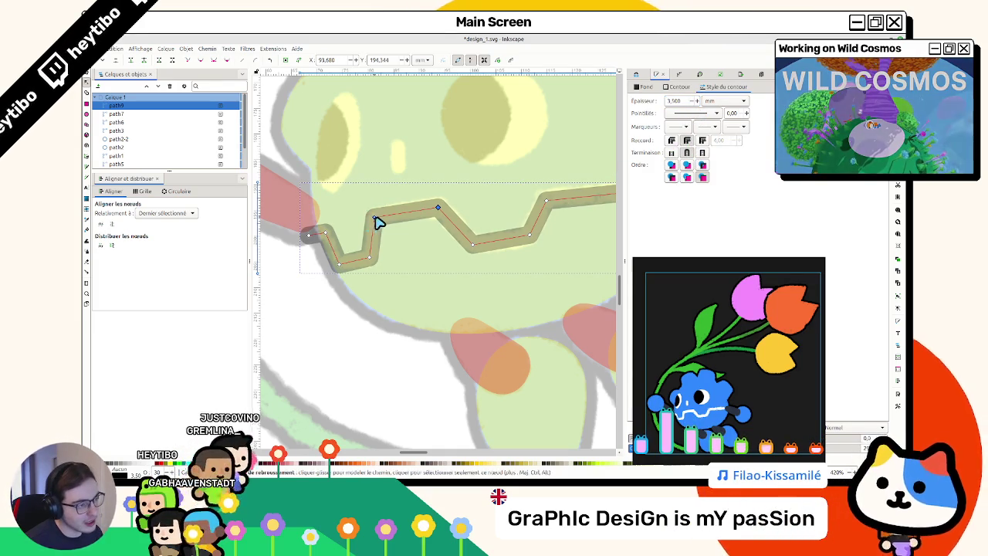
pyautogui.click(439, 210)
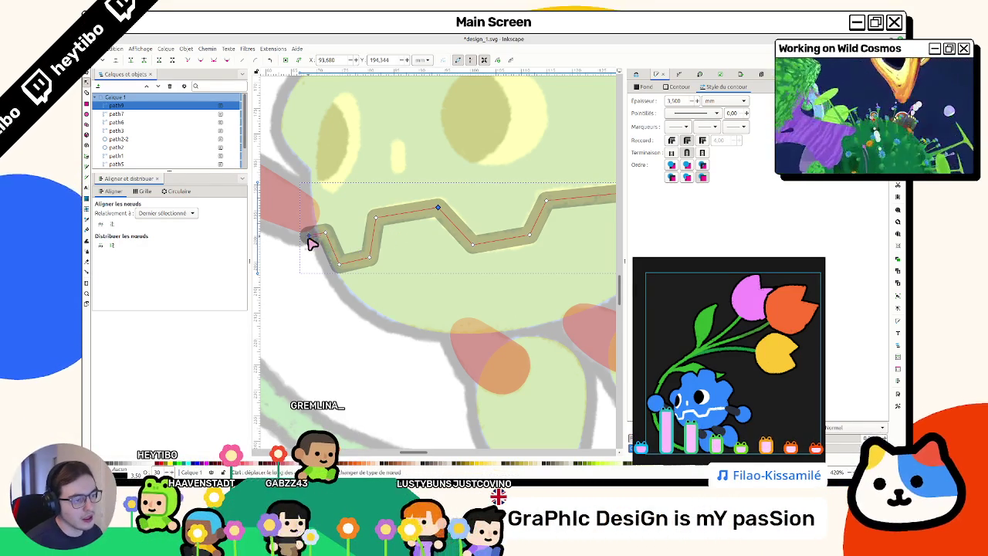
pyautogui.moveTo(335, 264)
pyautogui.mouseDown()
pyautogui.moveTo(350, 262)
pyautogui.moveTo(340, 266)
pyautogui.mouseUp()
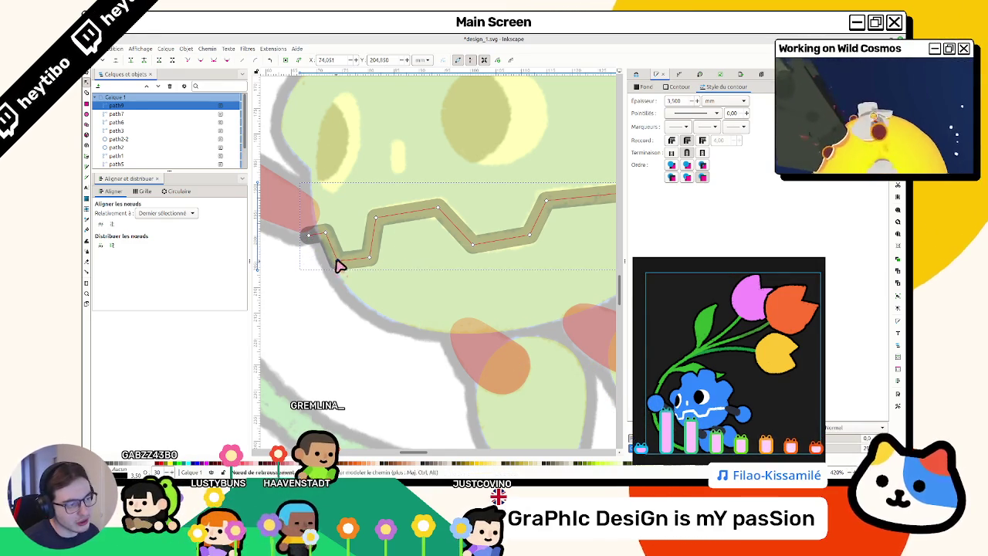
pyautogui.click(399, 239)
pyautogui.press('Escape')
pyautogui.click(674, 88)
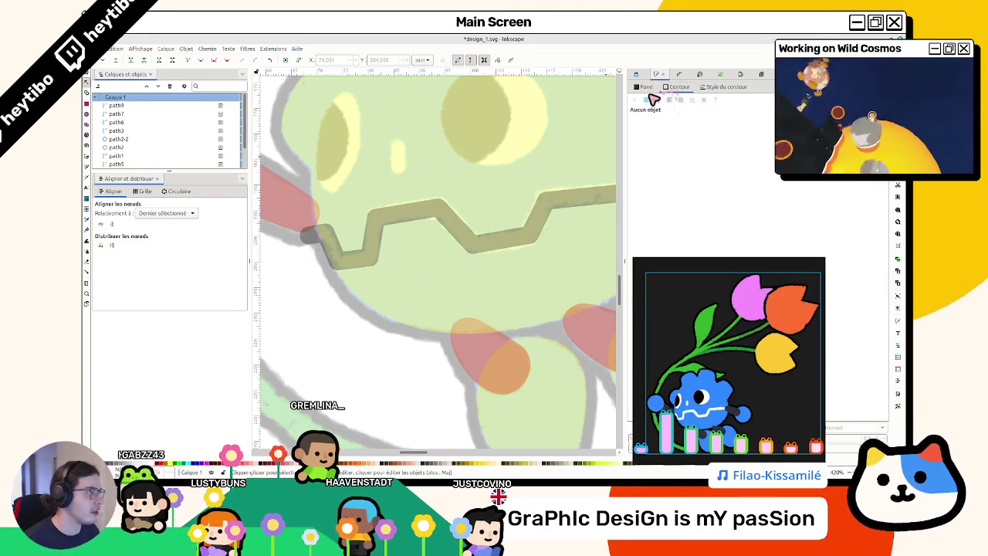
# Step: Draw a short vertical path (path10) above the zigzag mouth, between the two eyes
pyautogui.click(546, 219)
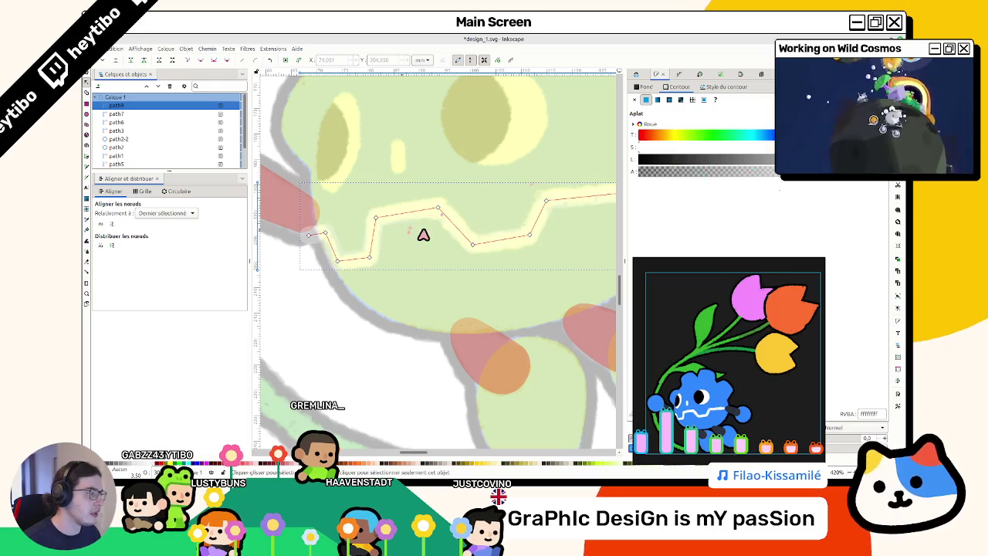
pyautogui.press('Escape')
pyautogui.press('s')
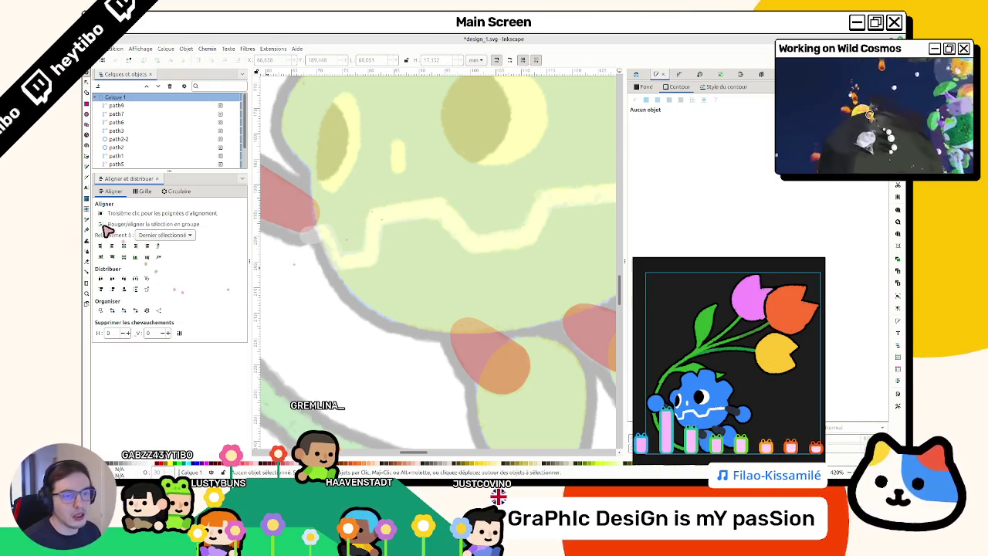
pyautogui.click(89, 158)
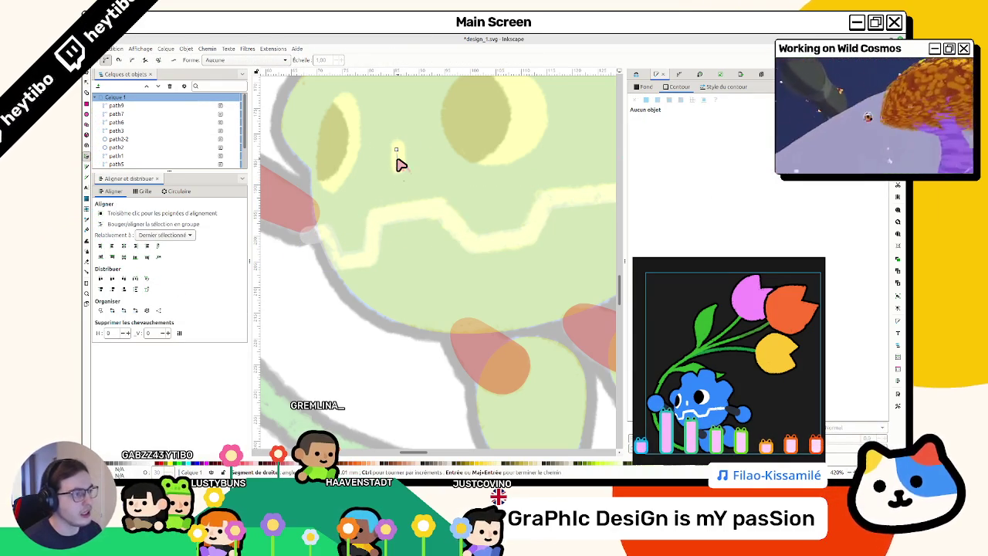
pyautogui.doubleClick(398, 161)
pyautogui.press('n')
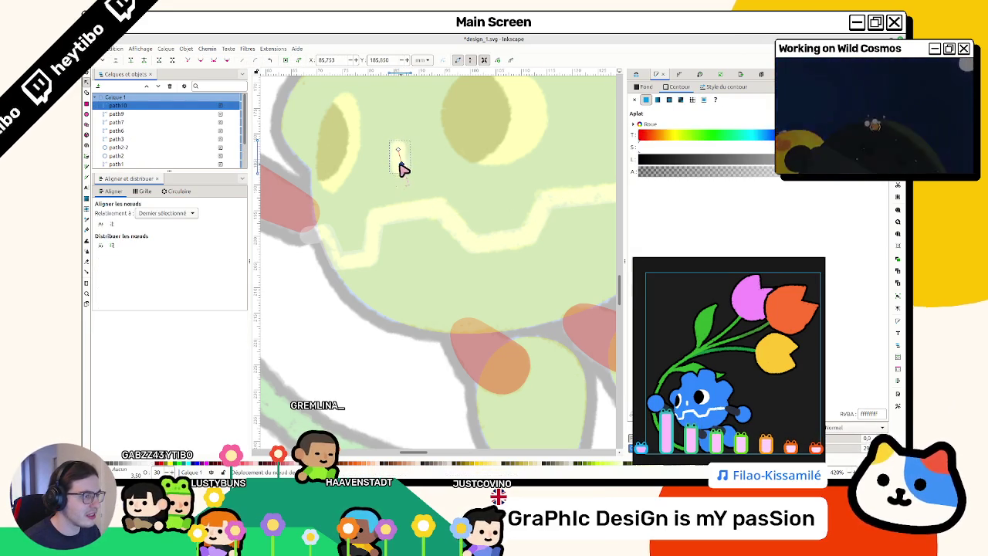
pyautogui.press('Escape')
pyautogui.press('s')
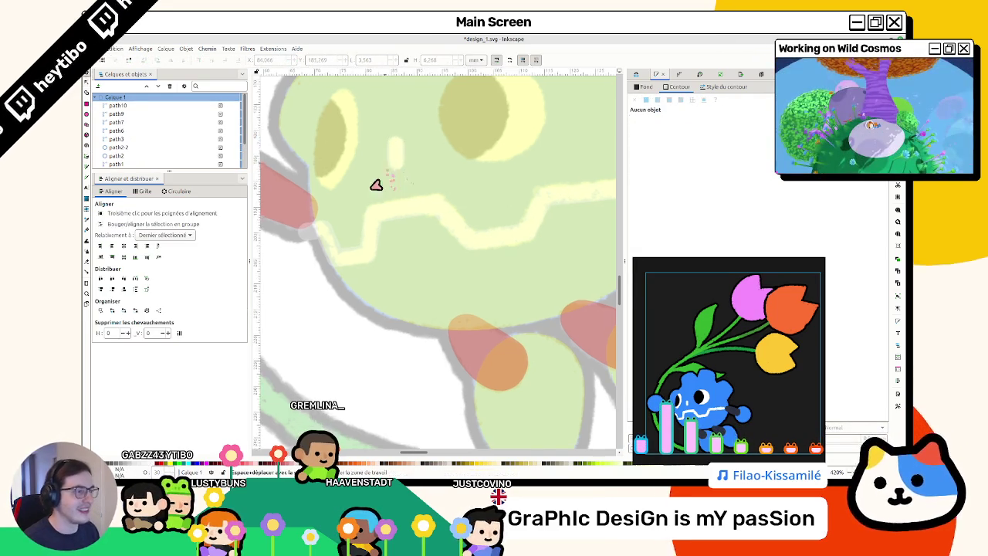
pyautogui.scroll(2, 386, 167)
pyautogui.scroll(1, 297, 260)
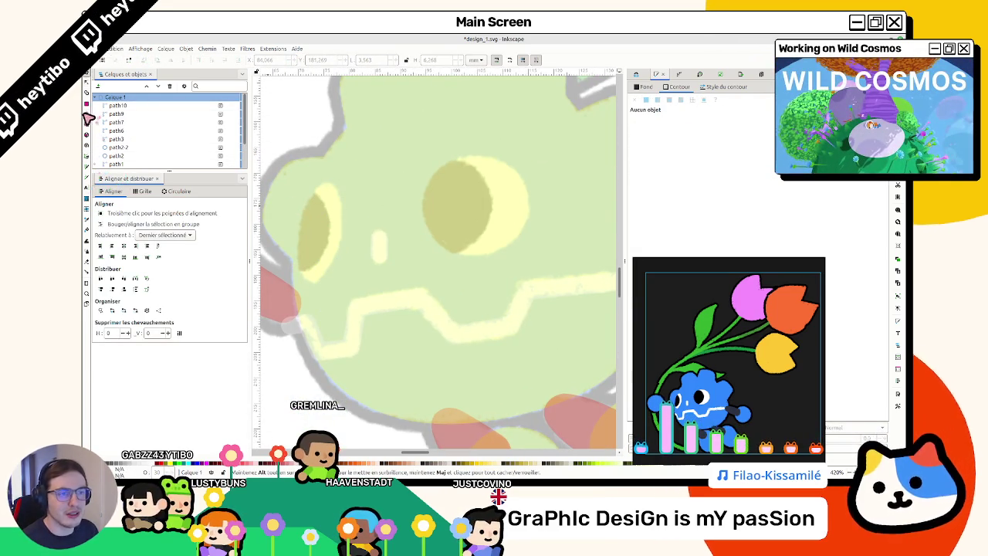
pyautogui.click(419, 174)
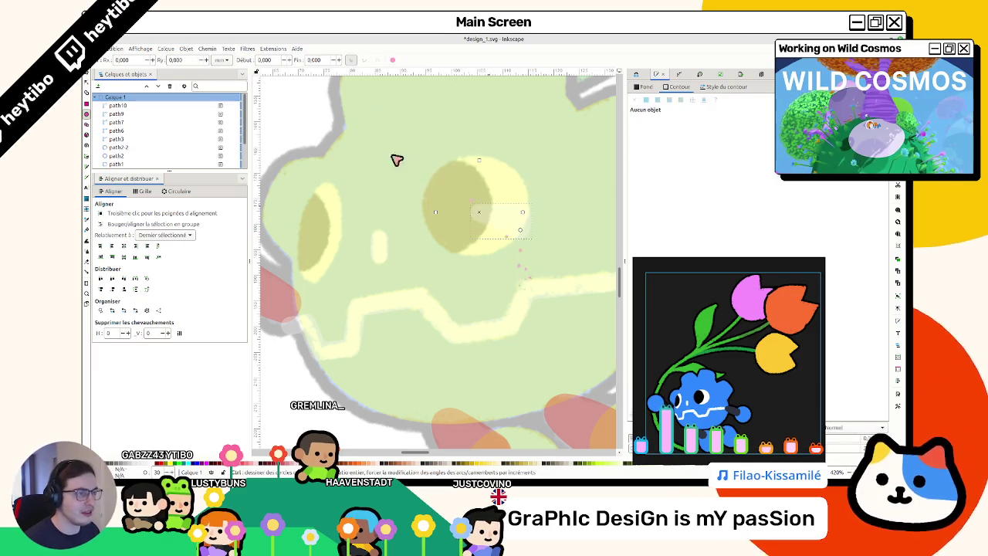
# Step: Draw an ellipse around the right eye and give it a flat fill
pyautogui.moveTo(394, 112); pyautogui.dragTo(513, 230)
pyautogui.moveTo(495, 266)
pyautogui.mouseDown()
pyautogui.moveTo(502, 260)
pyautogui.moveTo(523, 317)
pyautogui.mouseUp()
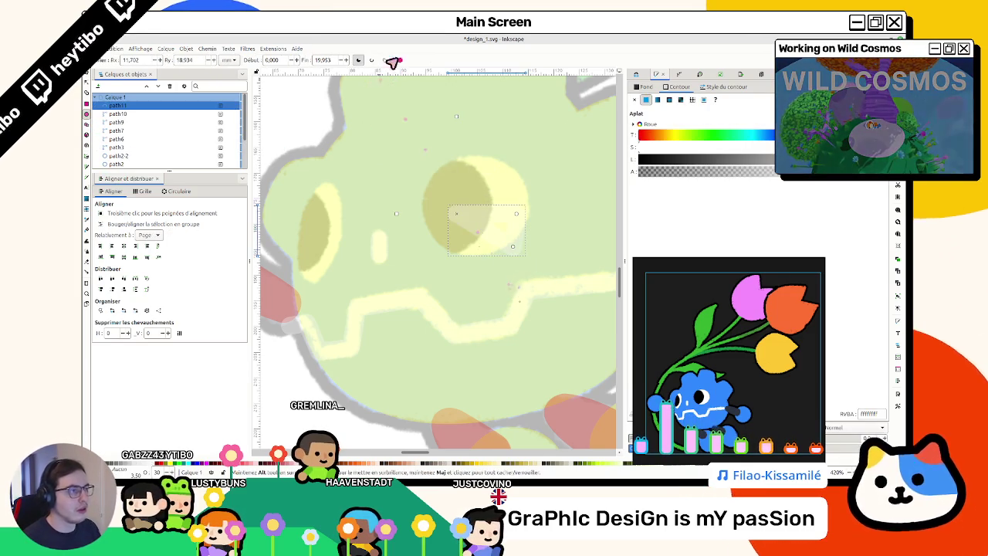
pyautogui.press('s')
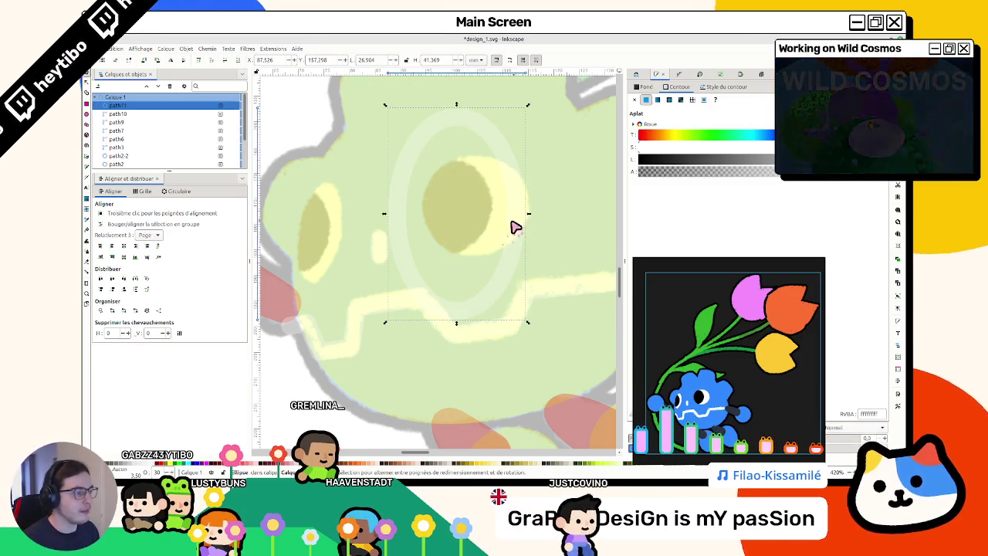
pyautogui.press('Delete')
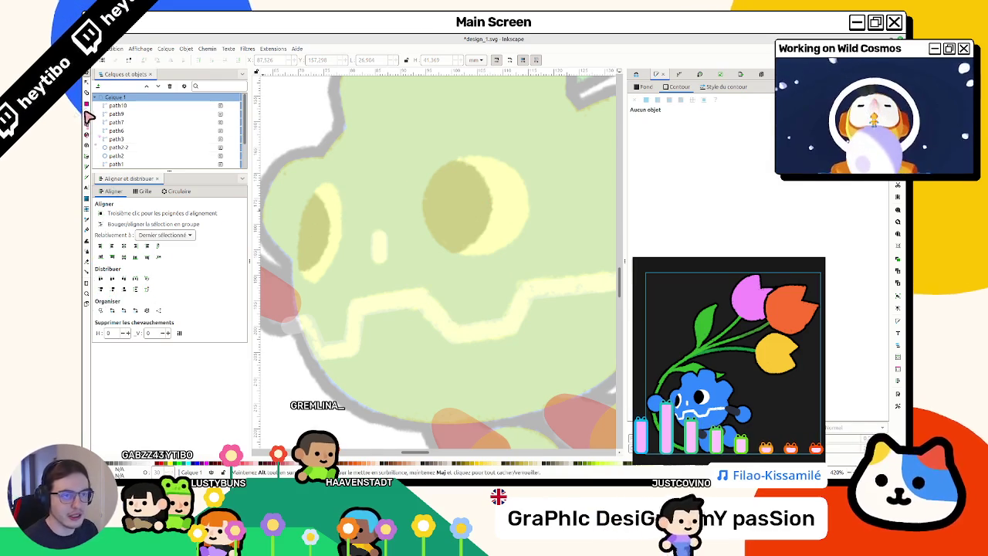
pyautogui.press('e')
pyautogui.moveTo(419, 163); pyautogui.dragTo(541, 265)
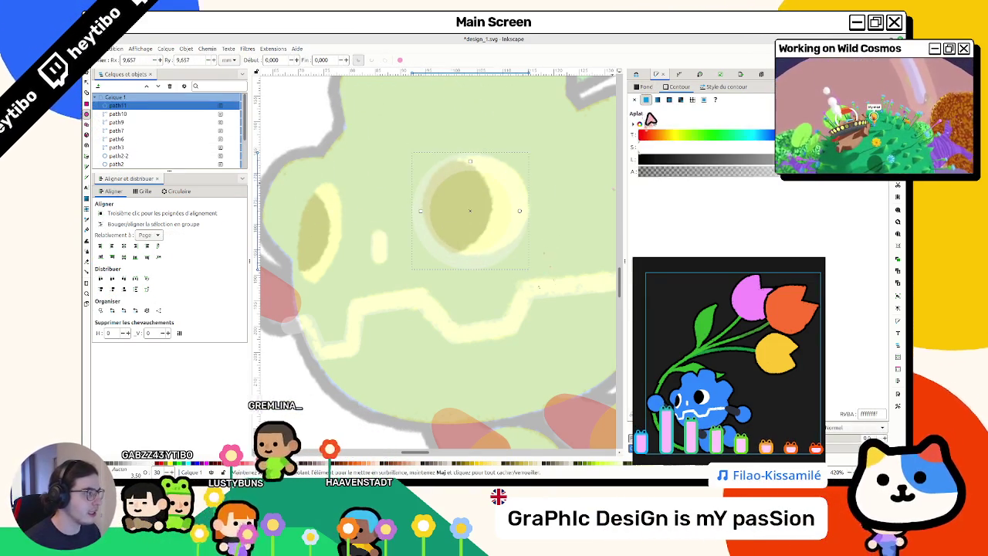
pyautogui.click(673, 88)
pyautogui.click(644, 87)
pyautogui.click(646, 100)
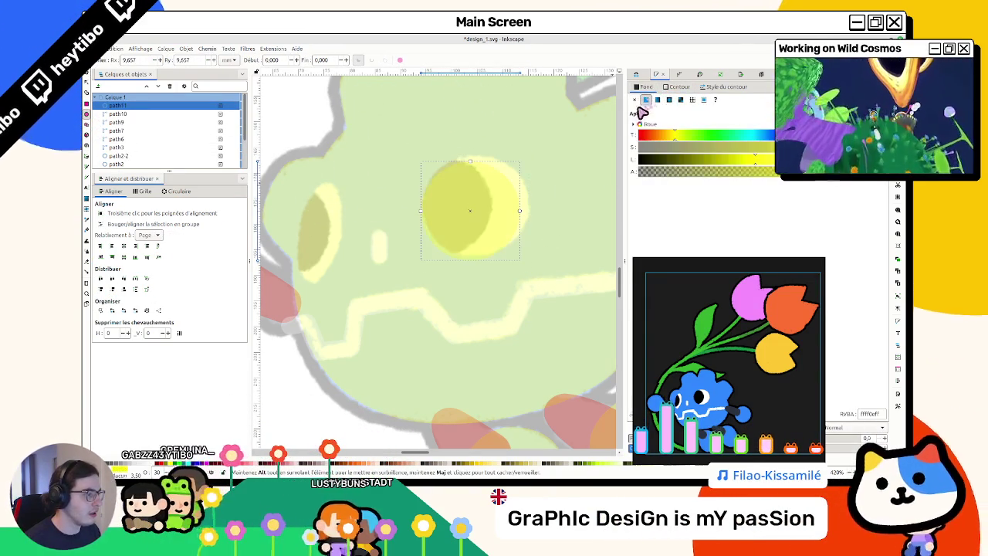
# Step: Fine-tune the size of the eye ellipse
pyautogui.press('Escape')
pyautogui.press('s')
pyautogui.click(480, 233)
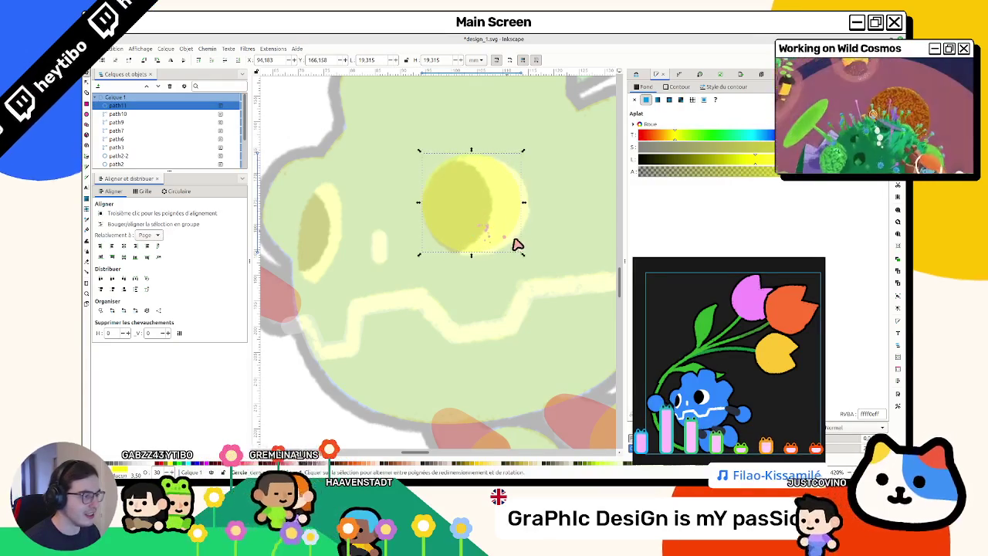
pyautogui.moveTo(543, 275); pyautogui.dragTo(536, 267)
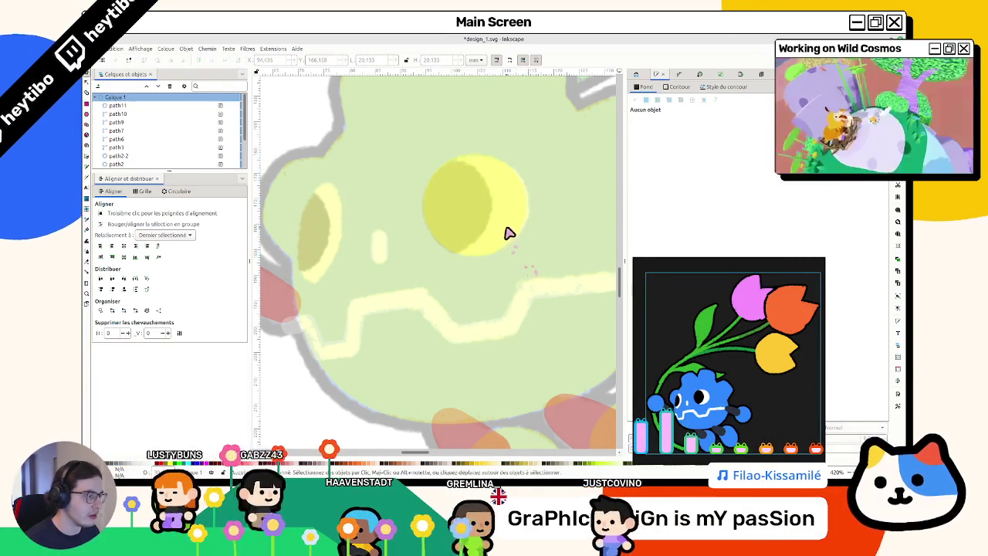
pyautogui.moveTo(529, 259)
pyautogui.mouseDown()
pyautogui.moveTo(537, 270)
pyautogui.moveTo(531, 263)
pyautogui.mouseUp()
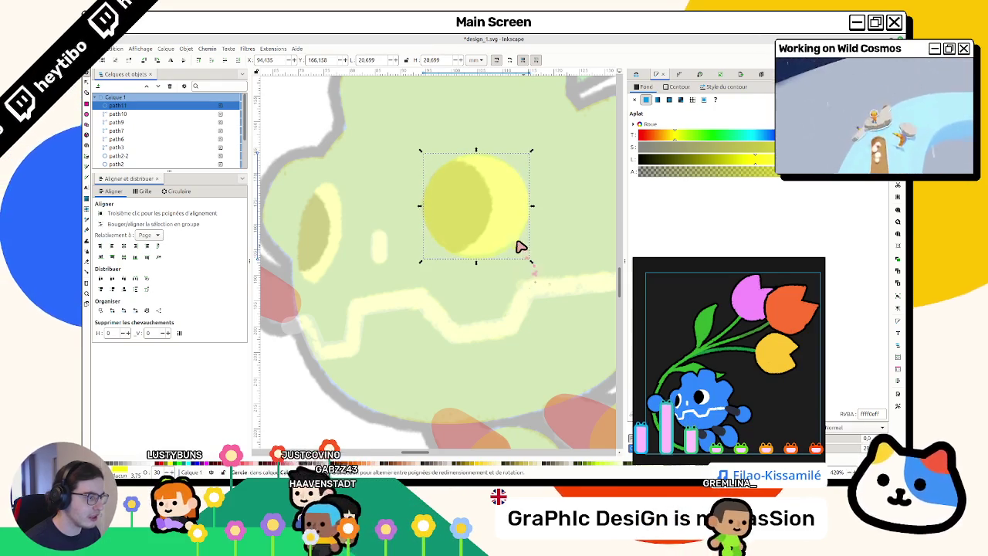
# Step: Duplicate the eye circle, shift the copy left and make it semi-transparent
pyautogui.hotkey('ctrl', 'd')
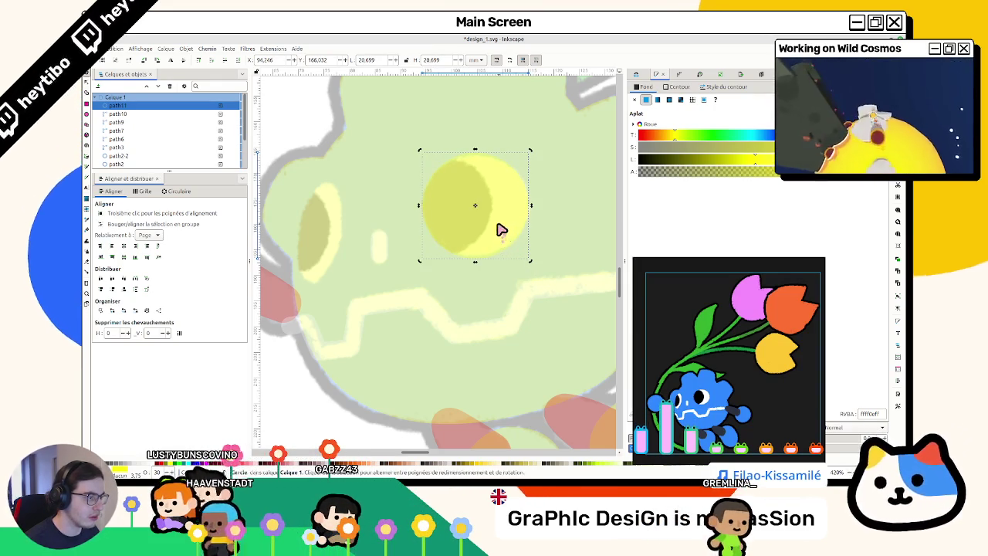
pyautogui.moveTo(501, 226); pyautogui.dragTo(467, 228)
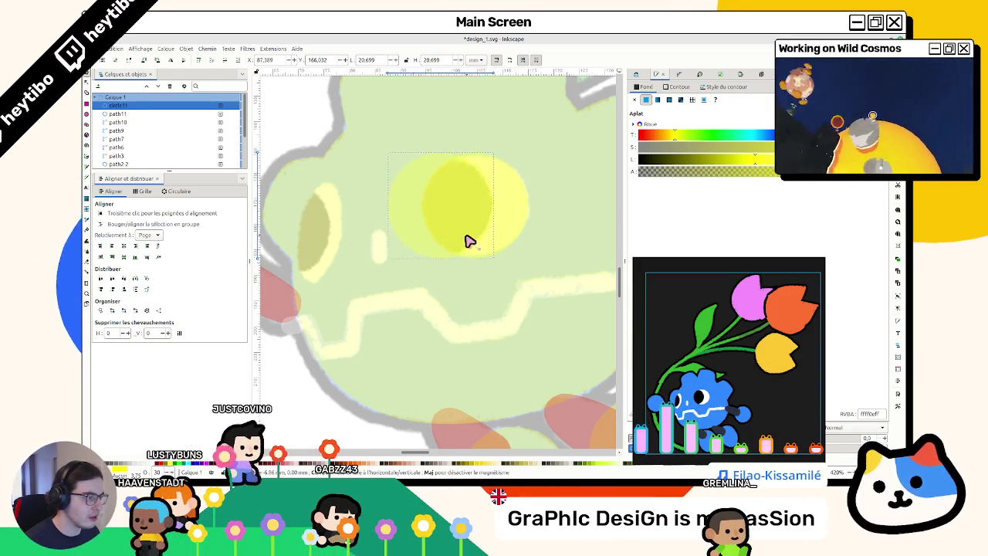
pyautogui.click(686, 171)
pyautogui.click(509, 212)
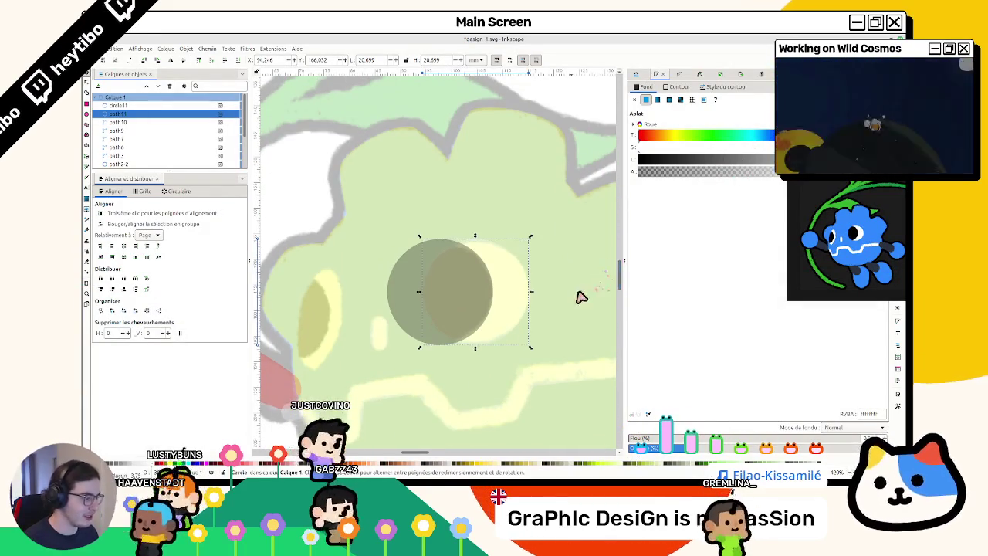
# Step: Make the dark circle fully opaque black and save the drawing
pyautogui.click(420, 290)
pyautogui.moveTo(699, 449); pyautogui.dragTo(861, 449)
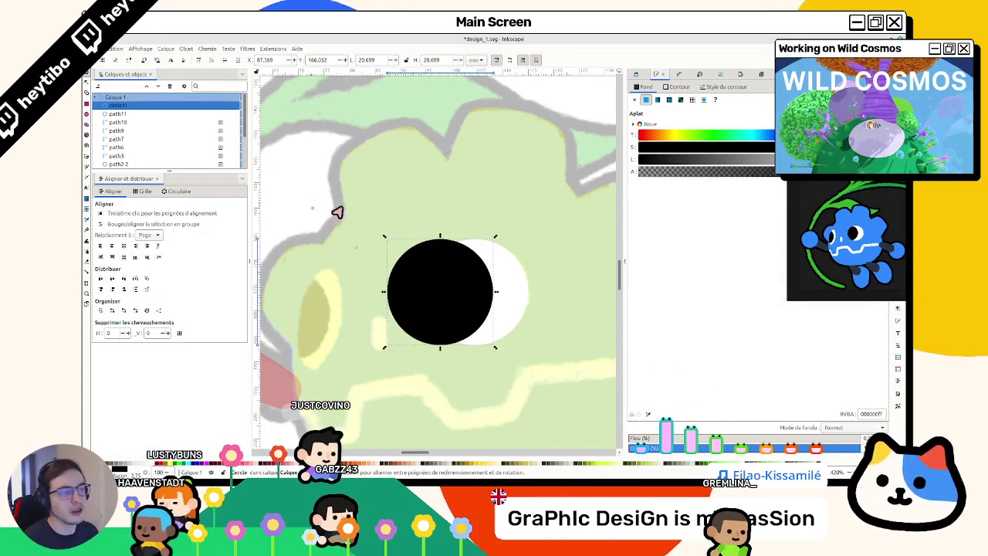
pyautogui.click(492, 270)
pyautogui.hotkey('ctrl', 's')
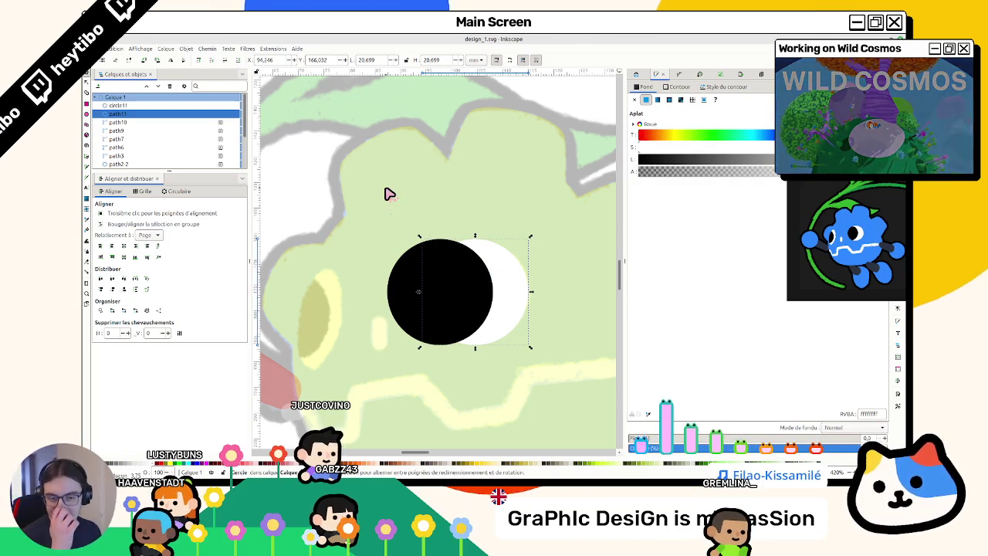
# Step: Turn the white circle into a clip group and move the black circle inside it
pyautogui.click(417, 279)
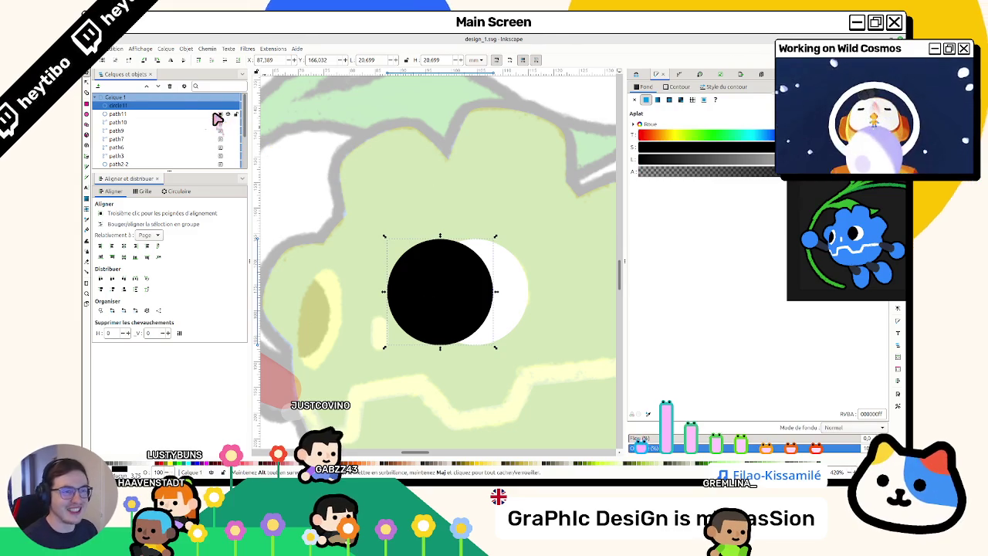
pyautogui.click(118, 114)
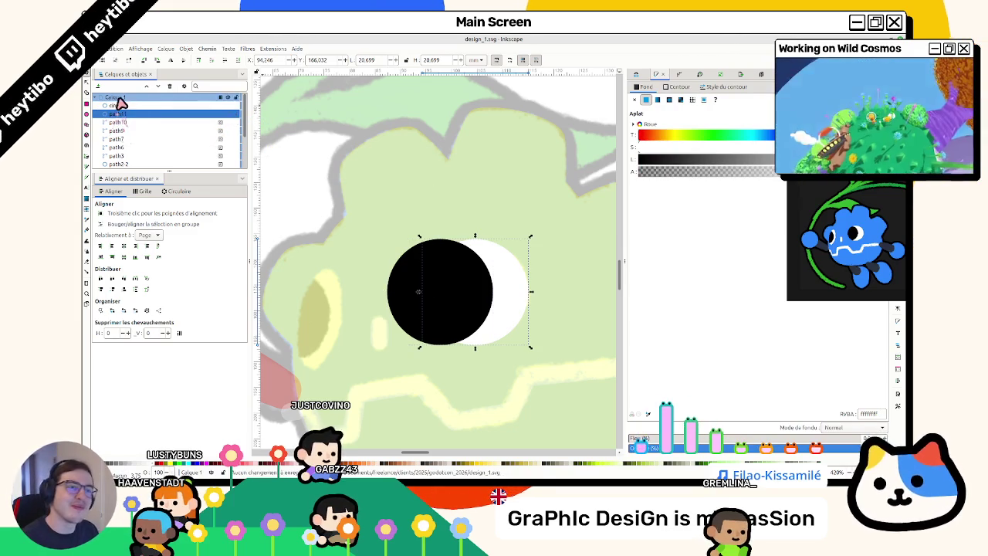
pyautogui.rightClick(168, 113)
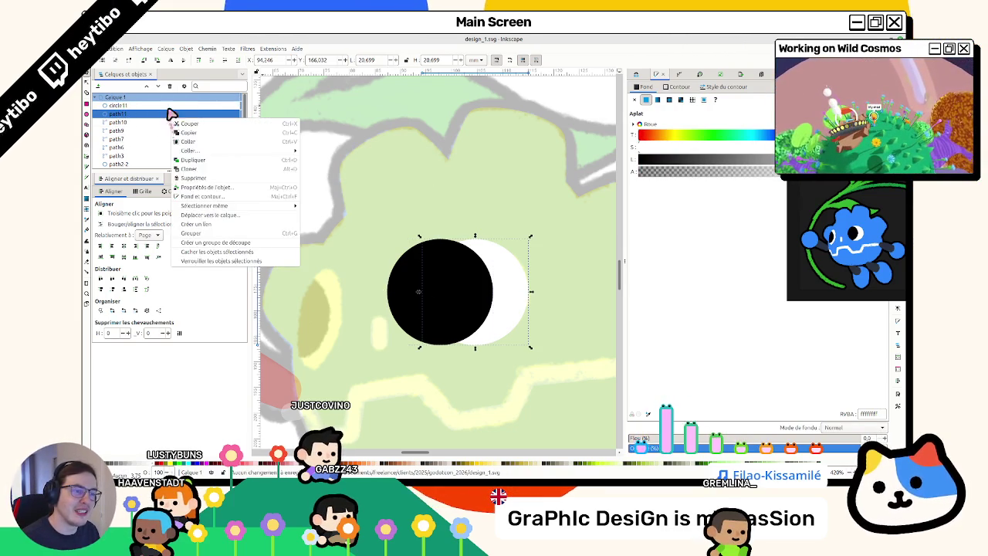
pyautogui.click(215, 243)
pyautogui.click(120, 106)
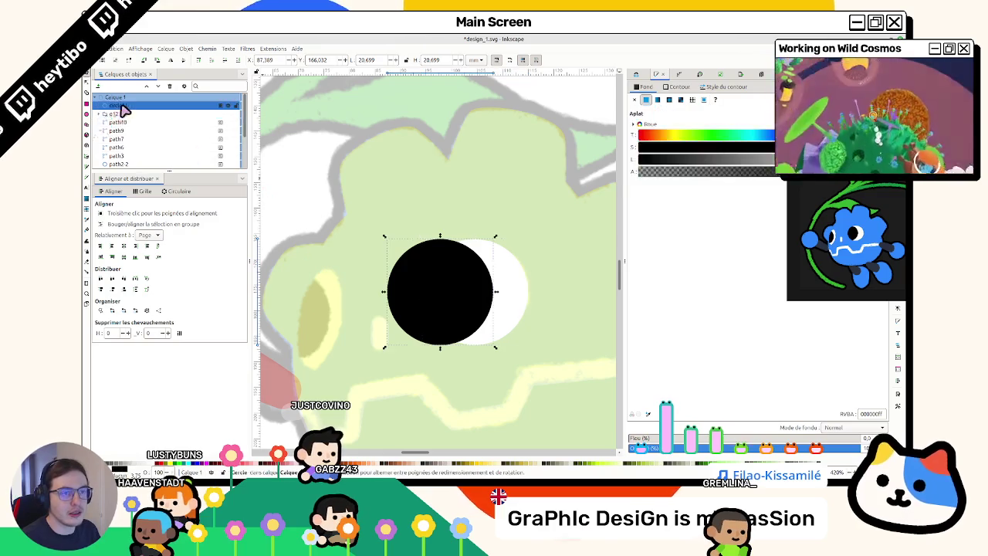
pyautogui.moveTo(126, 116); pyautogui.dragTo(129, 151)
pyautogui.press('Escape')
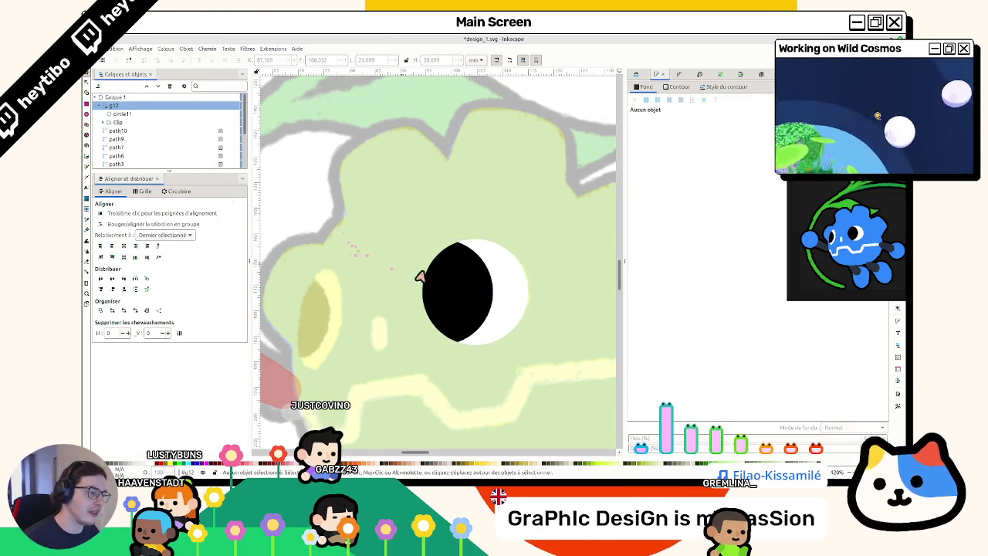
pyautogui.press('Escape')
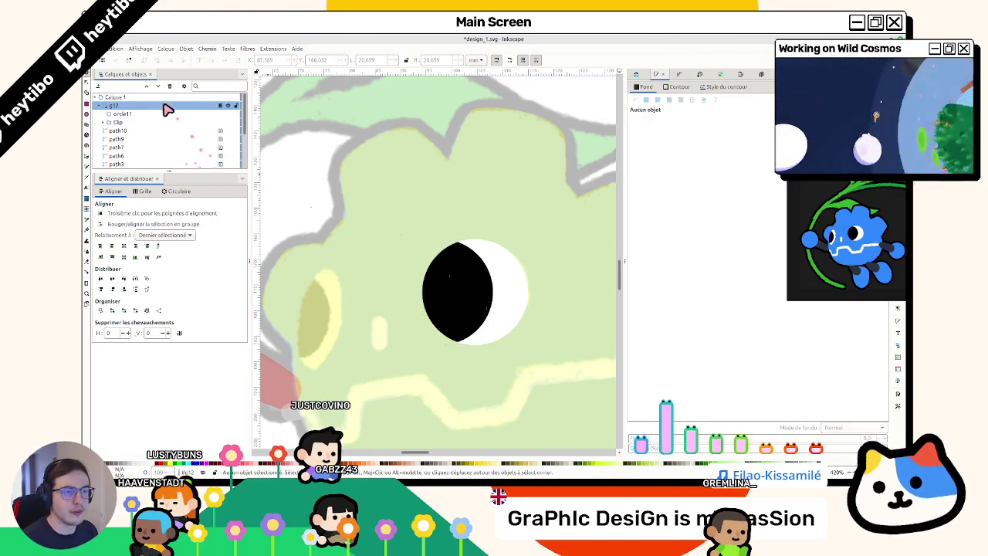
pyautogui.click(171, 107)
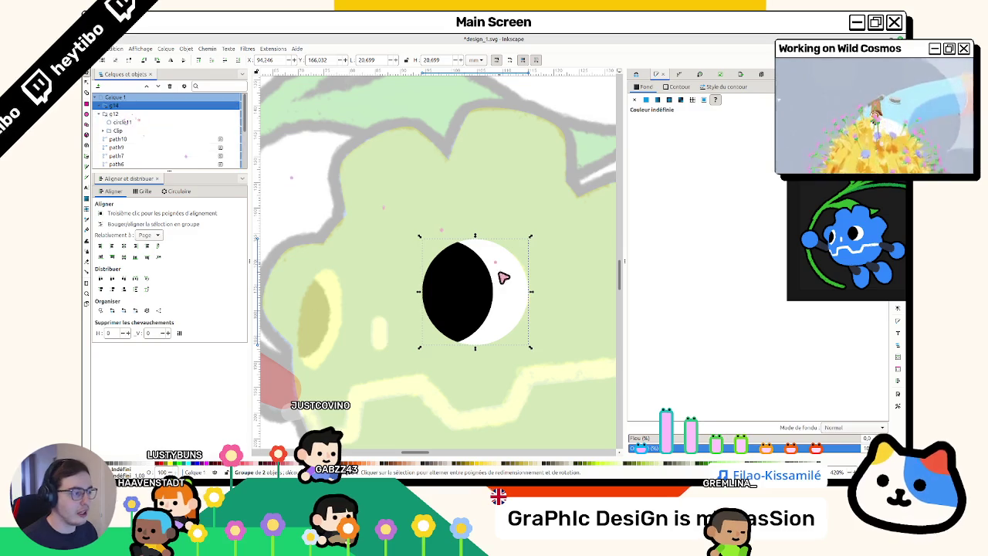
# Step: Place a copy of the eye on the left and reshape it into a narrower ellipse
pyautogui.moveTo(502, 270); pyautogui.dragTo(296, 325)
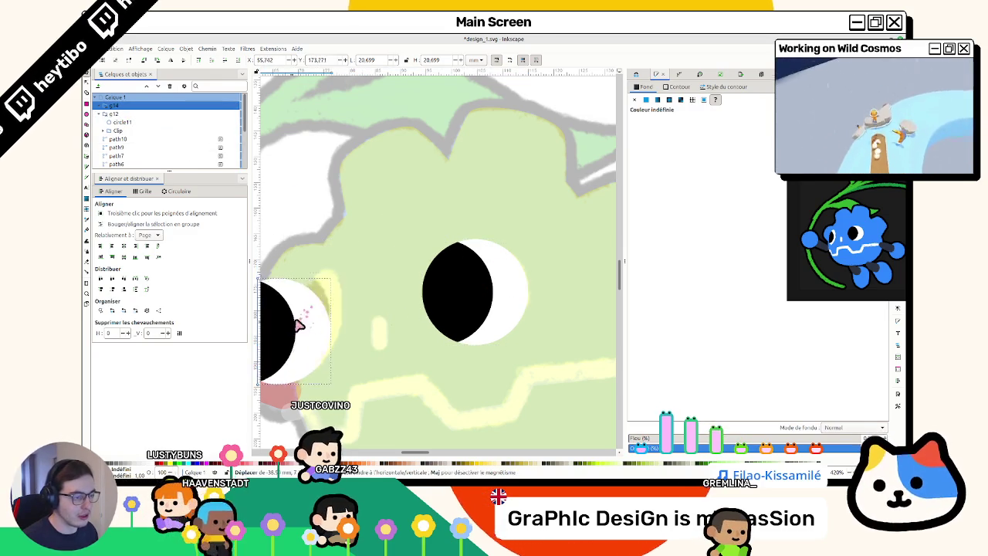
pyautogui.scroll(2, 494, 297)
pyautogui.scroll(2, 432, 308)
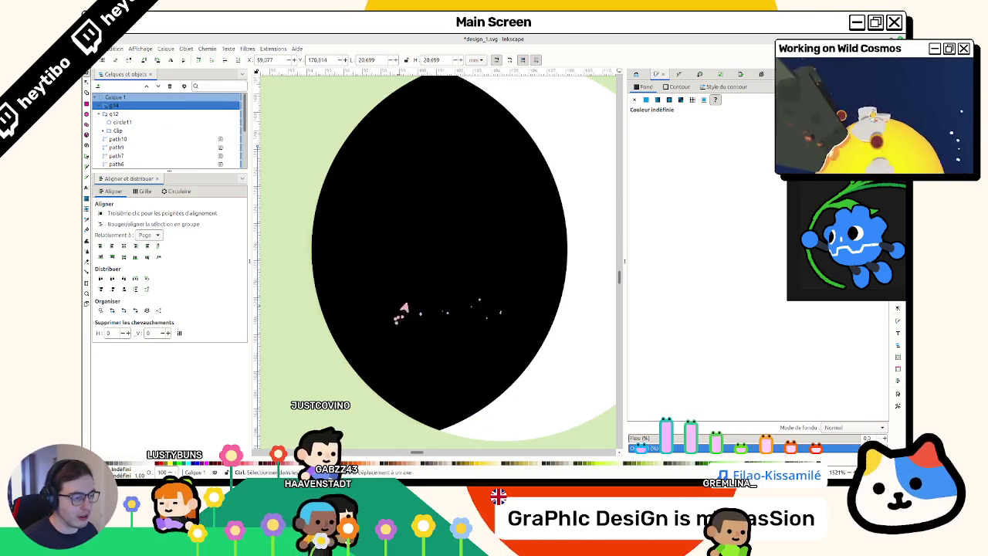
pyautogui.scroll(1, 406, 314)
pyautogui.scroll(-3, 407, 308)
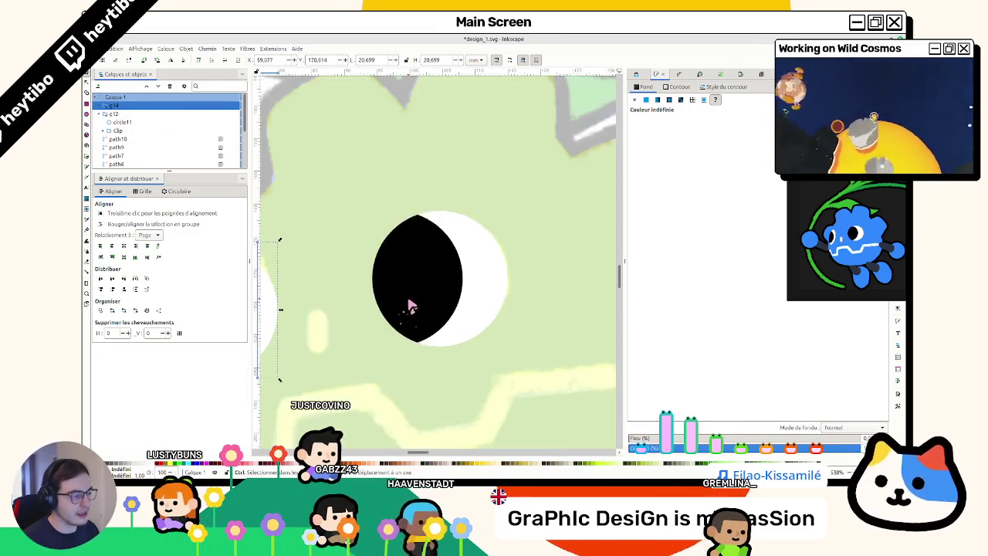
pyautogui.scroll(-3, 407, 305)
pyautogui.scroll(1, 407, 303)
pyautogui.hscroll(-5, 360, 220)
pyautogui.scroll(-1, 360, 220)
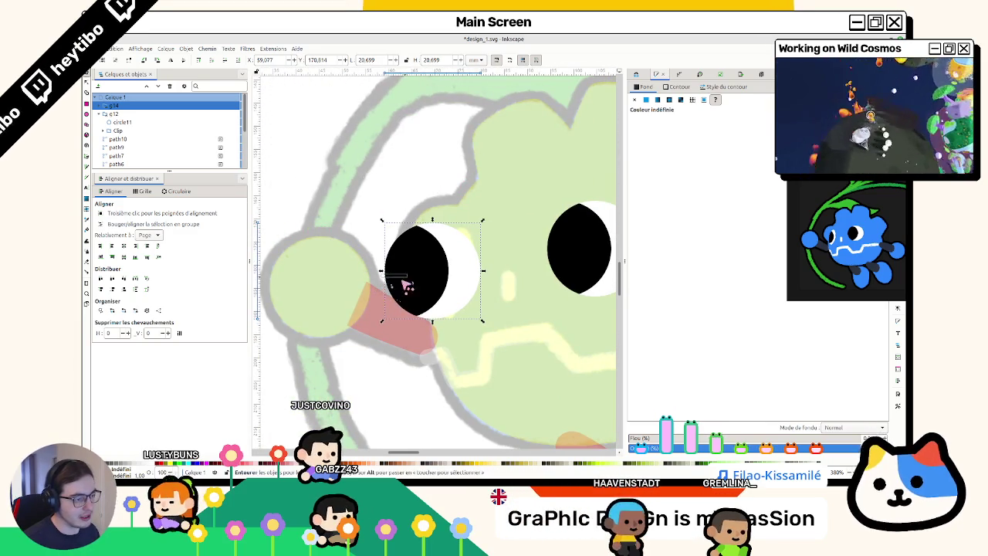
pyautogui.moveTo(384, 275)
pyautogui.mouseDown()
pyautogui.moveTo(454, 286)
pyautogui.moveTo(435, 286)
pyautogui.mouseUp()
pyautogui.moveTo(469, 257); pyautogui.dragTo(429, 281)
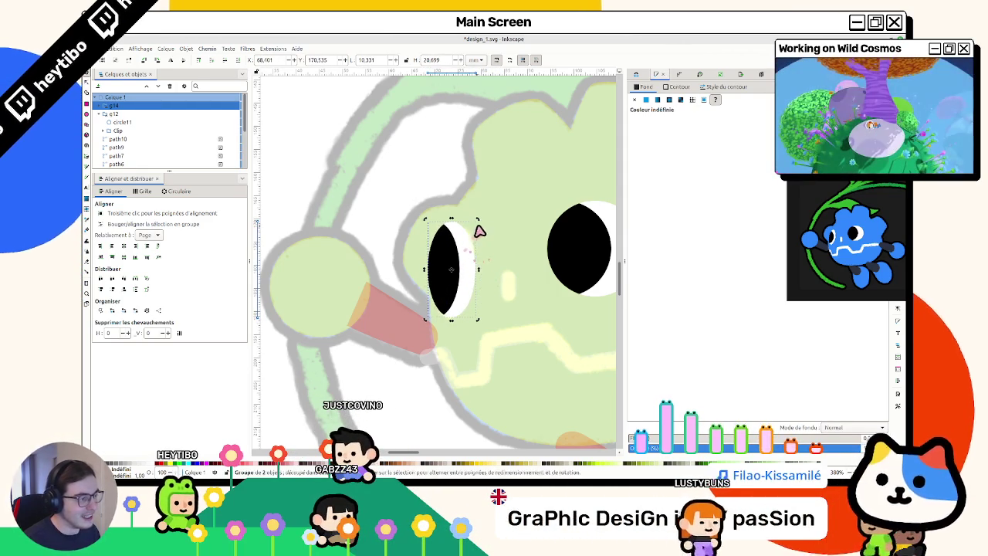
pyautogui.moveTo(478, 230)
pyautogui.mouseDown()
pyautogui.moveTo(456, 245)
pyautogui.moveTo(457, 229)
pyautogui.moveTo(464, 238)
pyautogui.moveTo(451, 244)
pyautogui.moveTo(519, 245)
pyautogui.moveTo(455, 257)
pyautogui.mouseUp()
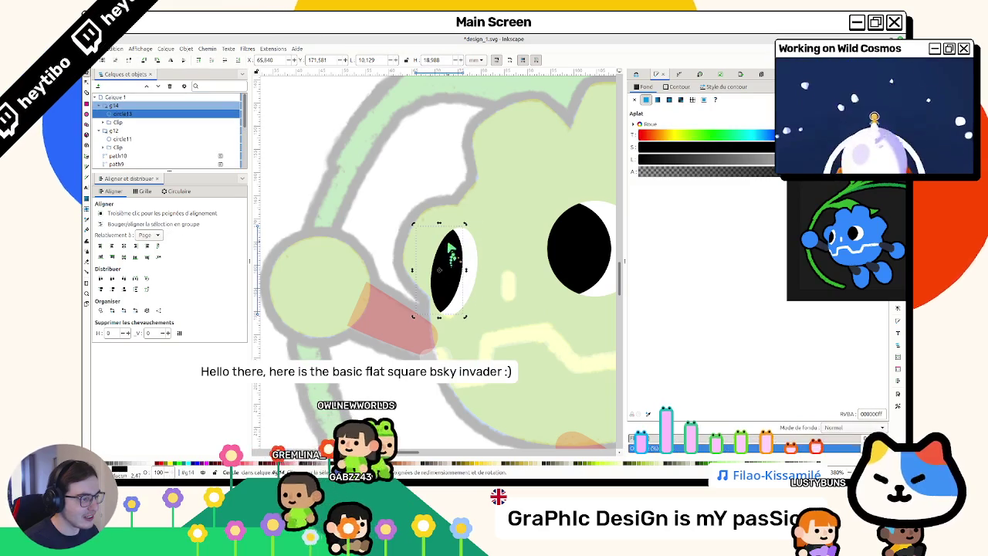
# Step: Shorten the left eye's pupil ellipse from the top
pyautogui.press('e')
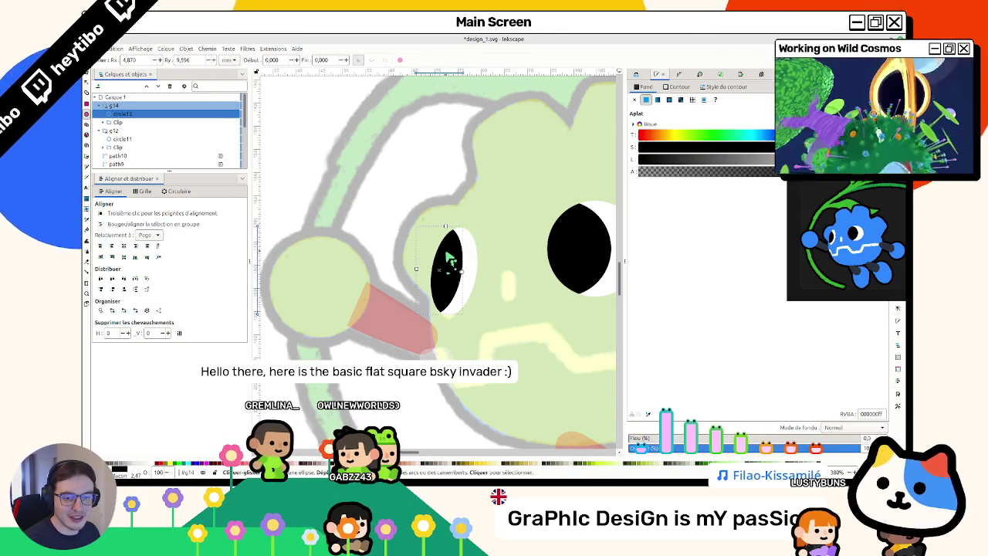
pyautogui.moveTo(447, 230); pyautogui.dragTo(446, 244)
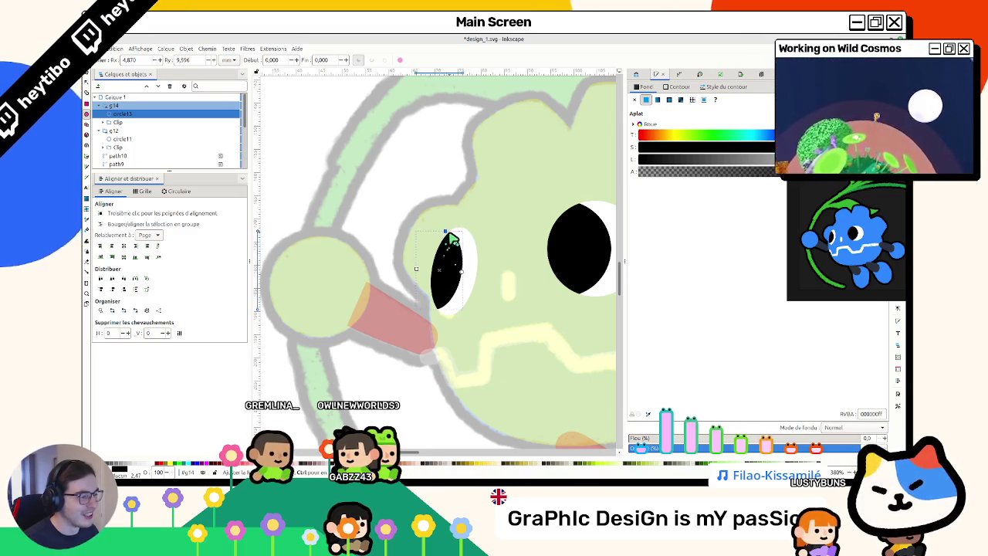
pyautogui.press('Escape')
pyautogui.press('s')
pyautogui.hscroll(2, 421, 232)
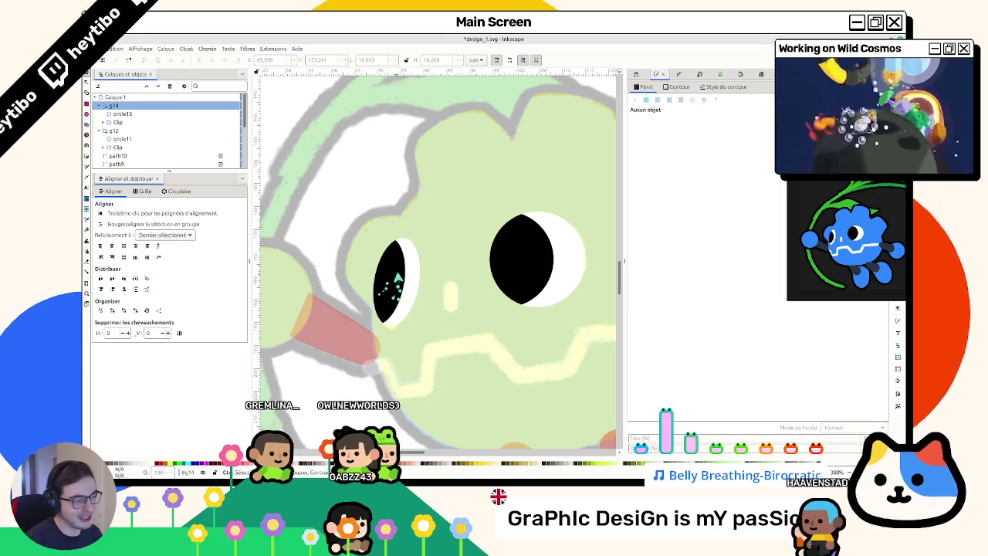
# Step: Try the left and right eye groups in other positions, then put them back
pyautogui.click(391, 280)
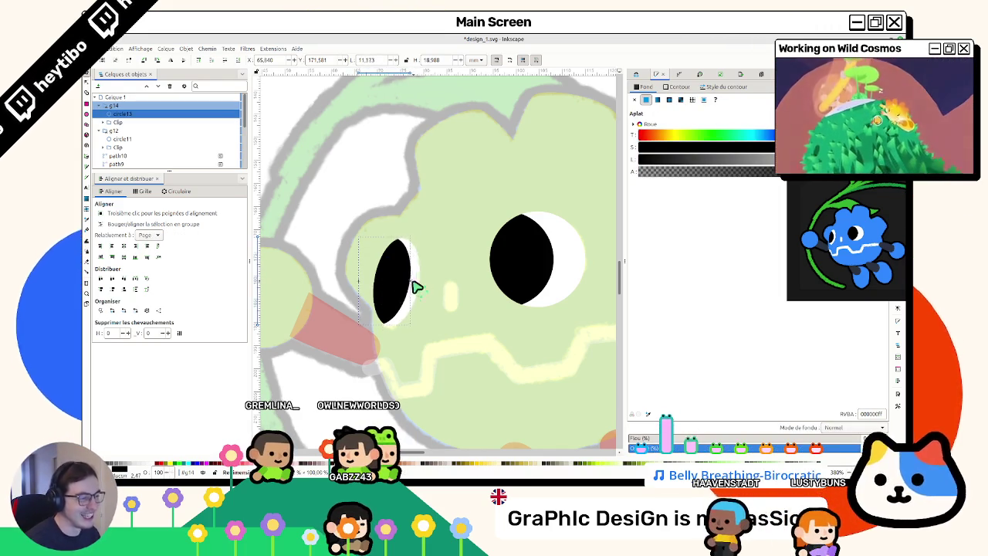
pyautogui.click(408, 286)
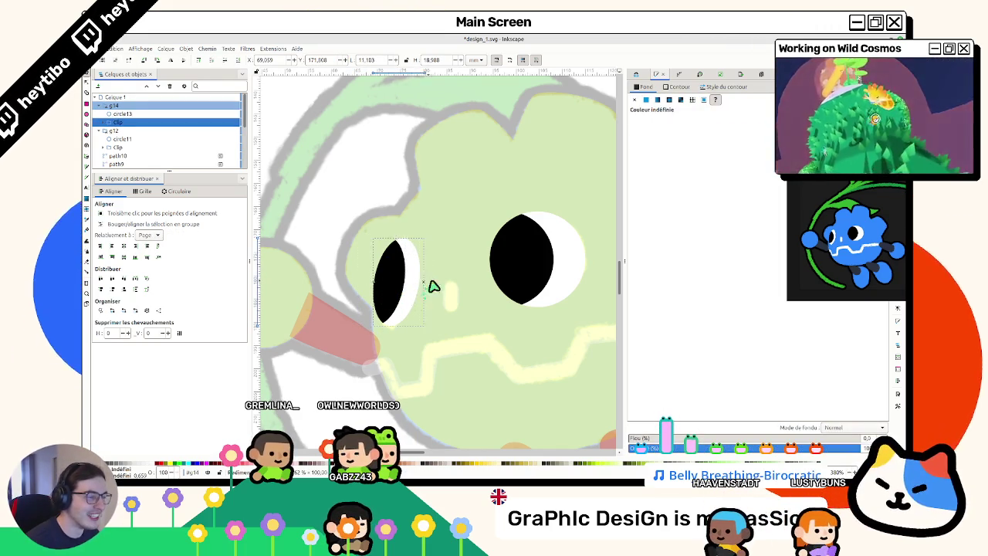
pyautogui.click(403, 289)
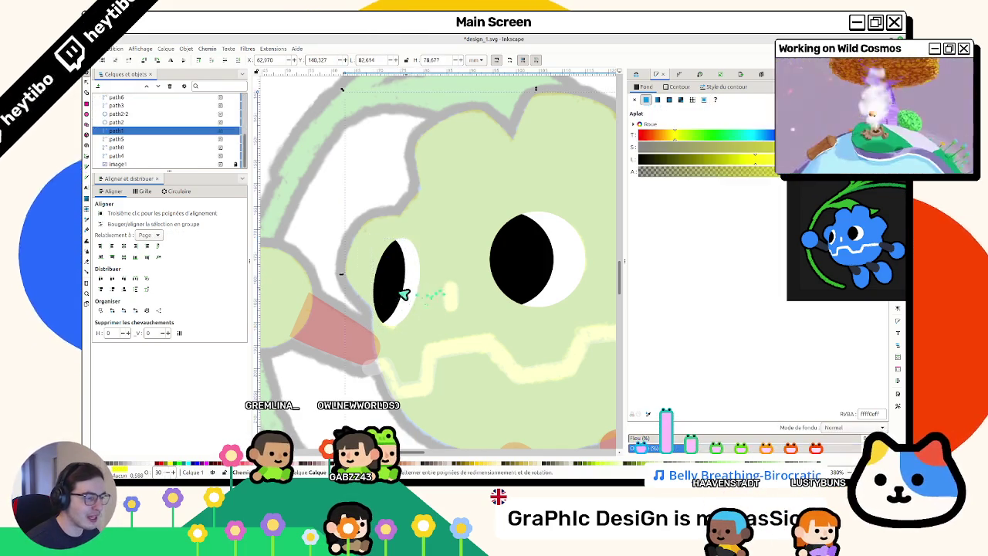
pyautogui.click(390, 289)
pyautogui.moveTo(433, 276); pyautogui.dragTo(355, 338)
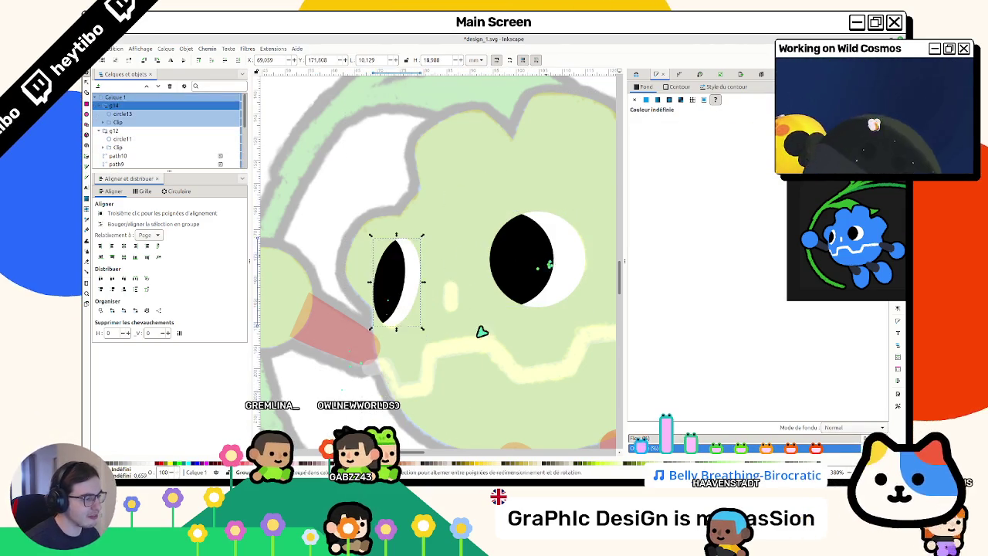
pyautogui.moveTo(522, 259); pyautogui.dragTo(308, 312)
pyautogui.press('Escape')
pyautogui.scroll(3, 404, 272)
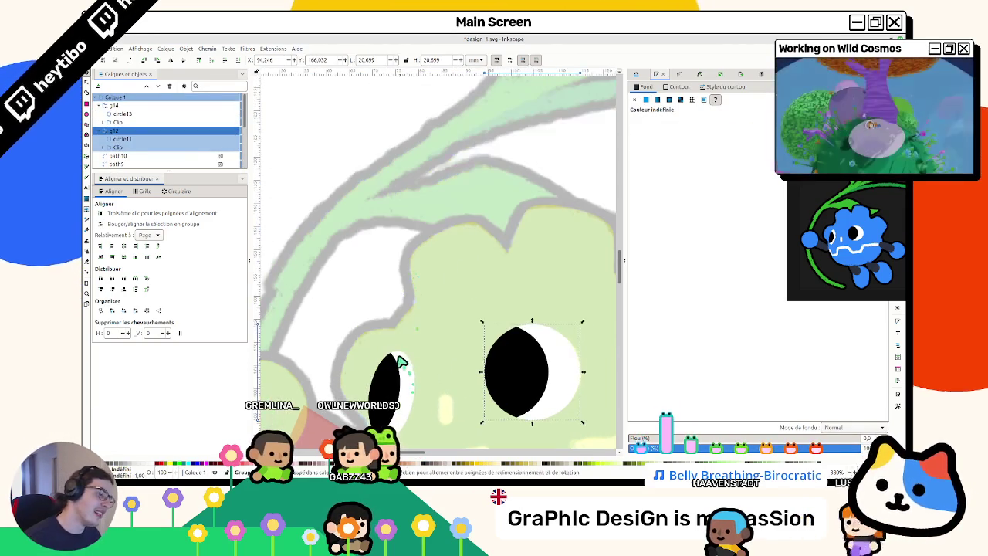
pyautogui.press('Escape')
pyautogui.scroll(-1, 481, 318)
pyautogui.scroll(-3, 481, 318)
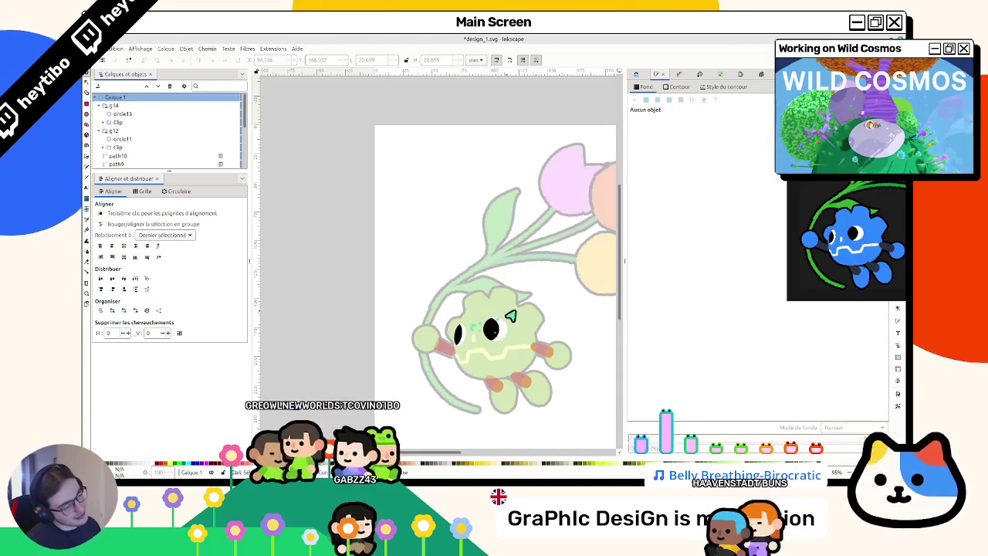
pyautogui.scroll(4, 540, 295)
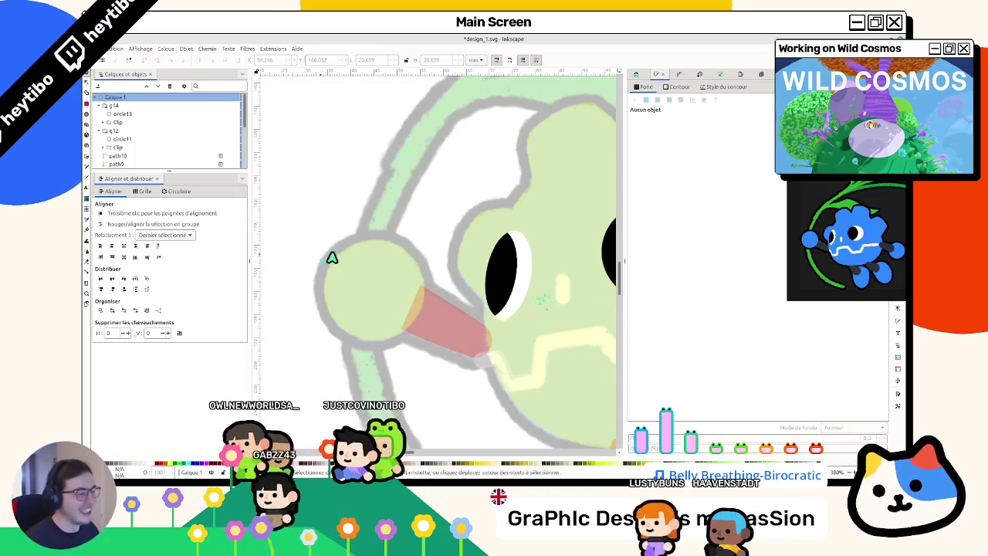
pyautogui.hscroll(2, 364, 243)
pyautogui.scroll(-1, 364, 243)
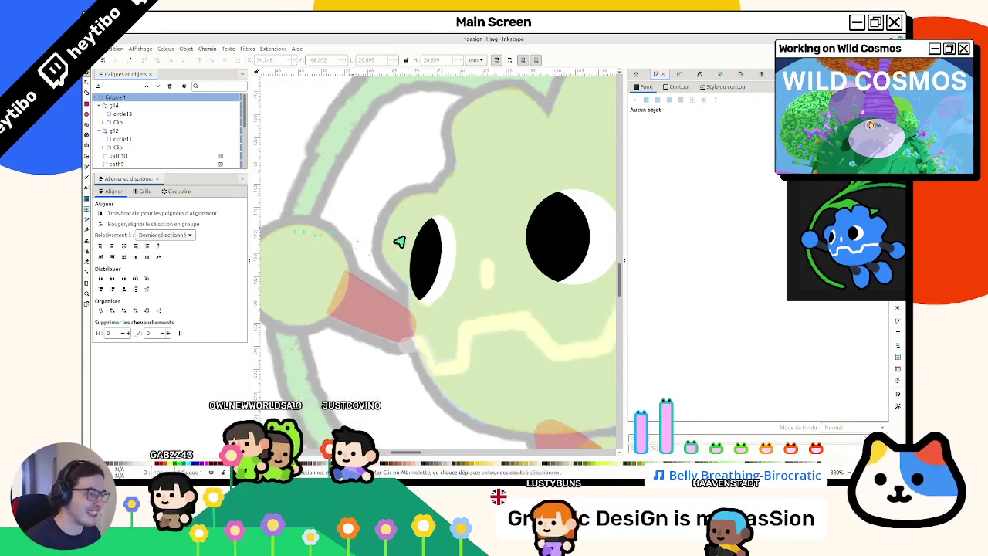
# Step: Move the left eye's black pupil slightly down and to the right
pyautogui.click(419, 260)
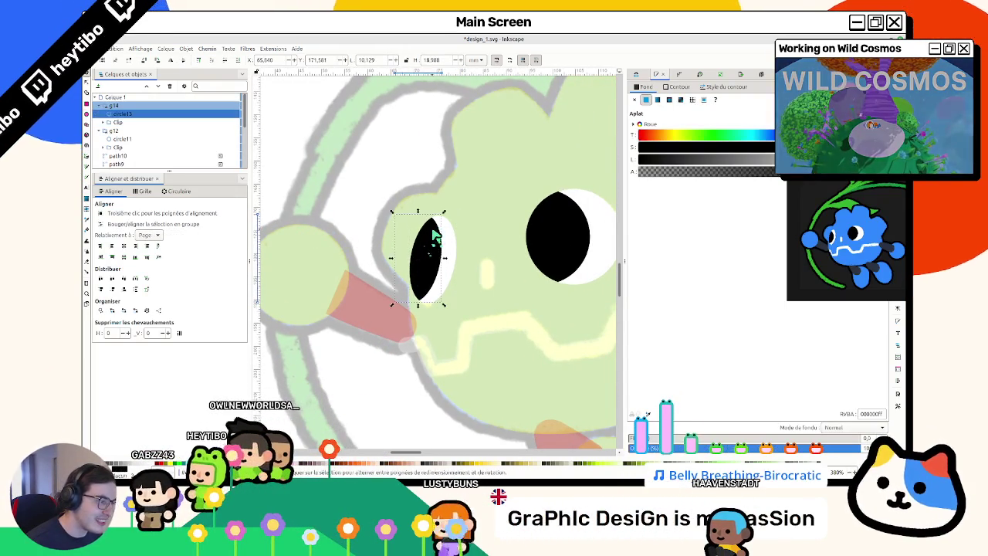
pyautogui.doubleClick(432, 232)
pyautogui.press('s')
pyautogui.press('Escape')
pyautogui.scroll(2, 384, 302)
pyautogui.scroll(-3, 384, 302)
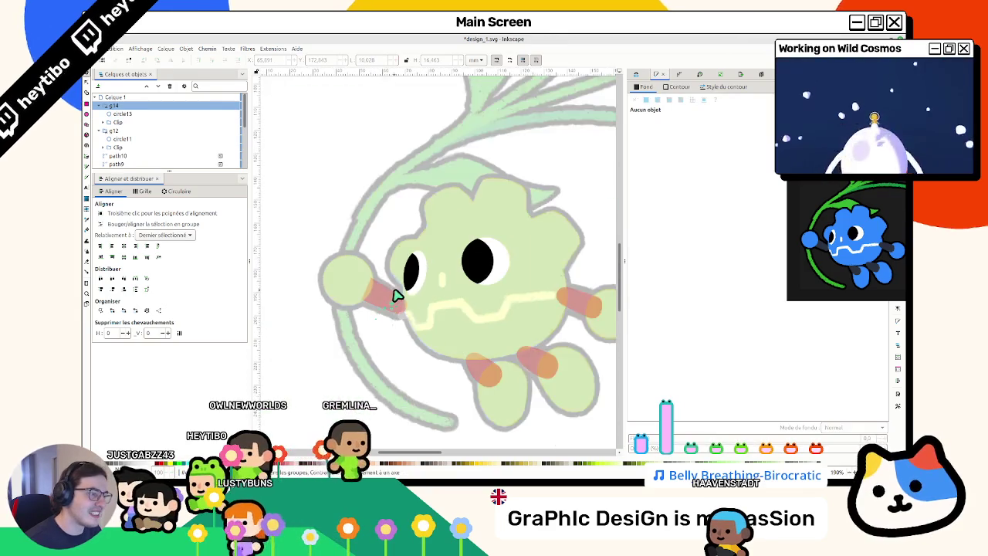
pyautogui.scroll(-2, 394, 293)
pyautogui.click(393, 348)
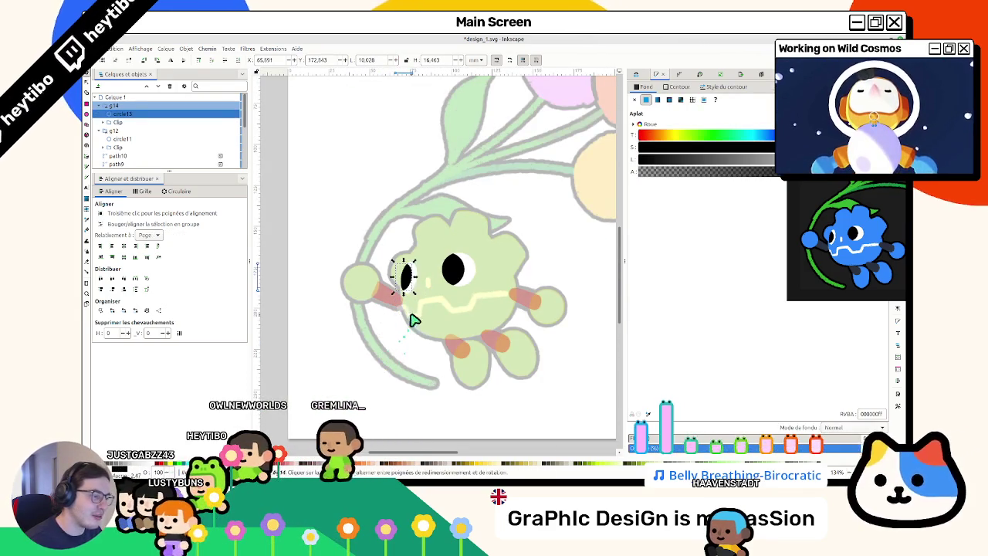
pyautogui.moveTo(392, 348); pyautogui.dragTo(412, 385)
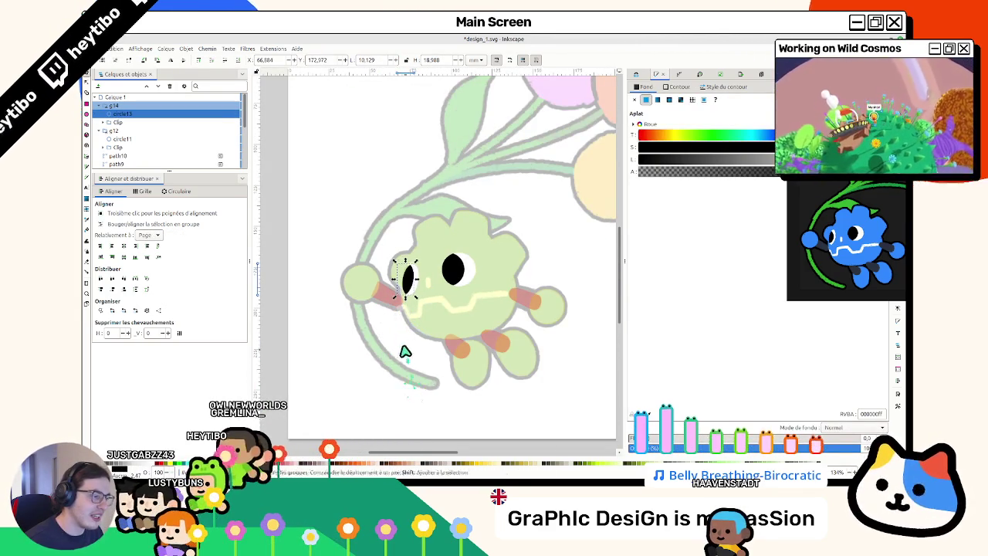
pyautogui.scroll(3, 412, 301)
pyautogui.press('Escape')
# Step: Save the drawing with Ctrl+S
pyautogui.click(376, 384)
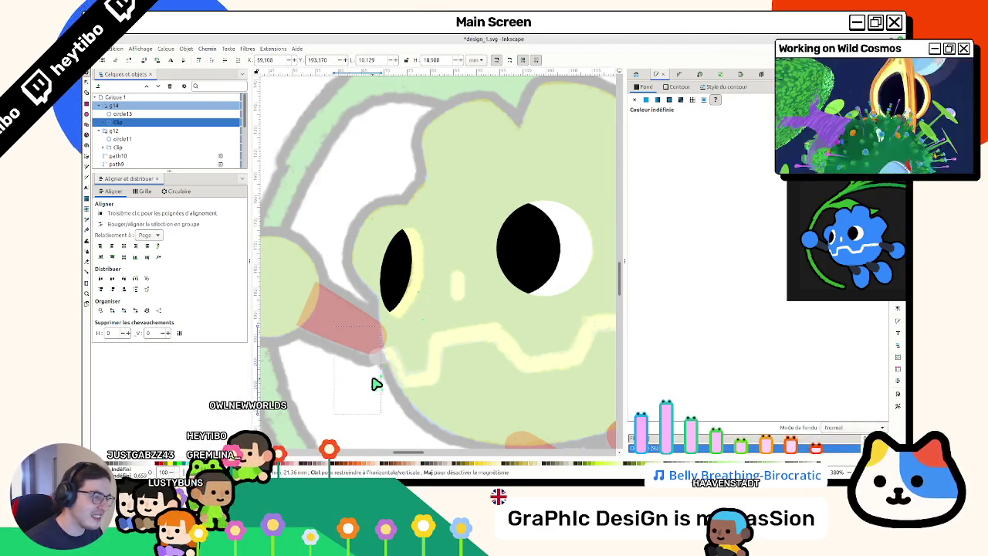
pyautogui.press('Escape')
pyautogui.hotkey('ctrl', 's')
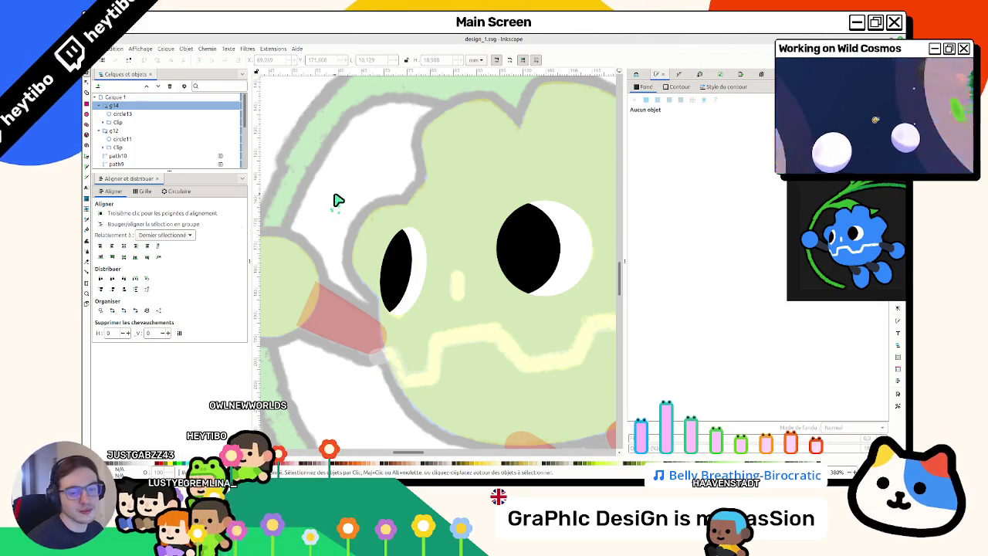
pyautogui.scroll(-3, 356, 204)
pyautogui.scroll(-2, 363, 252)
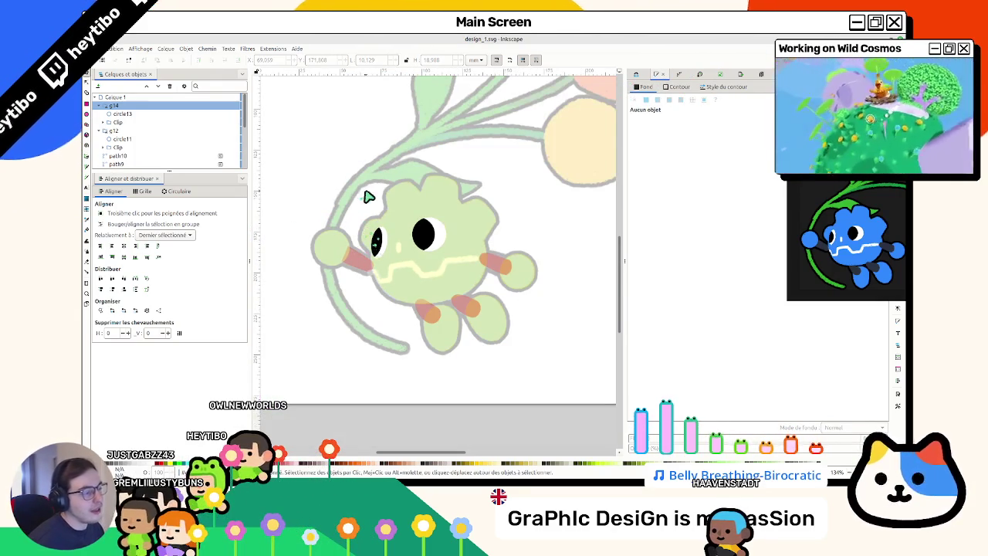
# Step: Scale the right eye group (g12) down slightly
pyautogui.click(440, 259)
pyautogui.click(445, 252)
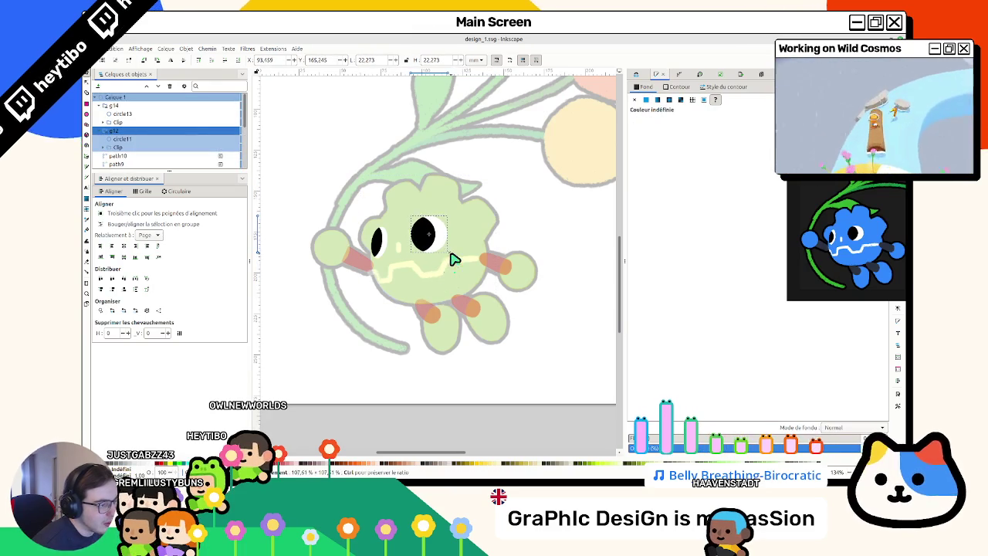
pyautogui.moveTo(455, 259); pyautogui.dragTo(429, 267)
pyautogui.scroll(1, 418, 252)
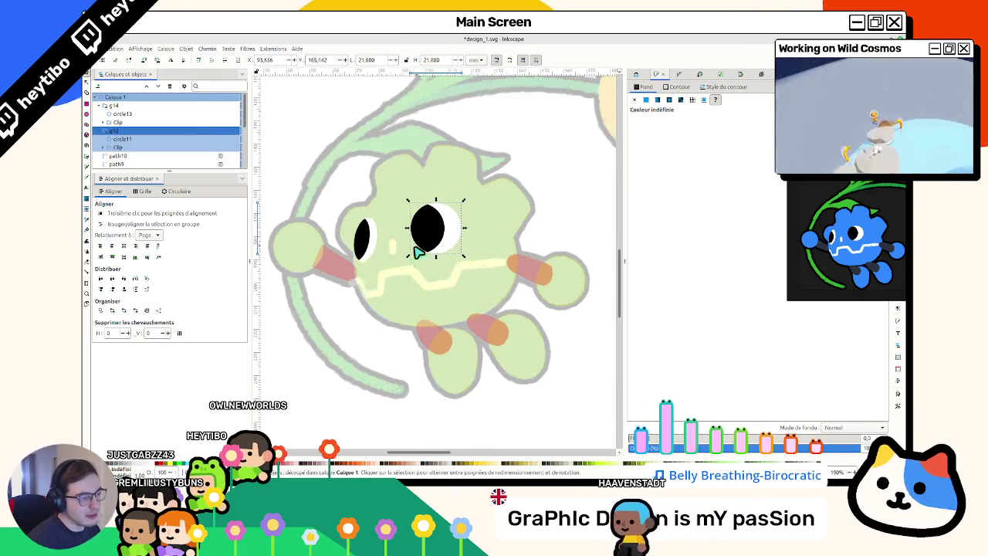
pyautogui.scroll(2, 418, 252)
# Step: Reposition the left pupil (circle13) and rescale the left eye group g14
pyautogui.click(360, 210)
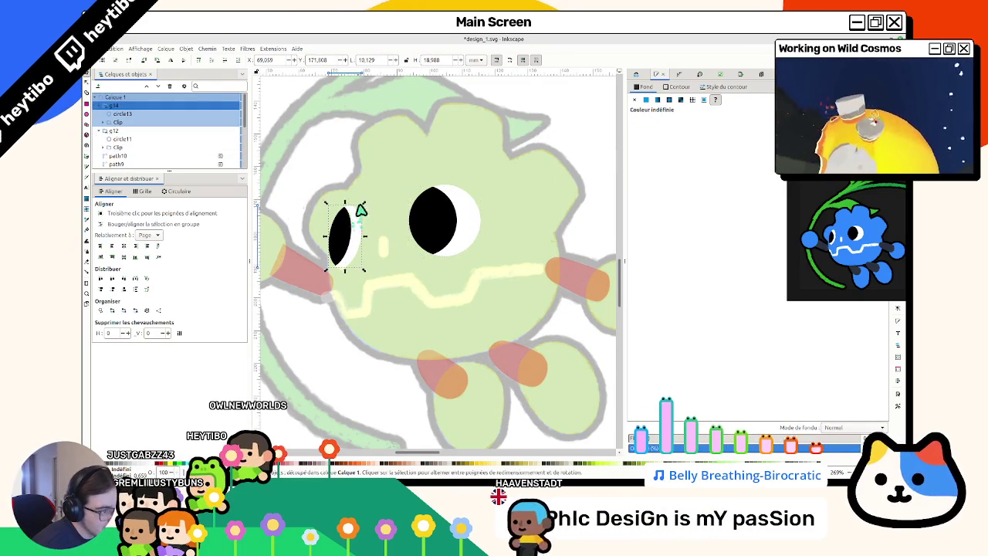
pyautogui.keyDown('ctrl'); pyautogui.click(343, 231); pyautogui.keyUp('ctrl')
pyautogui.moveTo(346, 233); pyautogui.dragTo(342, 232)
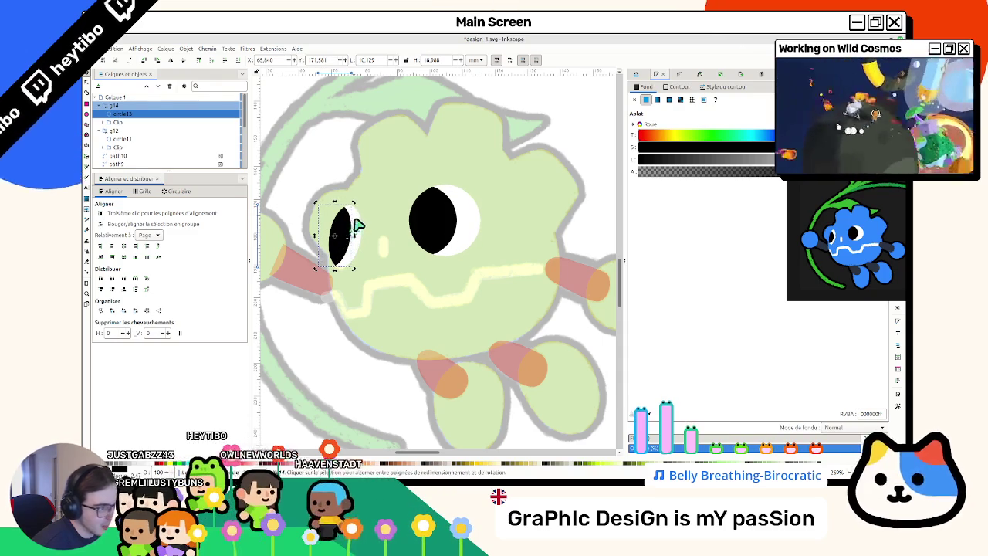
pyautogui.click(348, 212)
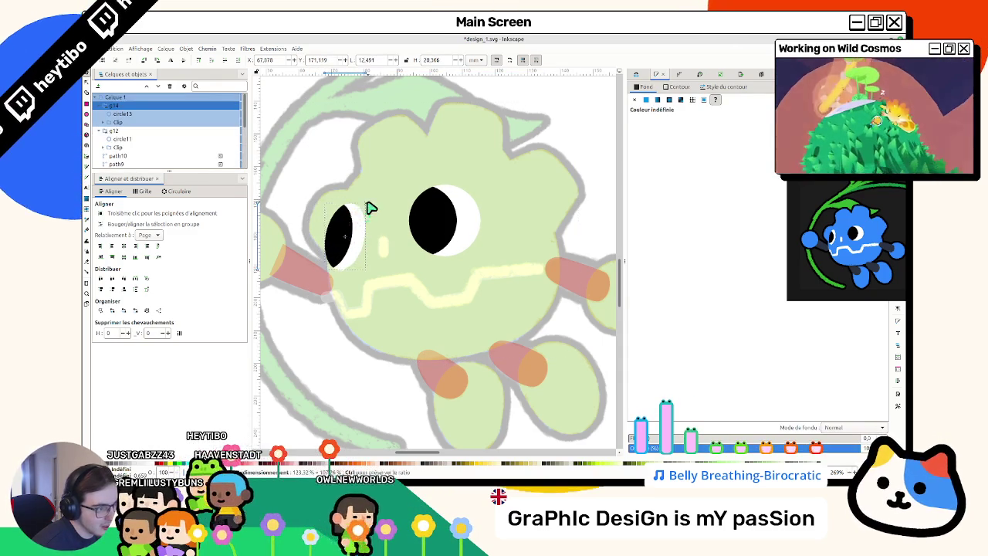
pyautogui.click(366, 214)
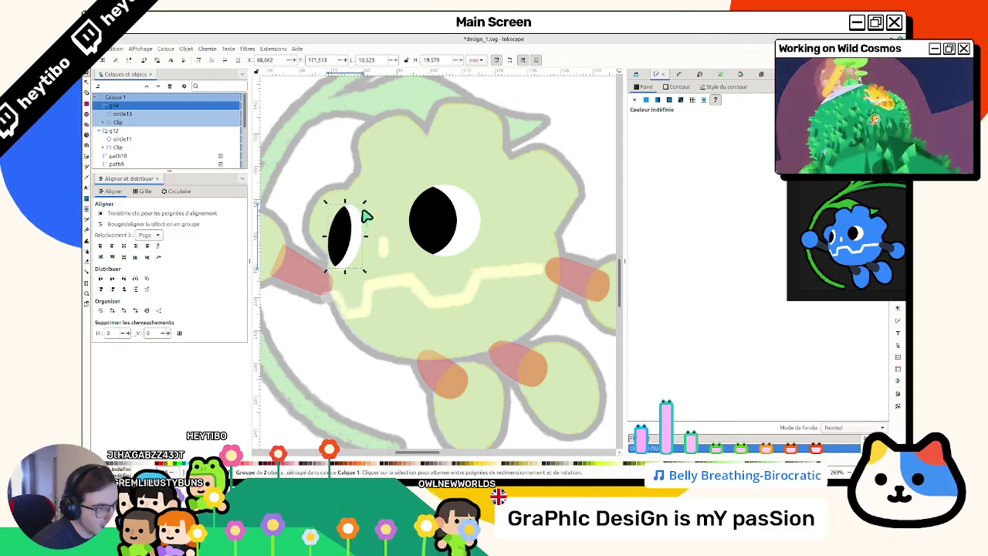
pyautogui.click(379, 190)
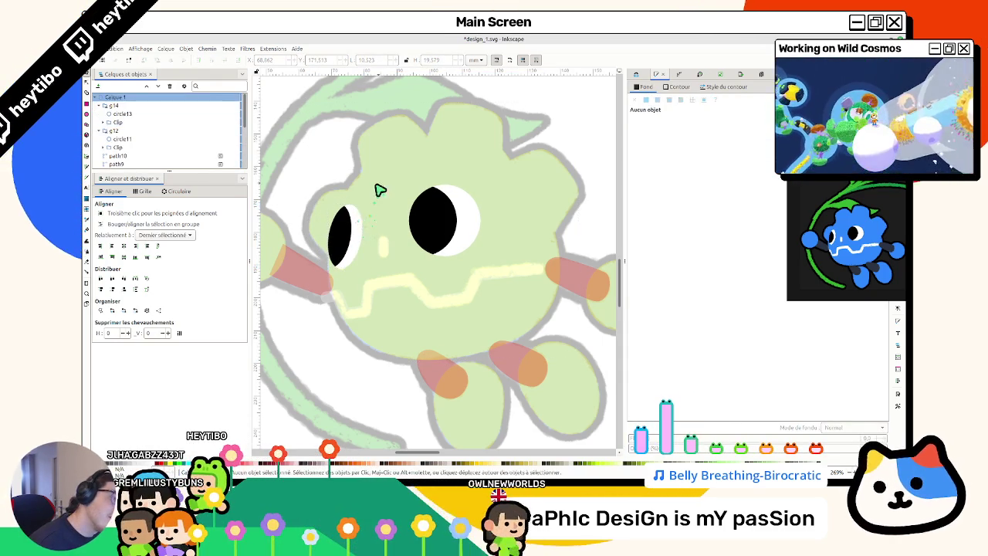
# Step: Check the shape beside the eye, the zigzag mouth and the body, then enlarge the reference picture
pyautogui.click(383, 243)
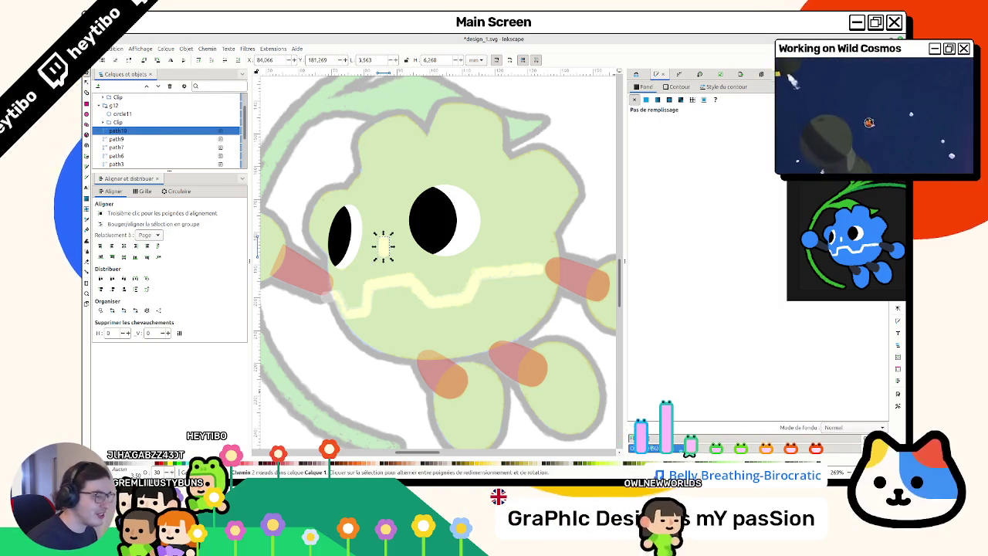
pyautogui.click(402, 279)
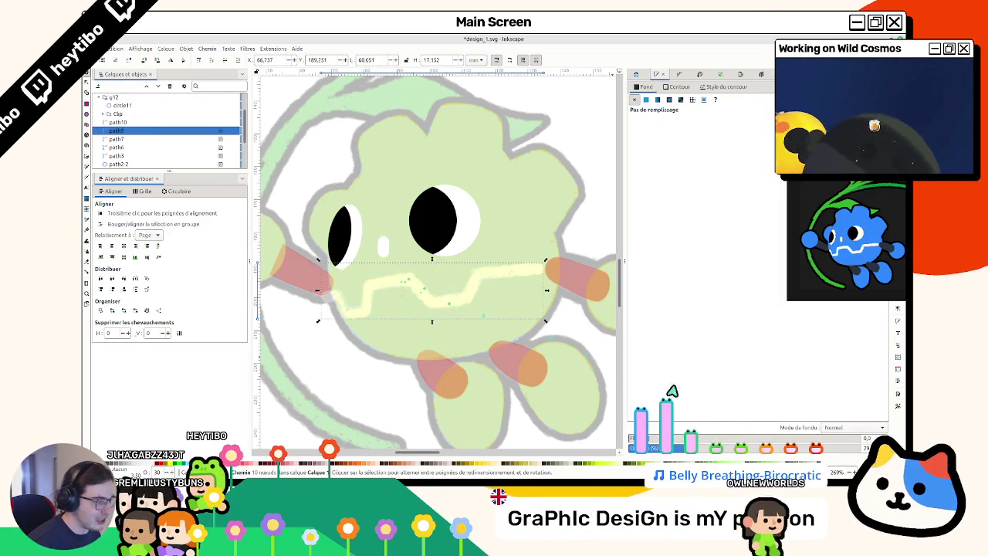
pyautogui.click(533, 226)
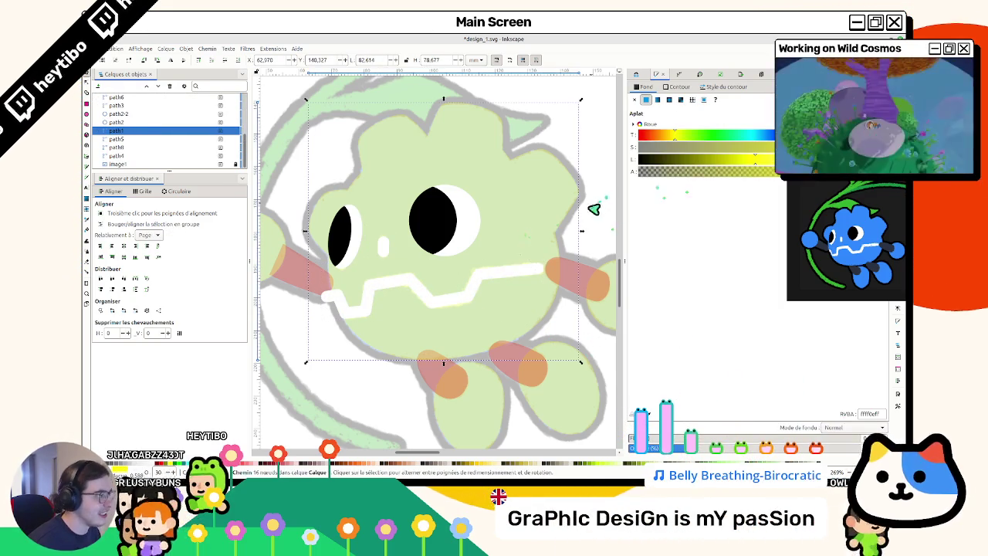
pyautogui.keyDown('ctrl'); pyautogui.scroll(-3, 460, 264); pyautogui.keyUp('ctrl')
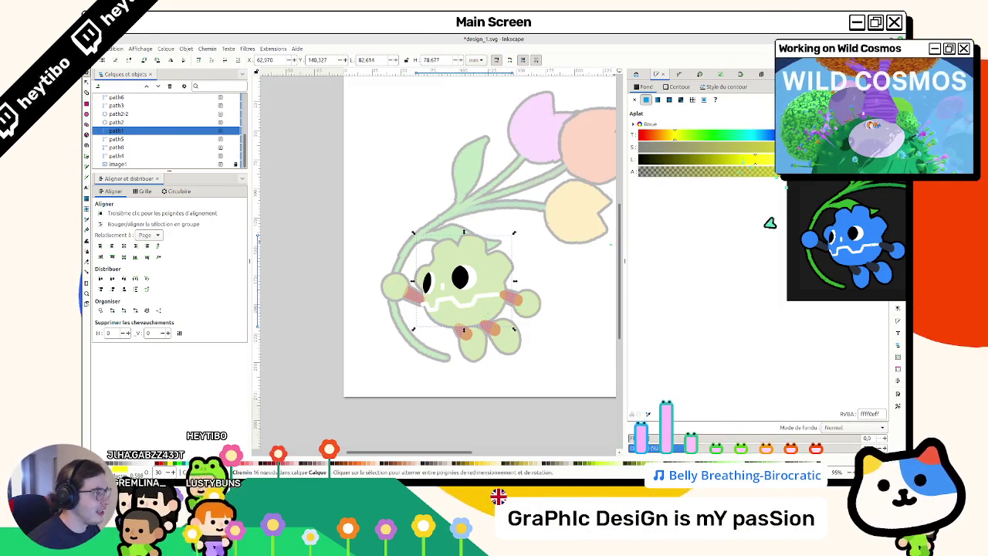
pyautogui.moveTo(780, 202); pyautogui.dragTo(725, 207)
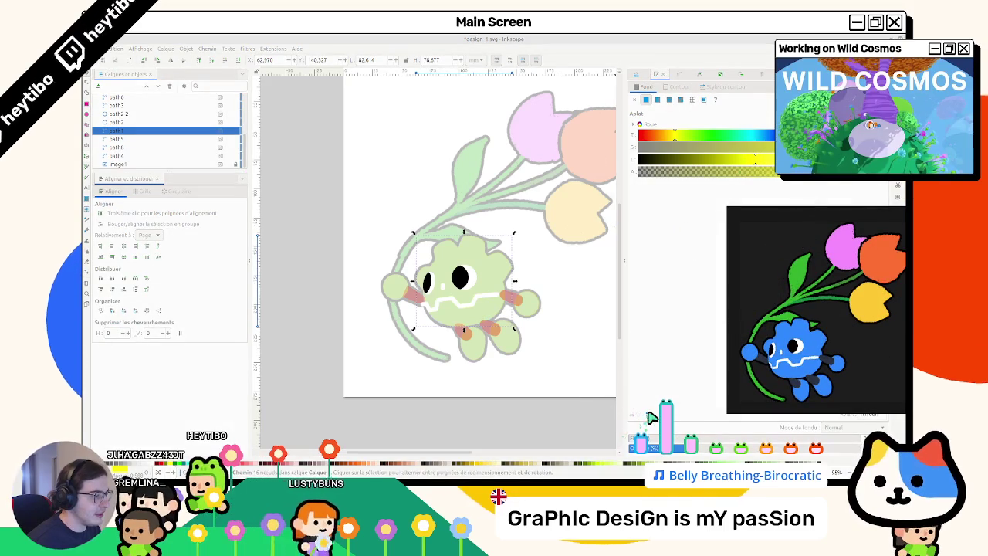
# Step: Move the reference image (image1) left off the page, then select the creature's body
pyautogui.click(466, 384)
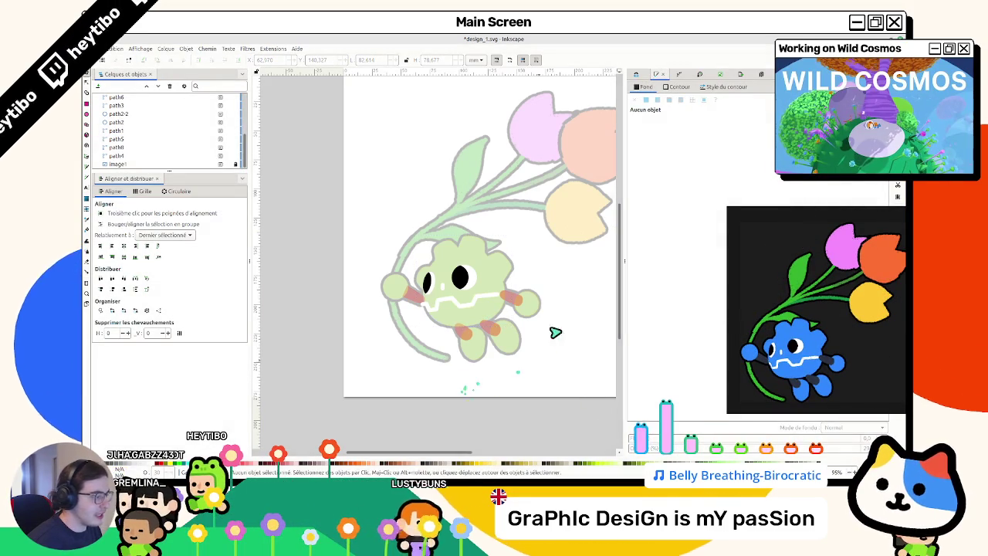
pyautogui.click(128, 165)
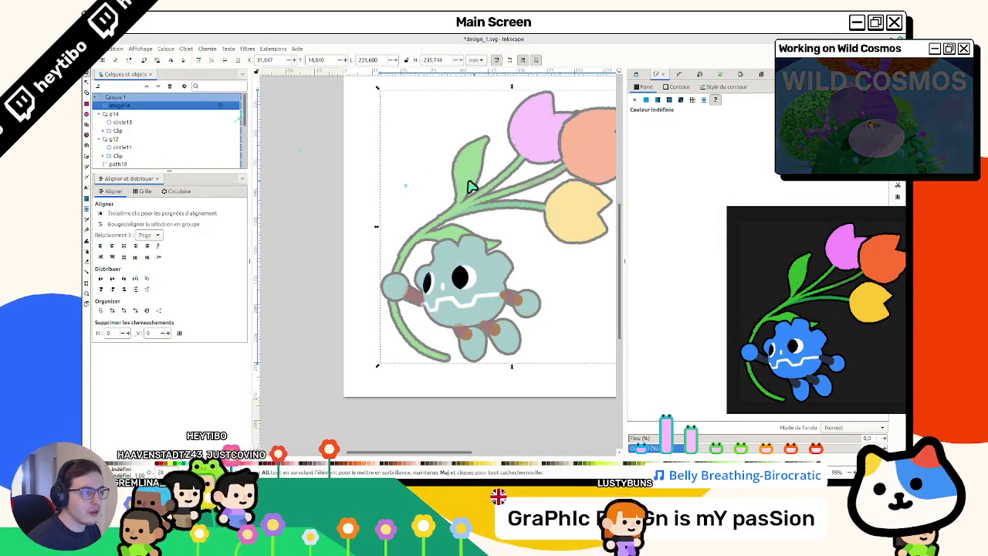
pyautogui.moveTo(475, 187); pyautogui.dragTo(349, 159)
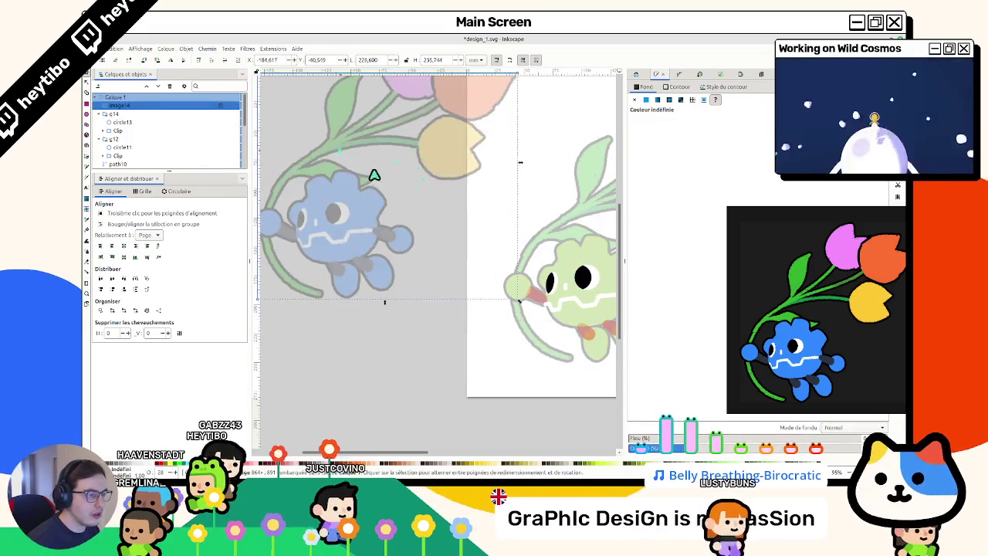
pyautogui.hscroll(2, 452, 216)
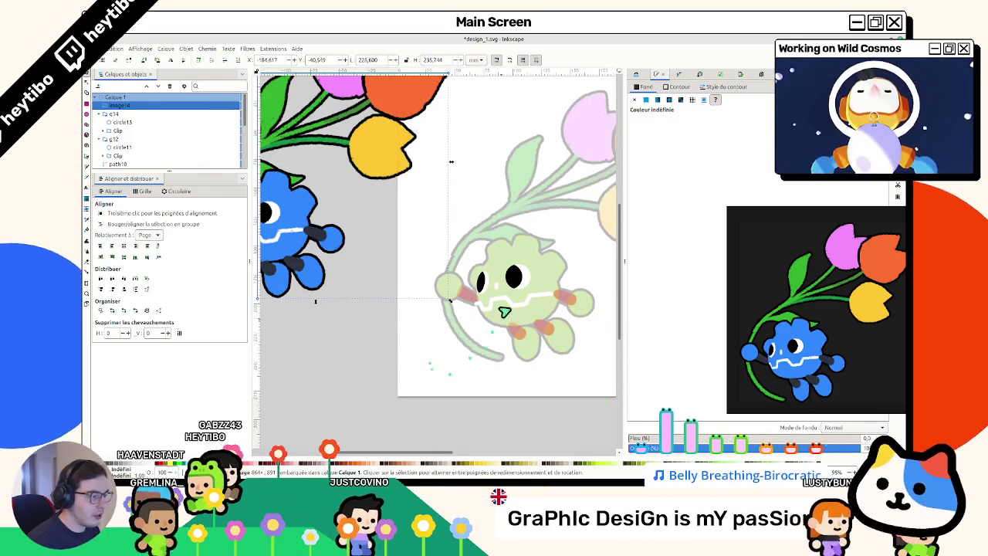
pyautogui.click(503, 309)
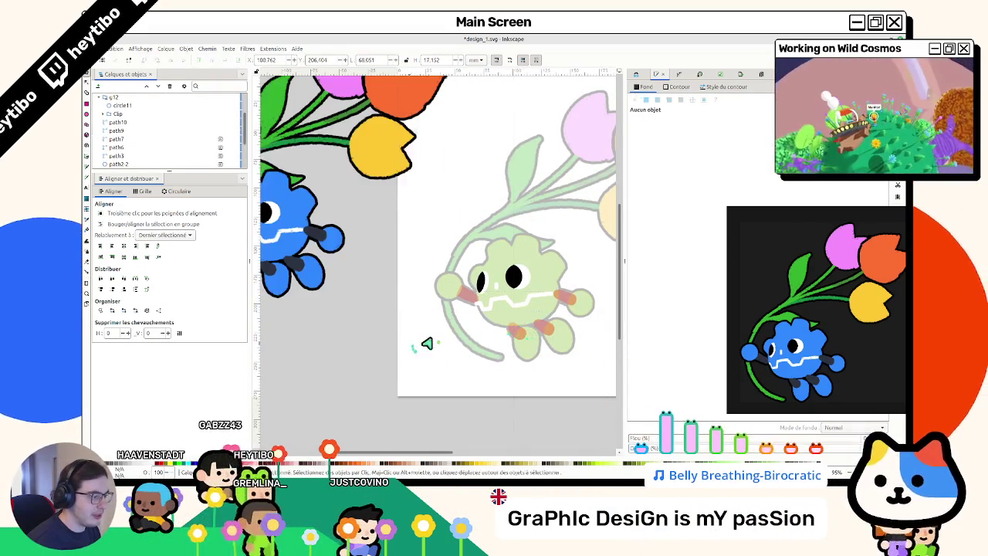
pyautogui.click(505, 318)
# Step: Give the character's body the reference character's blue with the Dropper
pyautogui.press('d')
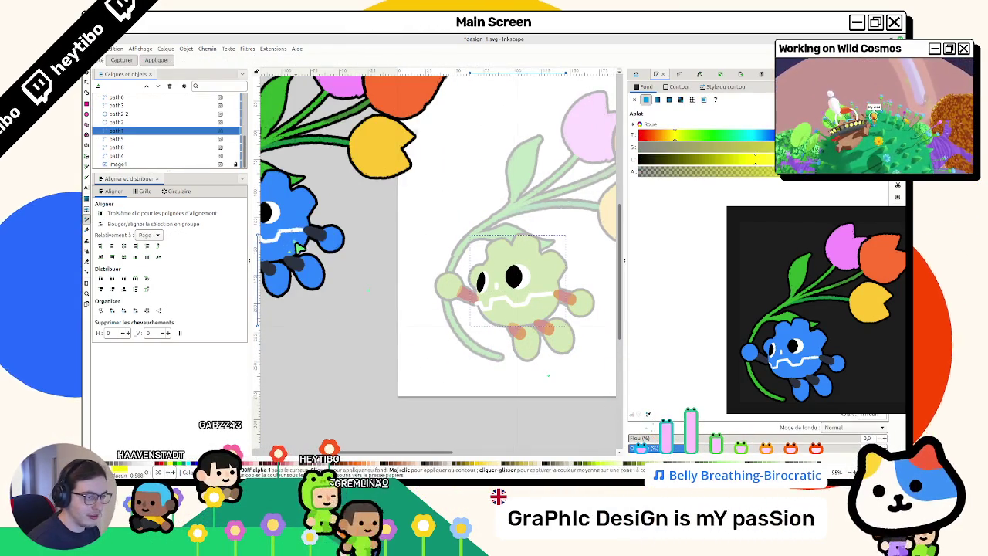
pyautogui.click(298, 247)
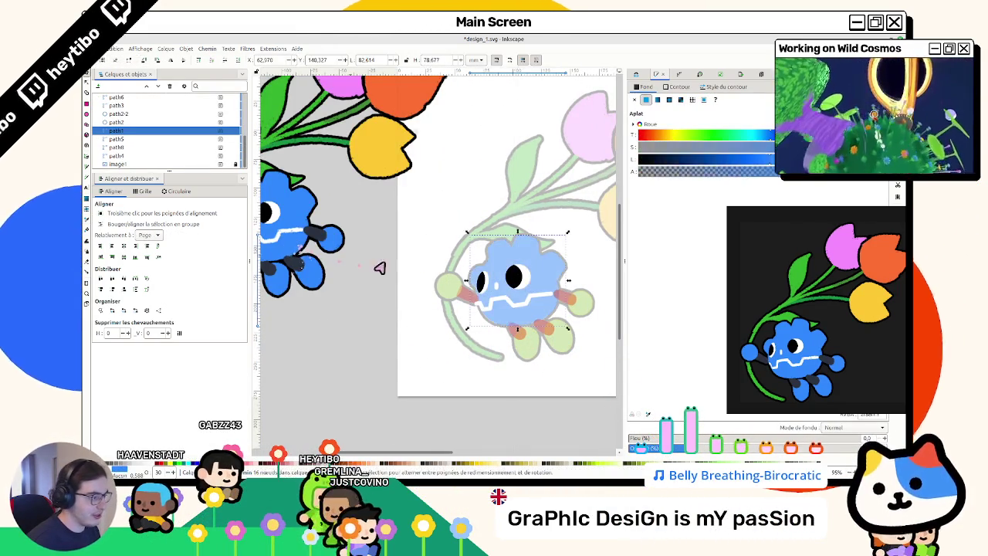
pyautogui.click(673, 454)
# Step: Colour both green hands and the lower foot the reference blue
pyautogui.click(582, 301)
pyautogui.keyDown('shift'); pyautogui.click(453, 295); pyautogui.keyUp('shift')
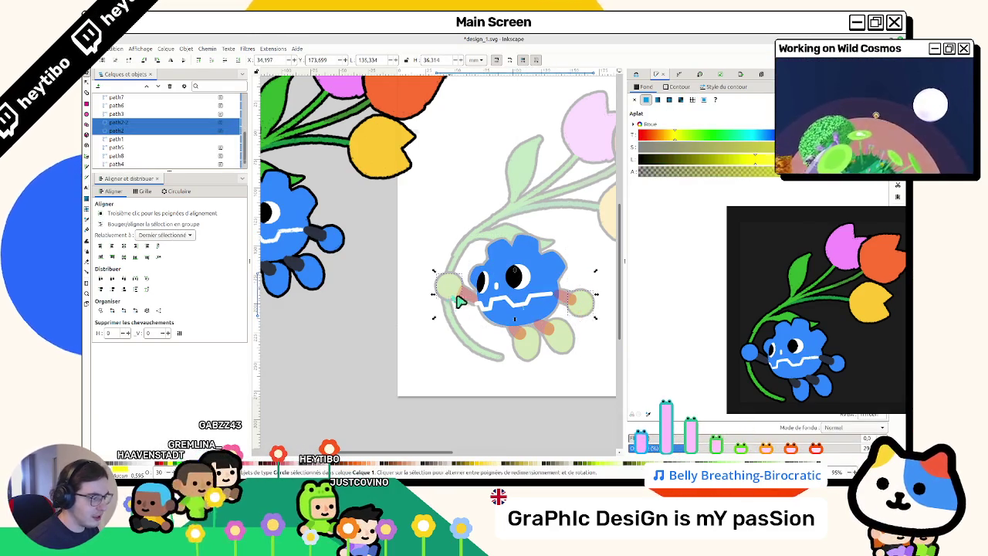
pyautogui.keyDown('shift'); pyautogui.click(529, 353); pyautogui.keyUp('shift')
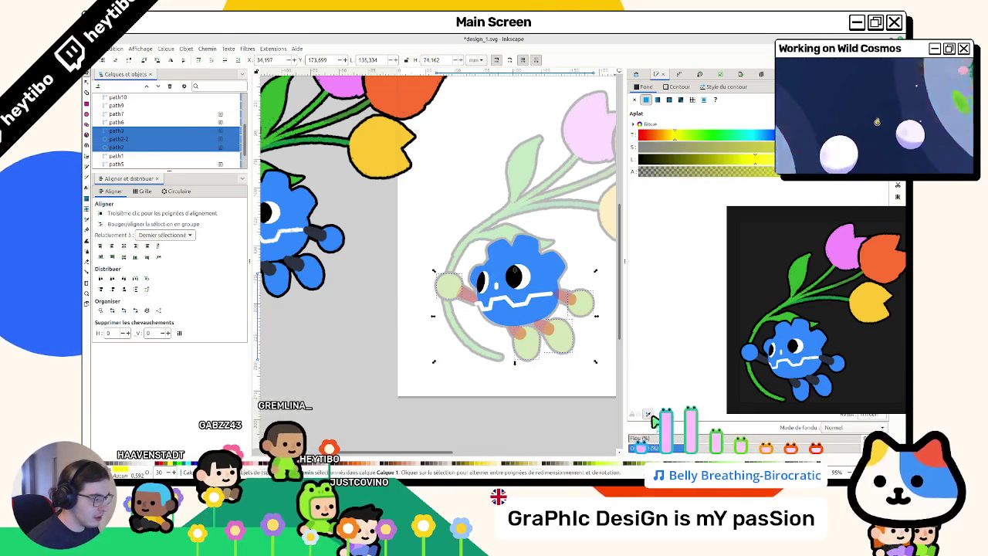
pyautogui.press('d')
pyautogui.click(300, 211)
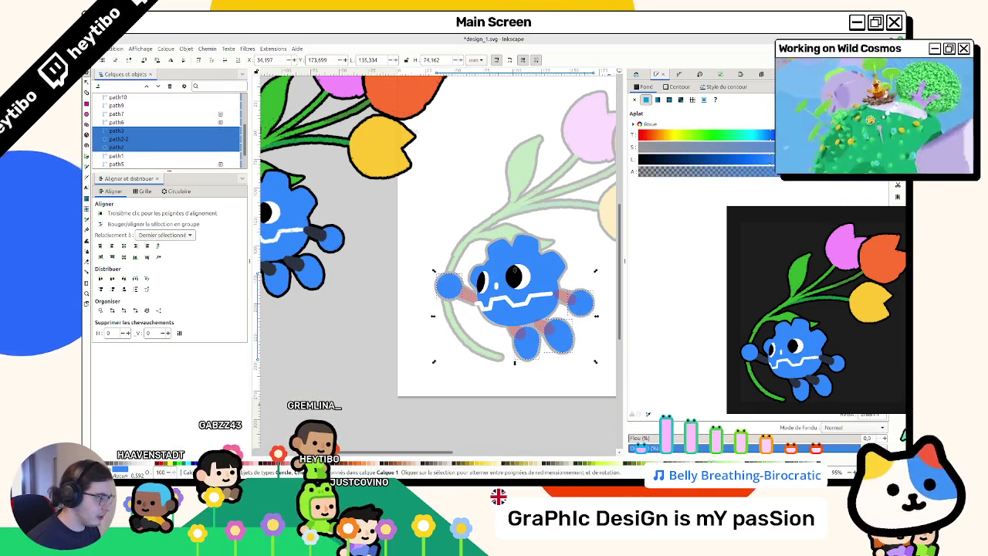
# Step: Recolour the pink lower arm pieces the same dark navy as the legs
pyautogui.click(468, 304)
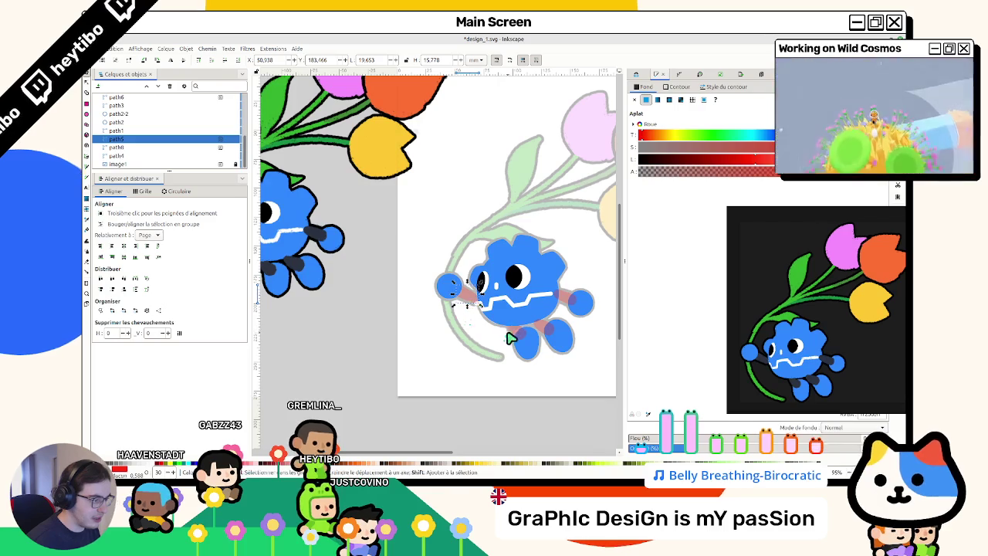
pyautogui.click(551, 322)
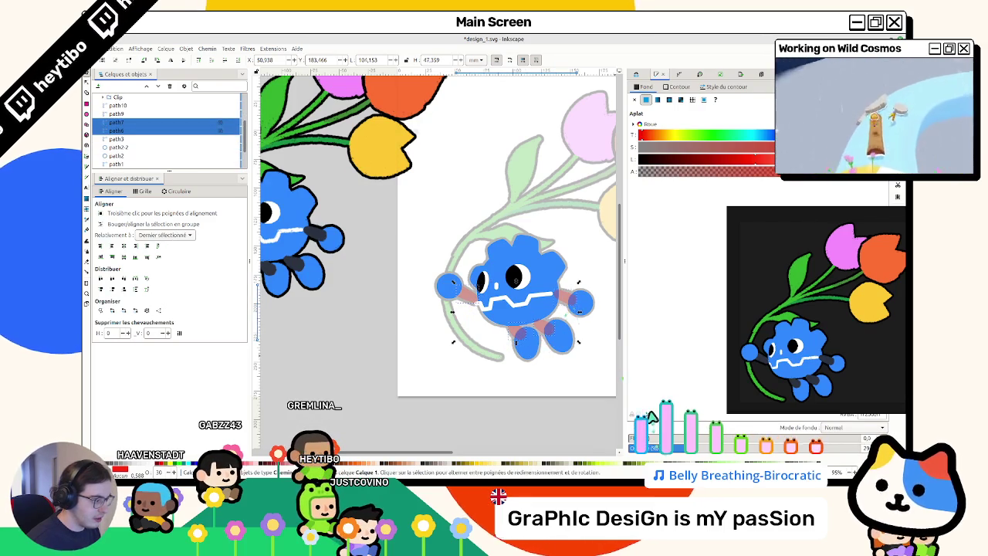
pyautogui.press('d')
pyautogui.click(323, 235)
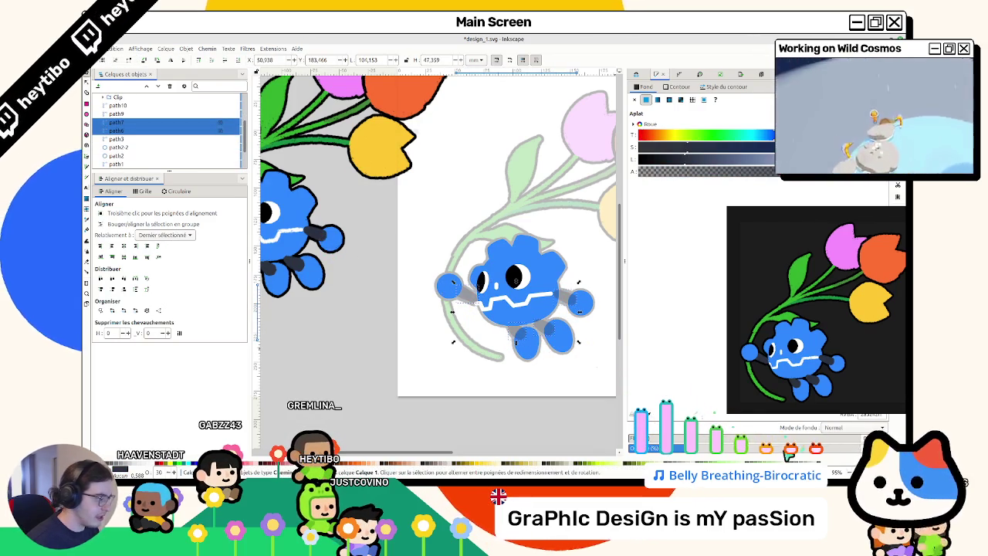
pyautogui.click(434, 353)
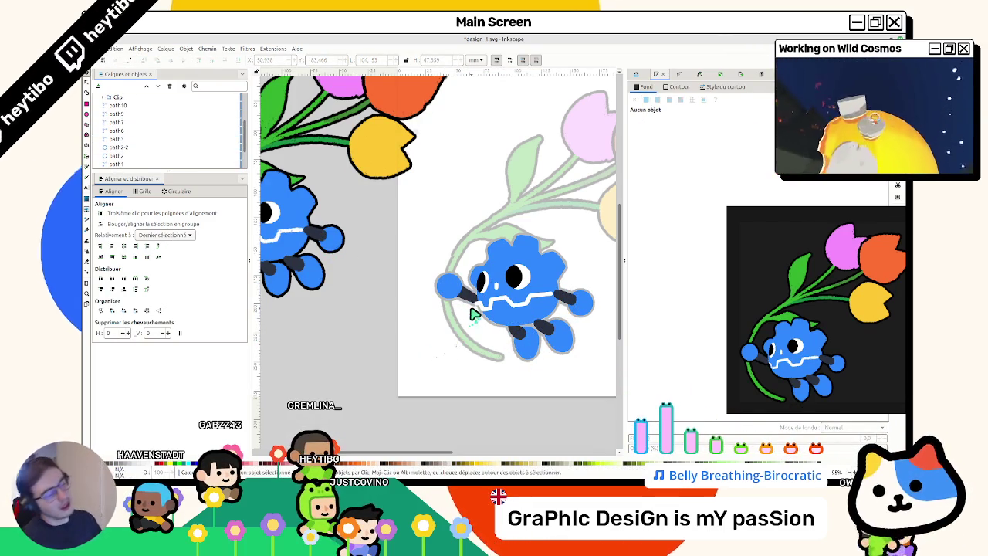
pyautogui.scroll(3, 557, 294)
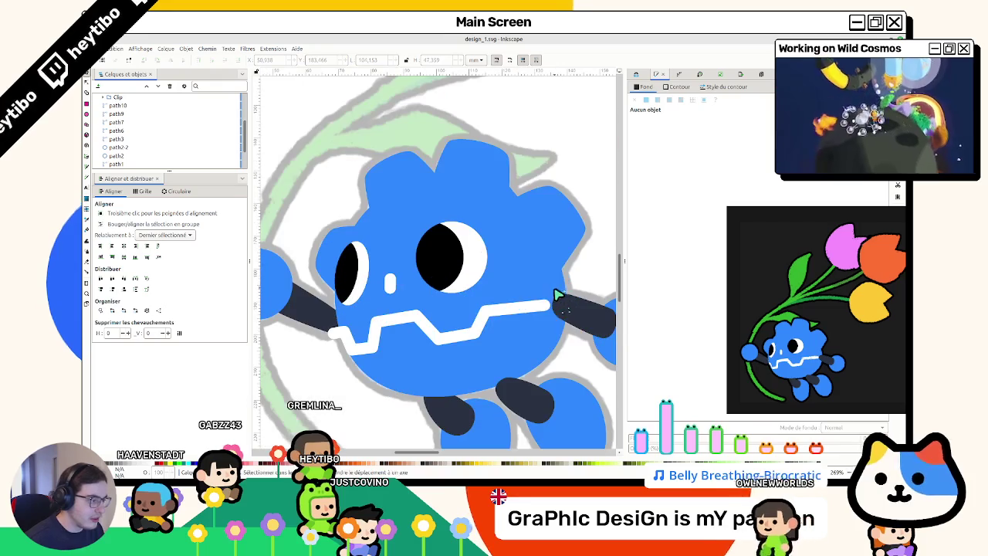
# Step: Select the blue body shape (path9) and open its row for renaming in Layers and Objects
pyautogui.click(551, 283)
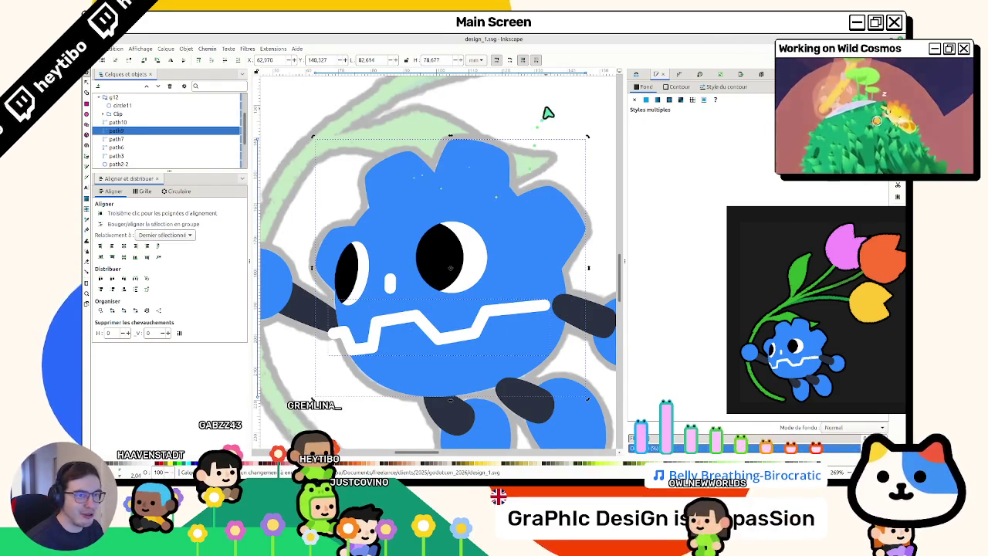
pyautogui.click(476, 185)
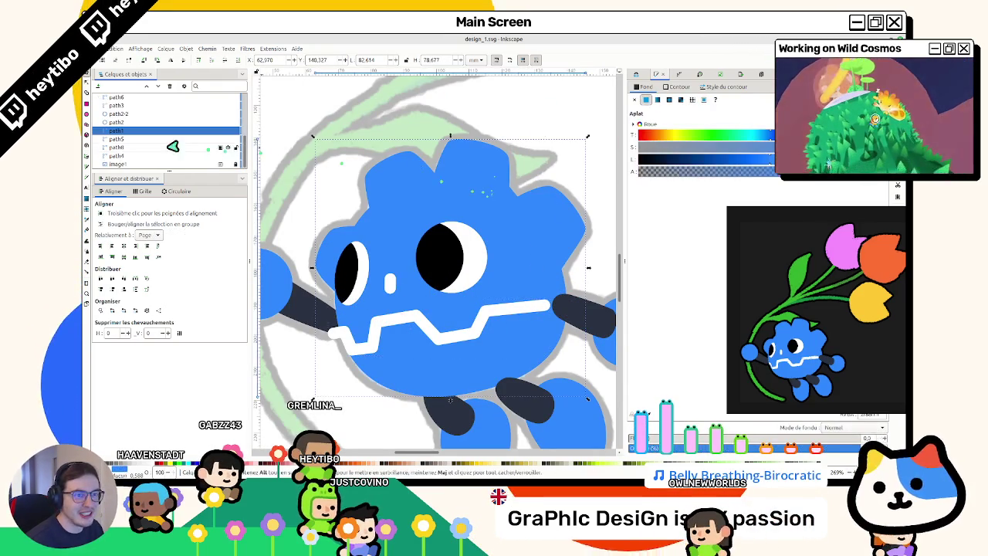
pyautogui.click(414, 323)
pyautogui.click(419, 238)
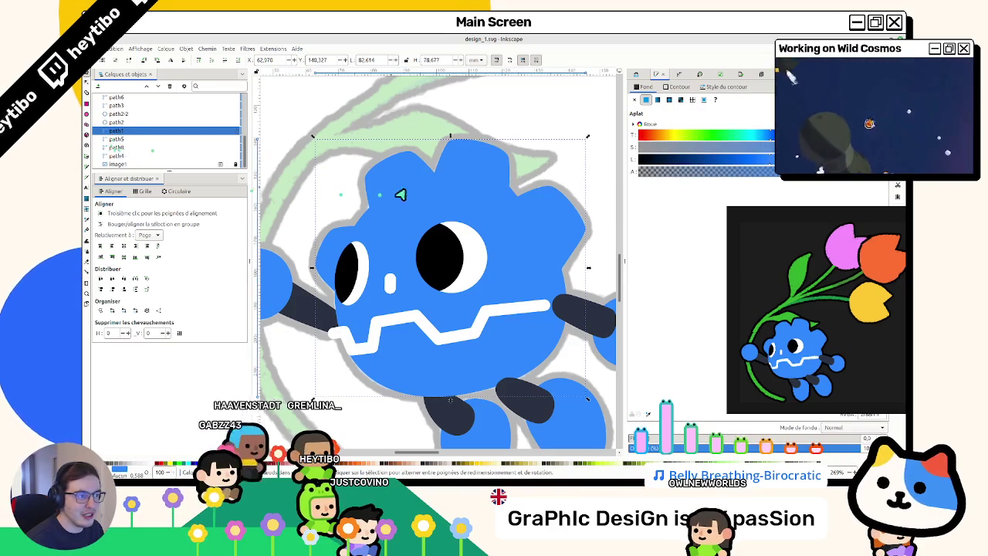
pyautogui.rightClick(173, 143)
pyautogui.click(164, 137)
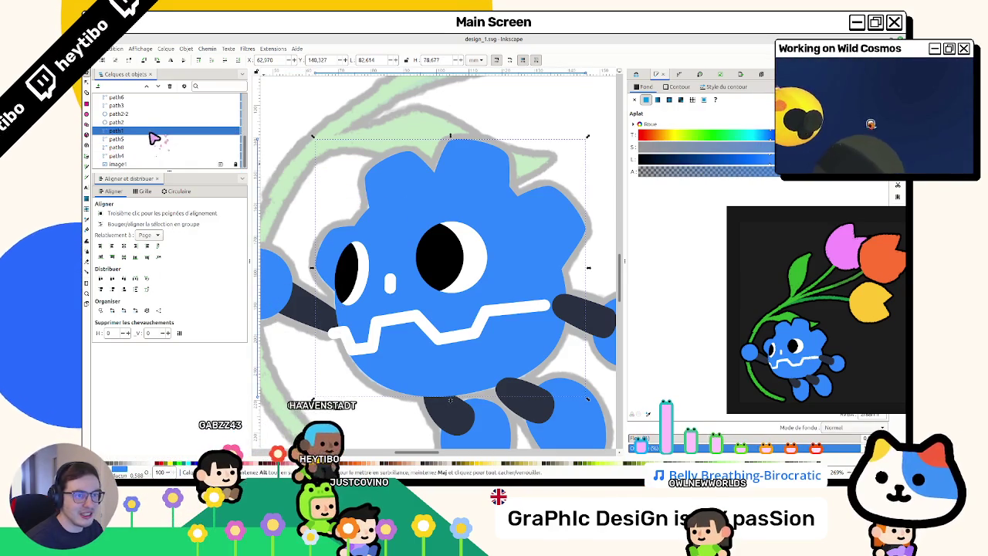
# Step: Create a clip group from the body shape
pyautogui.rightClick(451, 204)
pyautogui.press('Escape')
pyautogui.rightClick(158, 131)
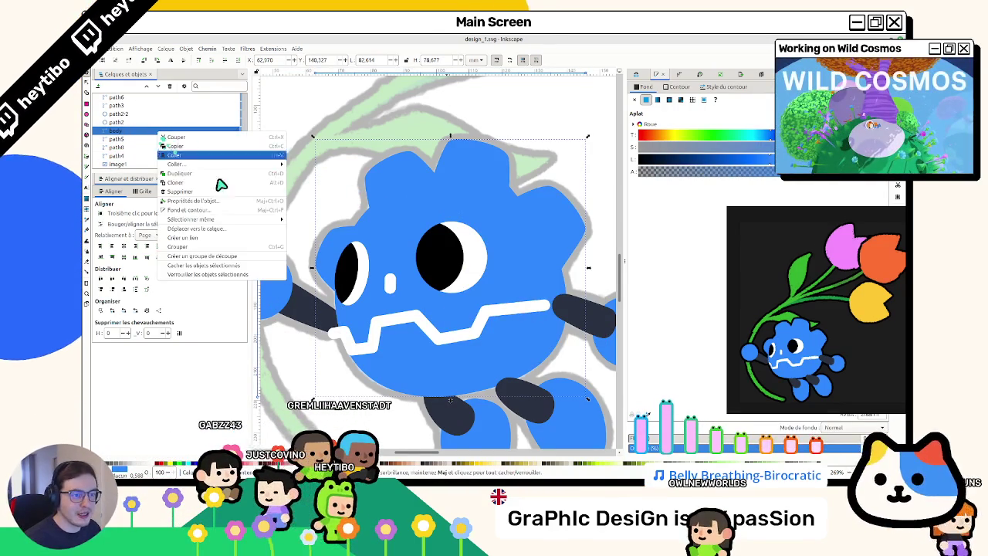
pyautogui.click(209, 265)
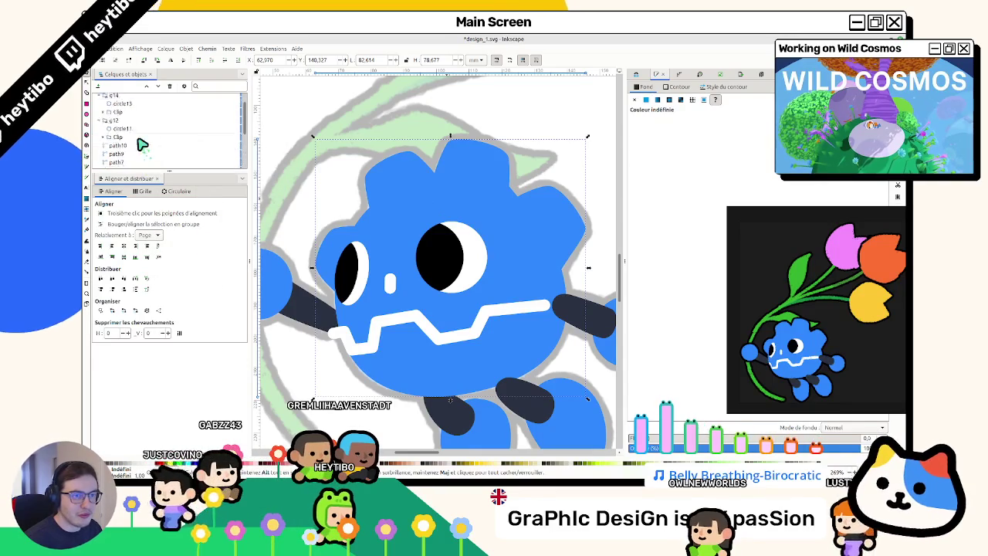
# Step: Move the white zigzag mouth path inside the body group
pyautogui.click(380, 330)
pyautogui.moveTo(121, 133); pyautogui.dragTo(172, 173)
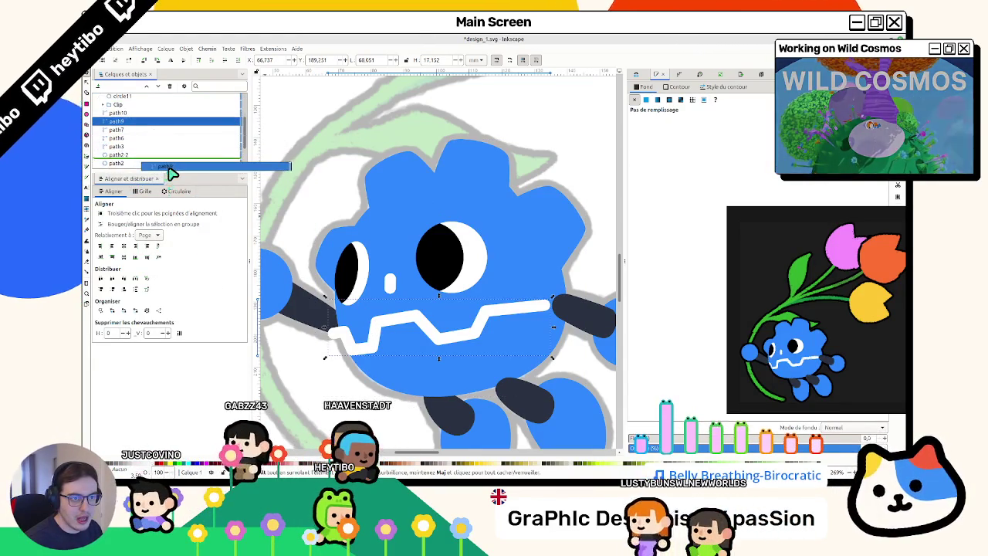
pyautogui.moveTo(171, 173); pyautogui.dragTo(172, 135)
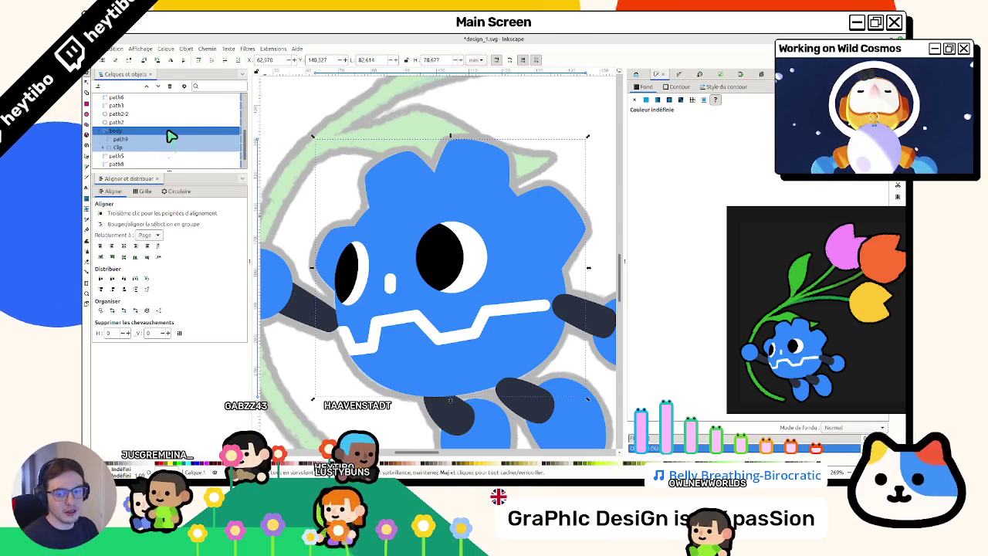
pyautogui.click(352, 151)
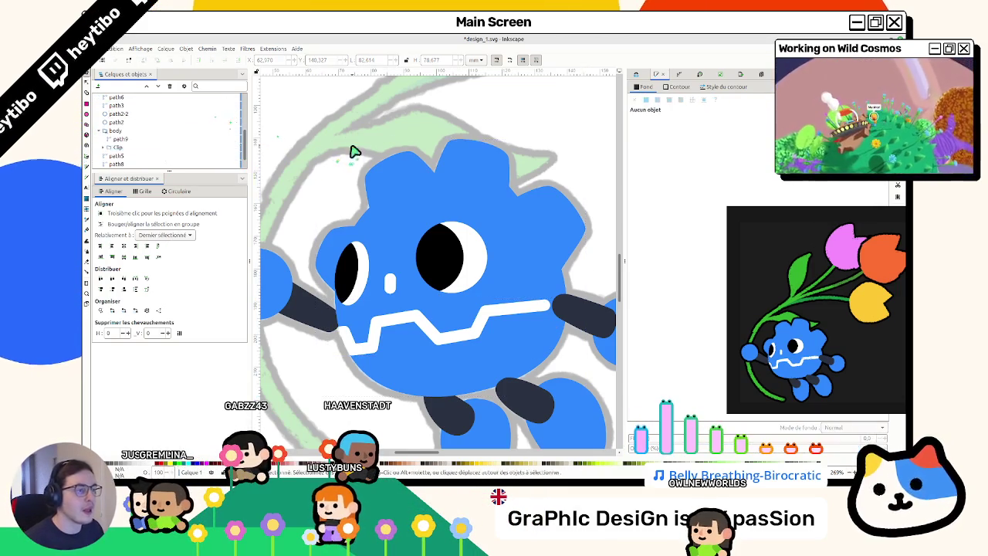
pyautogui.click(351, 274)
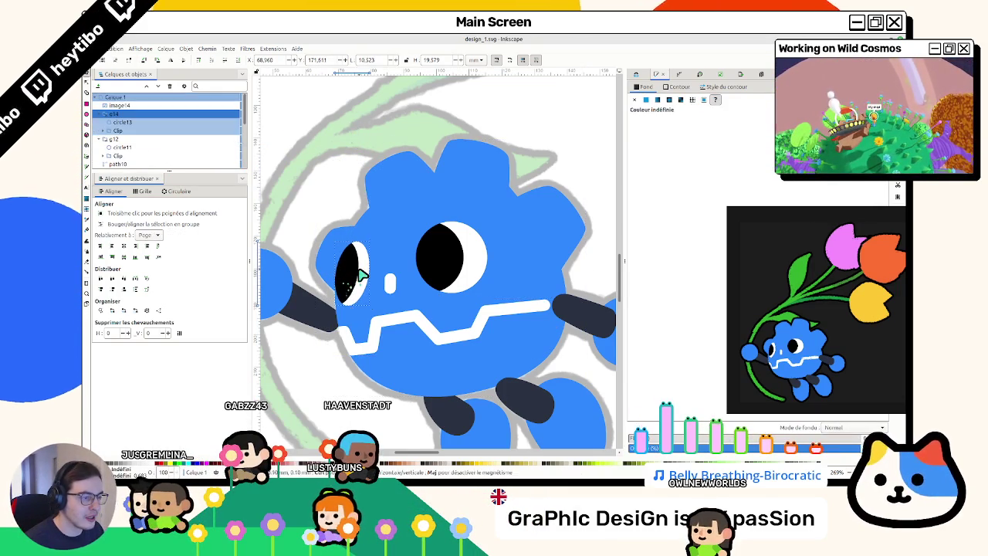
pyautogui.press('Escape')
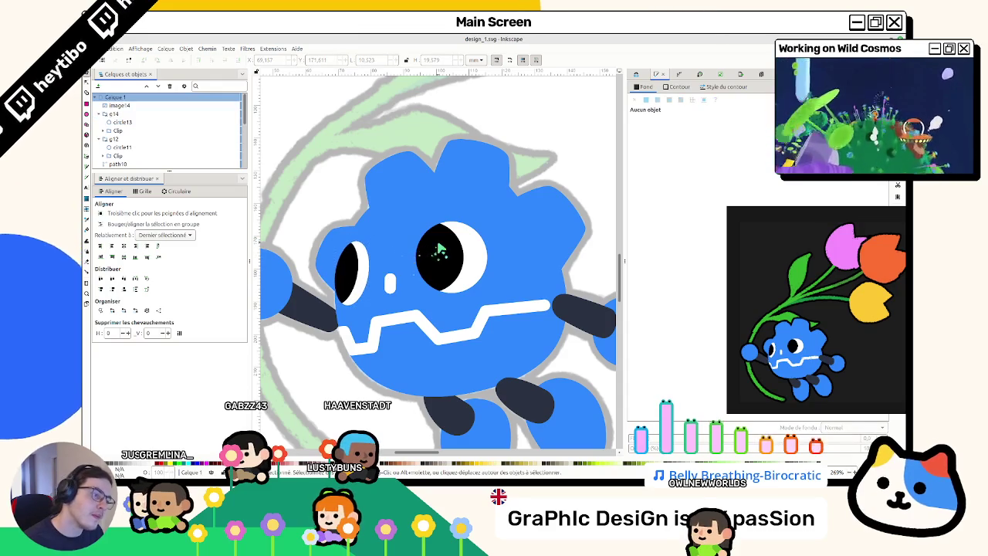
pyautogui.scroll(-2, 440, 249)
pyautogui.scroll(-2, 439, 249)
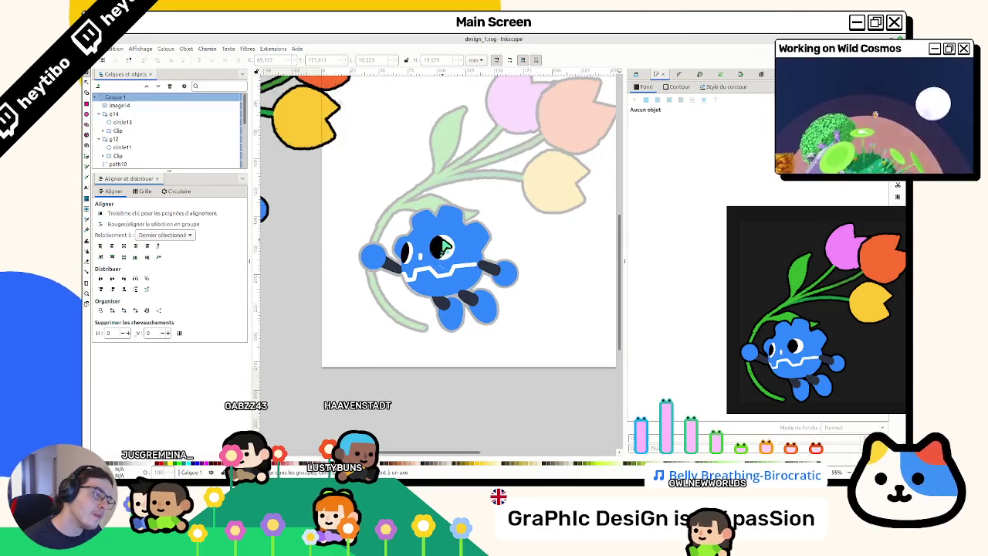
pyautogui.scroll(-2, 444, 244)
pyautogui.scroll(-1, 444, 244)
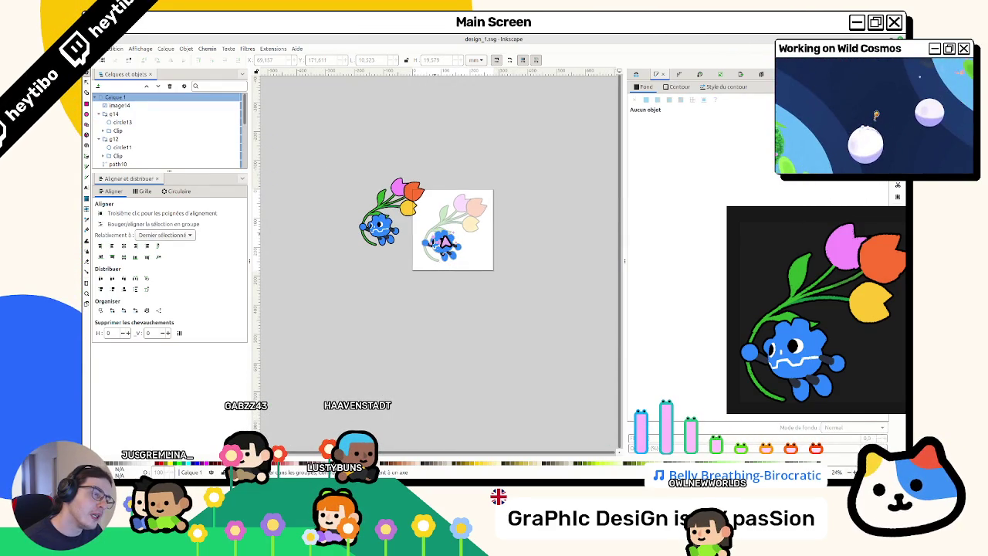
pyautogui.scroll(3, 444, 243)
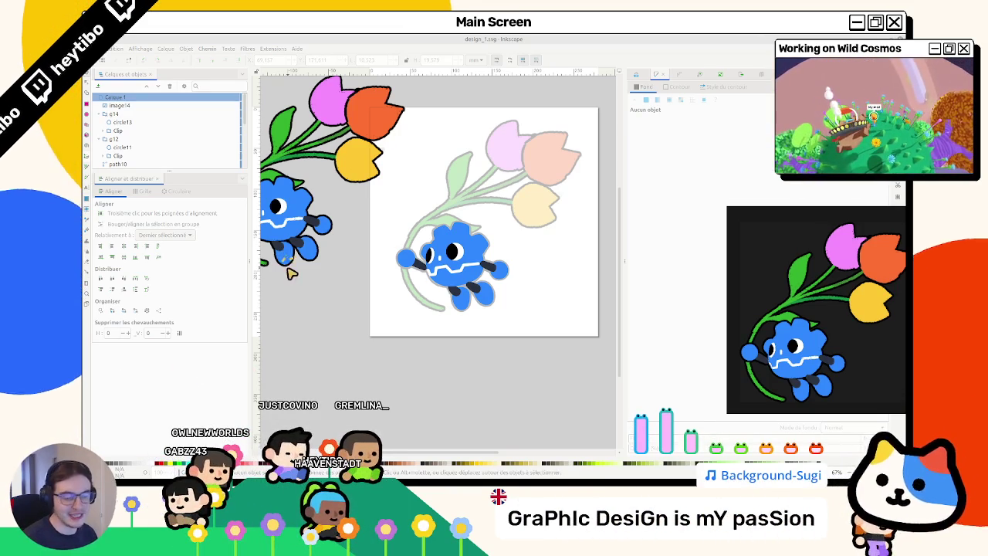
# Step: Zoom to the dark navy arm piece and reshape its lower-left curve with the Node tool
pyautogui.scroll(2, 351, 304)
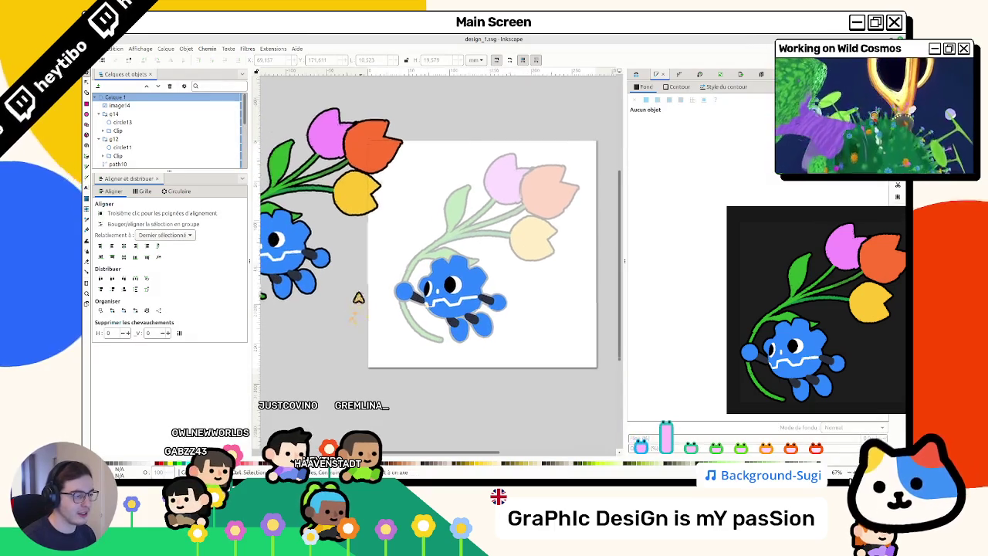
pyautogui.keyDown('ctrl'); pyautogui.scroll(1, 399, 260); pyautogui.keyUp('ctrl')
pyautogui.keyDown('ctrl'); pyautogui.scroll(1, 433, 258); pyautogui.keyUp('ctrl')
pyautogui.keyDown('ctrl'); pyautogui.scroll(1, 428, 243); pyautogui.keyUp('ctrl')
pyautogui.keyDown('ctrl'); pyautogui.scroll(1, 425, 231); pyautogui.keyUp('ctrl')
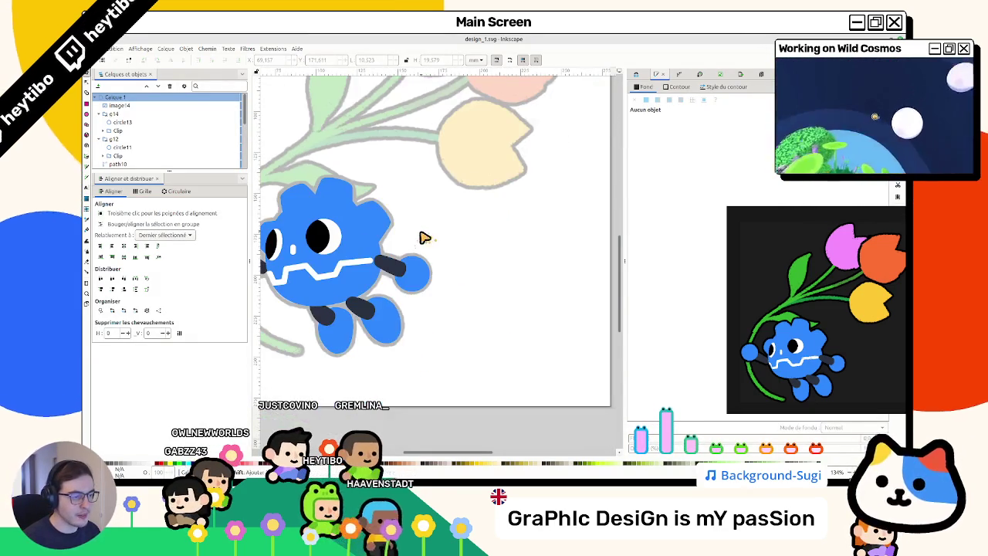
pyautogui.keyDown('ctrl'); pyautogui.scroll(2, 424, 237); pyautogui.keyUp('ctrl')
pyautogui.keyDown('ctrl'); pyautogui.scroll(2, 409, 306); pyautogui.keyUp('ctrl')
pyautogui.keyDown('ctrl'); pyautogui.scroll(1, 409, 306); pyautogui.keyUp('ctrl')
pyautogui.moveTo(279, 275); pyautogui.dragTo(337, 223)
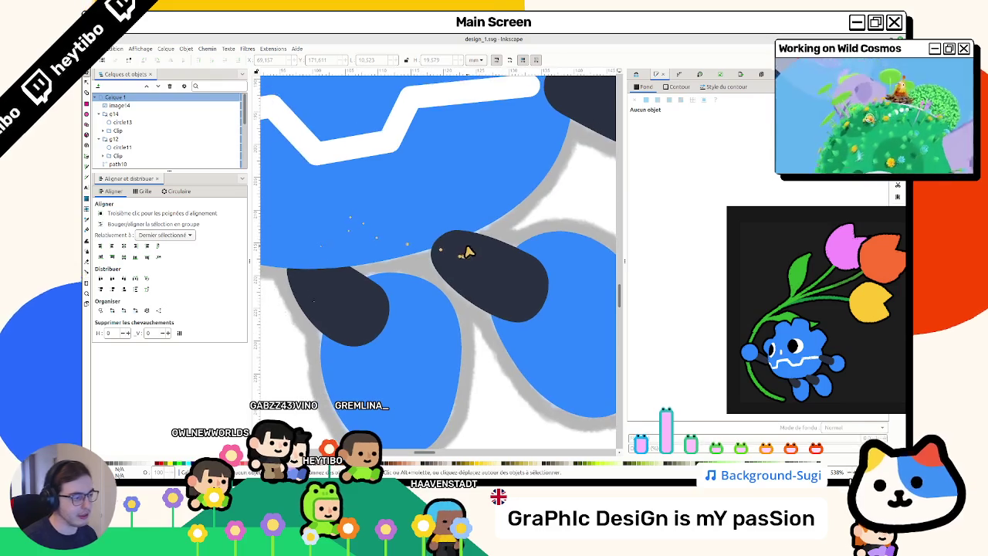
pyautogui.click(466, 257)
pyautogui.press('n')
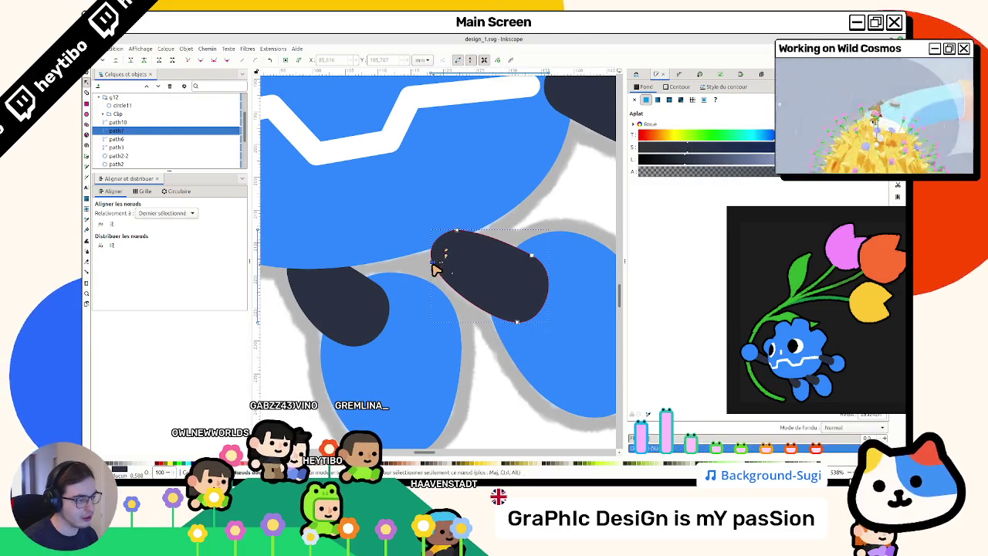
pyautogui.moveTo(435, 267); pyautogui.dragTo(469, 307)
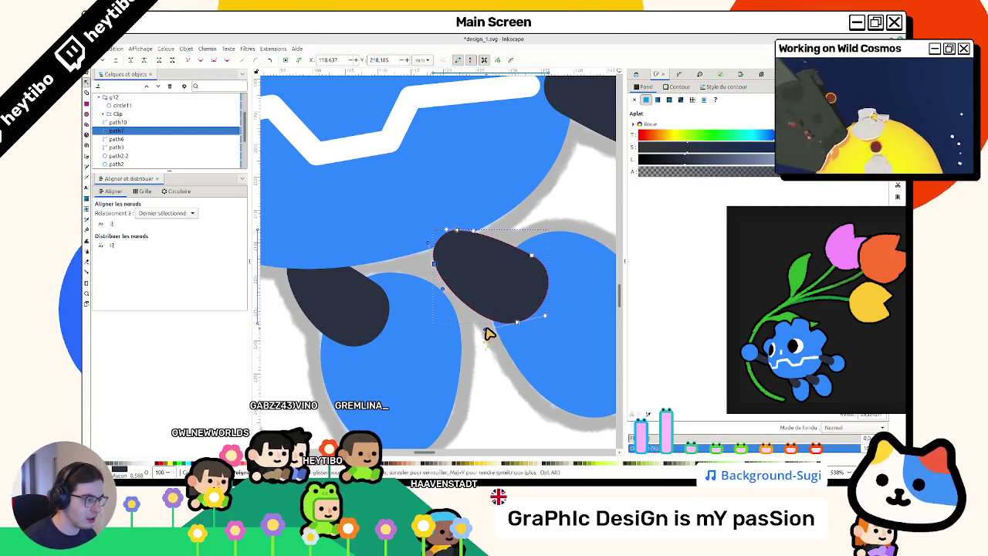
# Step: Drag the arm piece's top node to round it into a smooth capsule
pyautogui.press('Escape')
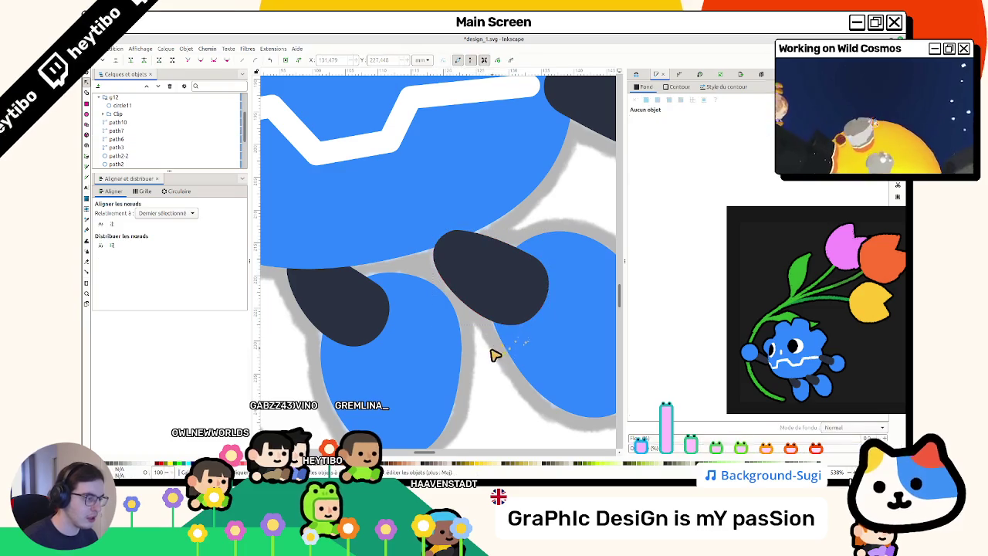
pyautogui.press('s')
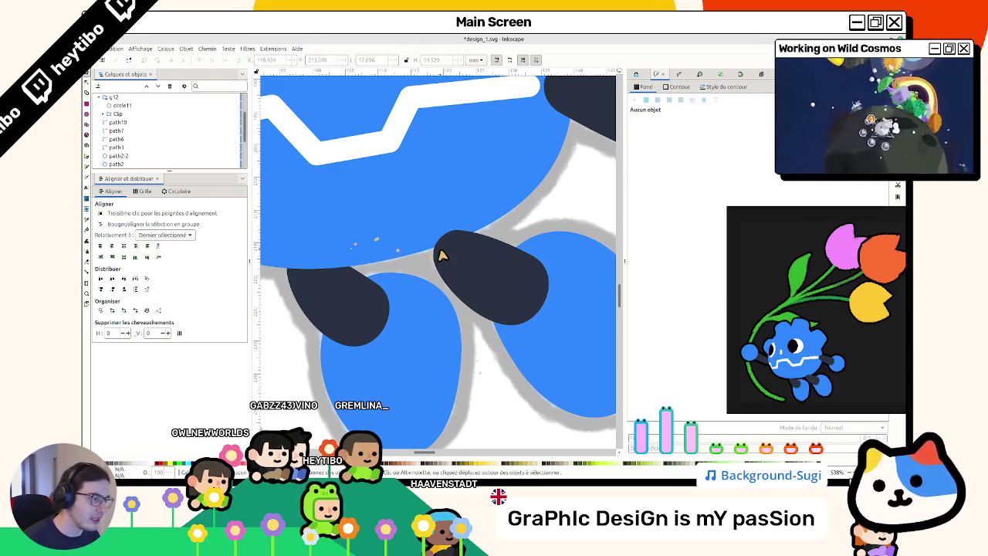
pyautogui.click(441, 254)
pyautogui.press('n')
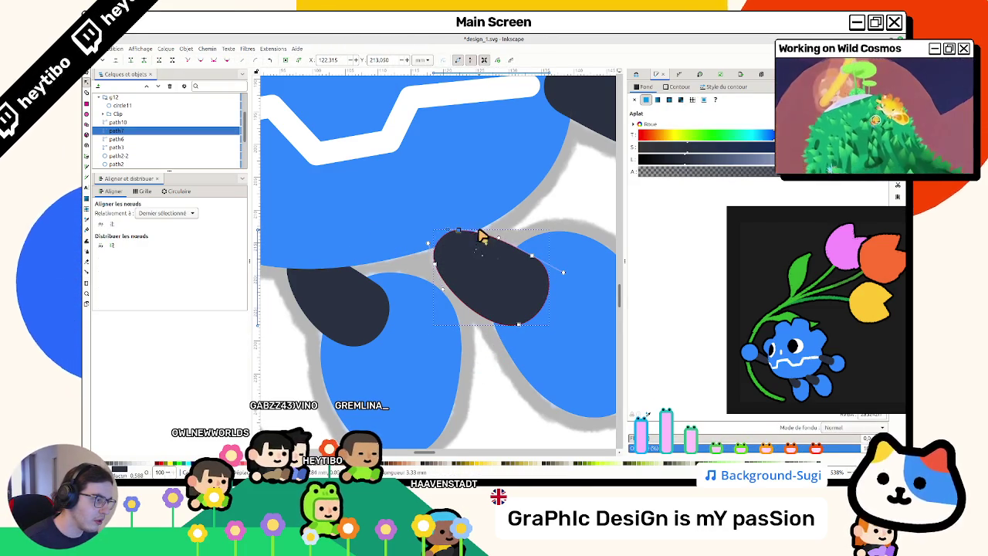
pyautogui.press('Escape')
pyautogui.press('s')
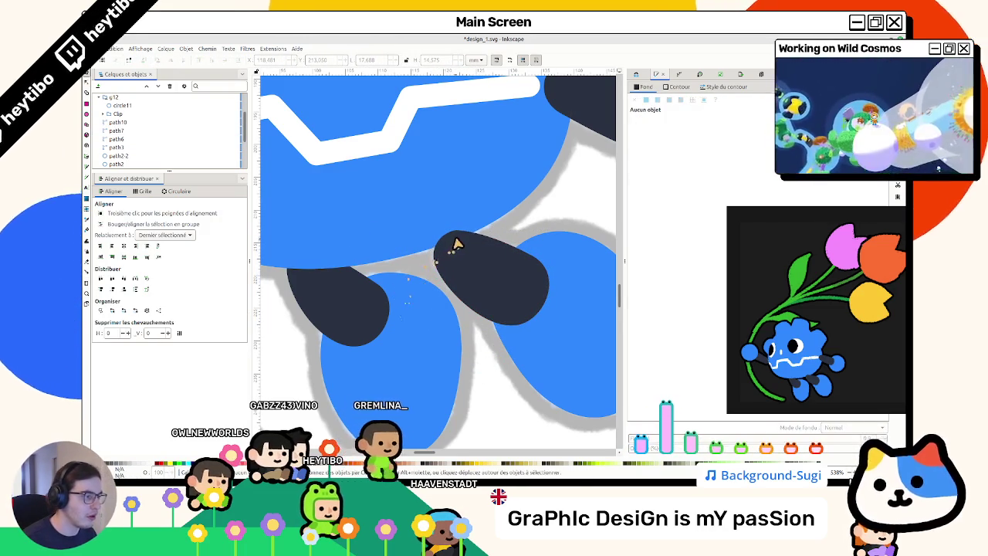
pyautogui.click(455, 243)
pyautogui.press('n')
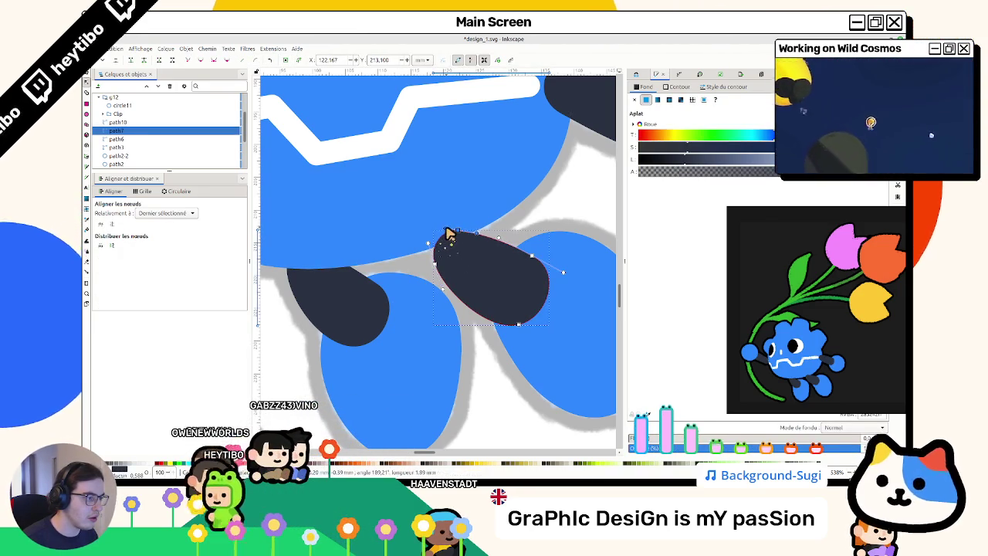
pyautogui.moveTo(463, 234); pyautogui.dragTo(466, 239)
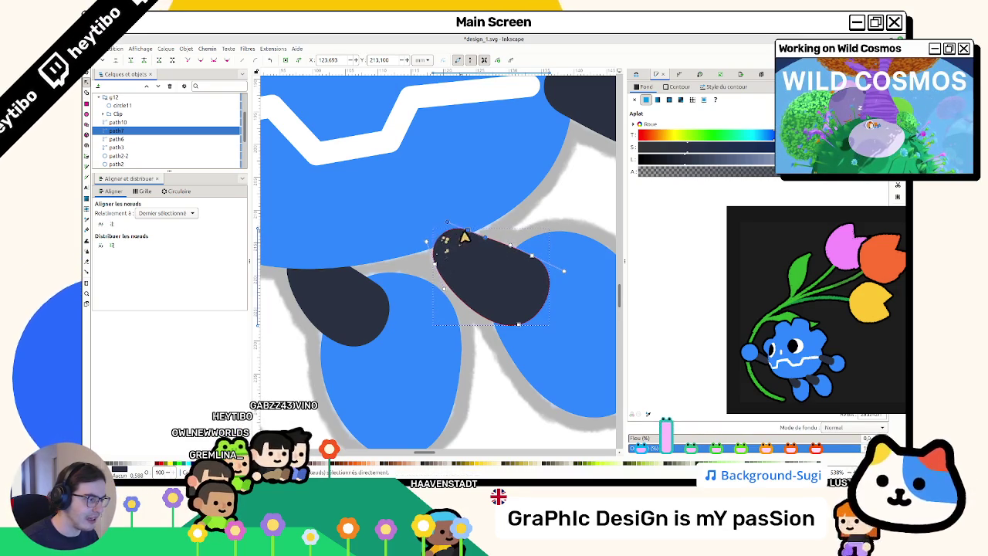
pyautogui.moveTo(470, 233); pyautogui.dragTo(436, 270)
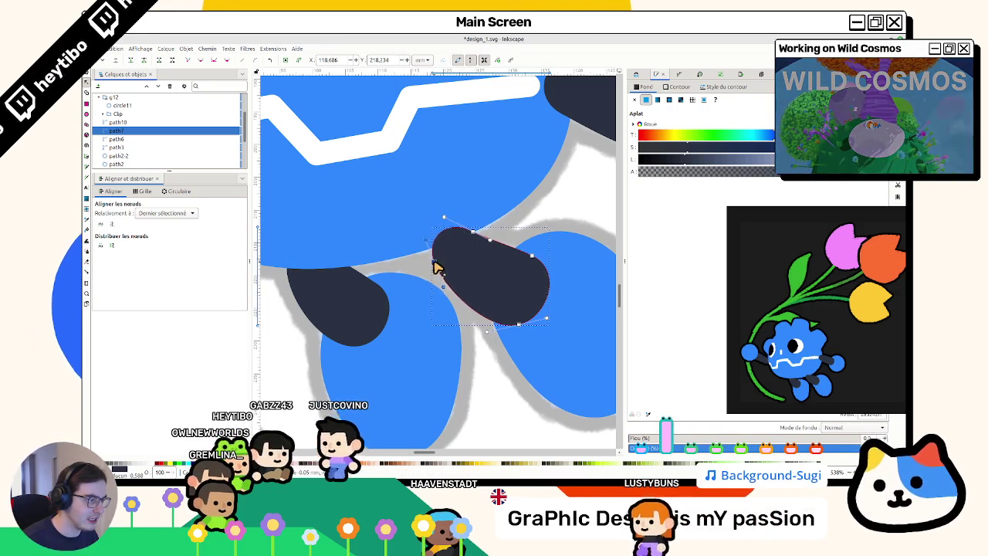
pyautogui.press('Escape')
# Step: Zoom out to check the reshaped character and save the drawing to design_1.svg
pyautogui.press('s')
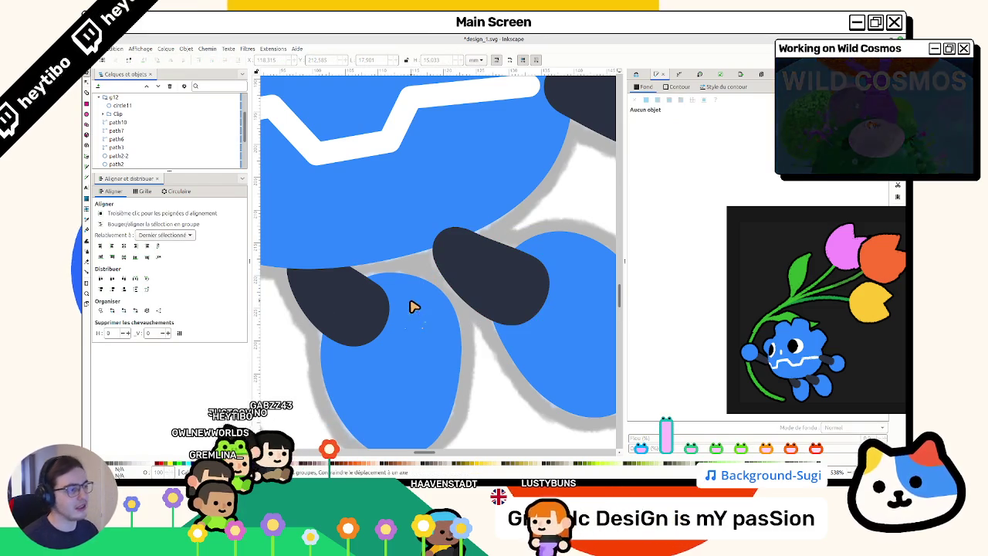
pyautogui.scroll(-2, 409, 283)
pyautogui.scroll(-4, 399, 284)
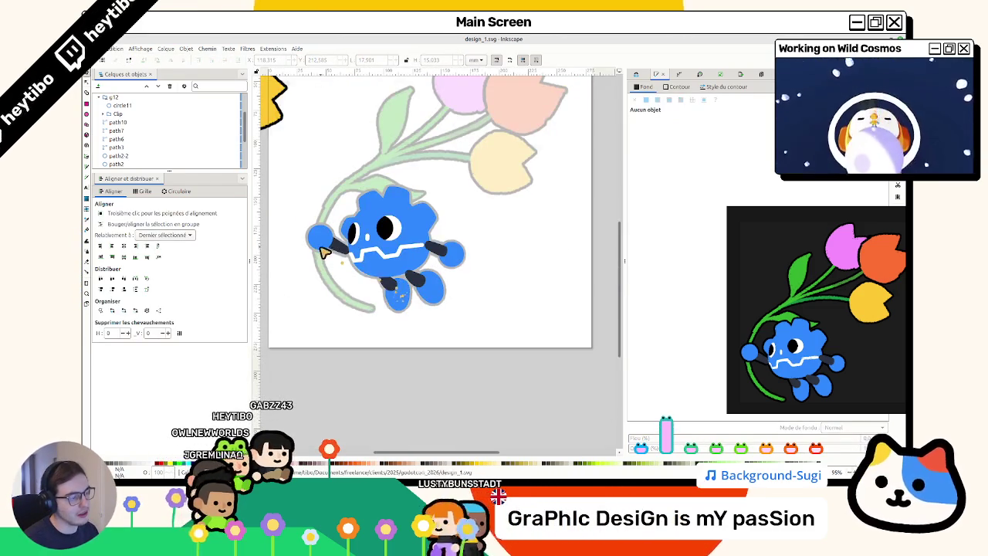
pyautogui.scroll(3, 342, 226)
pyautogui.hscroll(2, 567, 294)
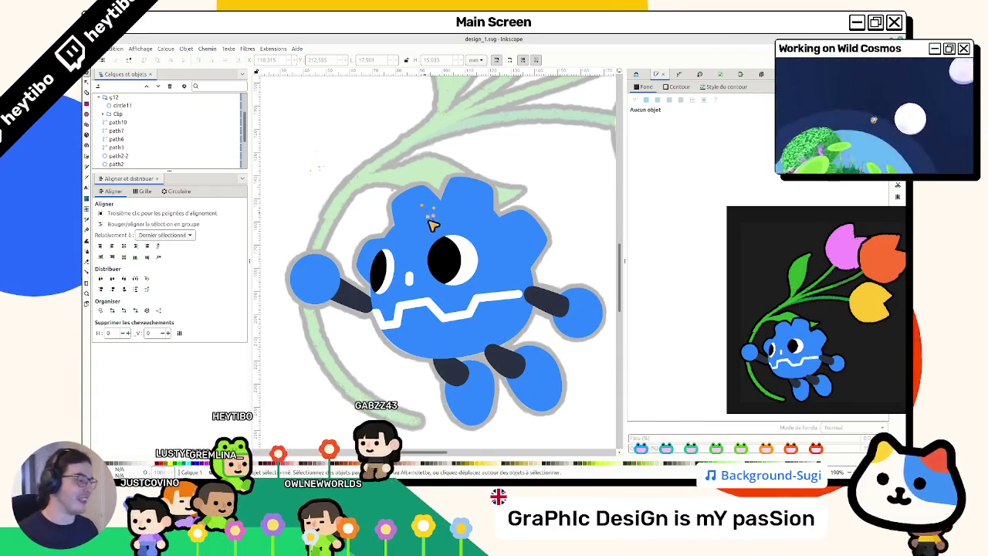
pyautogui.click(463, 214)
pyautogui.scroll(-2, 368, 157)
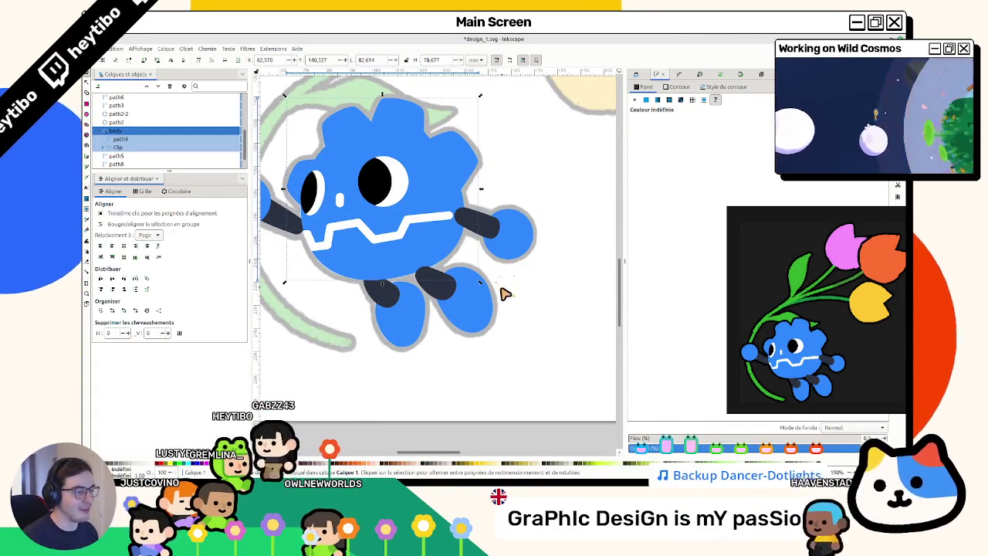
pyautogui.click(510, 294)
pyautogui.scroll(5, 399, 302)
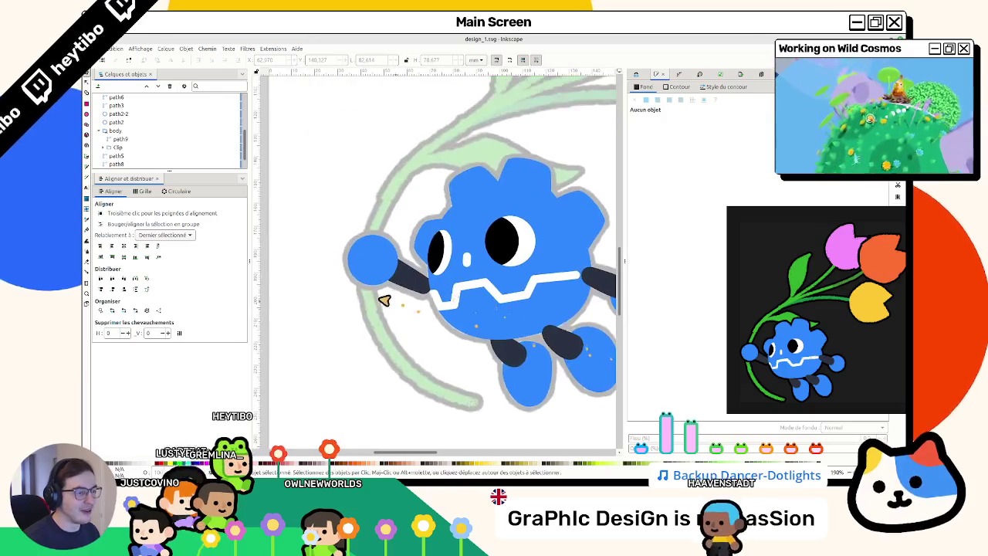
pyautogui.scroll(-2, 316, 294)
pyautogui.scroll(-1, 337, 274)
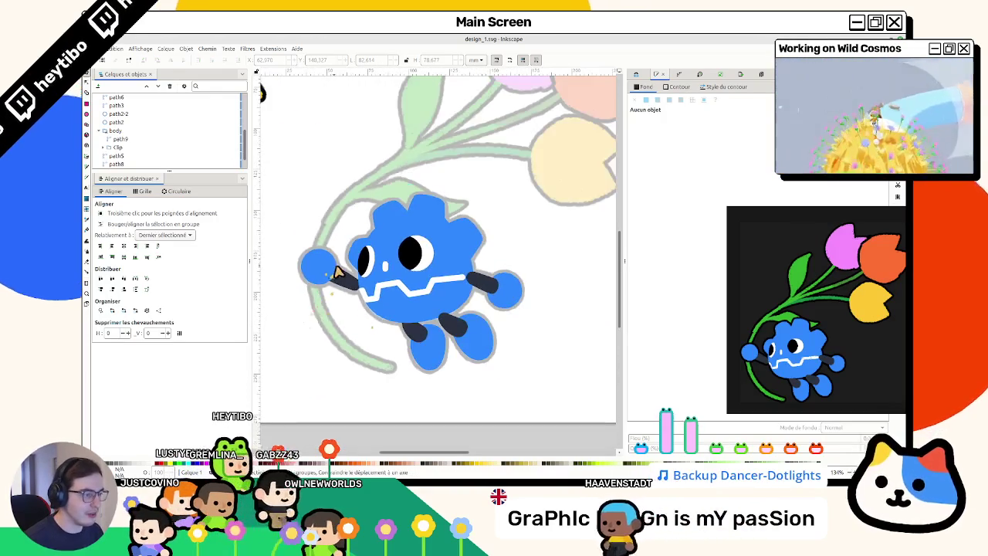
pyautogui.scroll(-1, 357, 289)
pyautogui.scroll(-1, 401, 324)
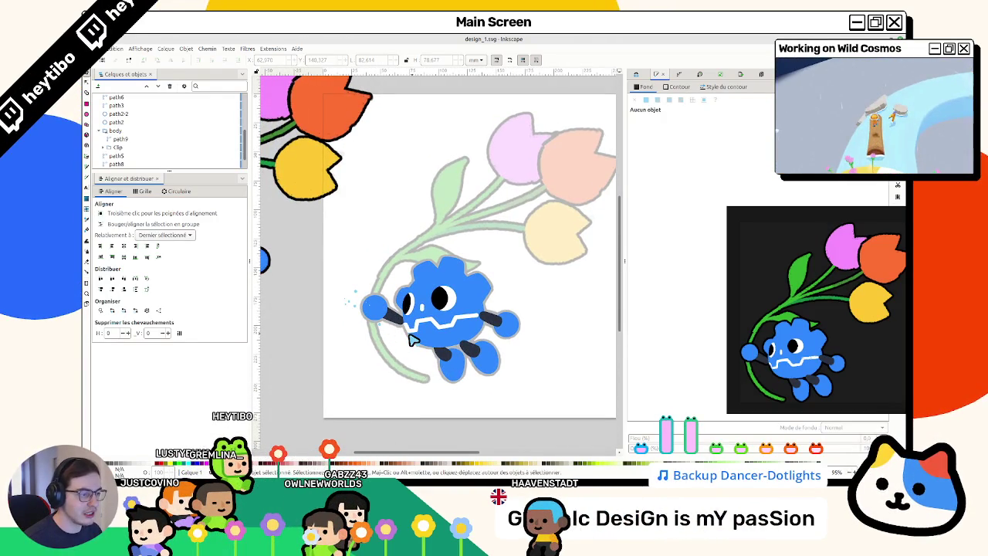
pyautogui.hotkey('ctrl', 's')
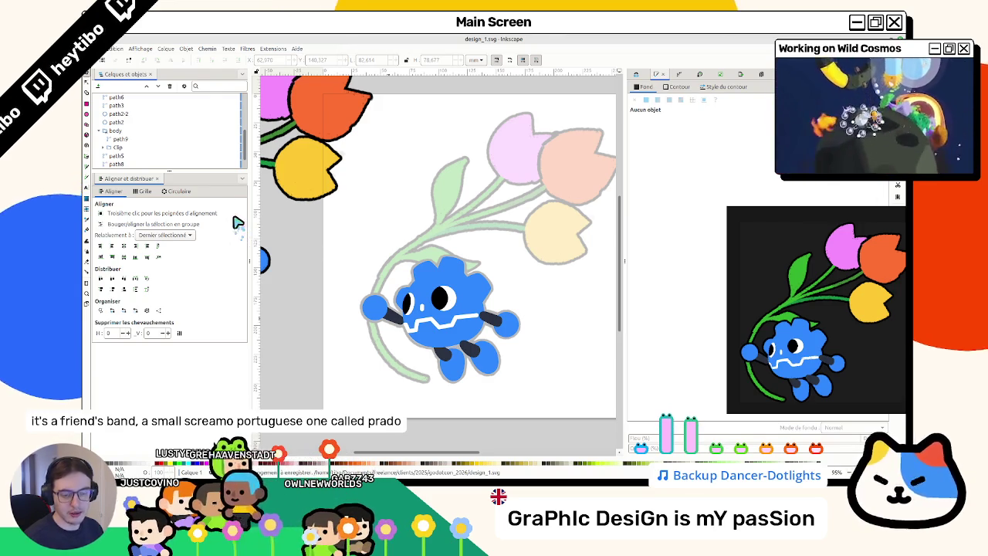
# Step: Make the Layers and Objects panel taller to show more entries
pyautogui.click(127, 164)
pyautogui.moveTo(141, 204); pyautogui.dragTo(236, 146)
pyautogui.scroll(5, 193, 154)
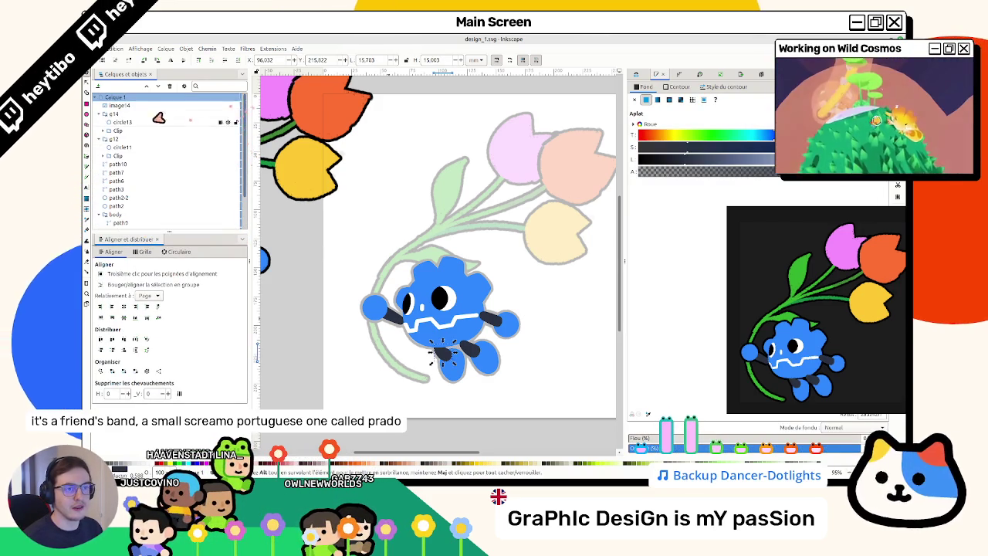
# Step: Collapse the g14 and g12 groups in the object list
pyautogui.click(99, 114)
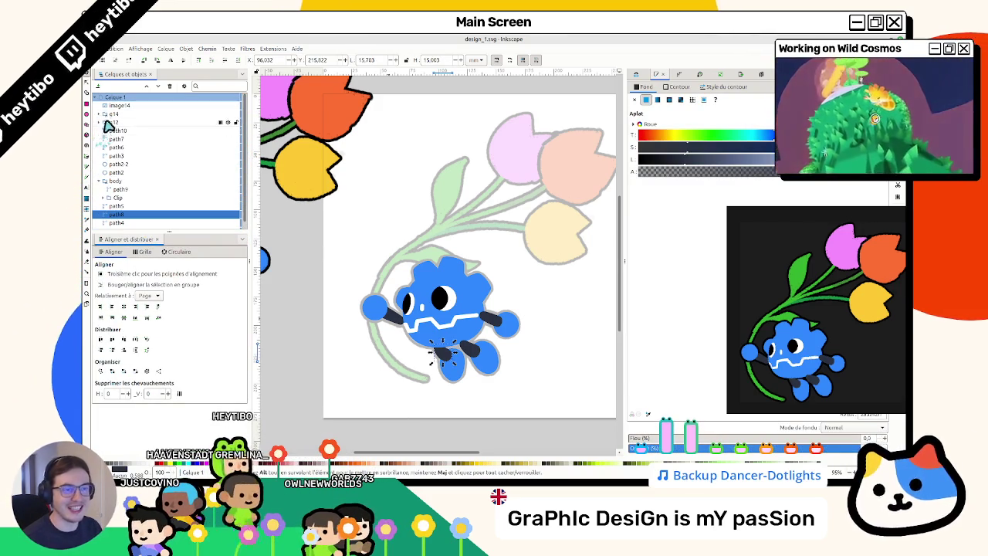
pyautogui.click(98, 122)
pyautogui.click(116, 98)
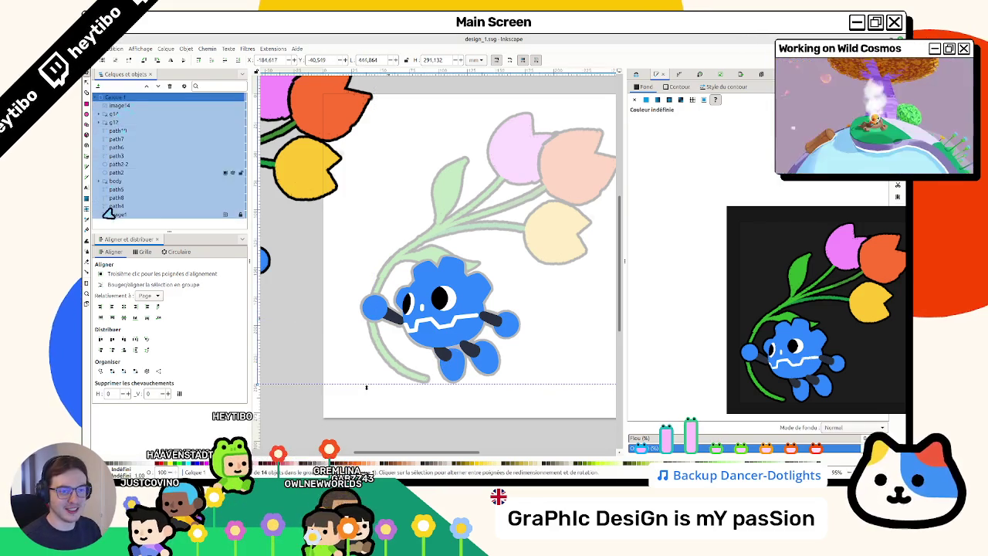
pyautogui.click(89, 160)
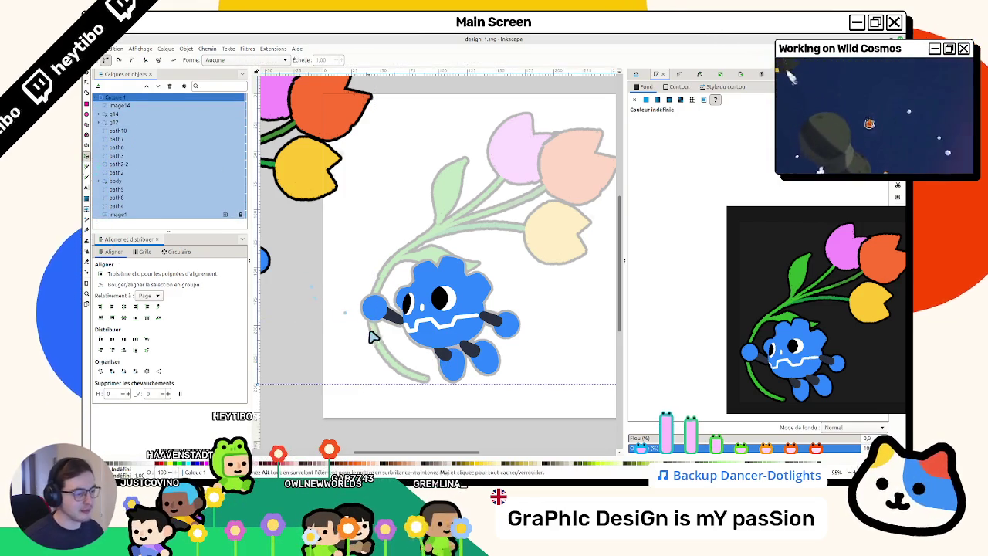
pyautogui.click(219, 223)
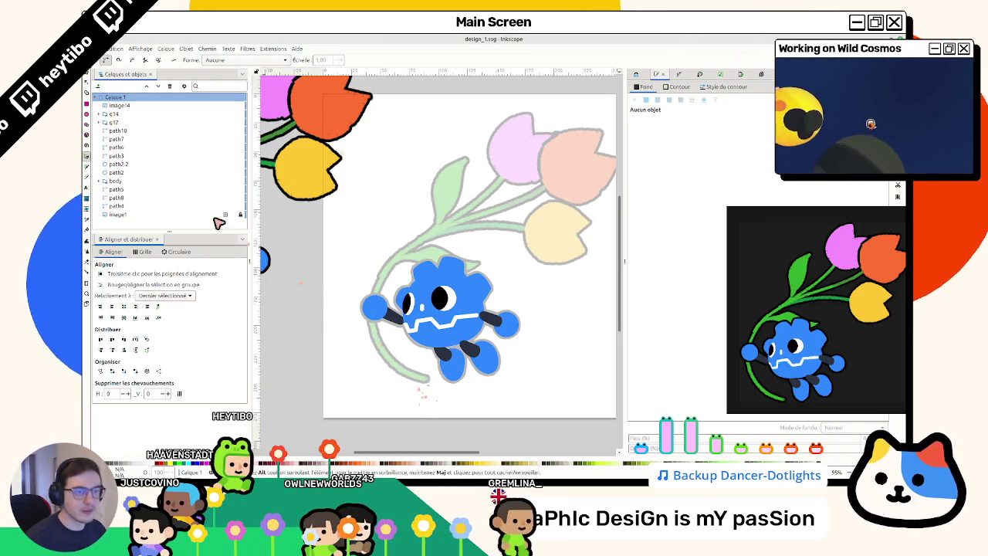
# Step: Lock the reference image and begin a new stem curve beside the left hand
pyautogui.click(125, 98)
pyautogui.click(127, 105)
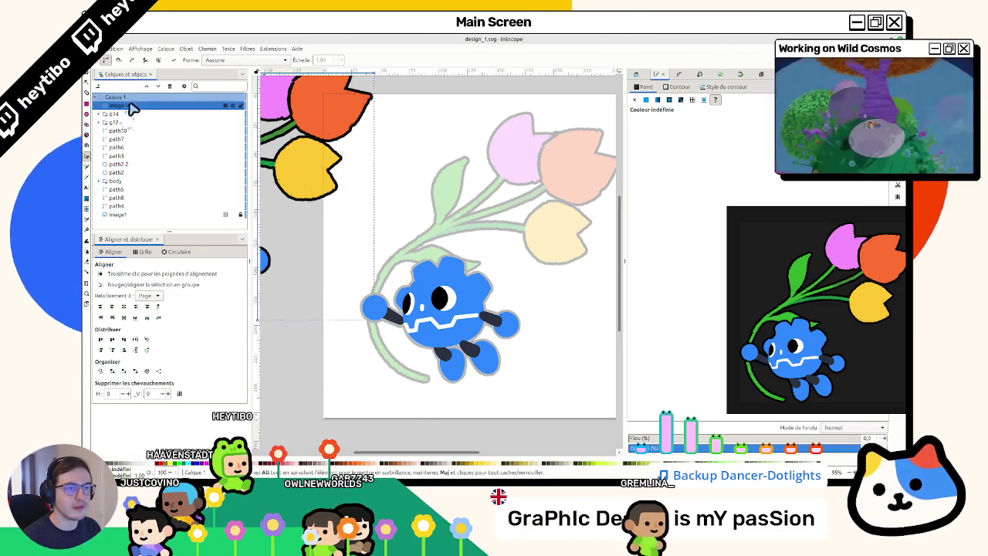
pyautogui.click(236, 106)
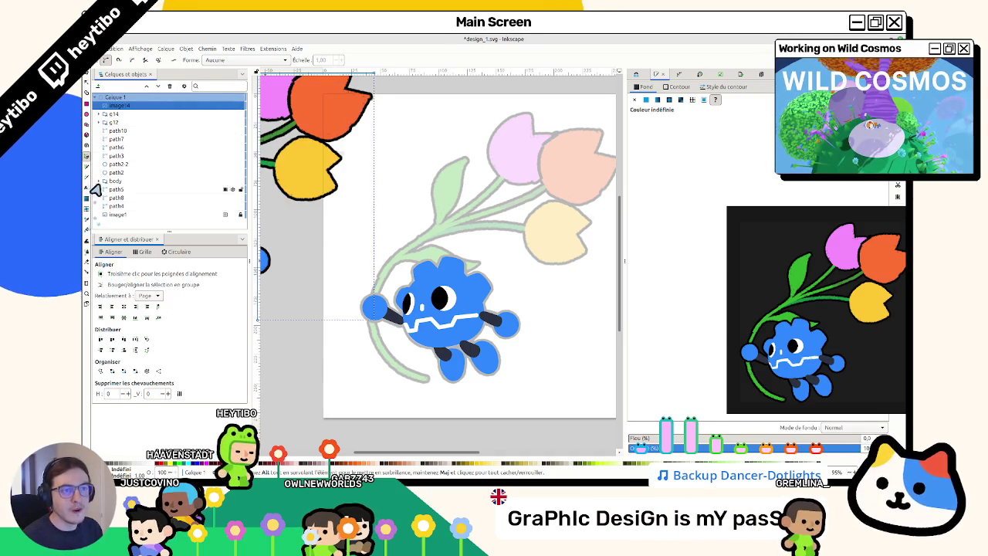
pyautogui.click(425, 379)
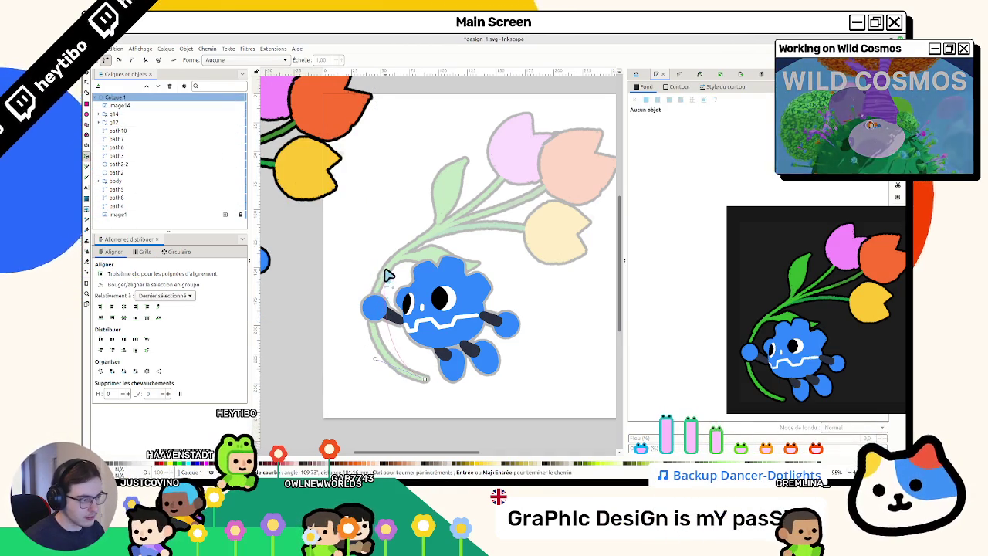
# Step: Curve the first stem up from the hand to end below the pink tulip
pyautogui.moveTo(411, 249); pyautogui.dragTo(436, 234)
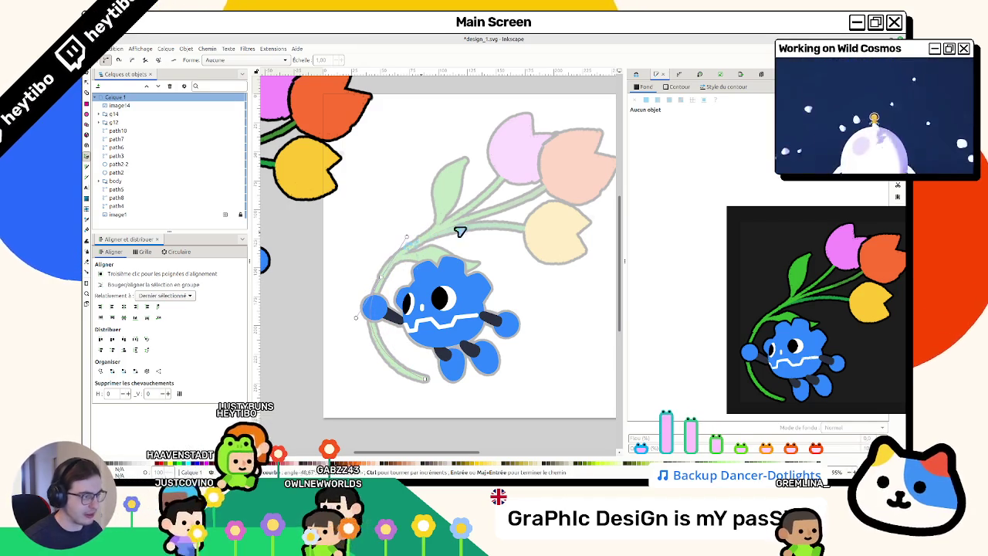
pyautogui.scroll(-1, 459, 223)
pyautogui.hscroll(-1, 459, 223)
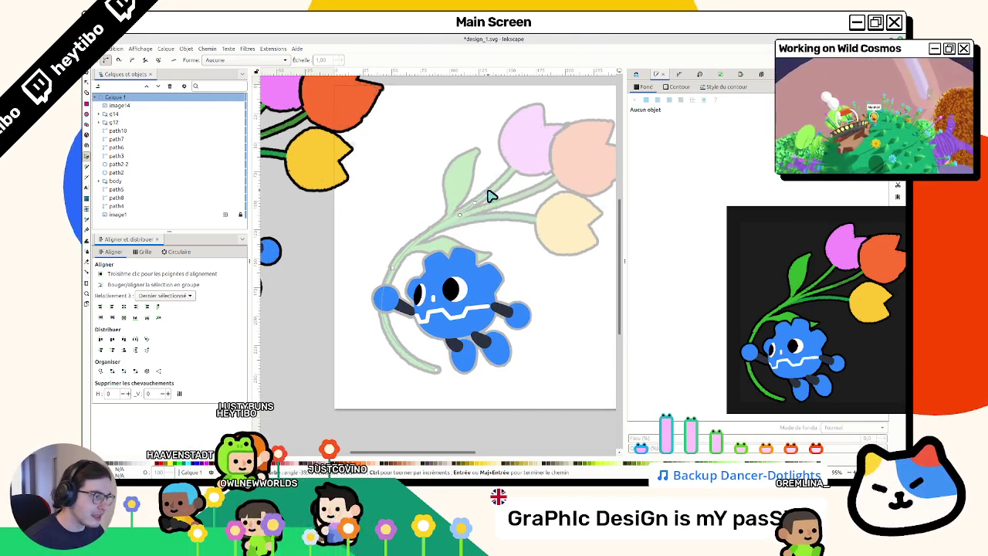
pyautogui.click(528, 151)
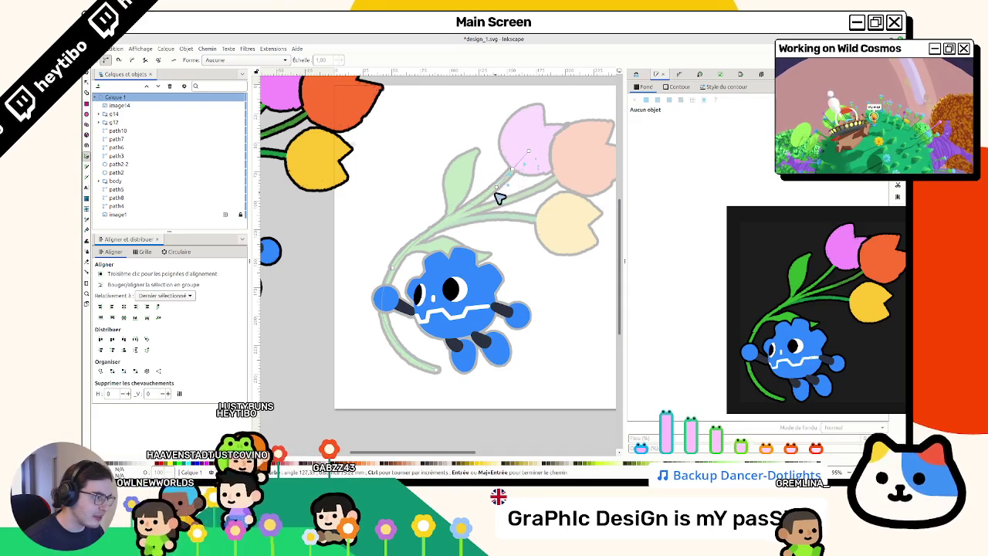
pyautogui.press('Return')
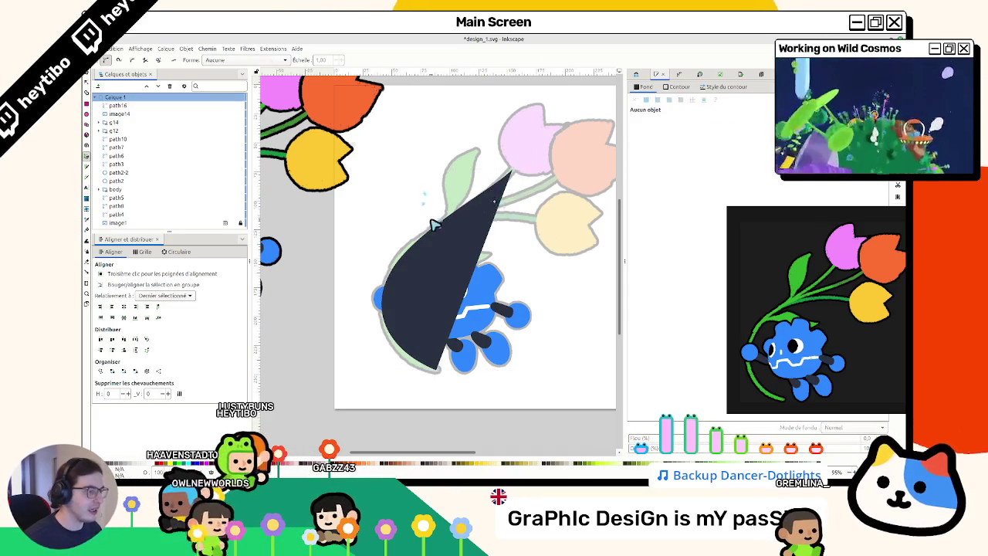
# Step: Give the stem no fill and a black outline, and refine its curve along the sketch
pyautogui.press('n')
pyautogui.click(397, 270)
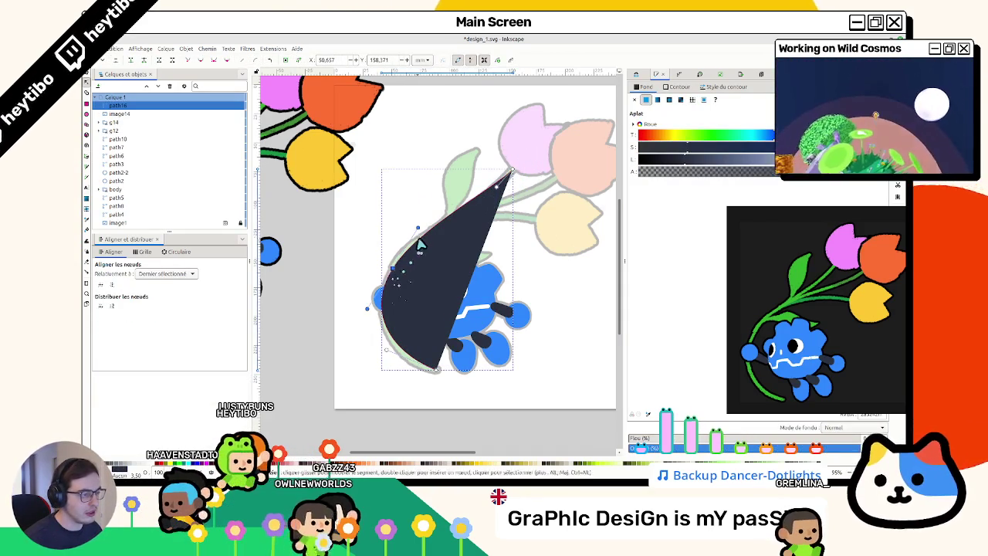
pyautogui.click(634, 101)
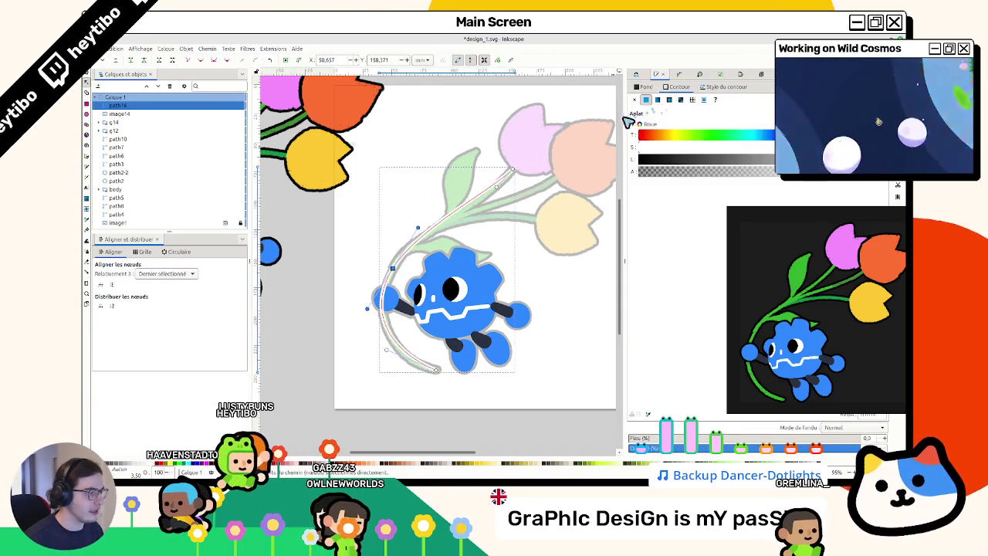
pyautogui.click(666, 156)
pyautogui.moveTo(395, 271); pyautogui.dragTo(396, 270)
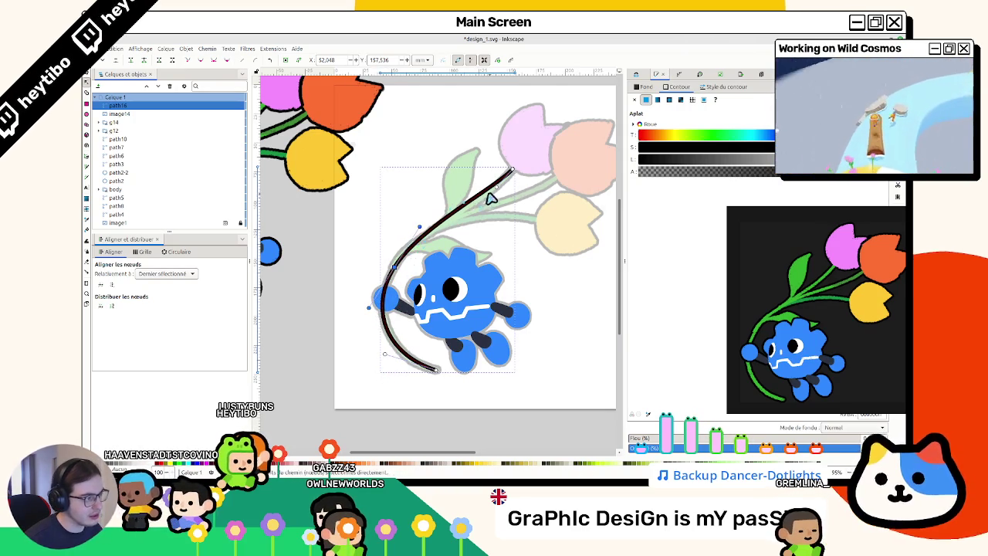
pyautogui.moveTo(497, 189); pyautogui.dragTo(473, 221)
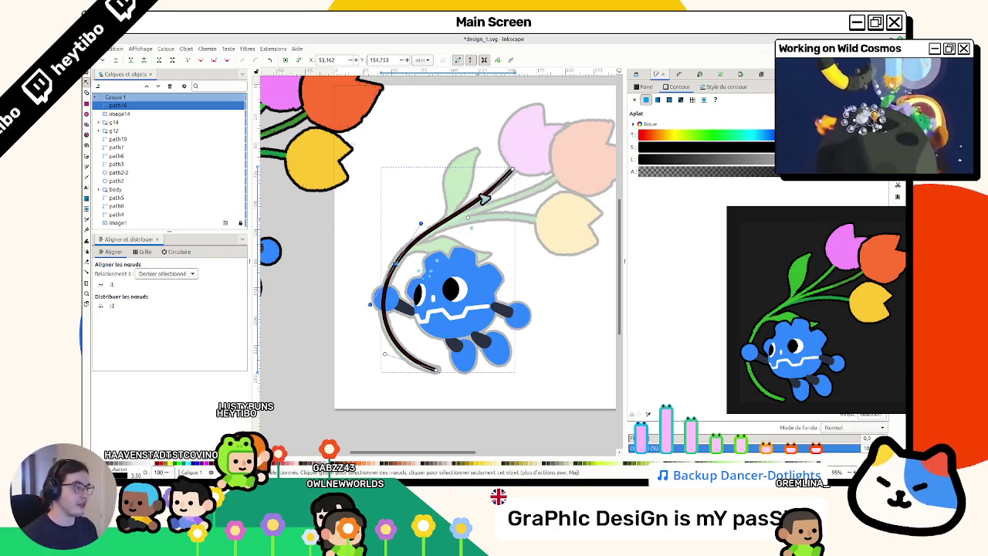
# Step: Set the stem's stroke width to 4
pyautogui.click(515, 169)
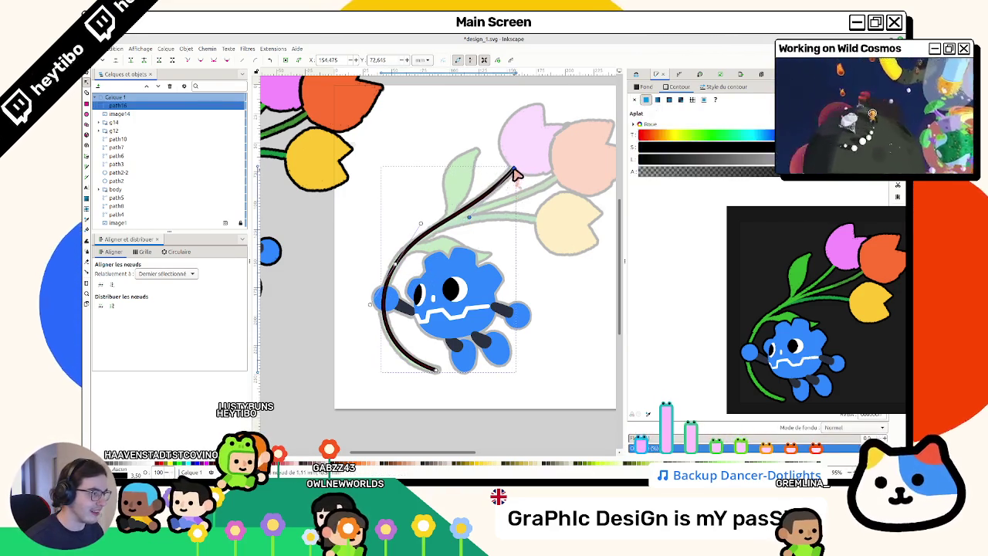
pyautogui.click(725, 86)
pyautogui.click(675, 100)
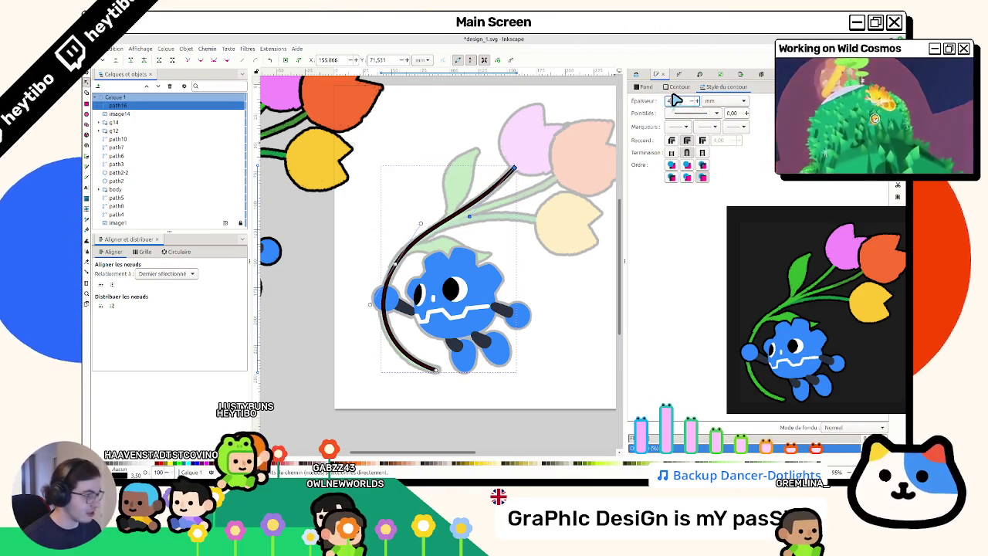
pyautogui.press('Return')
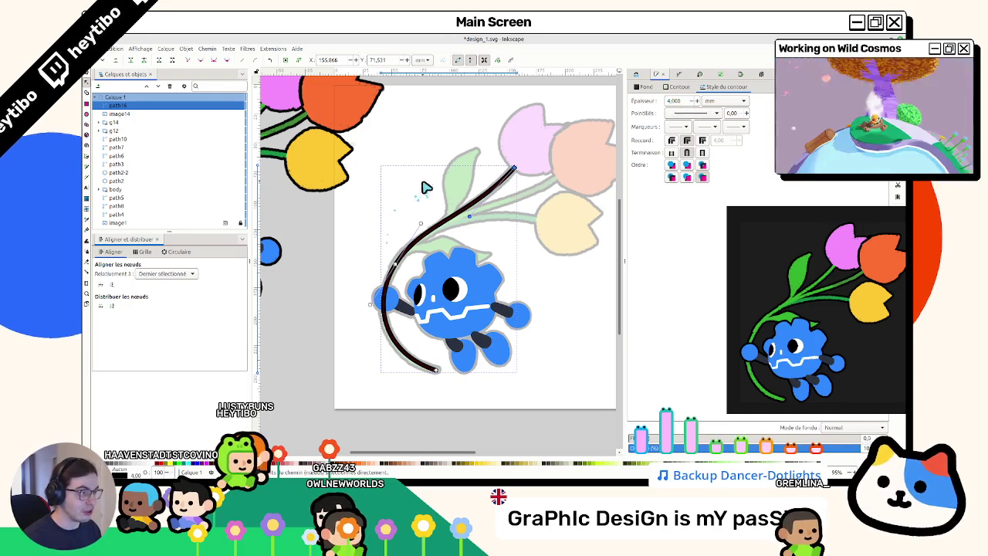
pyautogui.press('Escape')
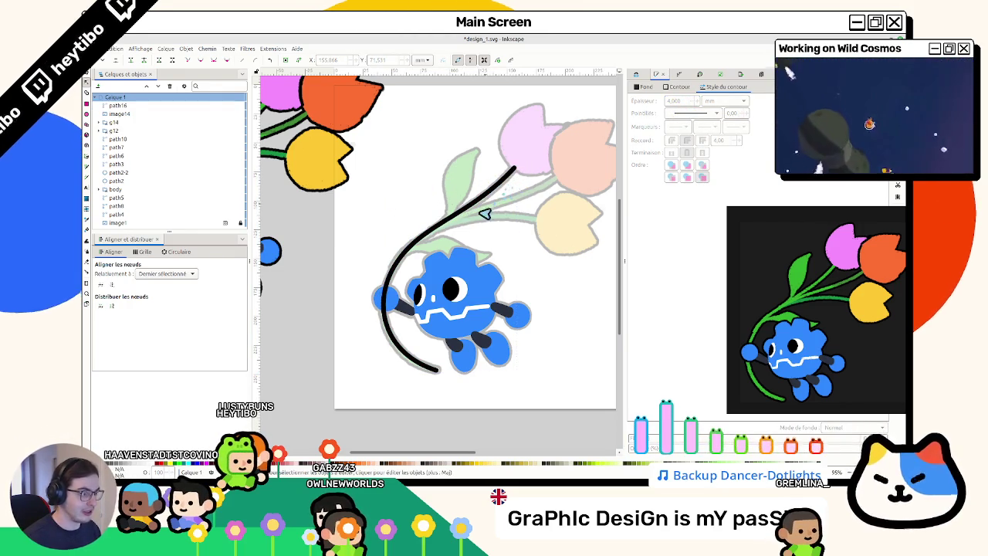
pyautogui.click(429, 375)
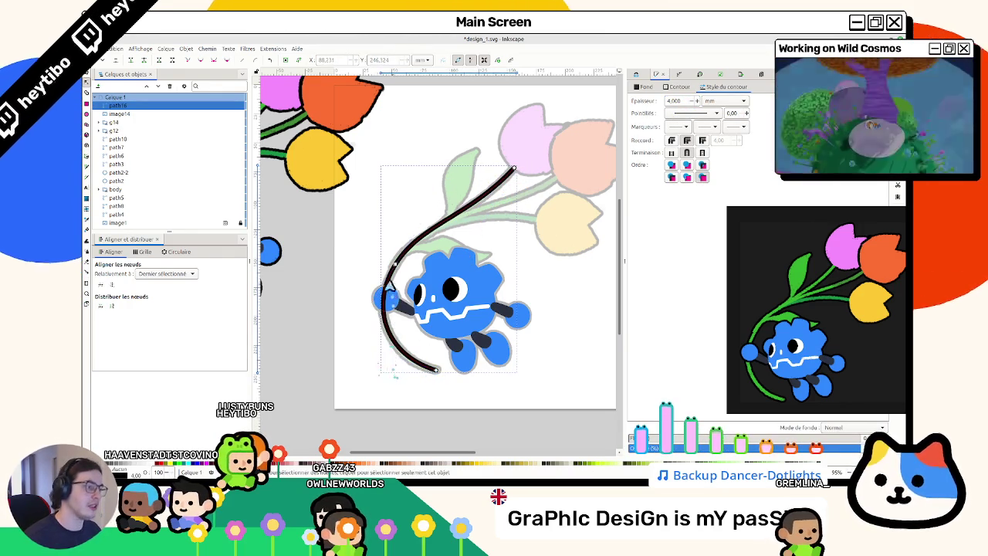
# Step: Deselect the first stem and start a second stem at the peach tulip
pyautogui.press('s')
pyautogui.press('Escape')
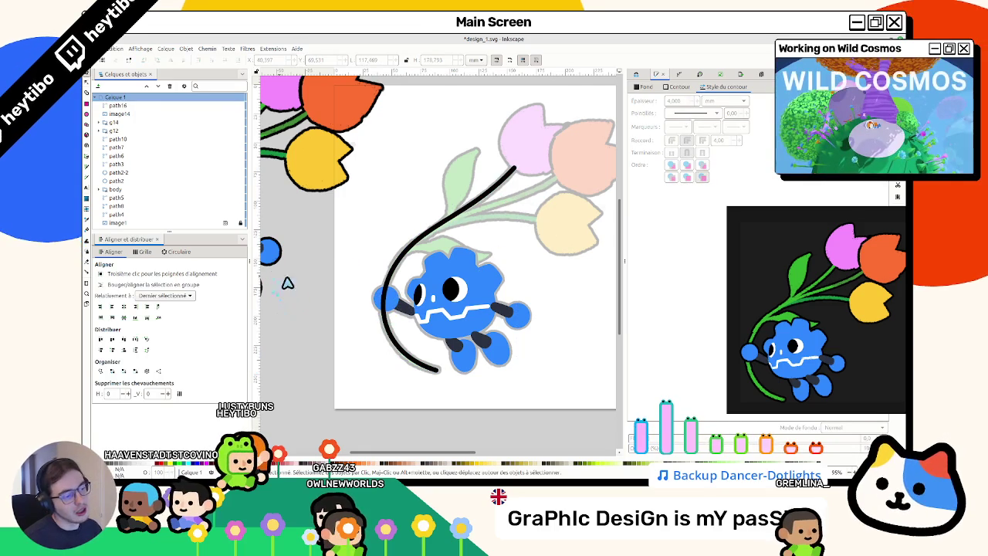
pyautogui.click(88, 161)
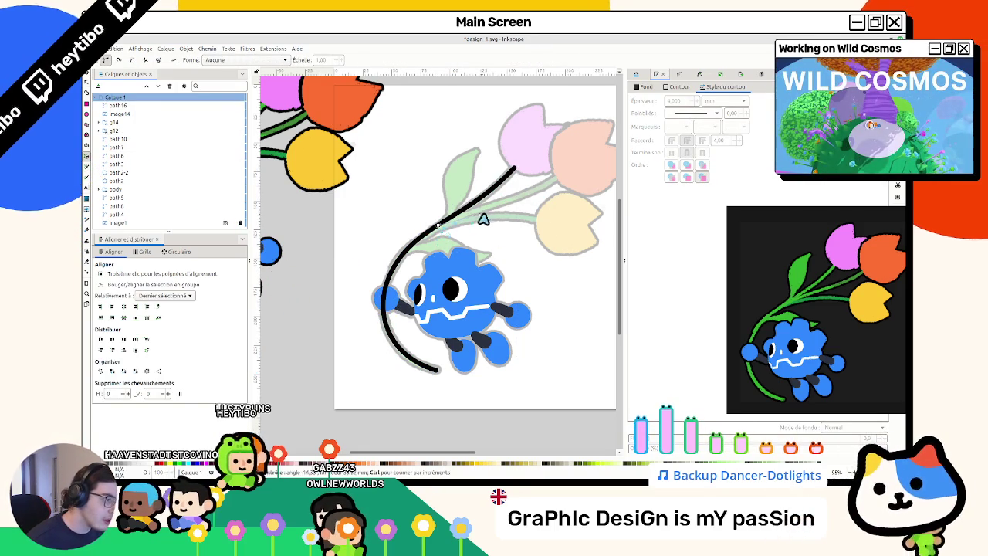
pyautogui.click(575, 165)
# Step: End the second stem (path17) on the first stem and adjust its end node at the peach tulip
pyautogui.doubleClick(450, 219)
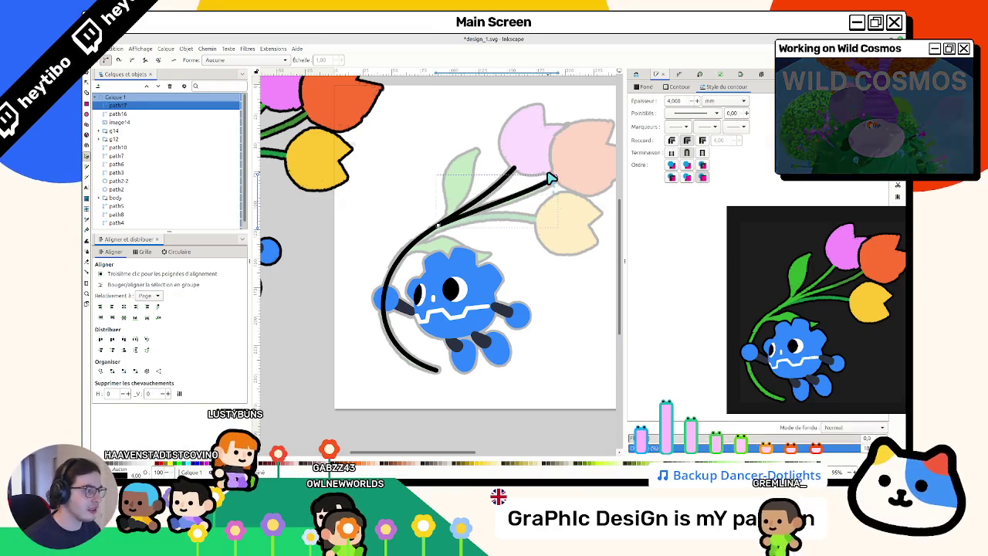
pyautogui.press('s')
pyautogui.click(459, 222)
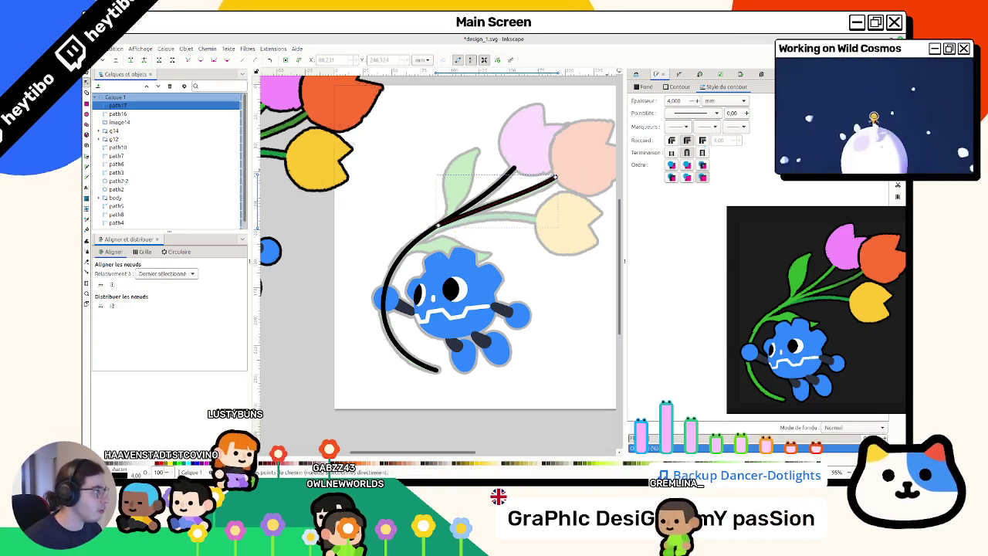
pyautogui.press('n')
pyautogui.click(438, 227)
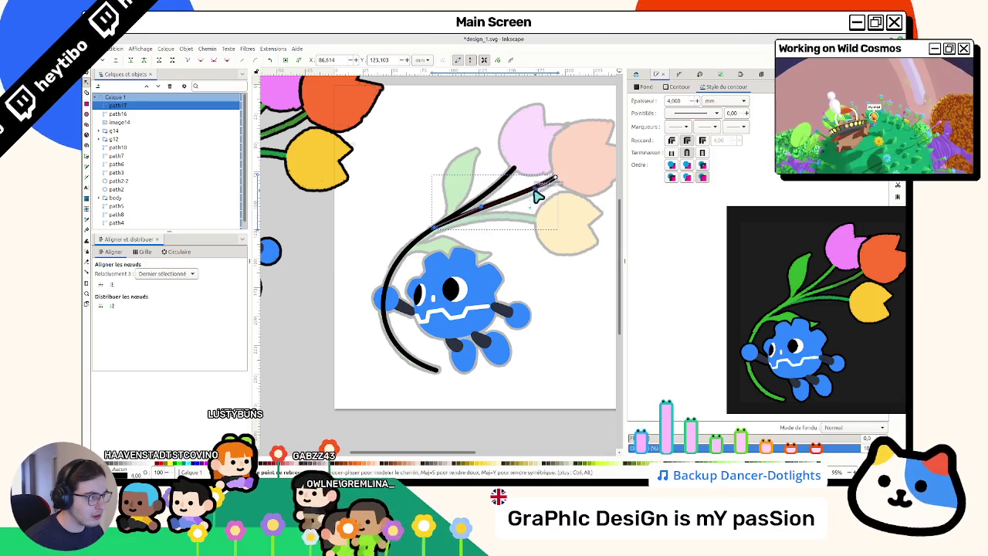
pyautogui.click(556, 181)
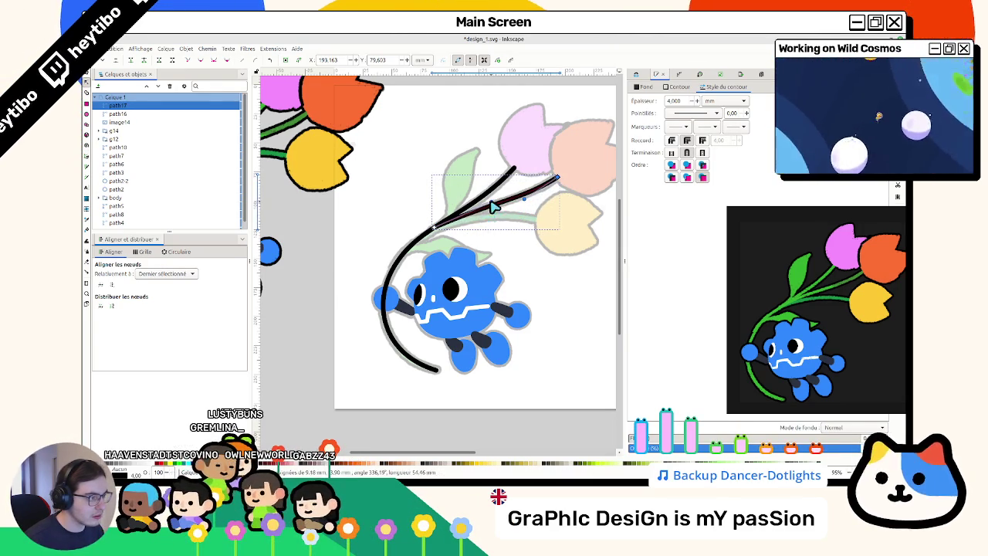
pyautogui.press('Escape')
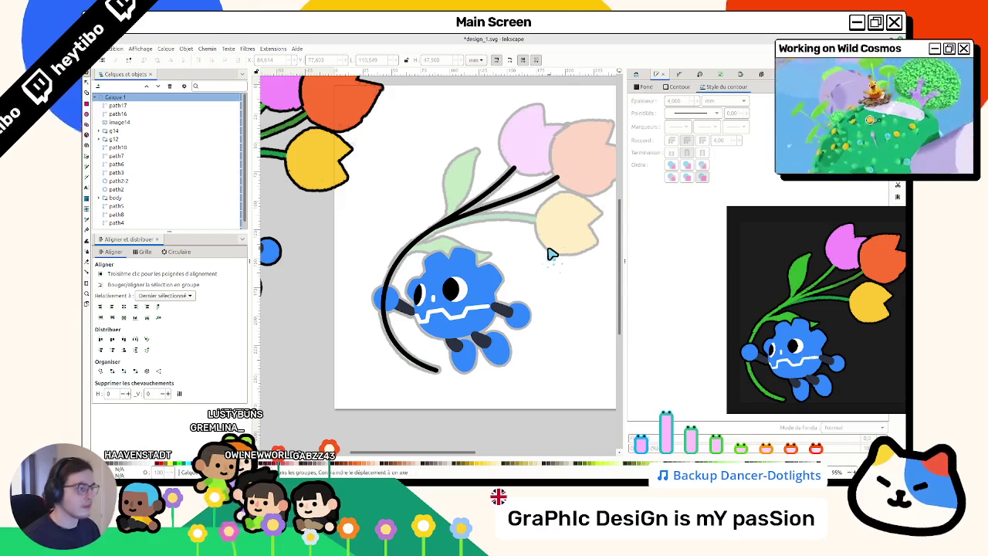
pyautogui.scroll(2, 552, 254)
pyautogui.scroll(1, 334, 241)
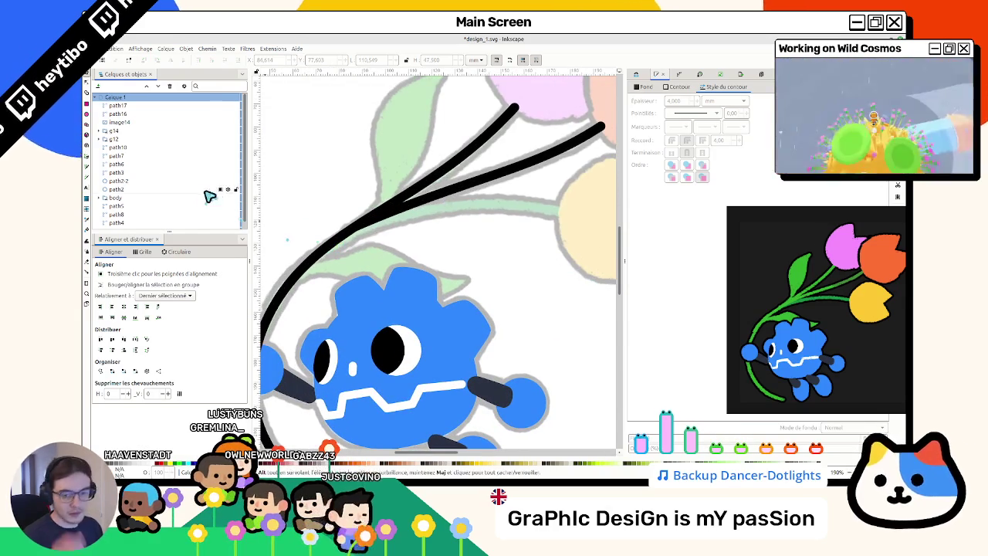
# Step: Draw a third stem from the branch point and bend it rightward toward the yellow tulip
pyautogui.click(87, 164)
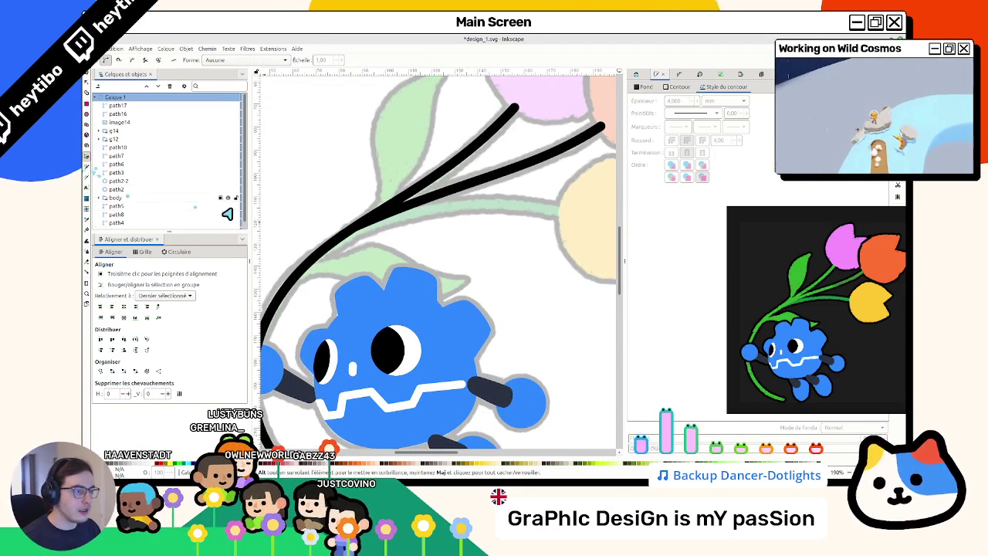
pyautogui.click(338, 239)
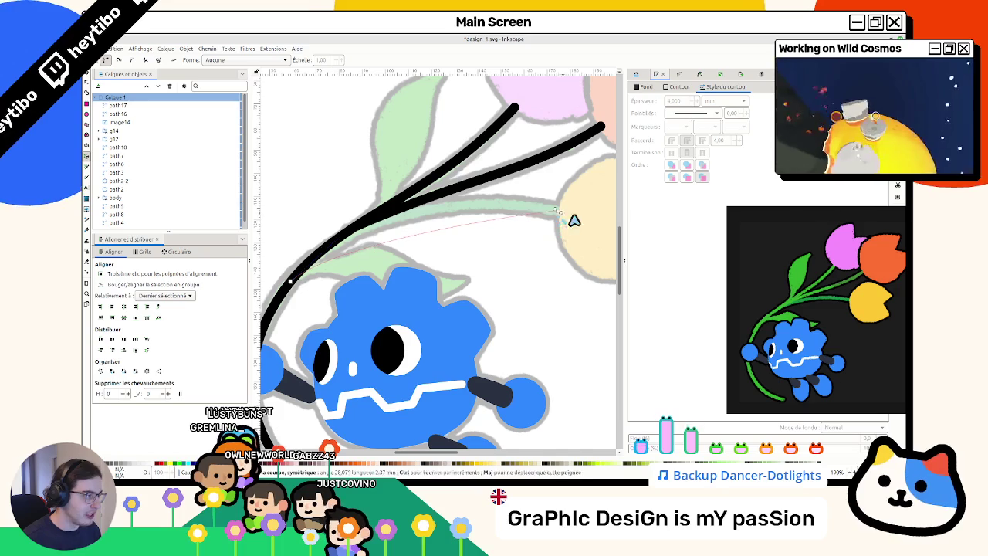
pyautogui.press('Return')
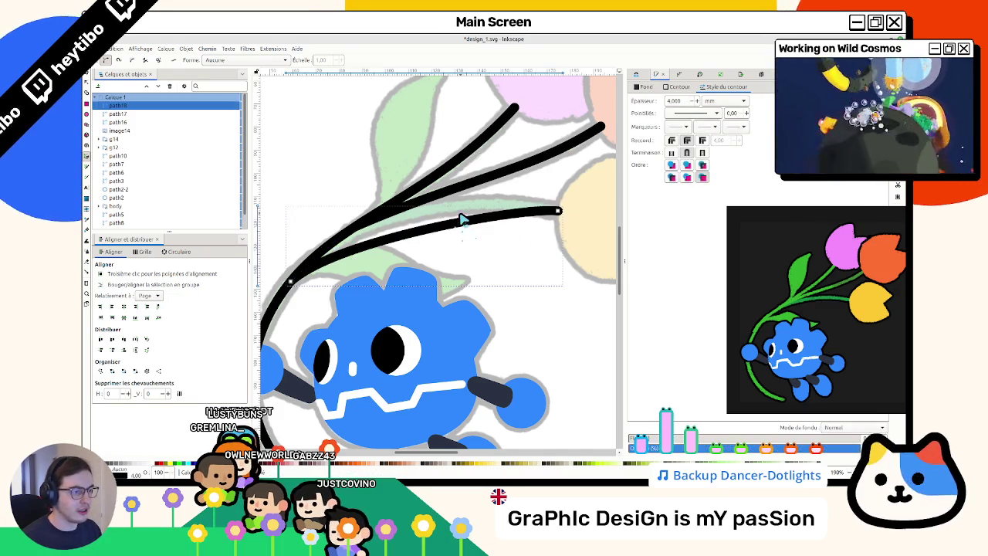
pyautogui.press('n')
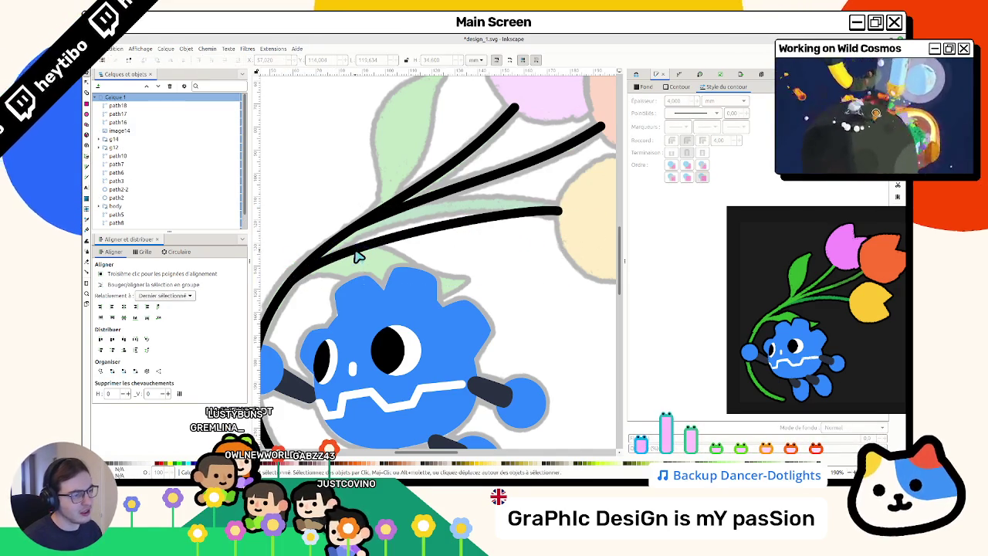
pyautogui.moveTo(341, 244); pyautogui.dragTo(396, 181)
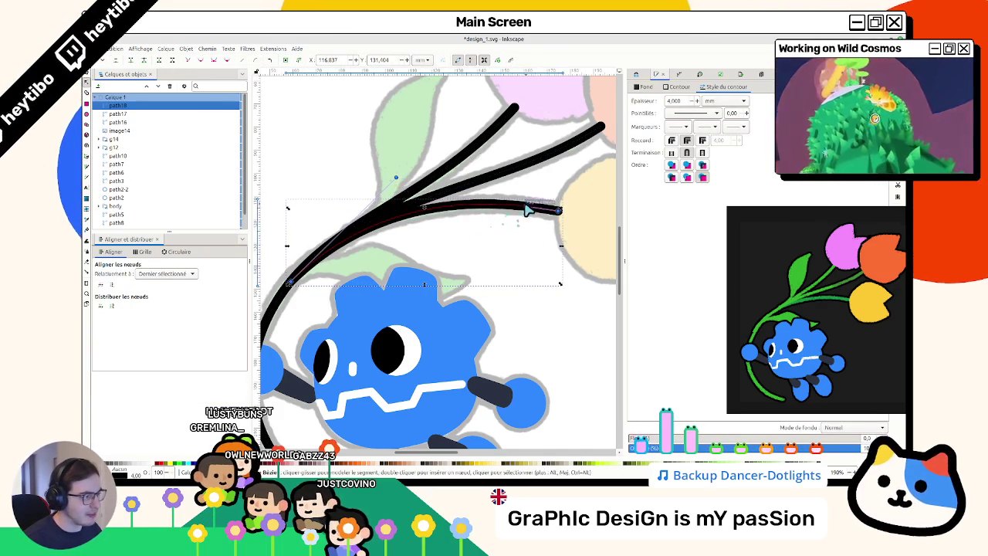
pyautogui.moveTo(527, 210); pyautogui.dragTo(502, 209)
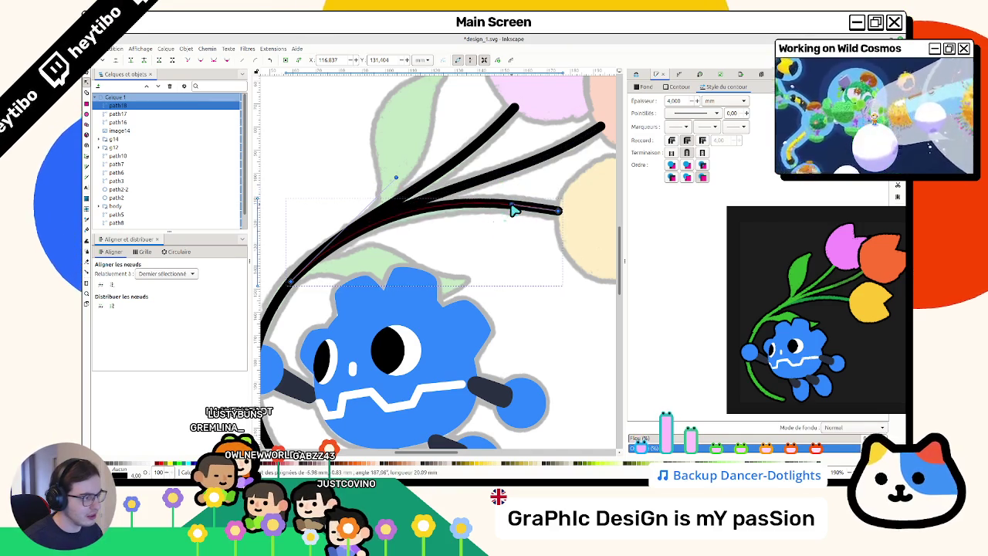
pyautogui.moveTo(396, 178); pyautogui.dragTo(391, 191)
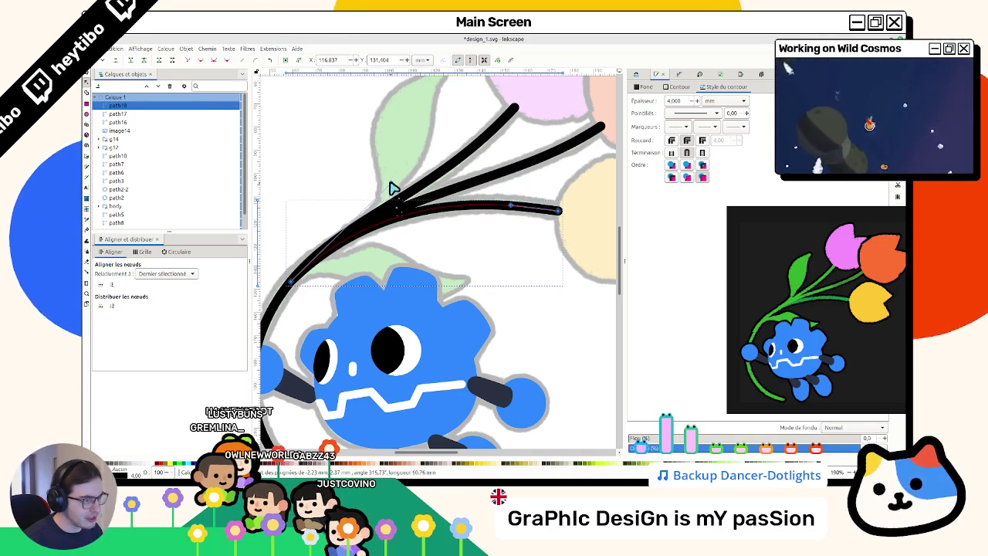
pyautogui.press('s')
pyautogui.press('Escape')
pyautogui.click(494, 207)
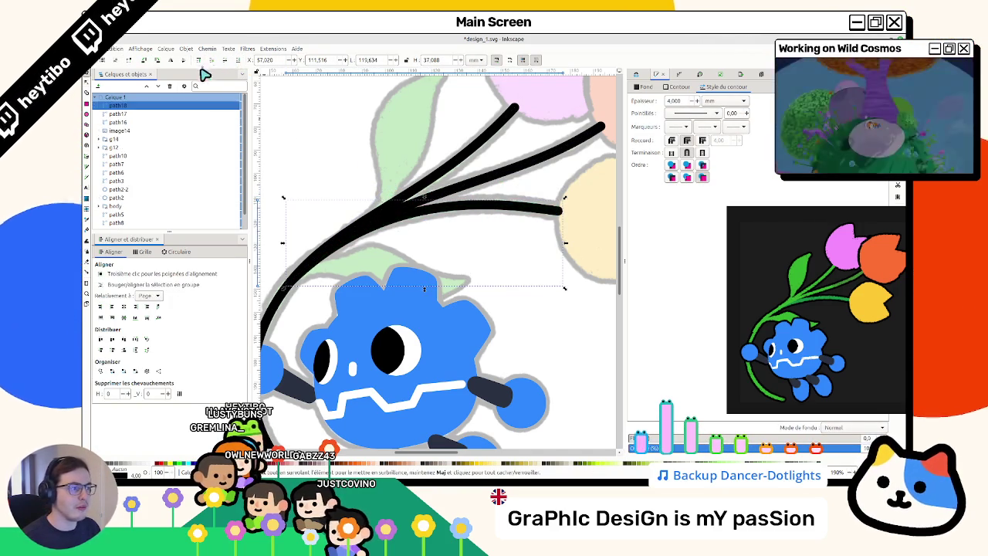
# Step: Bring up the Dropper and the stroke paint settings for the arching stem
pyautogui.keyDown('ctrl'); pyautogui.scroll(-2, 431, 338); pyautogui.keyUp('ctrl')
pyautogui.keyDown('ctrl'); pyautogui.scroll(-2, 459, 293); pyautogui.keyUp('ctrl')
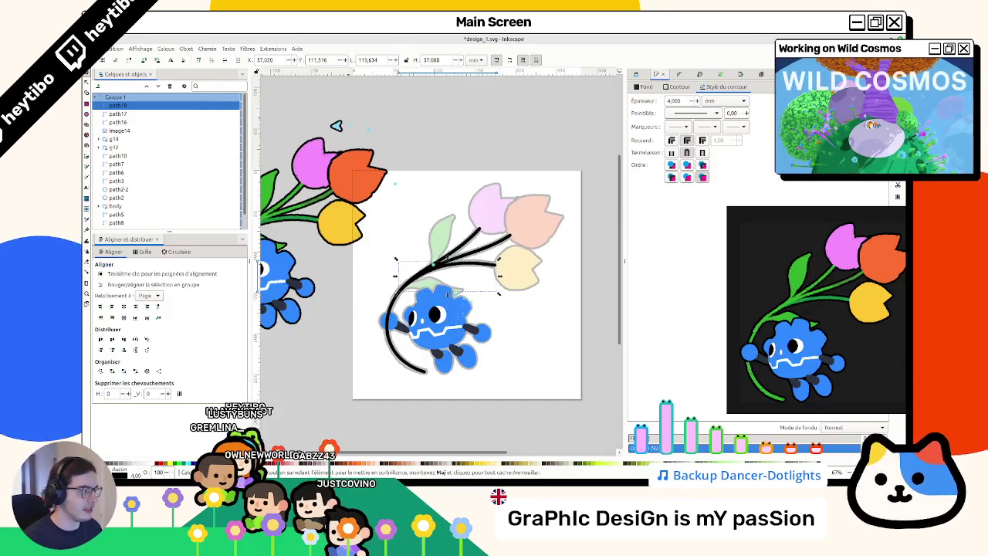
pyautogui.click(88, 223)
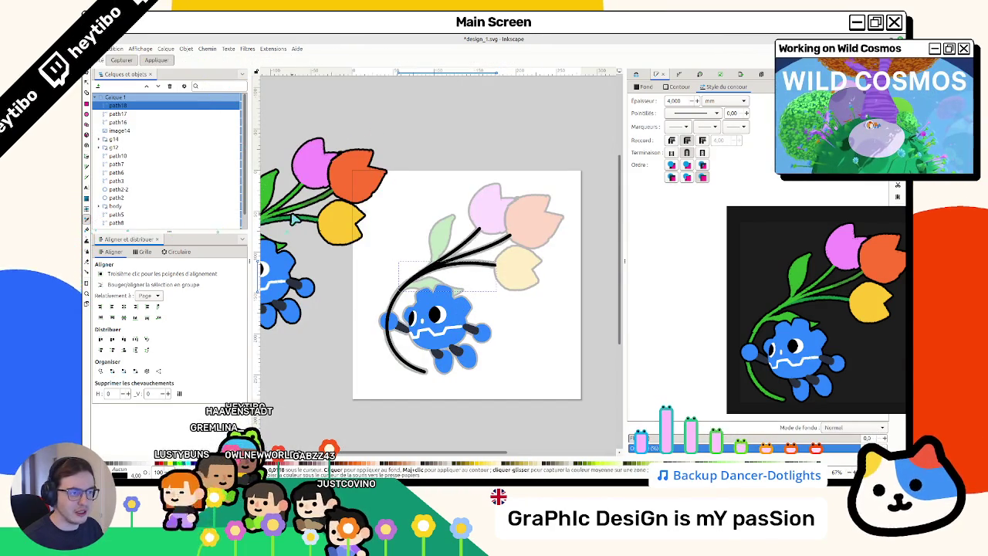
pyautogui.keyDown('ctrl'); pyautogui.scroll(1, 307, 222); pyautogui.keyUp('ctrl')
pyautogui.keyDown('ctrl'); pyautogui.scroll(2, 307, 223); pyautogui.keyUp('ctrl')
pyautogui.keyDown('ctrl'); pyautogui.scroll(-3, 307, 224); pyautogui.keyUp('ctrl')
pyautogui.click(679, 86)
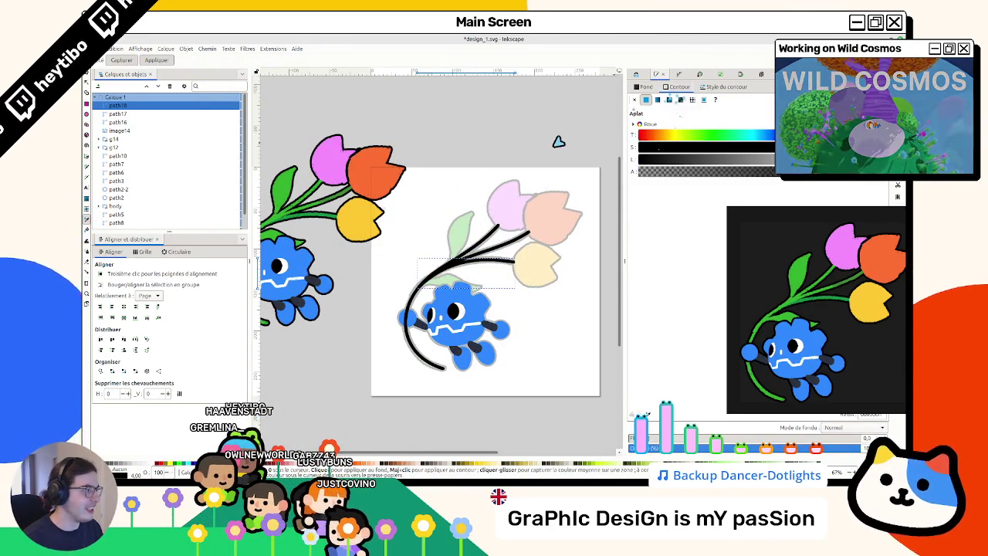
pyautogui.hscroll(2, 308, 224)
pyautogui.hscroll(-5, 328, 235)
pyautogui.keyDown('ctrl'); pyautogui.scroll(3, 375, 223); pyautogui.keyUp('ctrl')
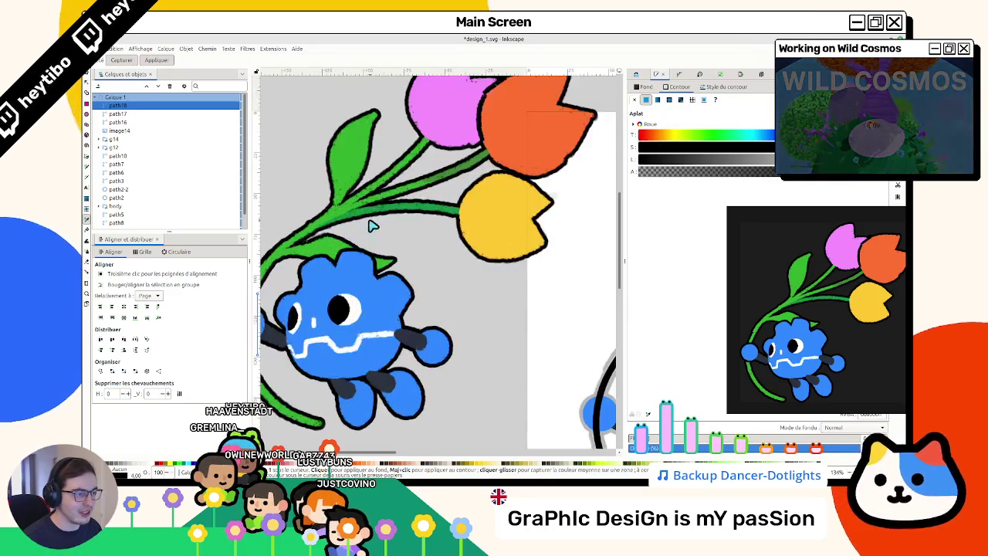
pyautogui.hscroll(1, 371, 218)
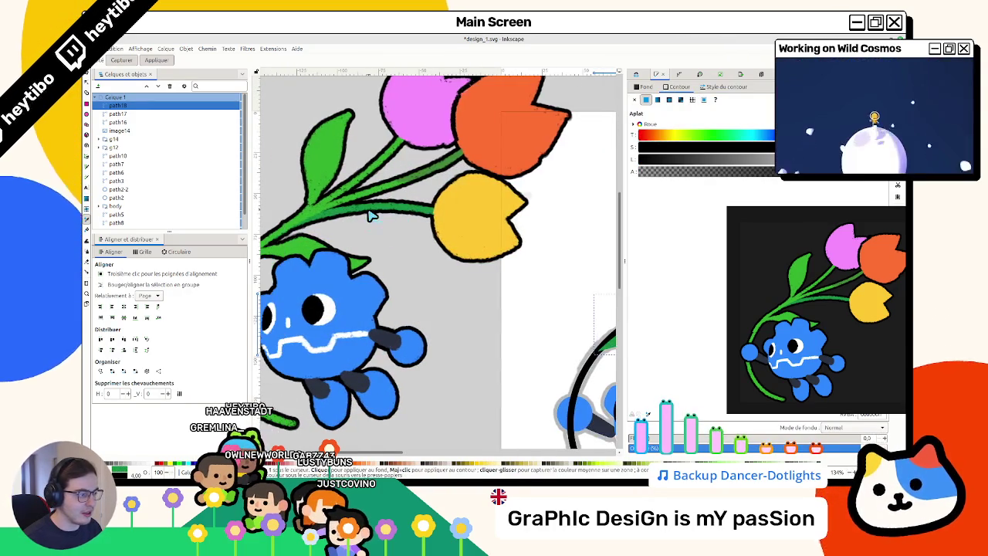
pyautogui.hscroll(1, 357, 215)
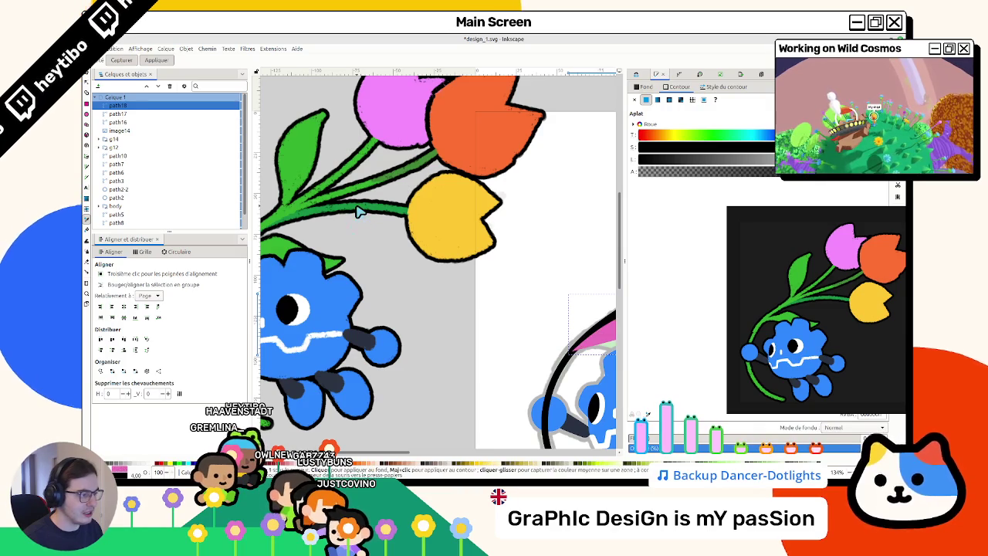
# Step: Try sampling the light blue and then the character's blue onto the selected shape
pyautogui.hotkey('ctrl', 'z')
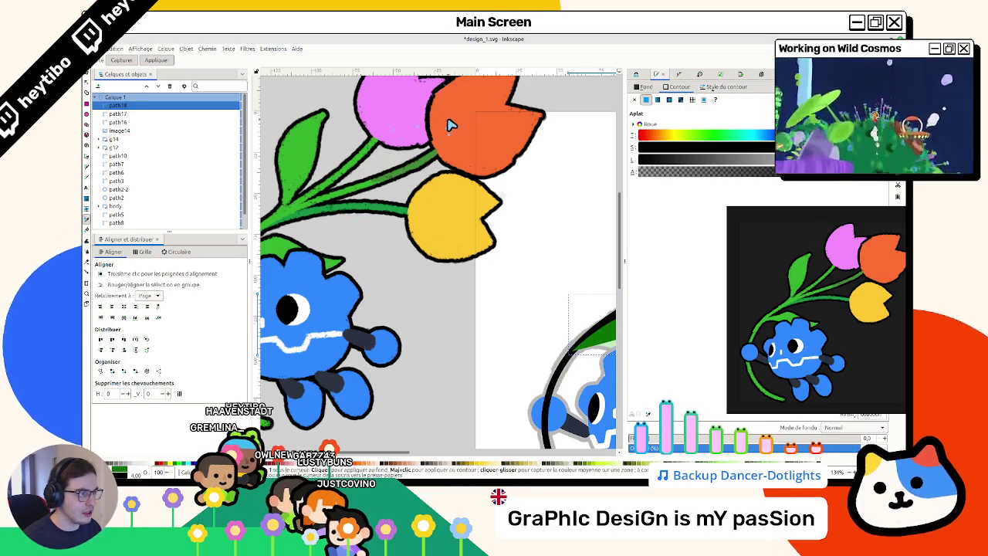
pyautogui.click(451, 126)
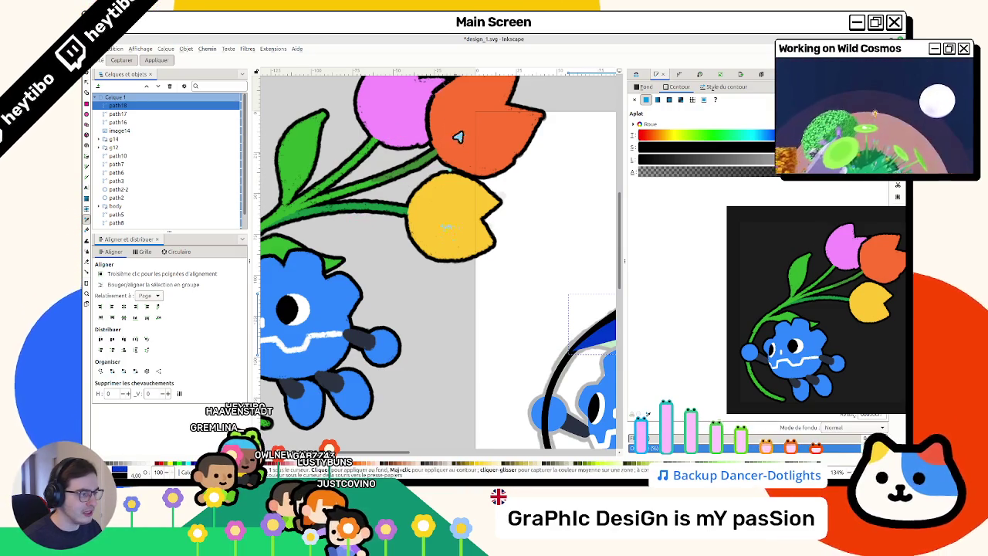
pyautogui.hscroll(2, 455, 146)
pyautogui.hscroll(1, 460, 138)
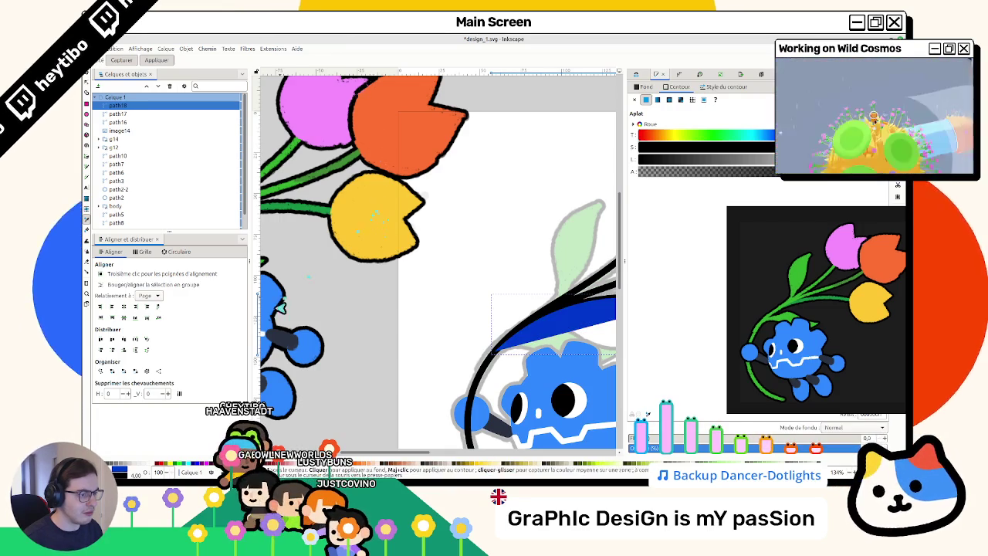
pyautogui.click(276, 304)
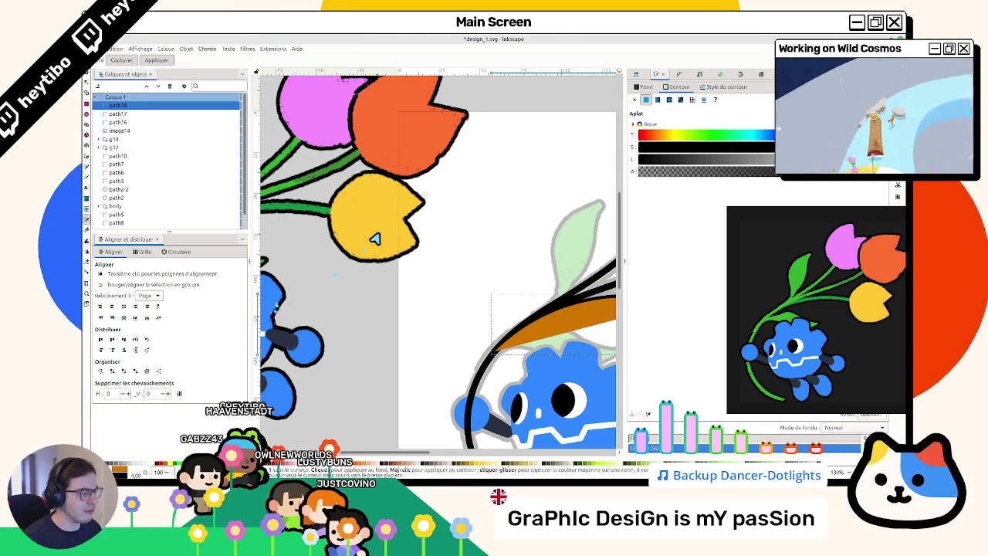
pyautogui.hscroll(-2, 378, 237)
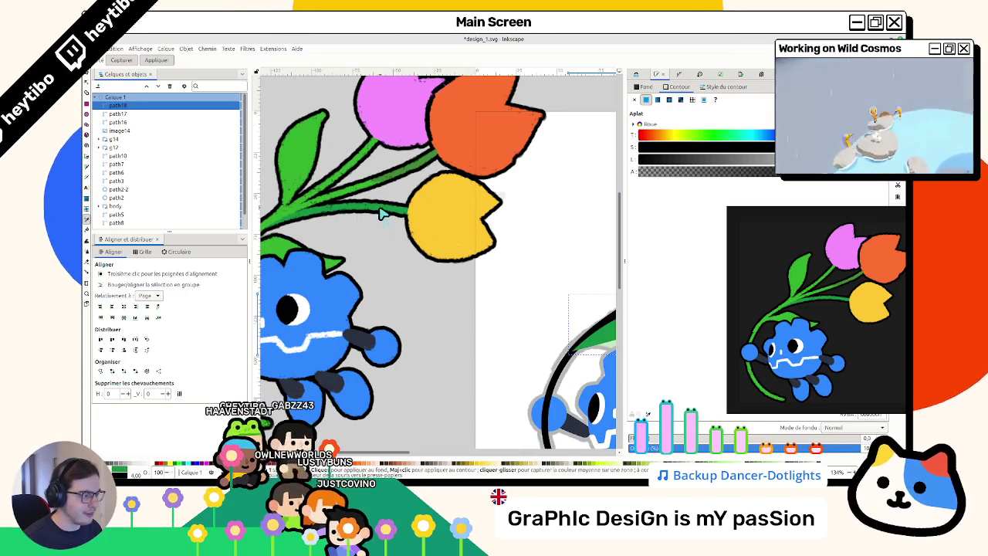
pyautogui.hscroll(1, 380, 214)
pyautogui.hscroll(1, 384, 213)
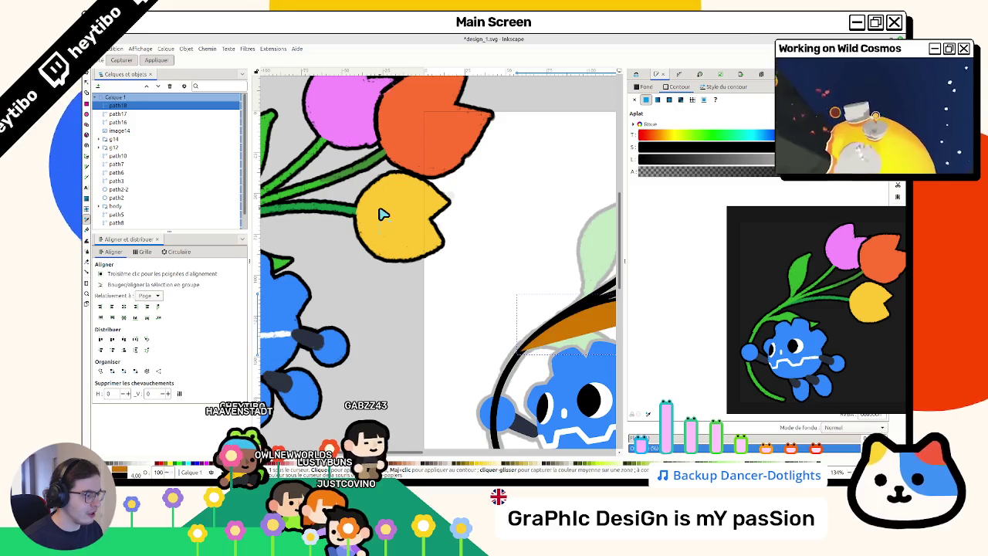
# Step: Compare the stem with and without its stroke, settling on the other stems' green stroke
pyautogui.hotkey('ctrl', 'z')
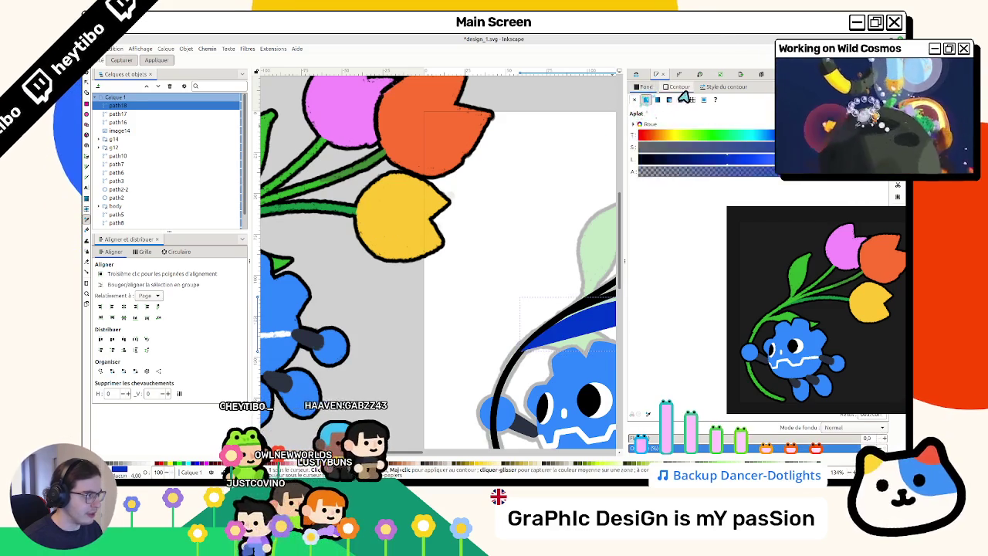
pyautogui.hotkey('ctrl', 'z')
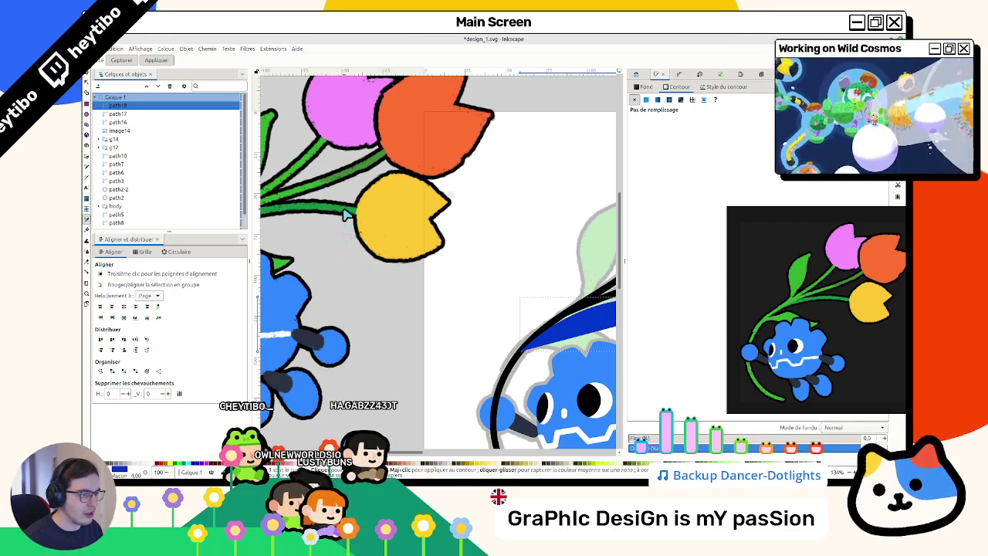
pyautogui.hotkey('ctrl', 'shift', 'z')
pyautogui.hotkey('ctrl', 'z')
pyautogui.hotkey('ctrl', 'shift', 'z')
pyautogui.hotkey('ctrl', 'z')
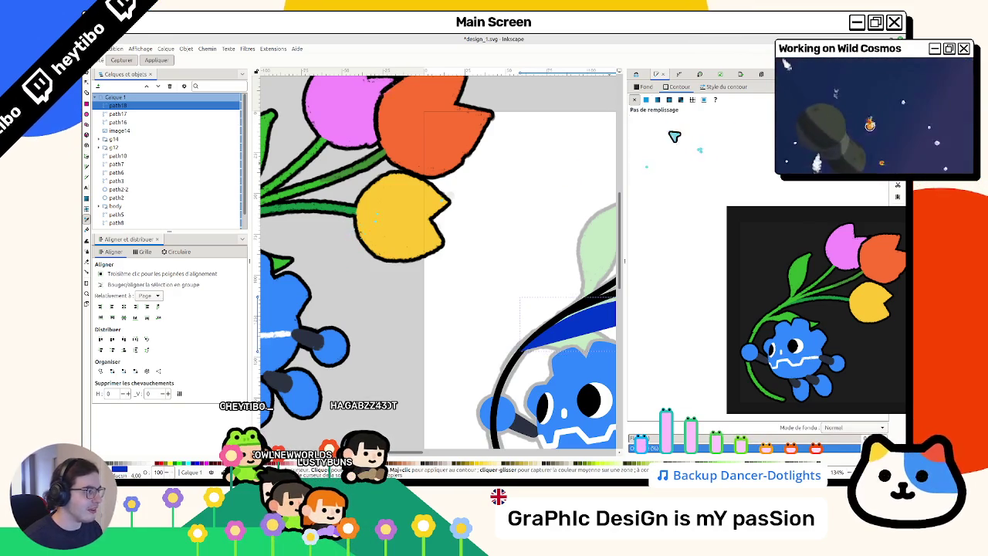
pyautogui.hotkey('ctrl', 'shift', 'z')
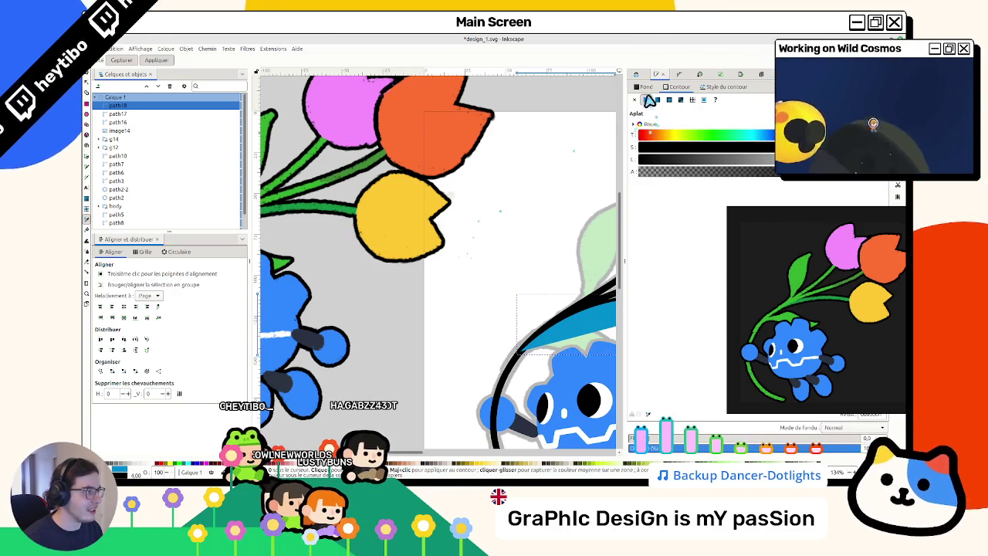
pyautogui.hotkey('ctrl', 'shift', 'z')
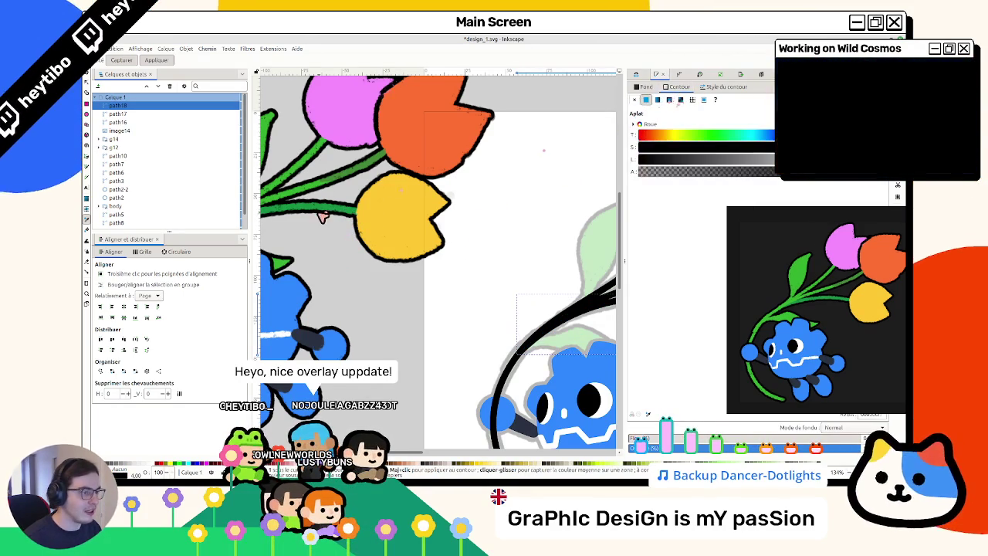
pyautogui.hotkey('ctrl', 'shift', 'z')
pyautogui.press('s')
pyautogui.click(499, 331)
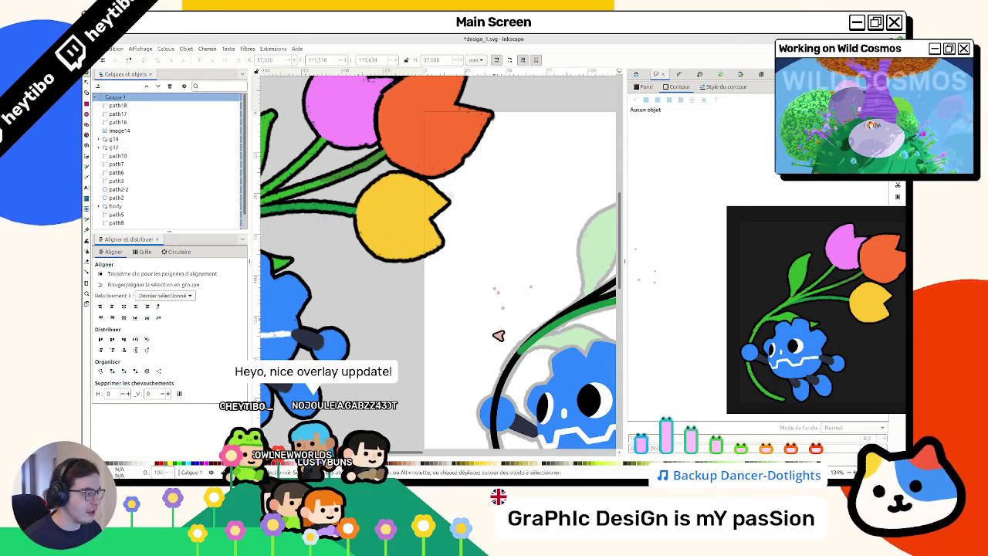
# Step: Turn both black stems green by sampling the existing stem green with the Dropper
pyautogui.click(515, 361)
pyautogui.hscroll(1, 494, 347)
pyautogui.hscroll(1, 509, 324)
pyautogui.hscroll(2, 525, 300)
pyautogui.hscroll(1, 540, 278)
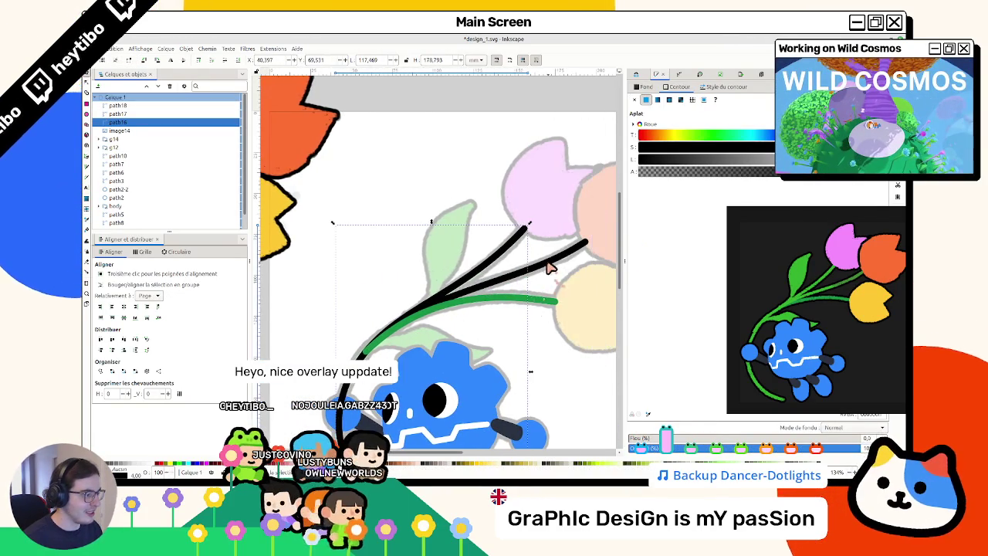
pyautogui.keyDown('shift'); pyautogui.click(548, 262); pyautogui.keyUp('shift')
pyautogui.hscroll(-3, 463, 293)
pyautogui.press('d')
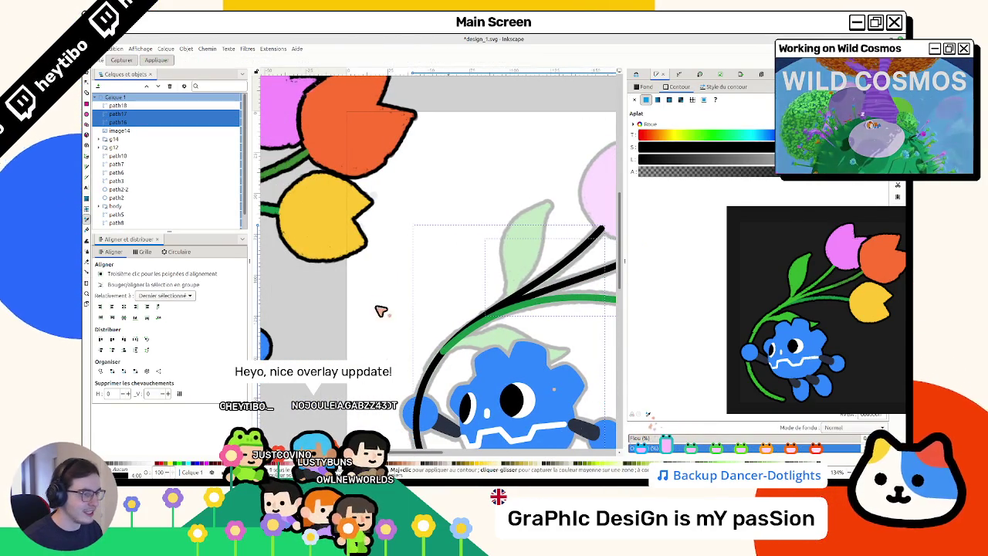
pyautogui.hscroll(-5, 287, 197)
pyautogui.press('s')
# Step: Lower the third green stem to the bottom of the stacking order
pyautogui.hscroll(4, 397, 190)
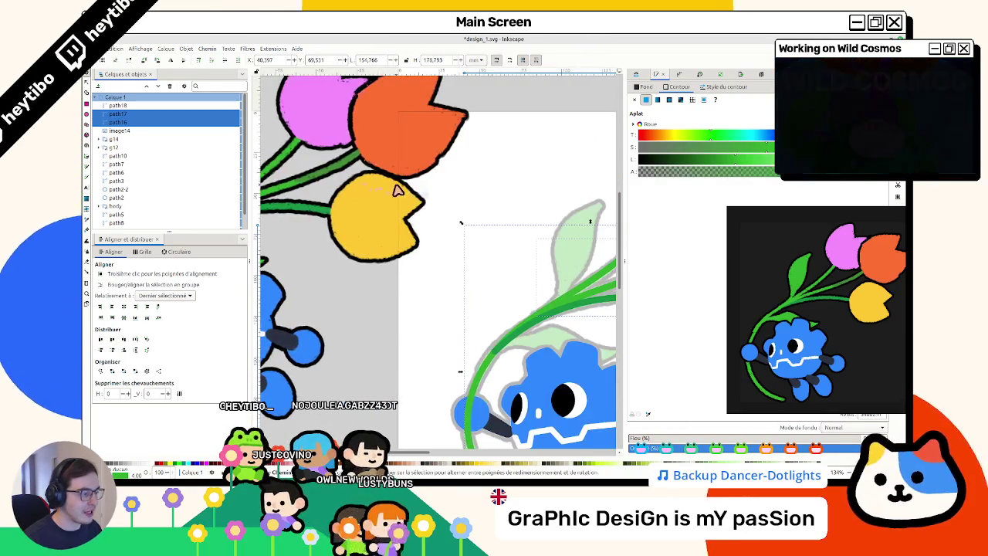
pyautogui.hscroll(2, 432, 216)
pyautogui.click(558, 297)
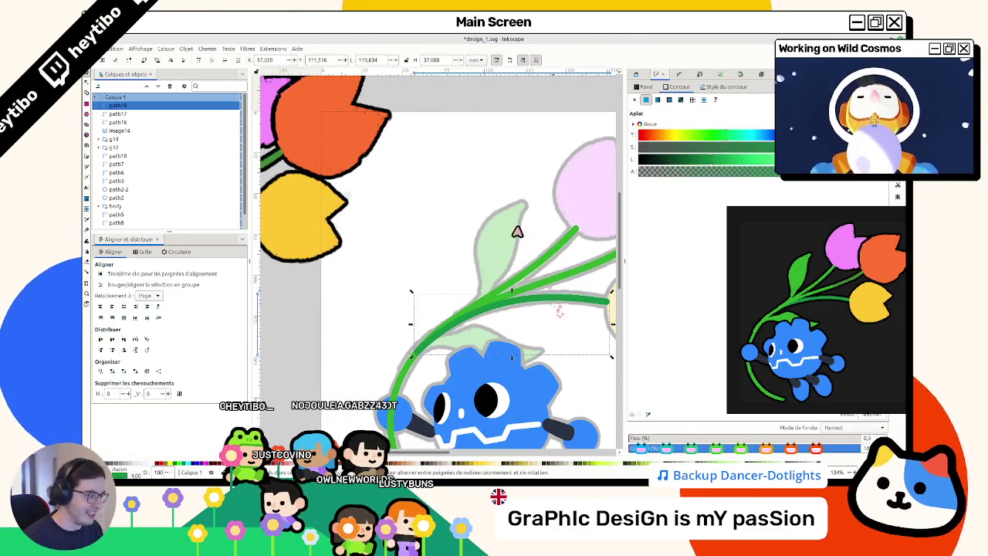
pyautogui.click(200, 61)
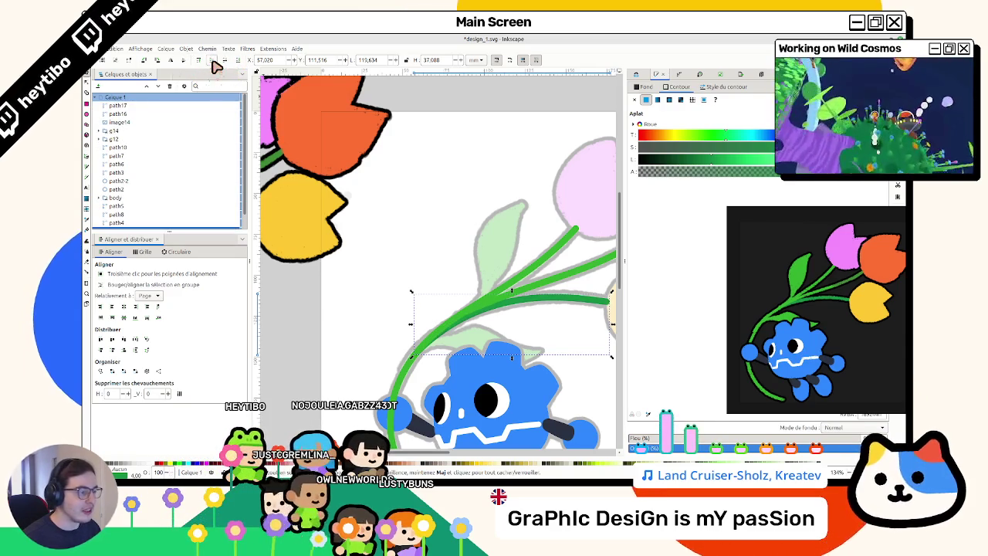
pyautogui.click(424, 209)
# Step: Select both upper green stems and preview a different saturation on them
pyautogui.hscroll(3, 420, 209)
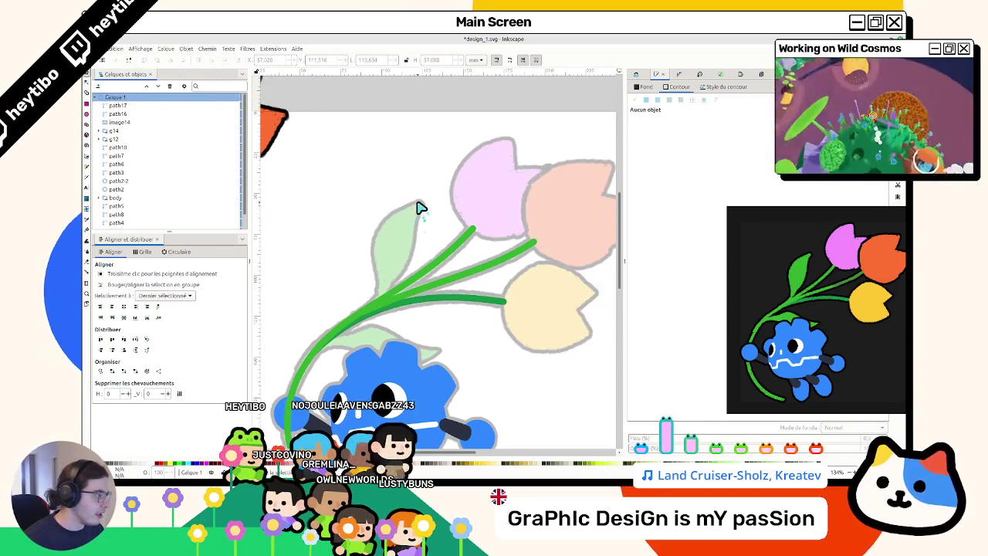
pyautogui.scroll(-2, 497, 284)
pyautogui.scroll(-1, 463, 262)
pyautogui.click(463, 249)
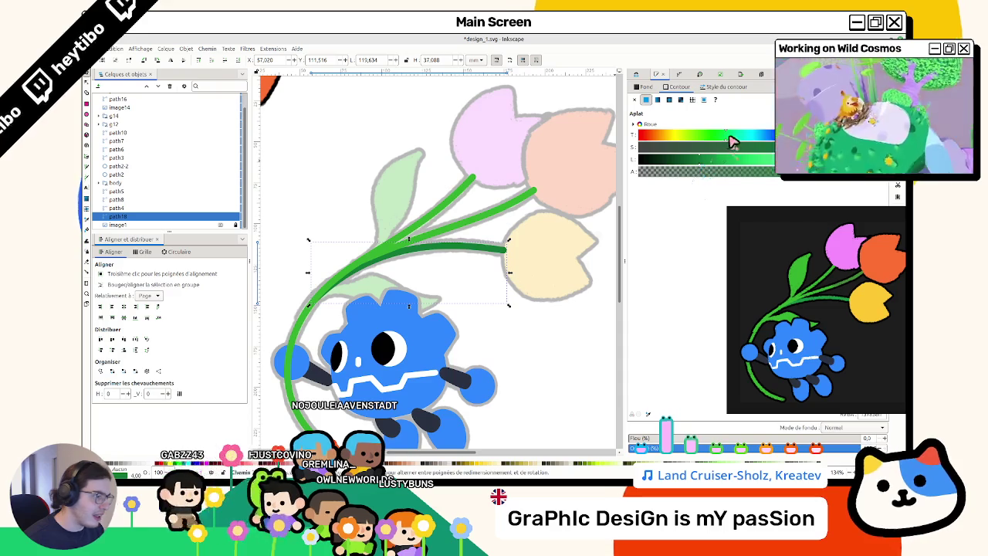
pyautogui.keyDown('shift'); pyautogui.click(446, 210); pyautogui.keyUp('shift')
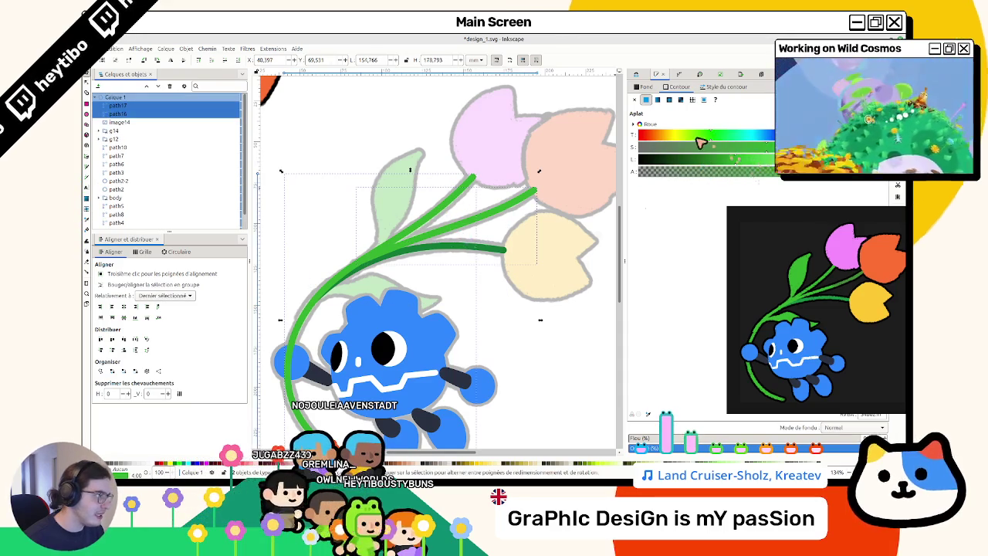
pyautogui.moveTo(700, 143); pyautogui.dragTo(717, 145)
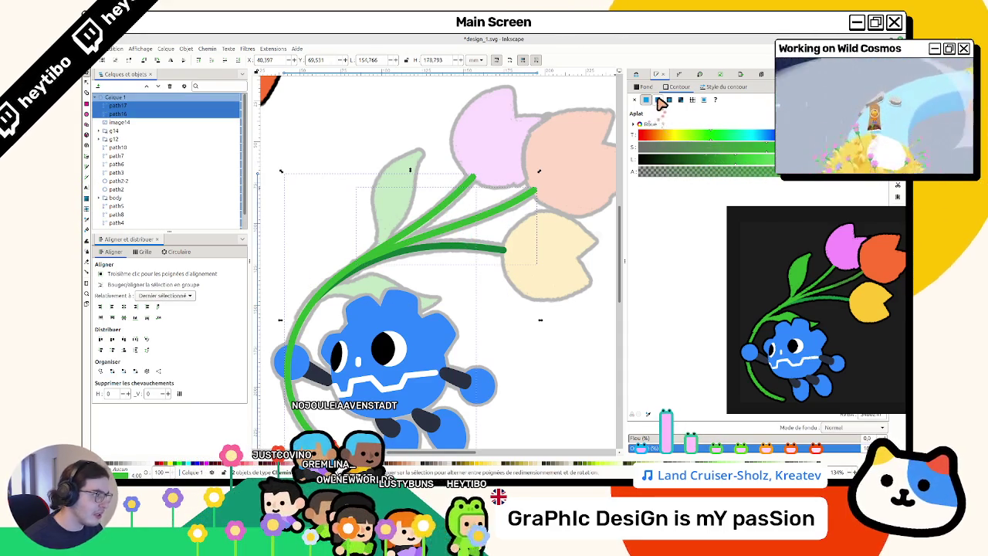
pyautogui.click(657, 100)
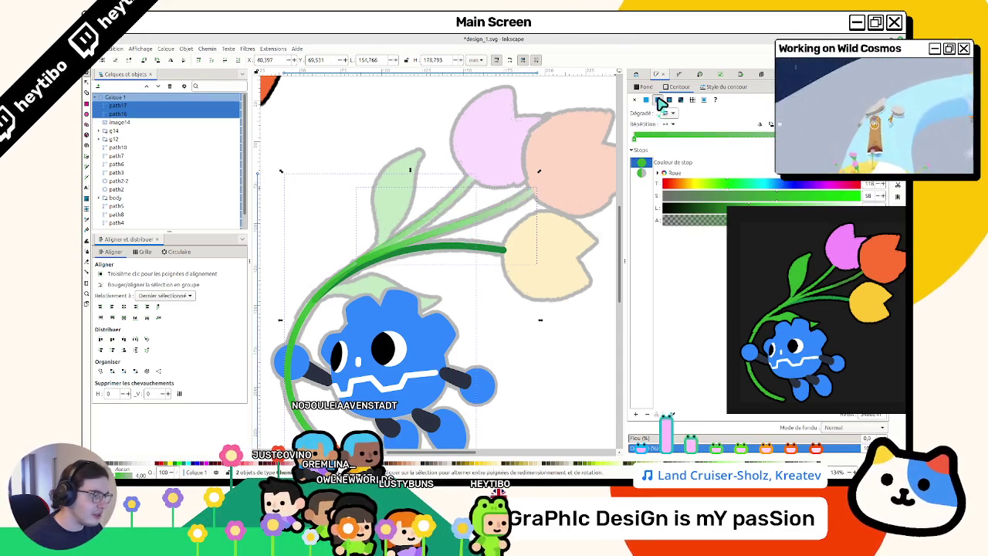
pyautogui.click(641, 173)
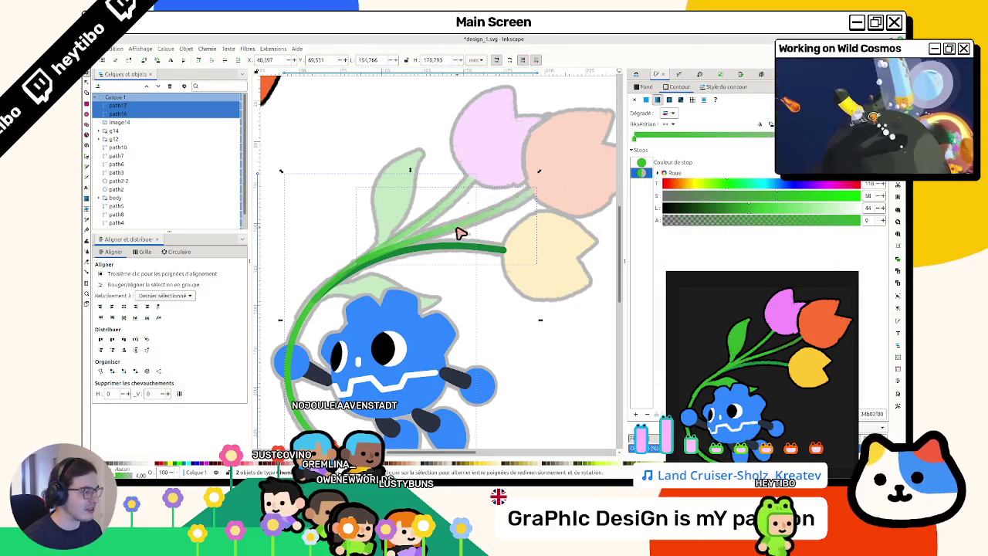
pyautogui.hotkey('ctrl', 'z')
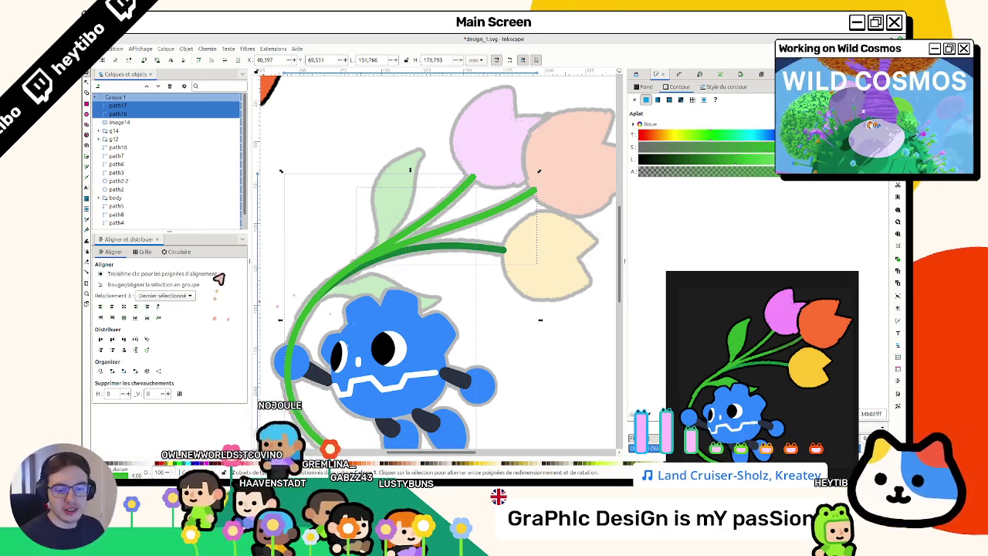
pyautogui.scroll(-1, 347, 154)
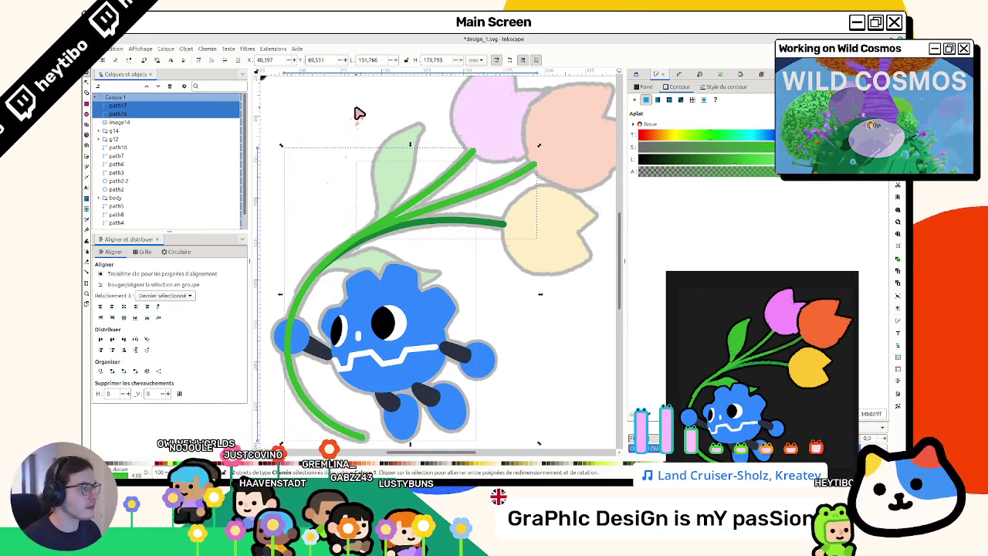
pyautogui.hotkey('ctrl', 'z')
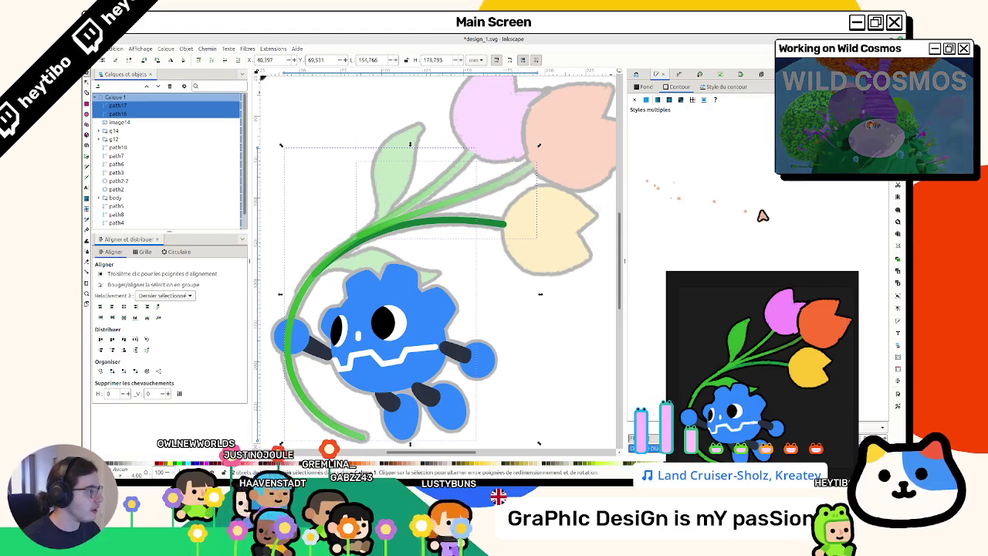
# Step: Make the long stem's gradient end stop fully opaque and a lighter yellow-green
pyautogui.click(510, 159)
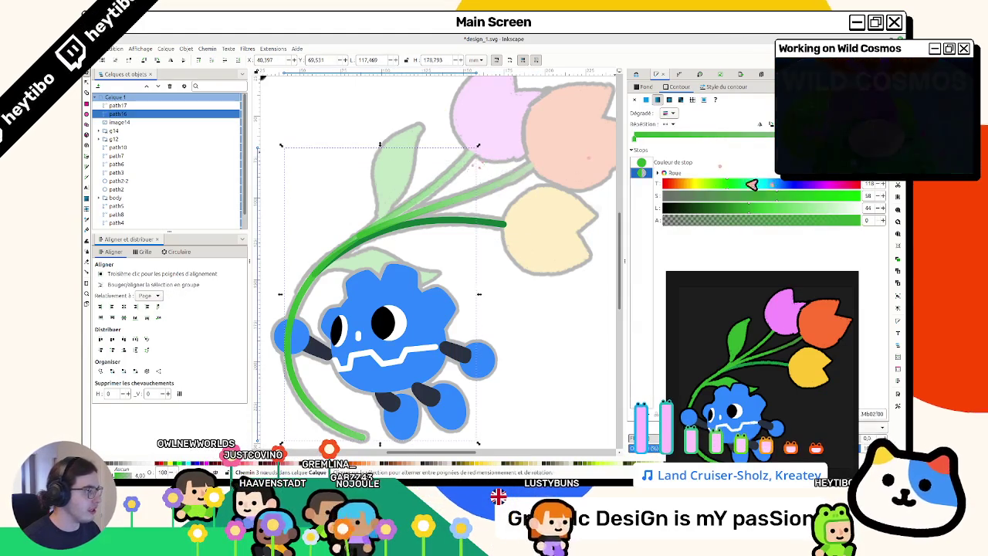
pyautogui.click(767, 221)
pyautogui.moveTo(761, 209); pyautogui.dragTo(764, 210)
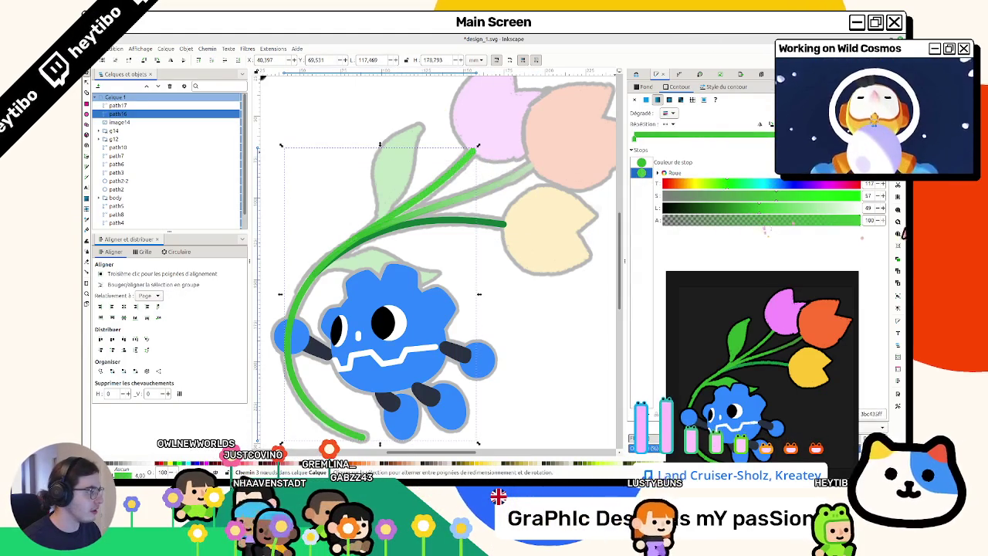
pyautogui.click(727, 186)
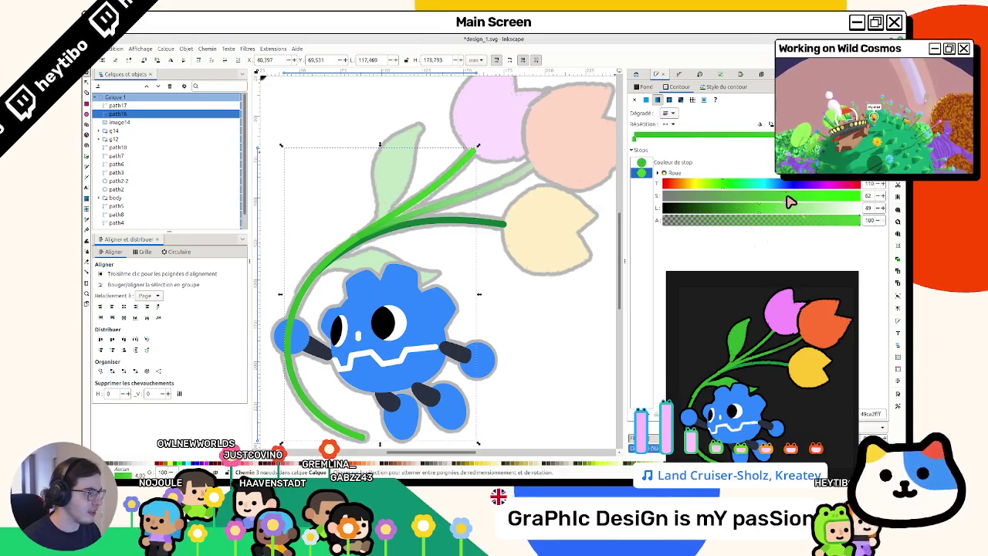
pyautogui.moveTo(774, 205); pyautogui.dragTo(791, 209)
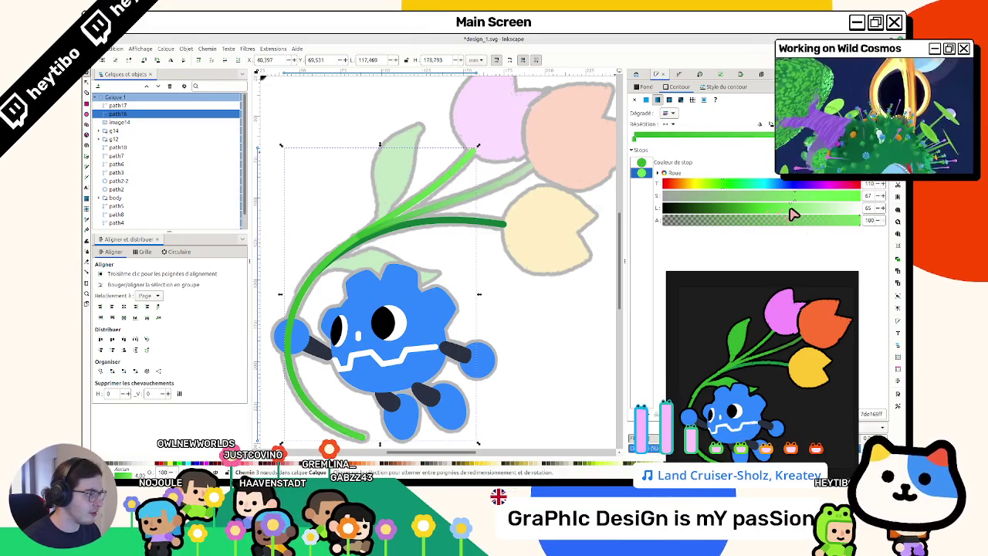
pyautogui.press('Escape')
# Step: Stretch the long stem's gradient end handle up to the stem's tip
pyautogui.doubleClick(435, 193)
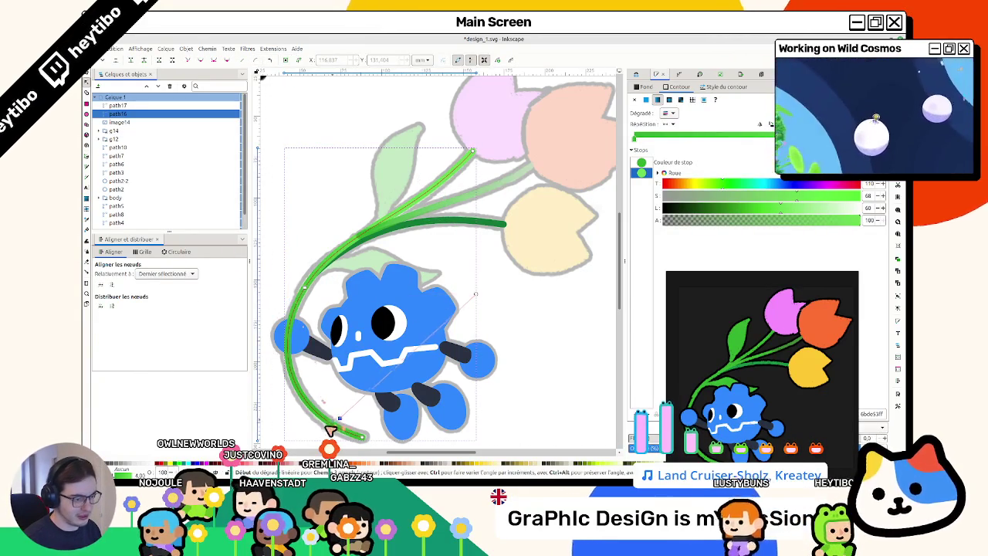
pyautogui.moveTo(476, 319); pyautogui.dragTo(474, 155)
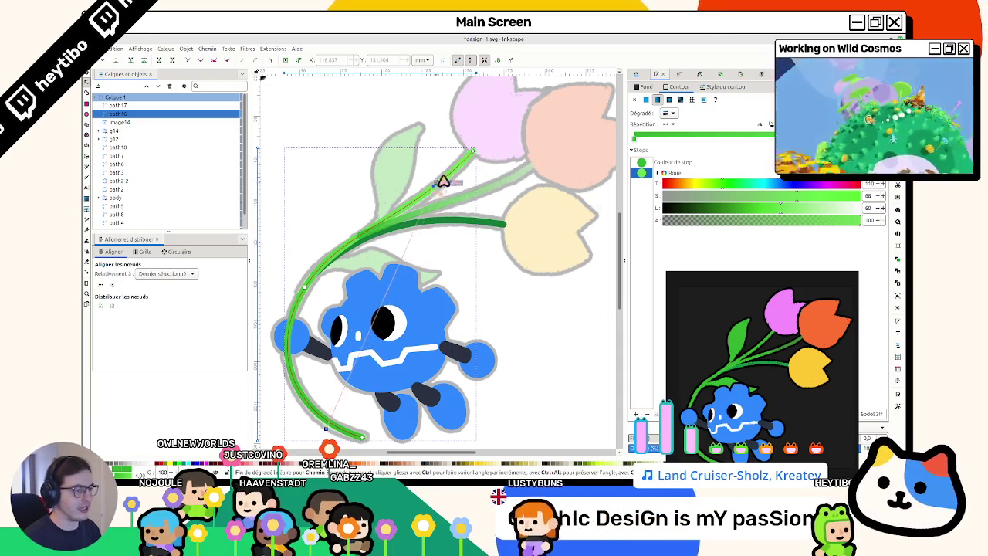
pyautogui.press('Escape')
pyautogui.press('s')
# Step: Make the shorter dark green stem's gradient end stop fully opaque
pyautogui.click(444, 220)
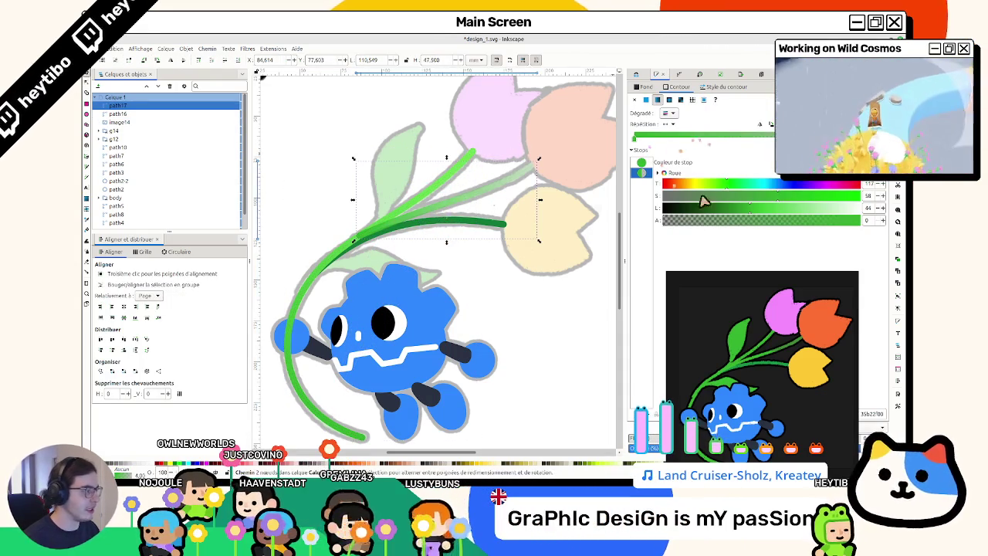
pyautogui.moveTo(822, 228); pyautogui.dragTo(863, 222)
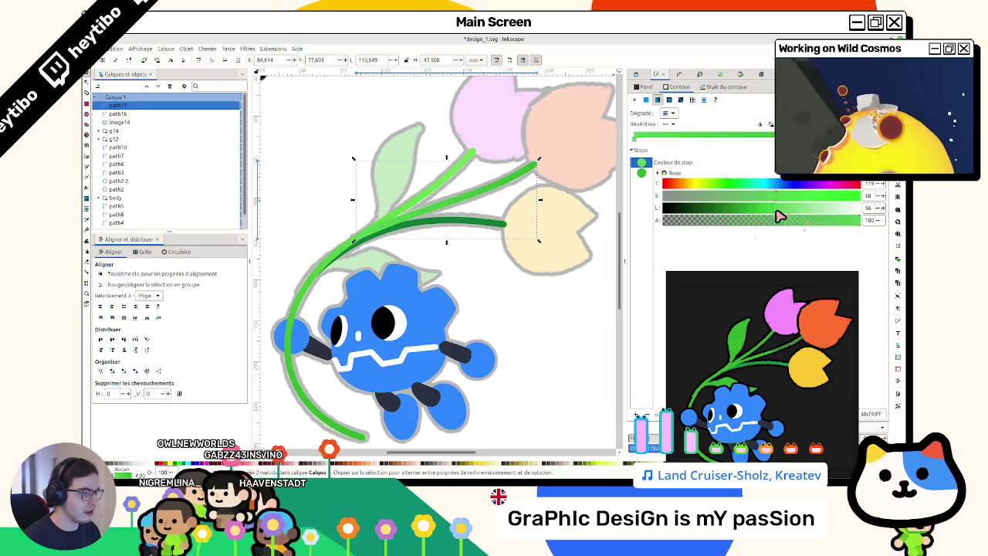
pyautogui.moveTo(763, 362); pyautogui.dragTo(811, 257)
pyautogui.click(562, 382)
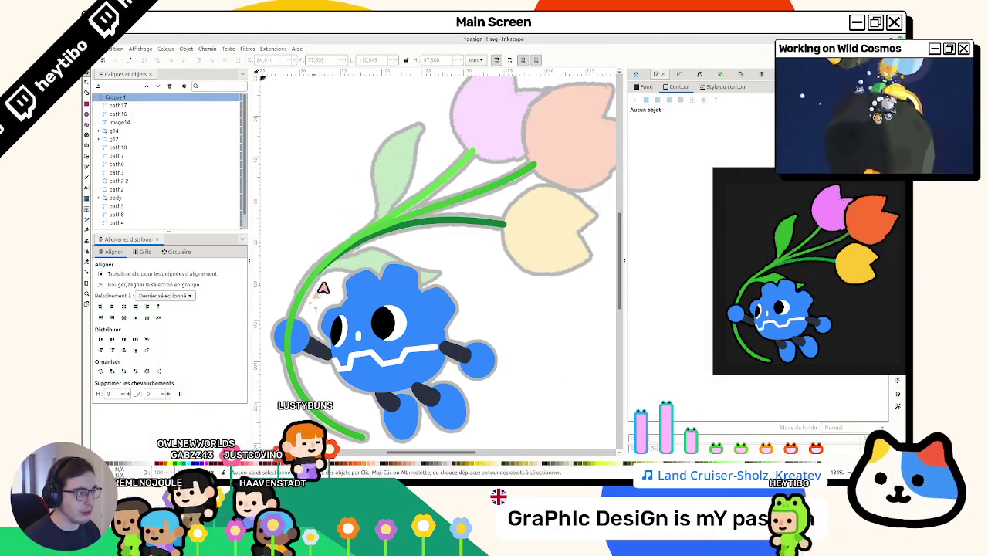
# Step: Select the shorter green stem and bring the reference render over the canvas
pyautogui.click(526, 171)
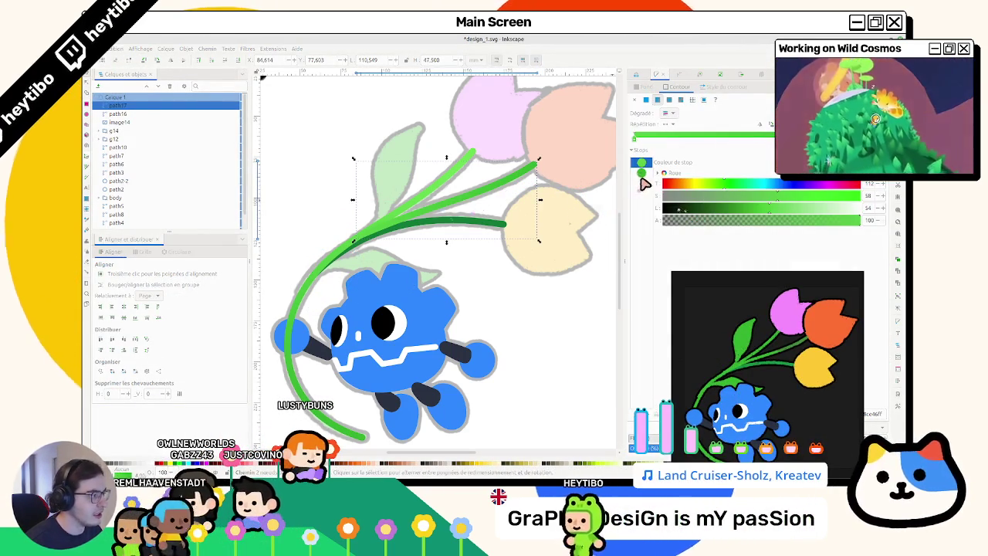
pyautogui.moveTo(776, 339); pyautogui.dragTo(584, 238)
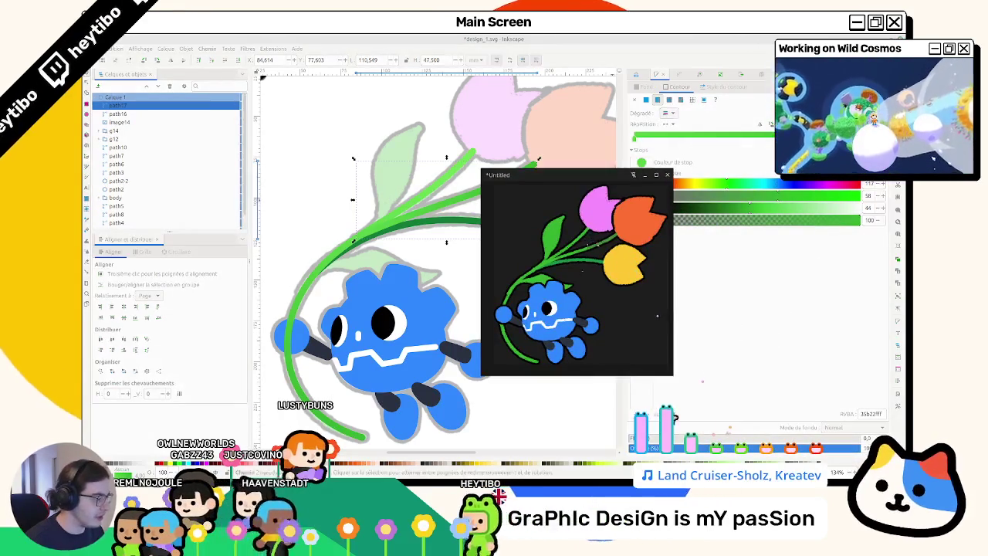
pyautogui.press('d')
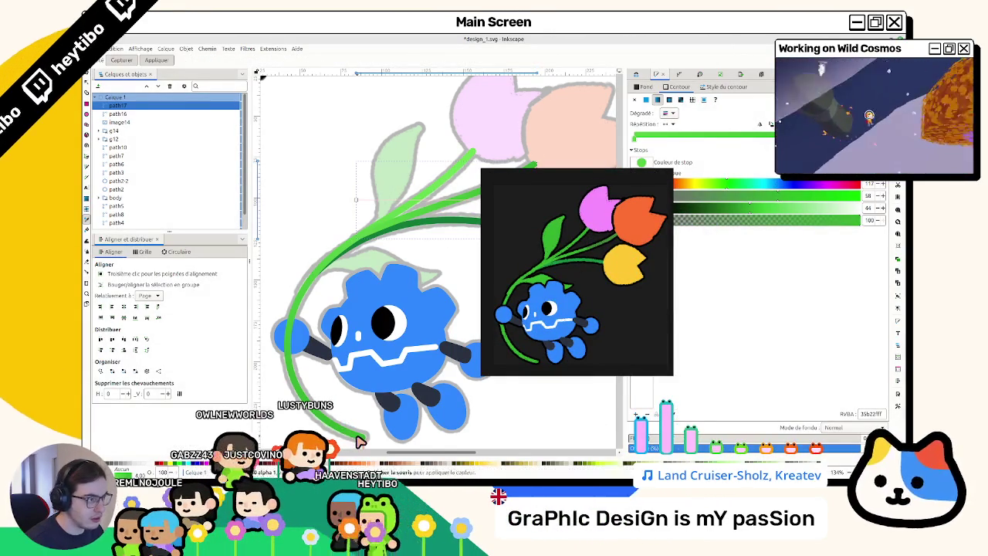
pyautogui.press('s')
pyautogui.press('Escape')
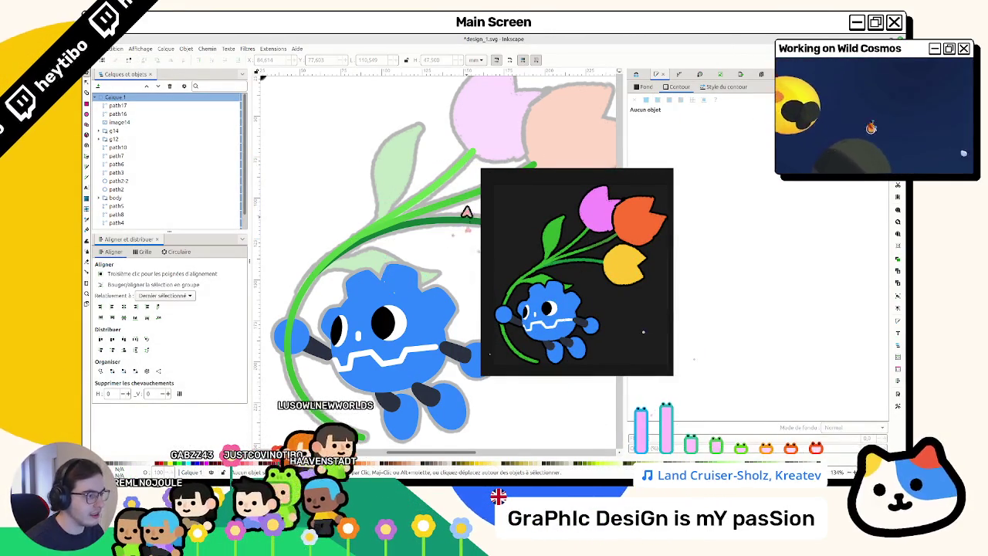
# Step: Sample a green from the reference render for the light green stem's gradient stop
pyautogui.click(468, 220)
pyautogui.press('d')
pyautogui.moveTo(577, 175); pyautogui.dragTo(538, 278)
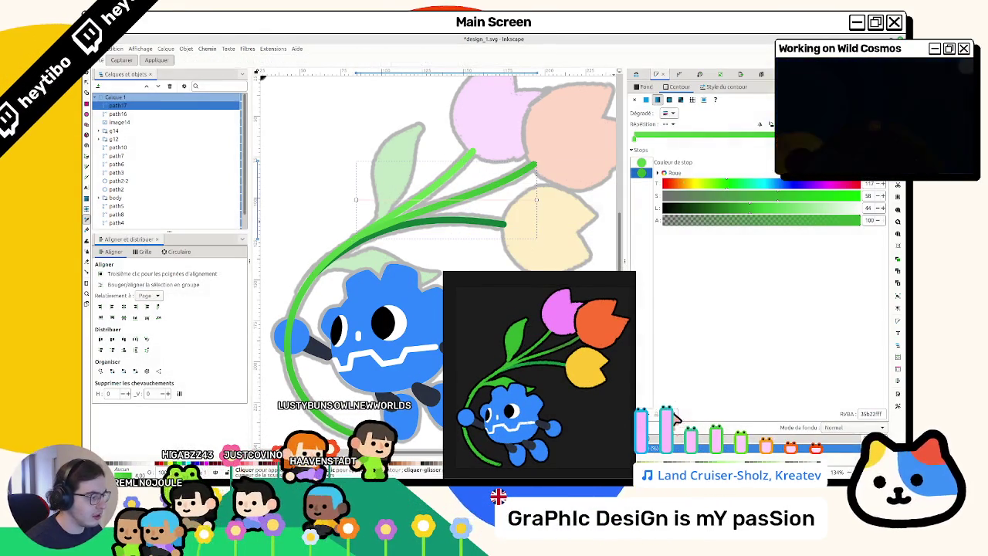
pyautogui.press('s')
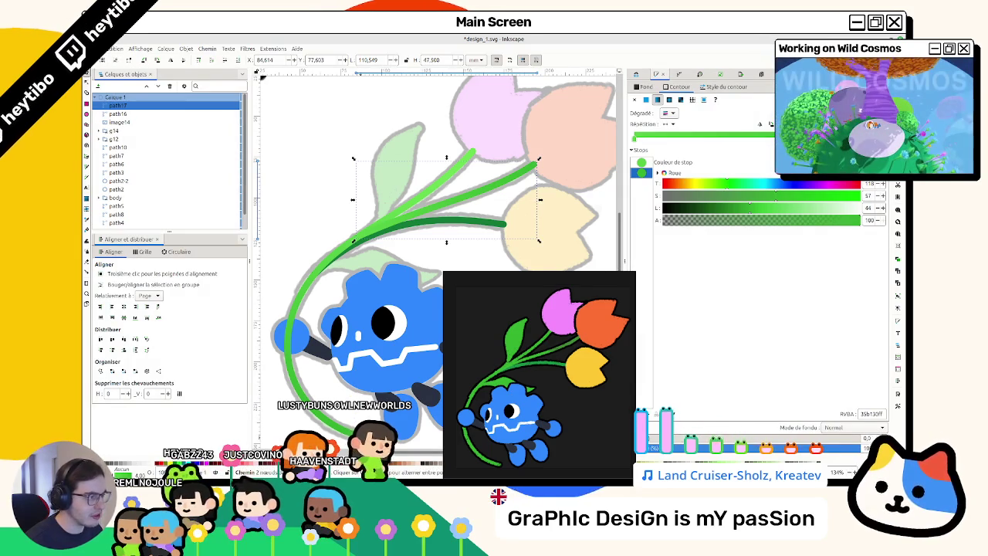
pyautogui.press('Escape')
# Step: Move the reference render off the canvas
pyautogui.moveTo(539, 279); pyautogui.dragTo(46, 89)
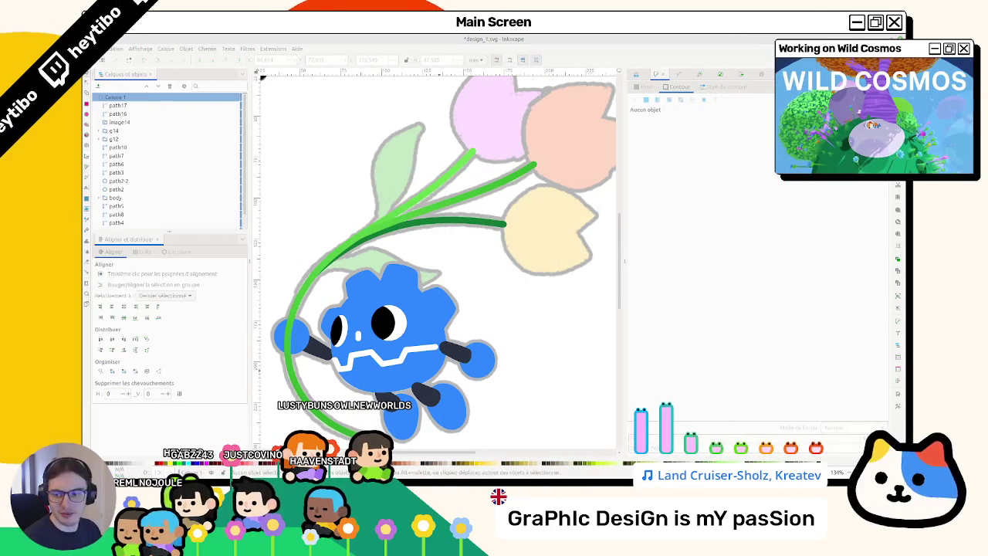
pyautogui.click(348, 159)
pyautogui.scroll(-1, 347, 139)
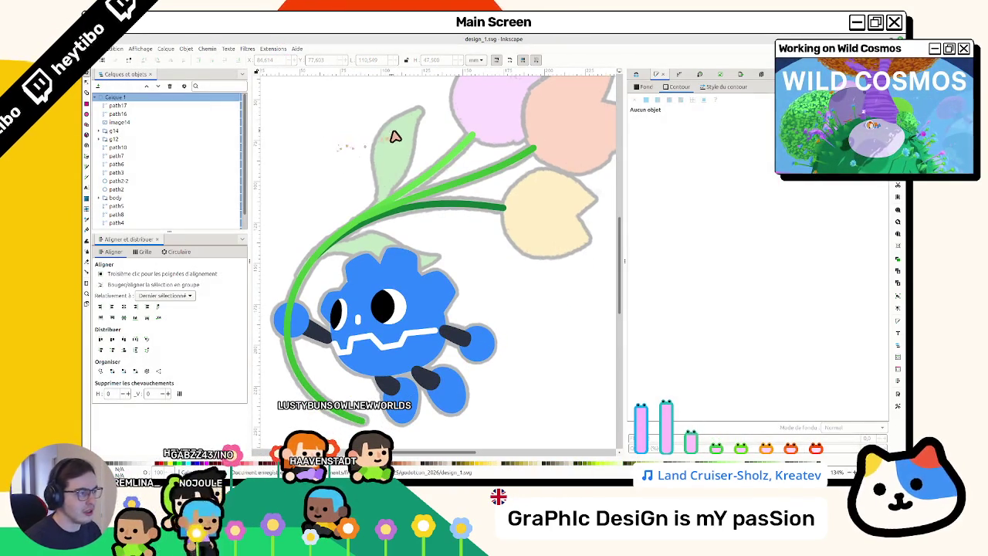
# Step: Reshape the light green stem's curve by dragging it
pyautogui.hscroll(-2, 393, 137)
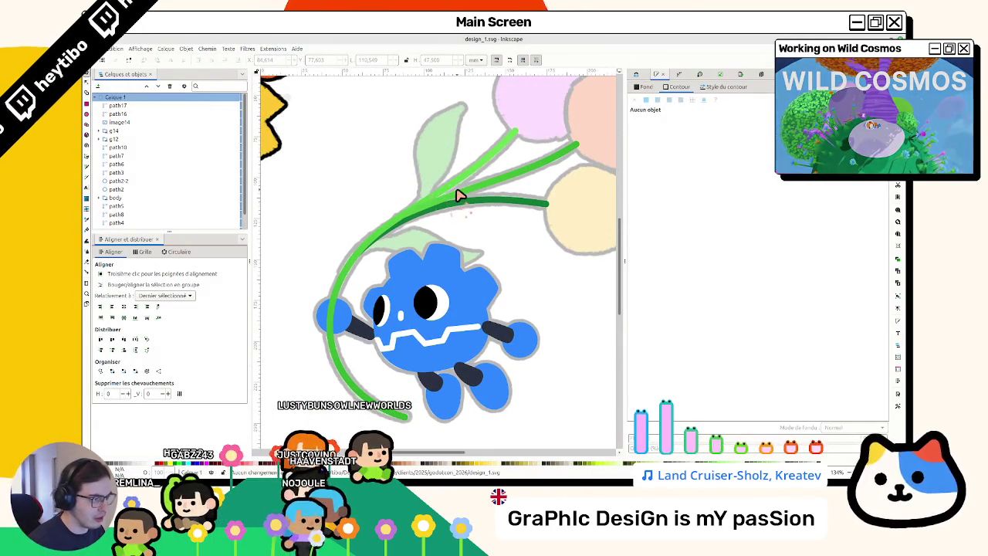
pyautogui.click(457, 193)
pyautogui.moveTo(478, 191); pyautogui.dragTo(403, 223)
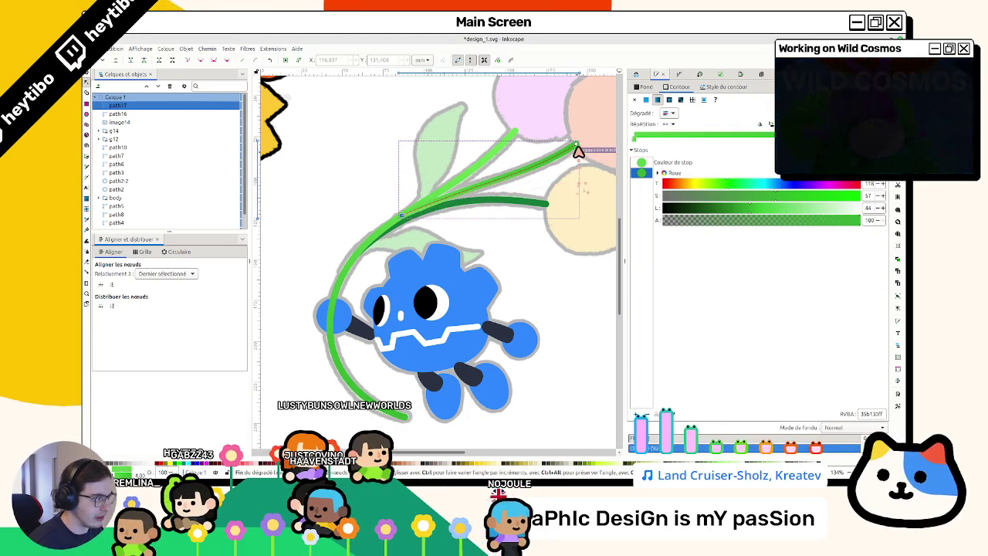
pyautogui.press('s')
pyautogui.press('Escape')
pyautogui.doubleClick(490, 189)
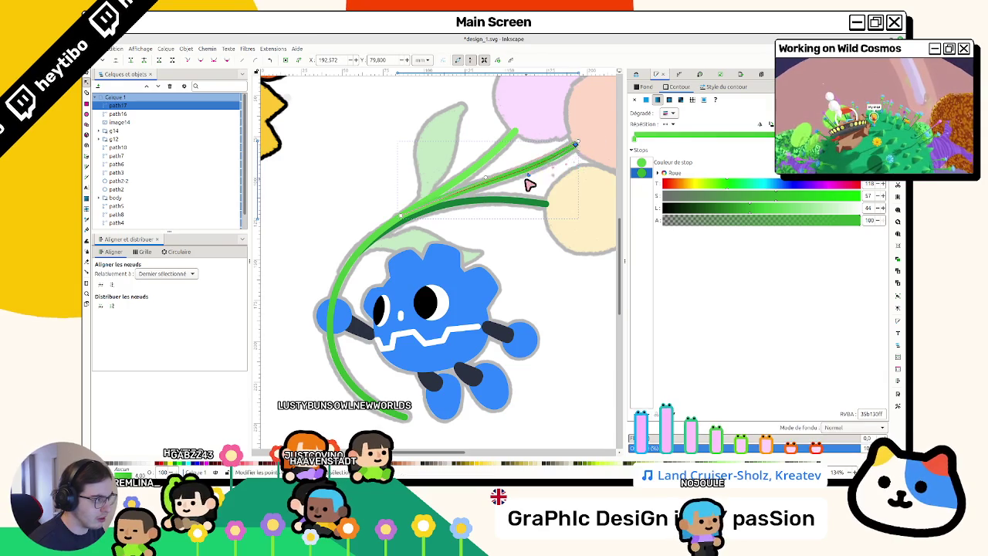
# Step: Give the dark green stem a linear gradient stroke with a lighter sampled green stop
pyautogui.click(537, 205)
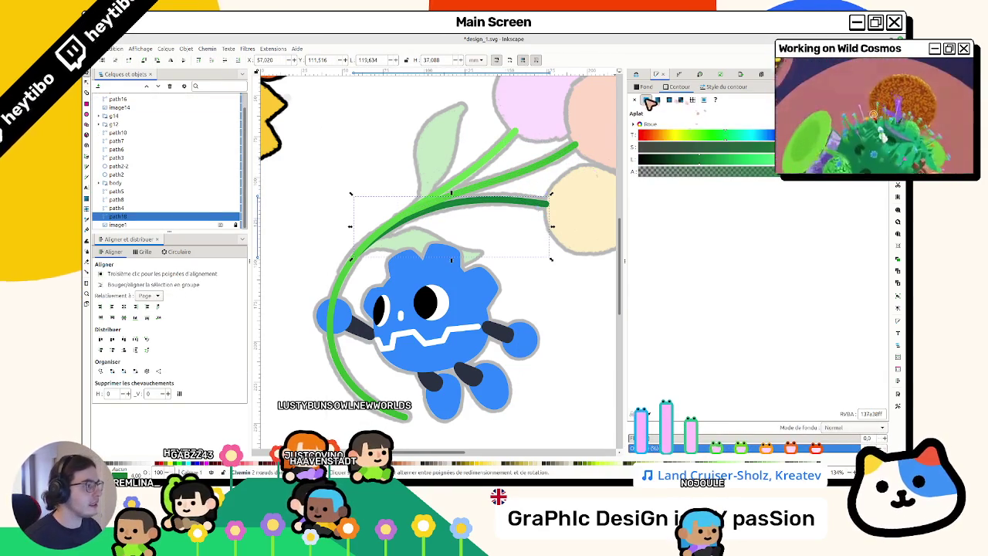
pyautogui.click(656, 100)
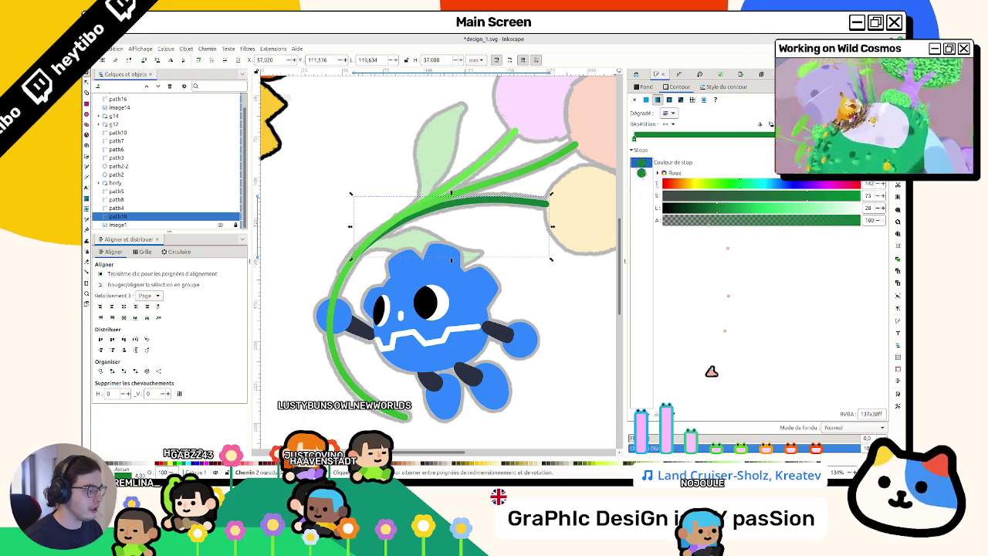
pyautogui.press('d')
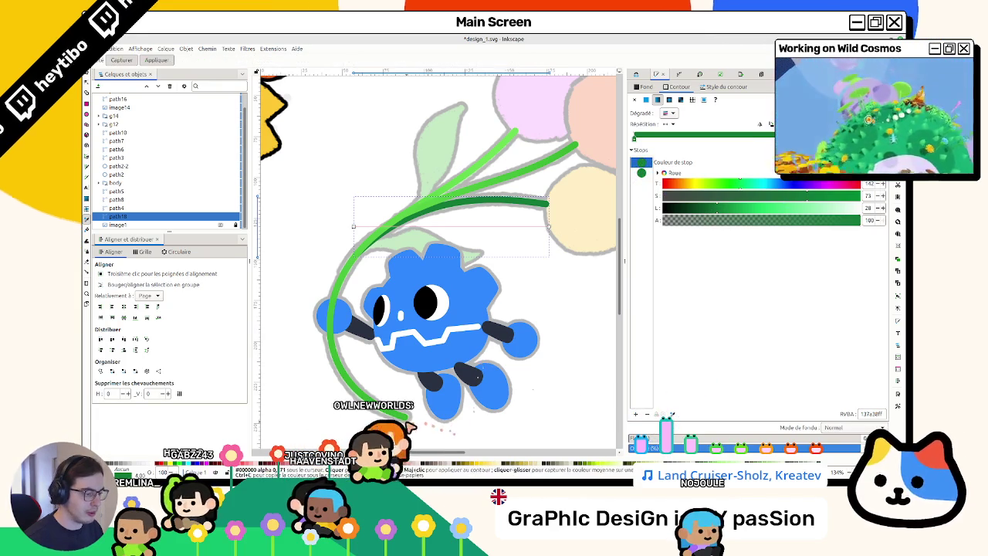
pyautogui.click(409, 424)
pyautogui.press('s')
pyautogui.press('Escape')
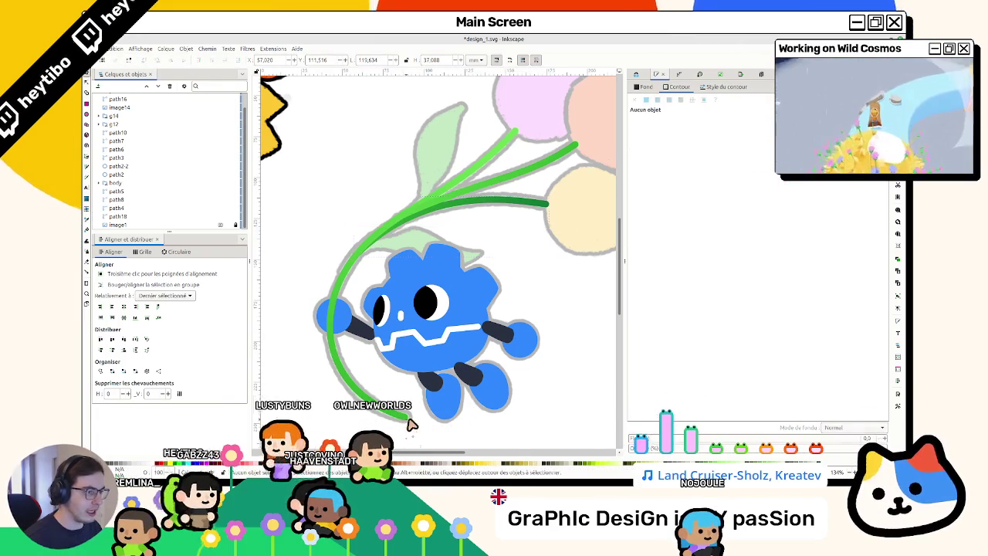
pyautogui.scroll(-2, 513, 318)
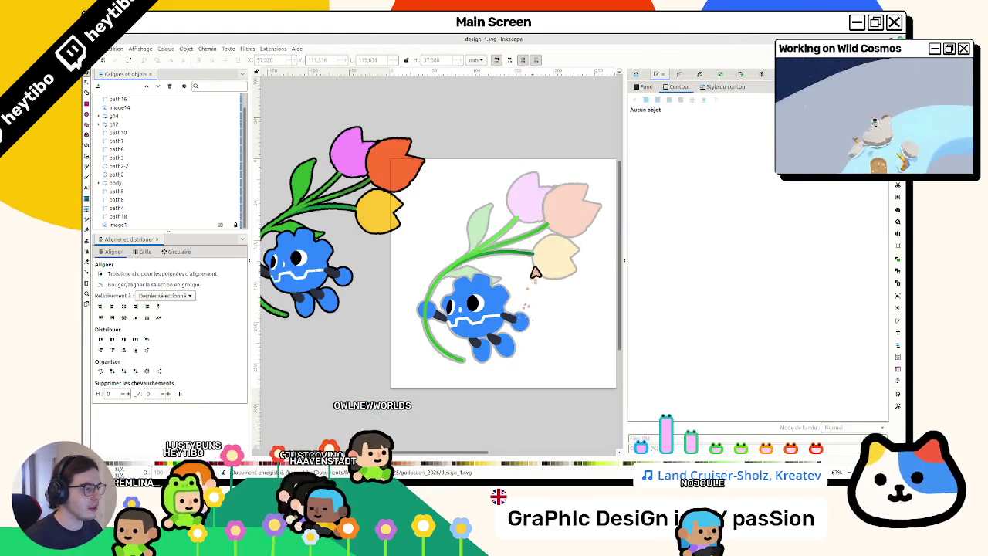
# Step: Bend the dark green stem into a smoother curve by editing its nodes
pyautogui.scroll(2, 525, 274)
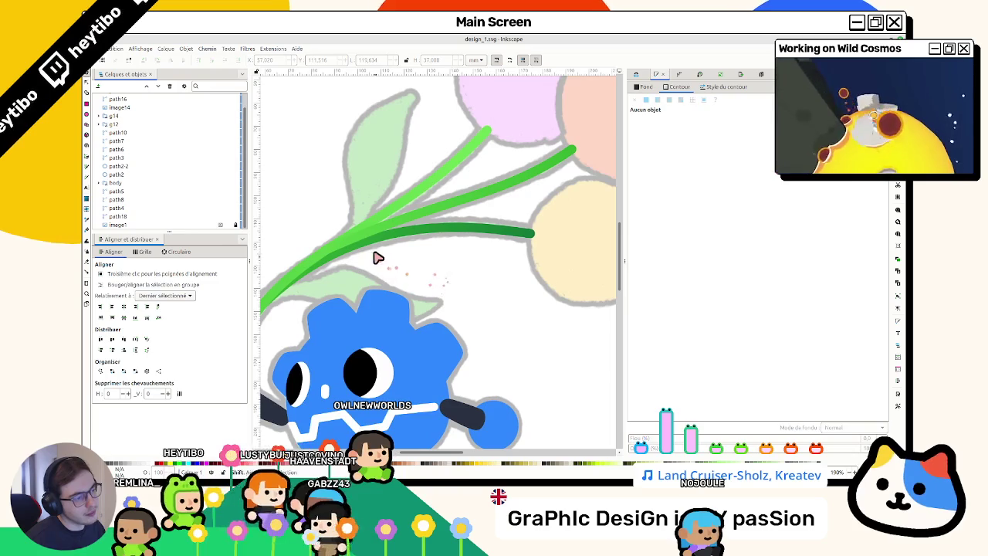
pyautogui.doubleClick(367, 238)
pyautogui.click(327, 266)
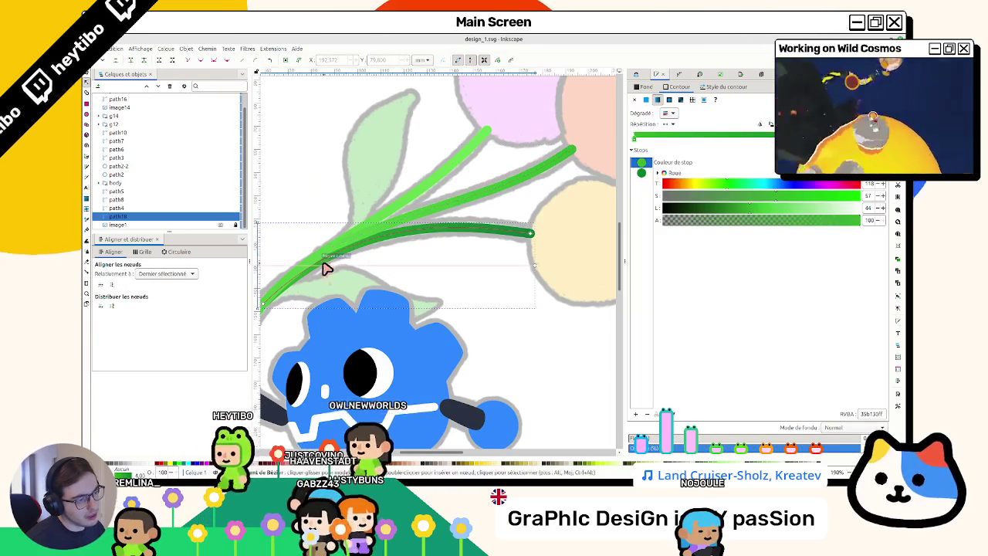
pyautogui.scroll(-1, 320, 291)
pyautogui.hscroll(-5, 301, 294)
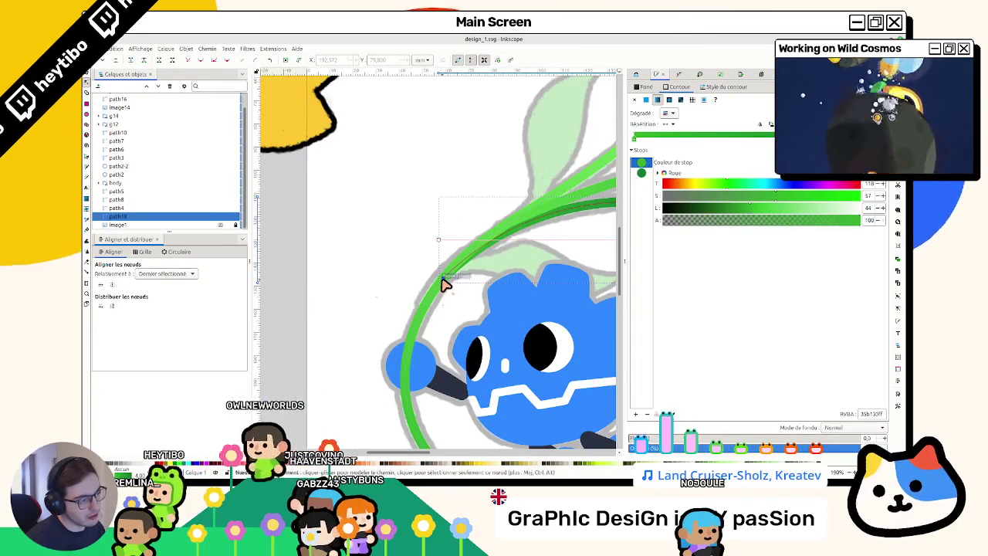
pyautogui.moveTo(441, 284); pyautogui.dragTo(430, 319)
pyautogui.hscroll(2, 424, 313)
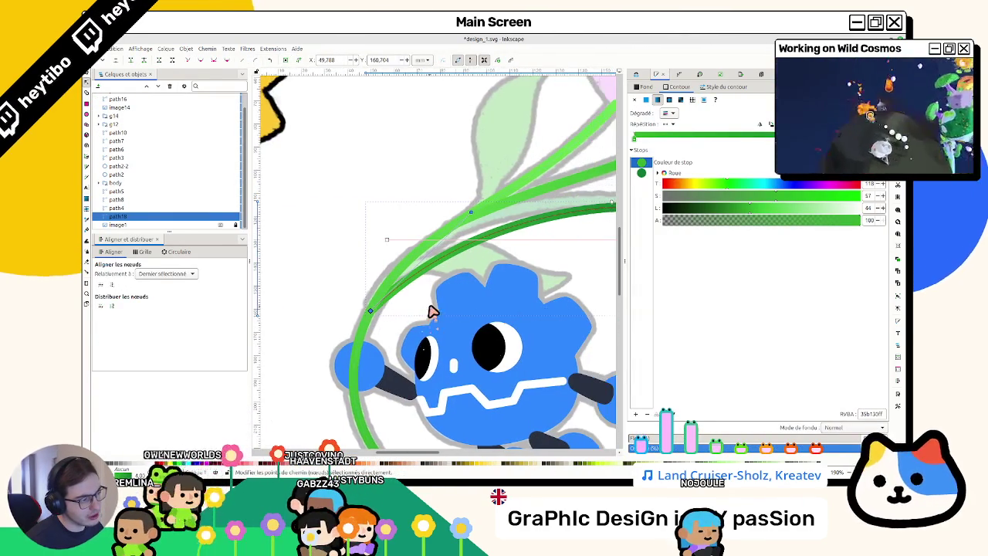
pyautogui.hscroll(1, 432, 307)
pyautogui.click(392, 213)
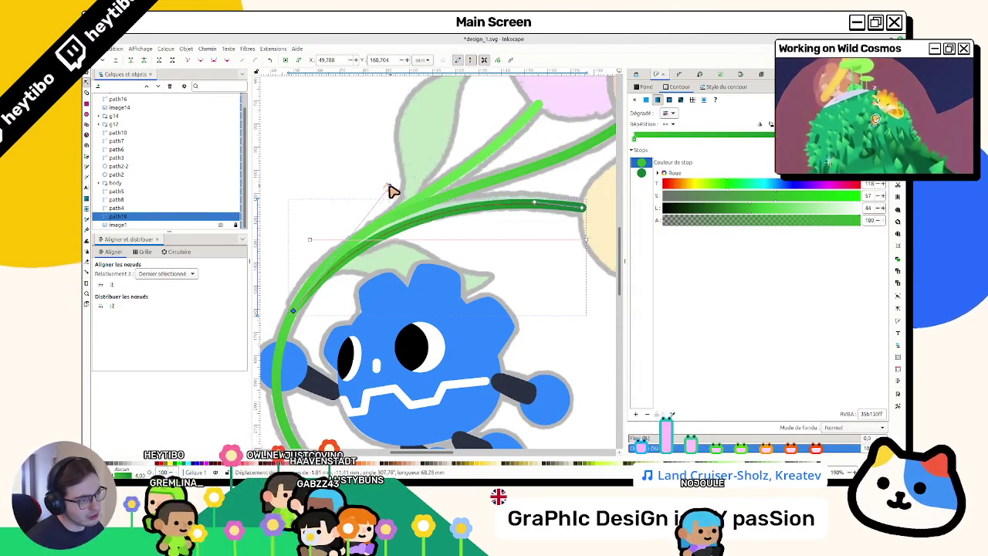
pyautogui.scroll(-2, 519, 324)
pyautogui.scroll(-2, 518, 324)
pyautogui.press('s')
pyautogui.press('Escape')
pyautogui.scroll(2, 401, 308)
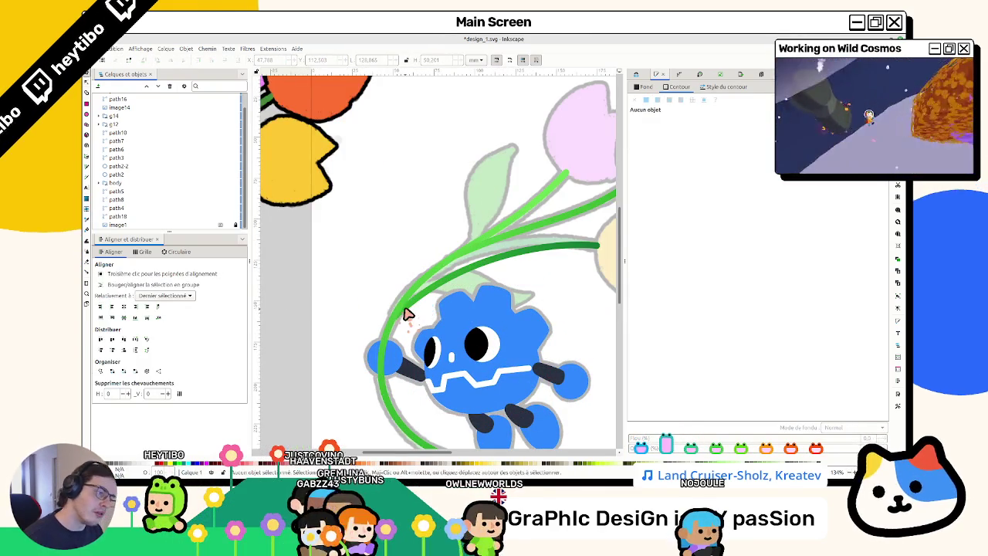
# Step: Raise the light green stem's tip into the pink tulip, smooth its middle, then view the dark preview
pyautogui.doubleClick(407, 312)
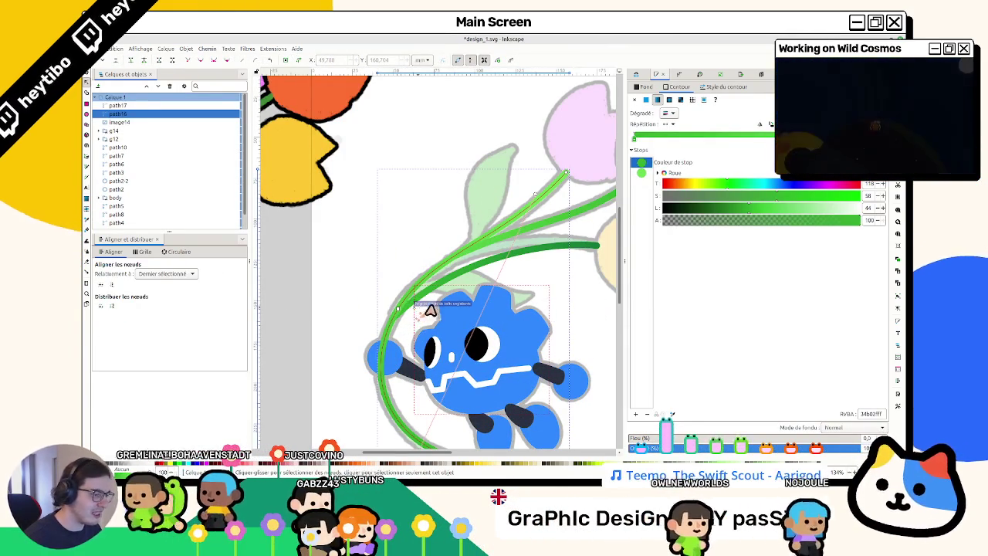
pyautogui.press('Escape')
pyautogui.click(453, 288)
pyautogui.press('Escape')
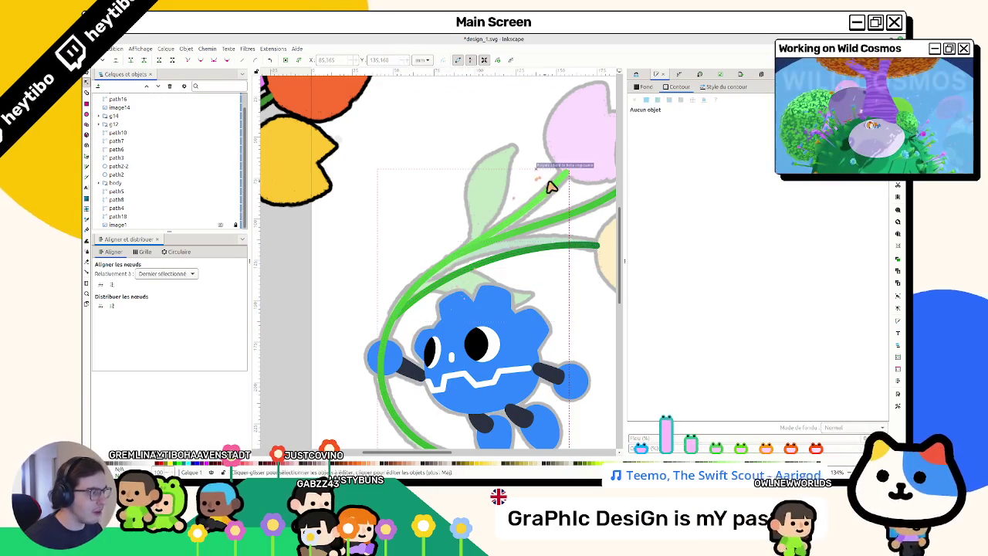
pyautogui.click(564, 180)
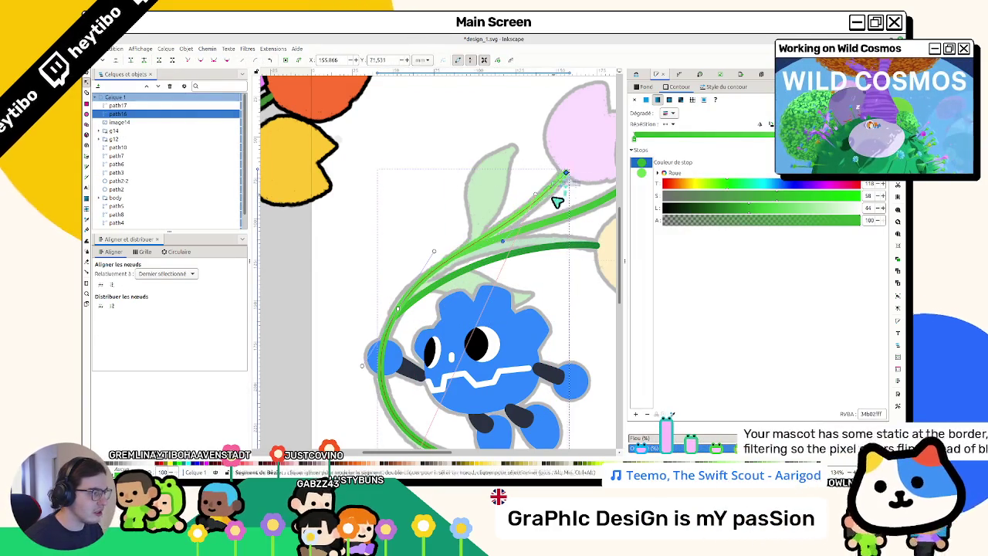
pyautogui.moveTo(564, 179); pyautogui.dragTo(552, 155)
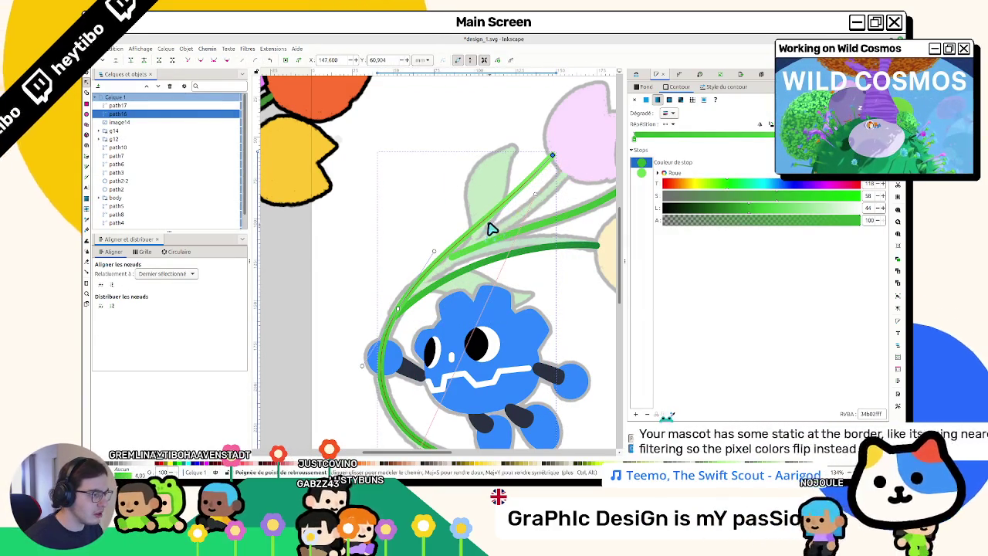
pyautogui.moveTo(493, 224); pyautogui.dragTo(499, 253)
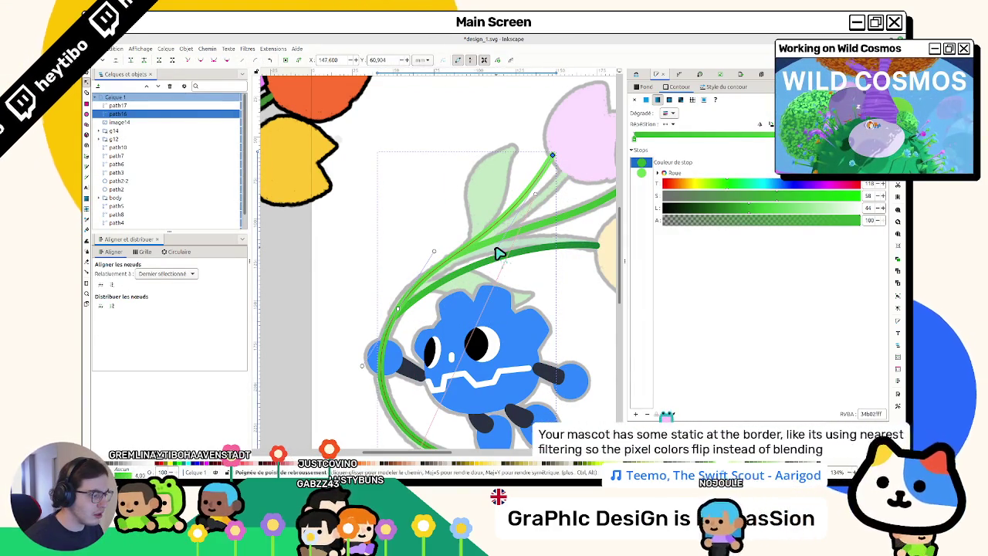
pyautogui.press('Escape')
pyautogui.press('s')
pyautogui.hotkey('alt', 'Tab')
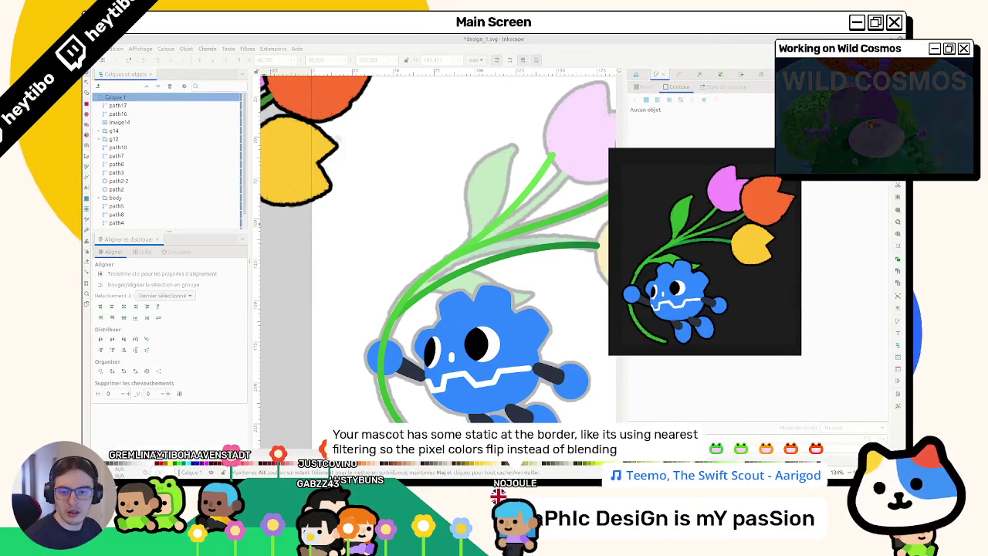
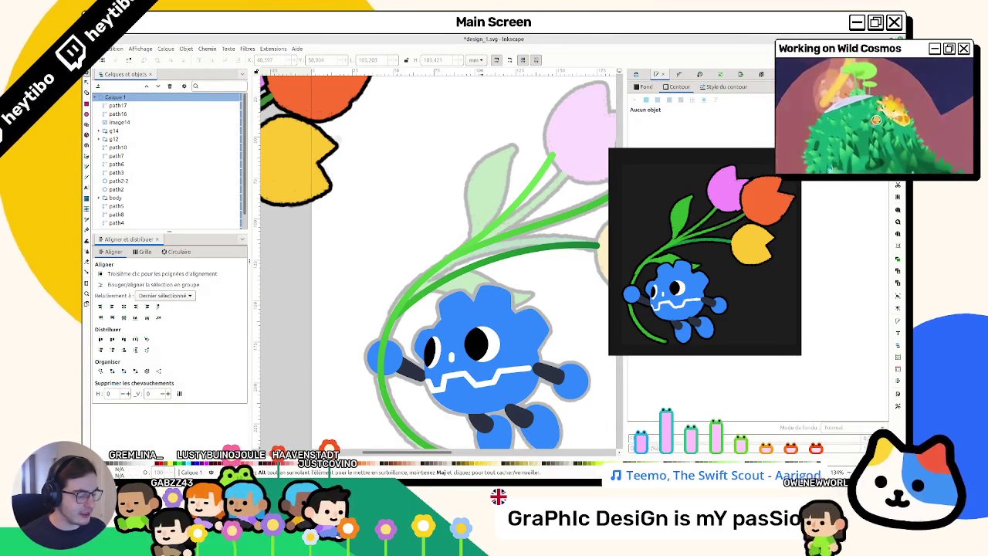
# Step: Select the light-green stem path and enter node editing on it
pyautogui.click(414, 452)
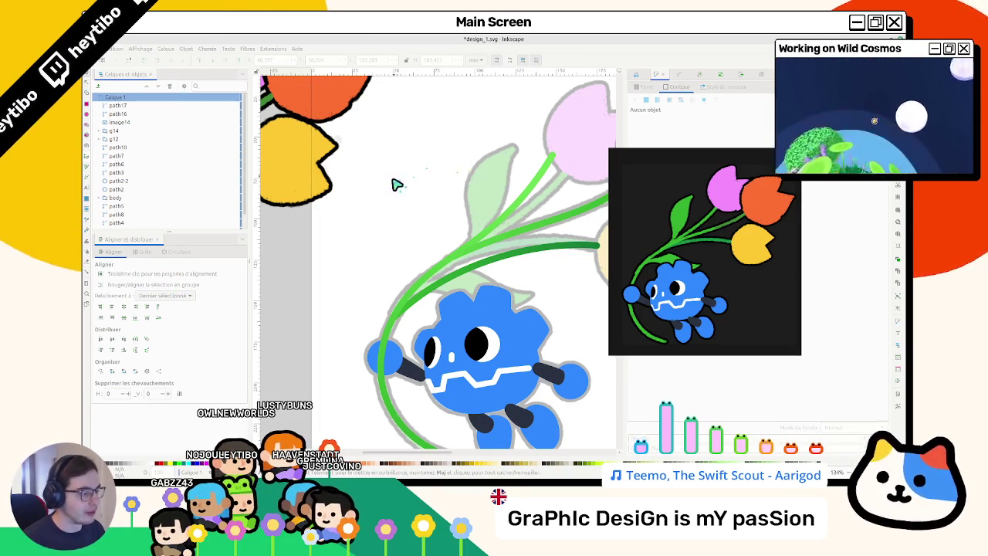
pyautogui.hscroll(3, 396, 182)
pyautogui.doubleClick(453, 161)
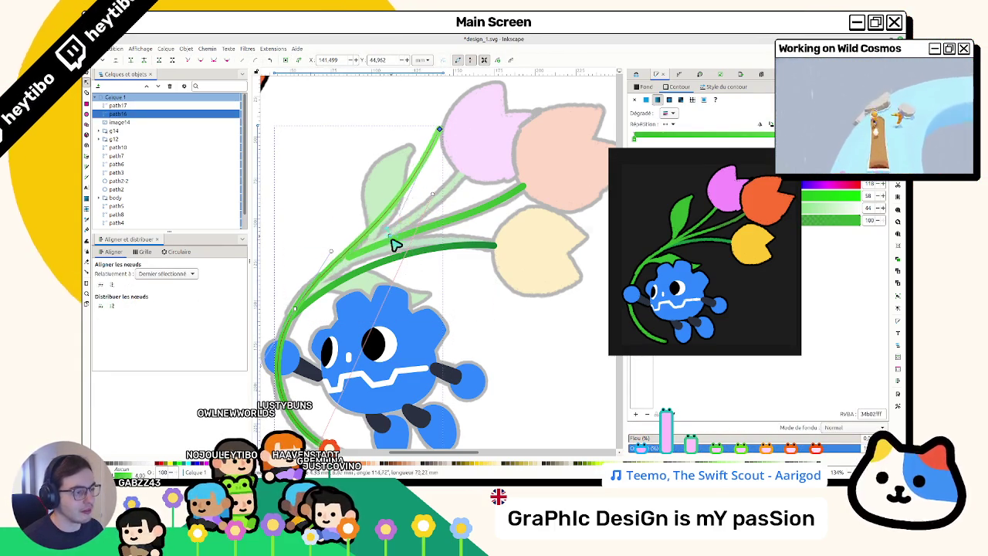
# Step: Bend the light-green stem into a new curve, then save the drawing
pyautogui.moveTo(391, 241); pyautogui.dragTo(397, 257)
pyautogui.press('Escape')
pyautogui.scroll(2, 441, 256)
pyautogui.scroll(-2, 441, 256)
pyautogui.scroll(-2, 444, 259)
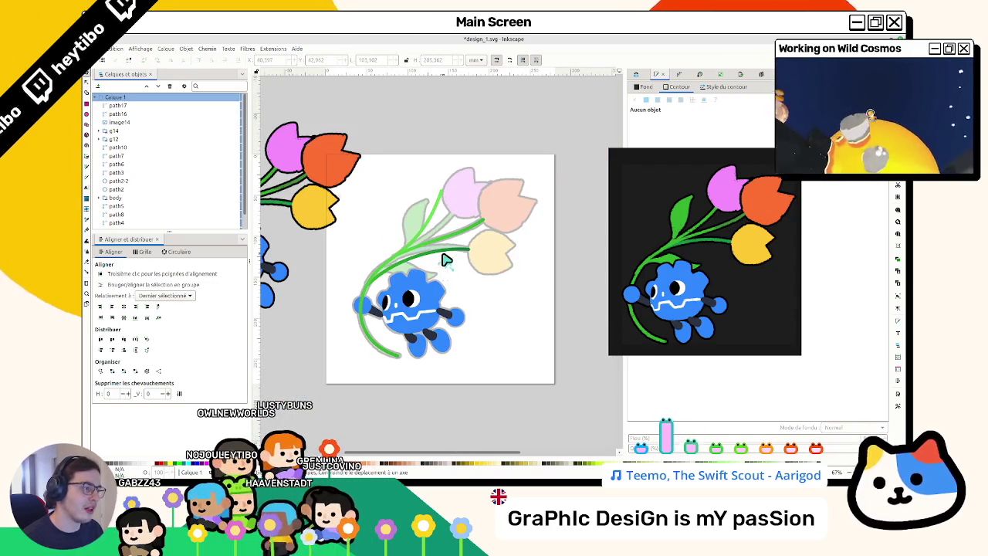
pyautogui.scroll(2, 438, 252)
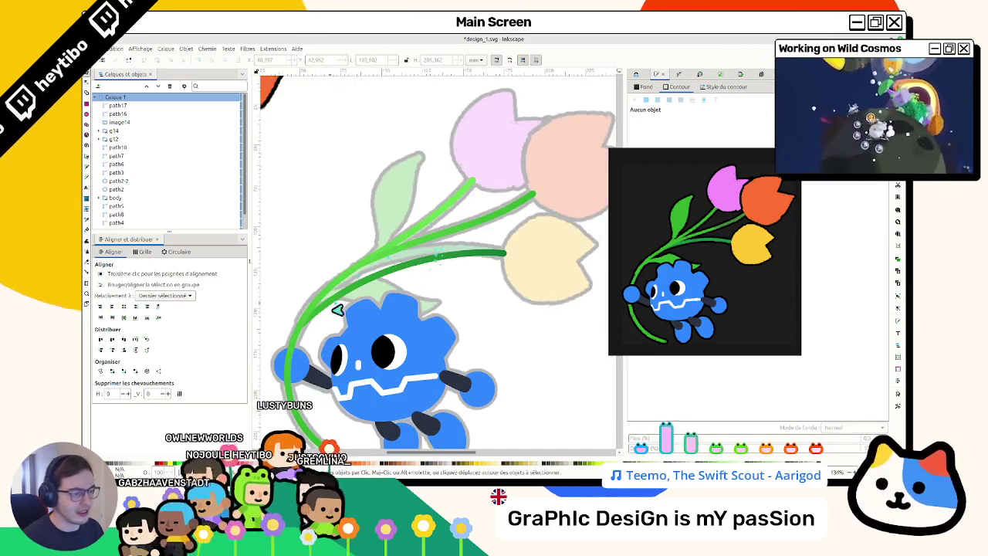
pyautogui.hotkey('ctrl', 's')
# Step: Reshape the dark green stem into a wide arc from the robot's hand to the yellow tulip
pyautogui.doubleClick(338, 312)
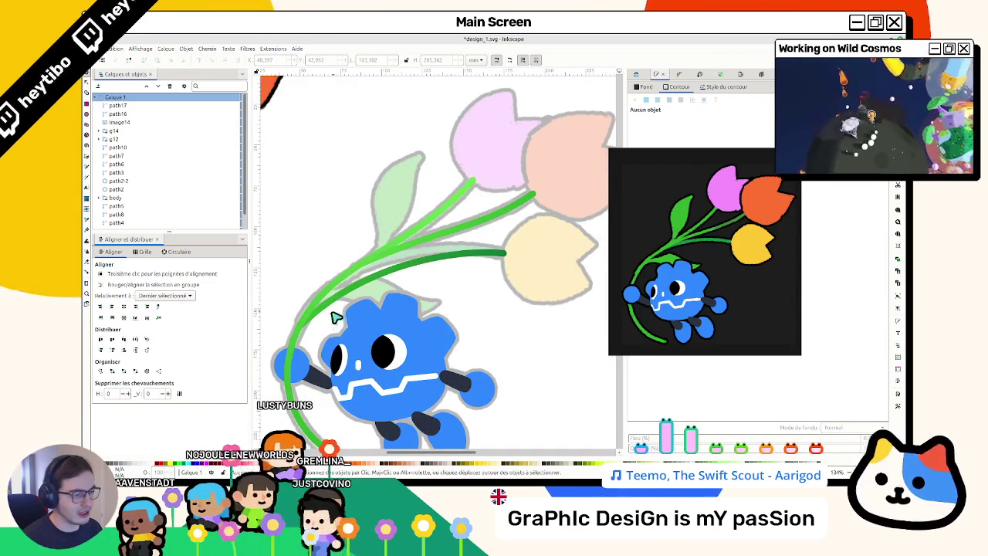
pyautogui.moveTo(302, 330); pyautogui.dragTo(290, 363)
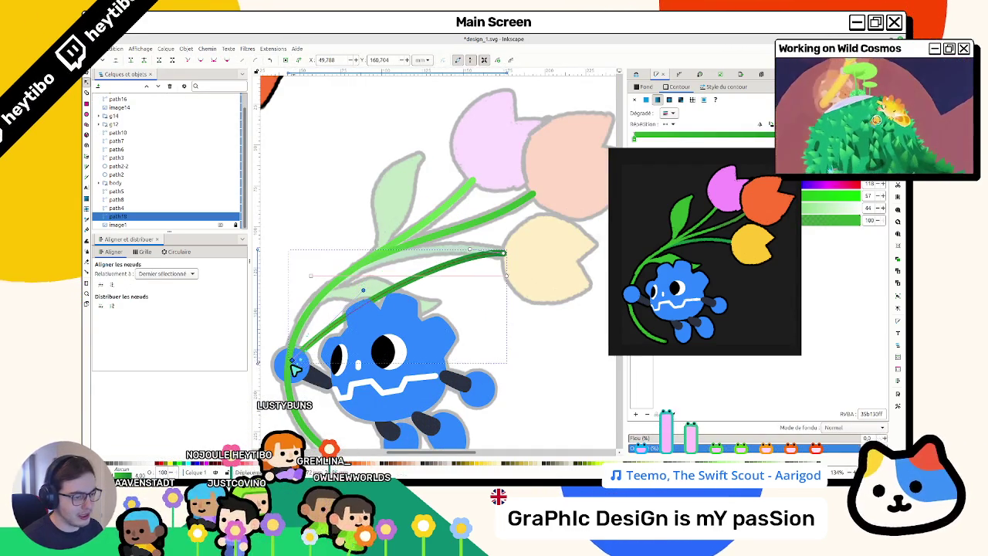
pyautogui.moveTo(359, 300)
pyautogui.mouseDown()
pyautogui.moveTo(319, 245)
pyautogui.moveTo(309, 249)
pyautogui.mouseUp()
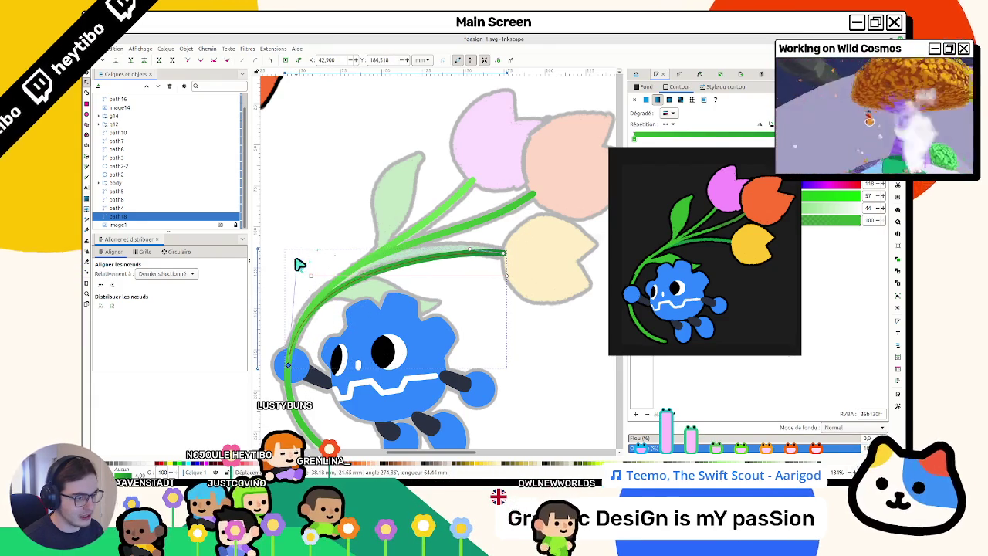
pyautogui.moveTo(502, 256); pyautogui.dragTo(456, 264)
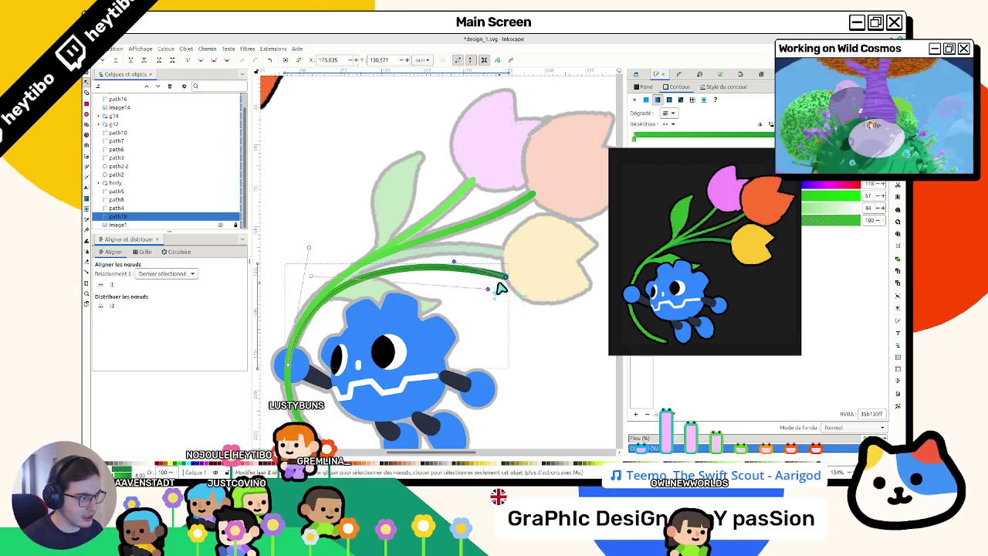
pyautogui.moveTo(507, 284)
pyautogui.mouseDown()
pyautogui.moveTo(518, 286)
pyautogui.moveTo(461, 257)
pyautogui.mouseUp()
pyautogui.moveTo(312, 250); pyautogui.dragTo(320, 253)
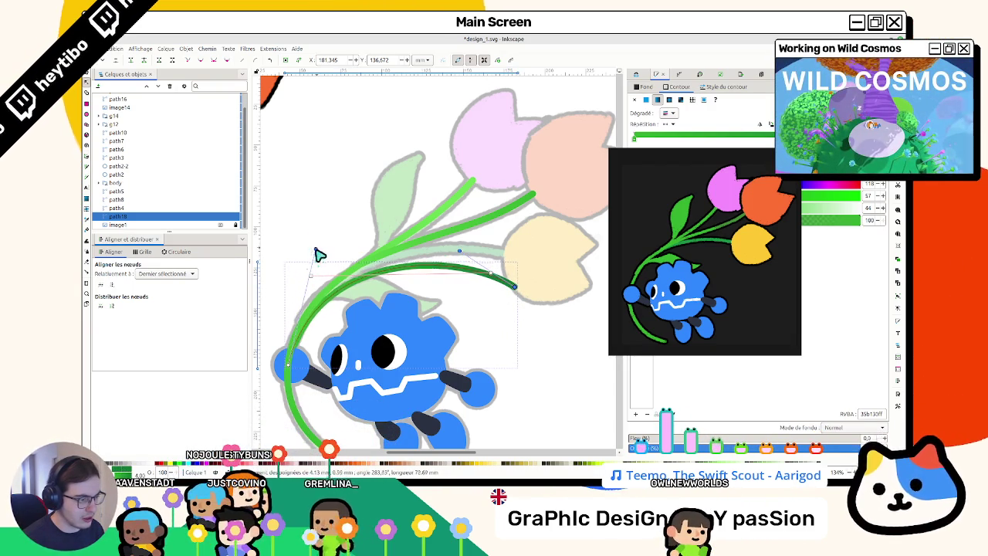
pyautogui.press('Escape')
pyautogui.press('s')
# Step: Paste the tulip reference image into the drawing
pyautogui.scroll(-3, 516, 294)
pyautogui.scroll(2, 516, 293)
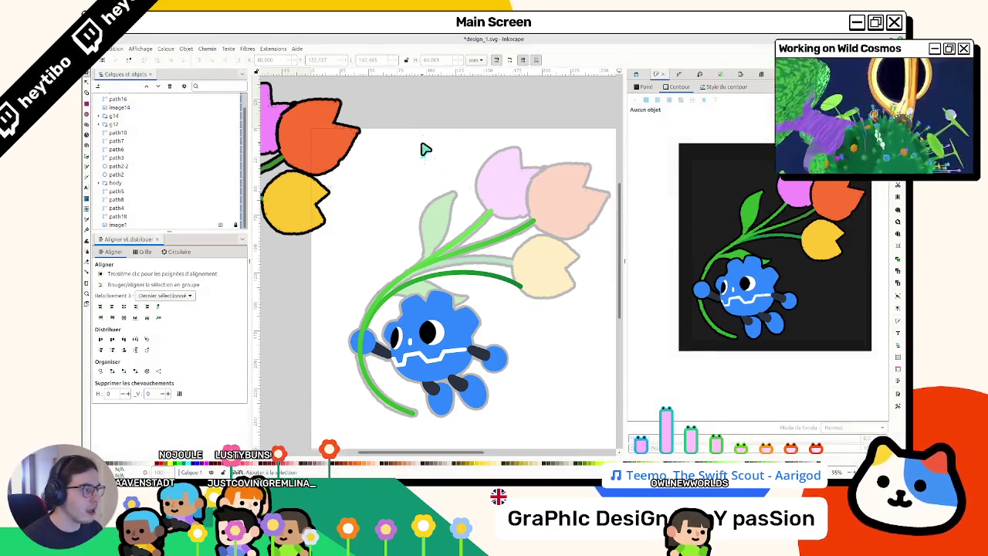
pyautogui.hscroll(-4, 440, 178)
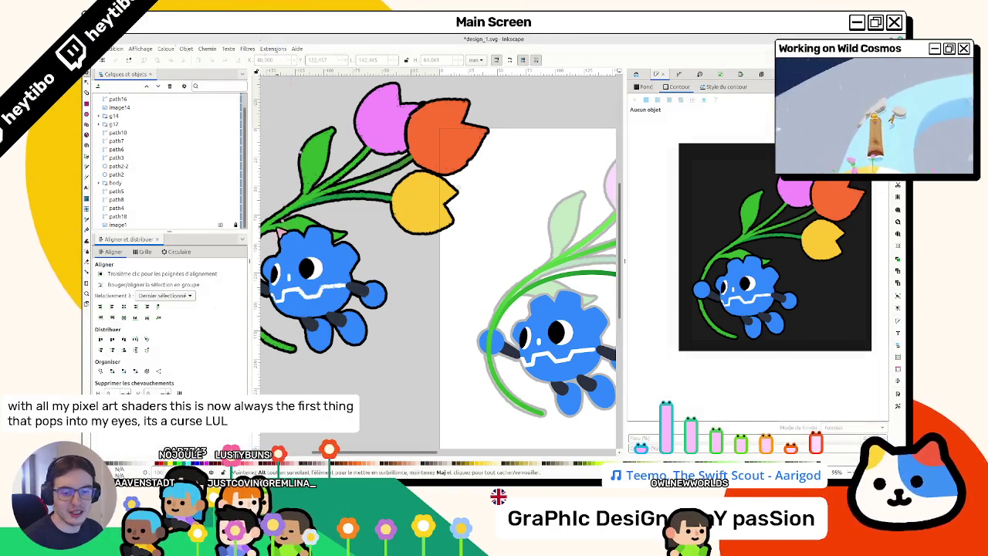
pyautogui.scroll(-1, 293, 216)
pyautogui.scroll(-1, 324, 247)
pyautogui.hotkey('ctrl', 'v')
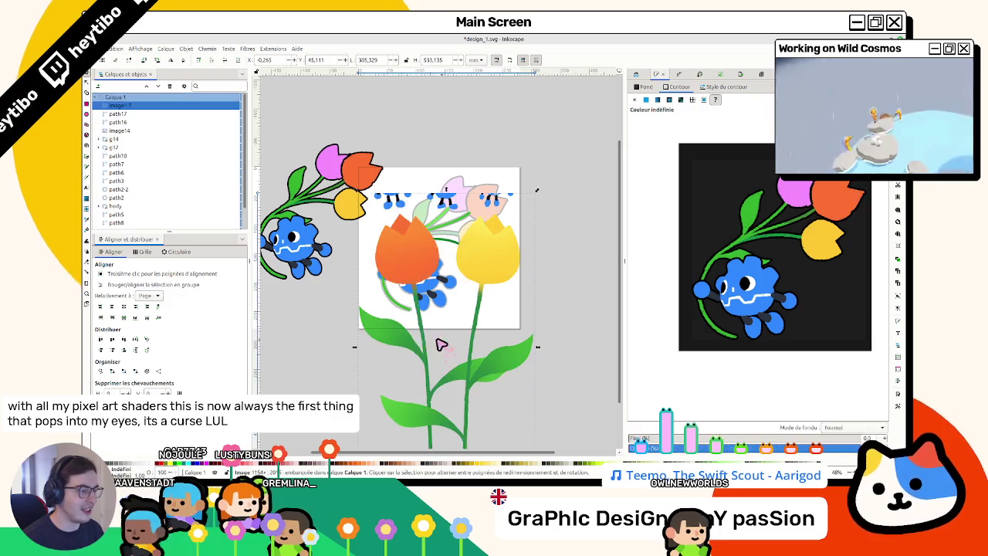
# Step: Place the tulip image beside the page and near the bottom of the object stack
pyautogui.moveTo(441, 344); pyautogui.dragTo(572, 289)
pyautogui.hscroll(2, 470, 309)
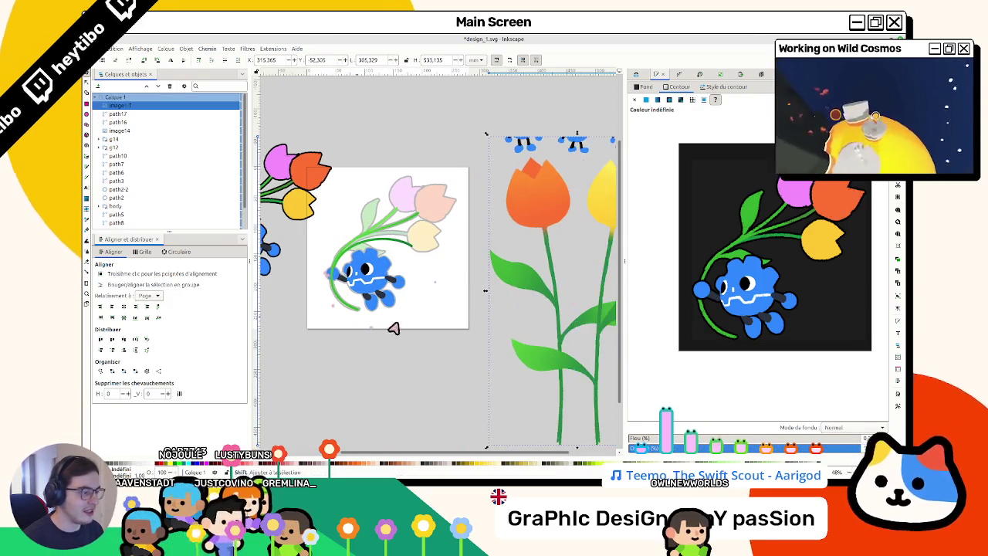
pyautogui.hscroll(1, 370, 324)
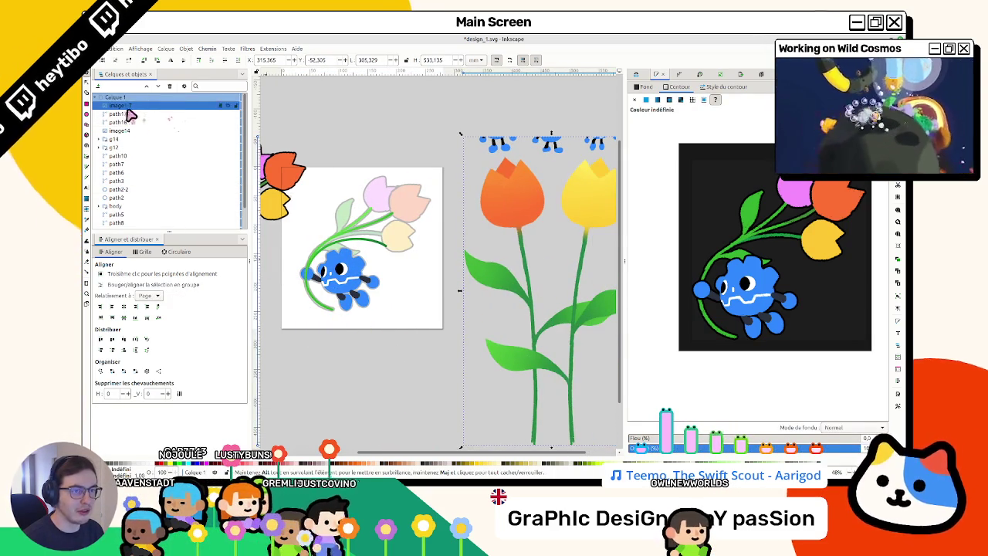
pyautogui.moveTo(131, 114); pyautogui.dragTo(181, 226)
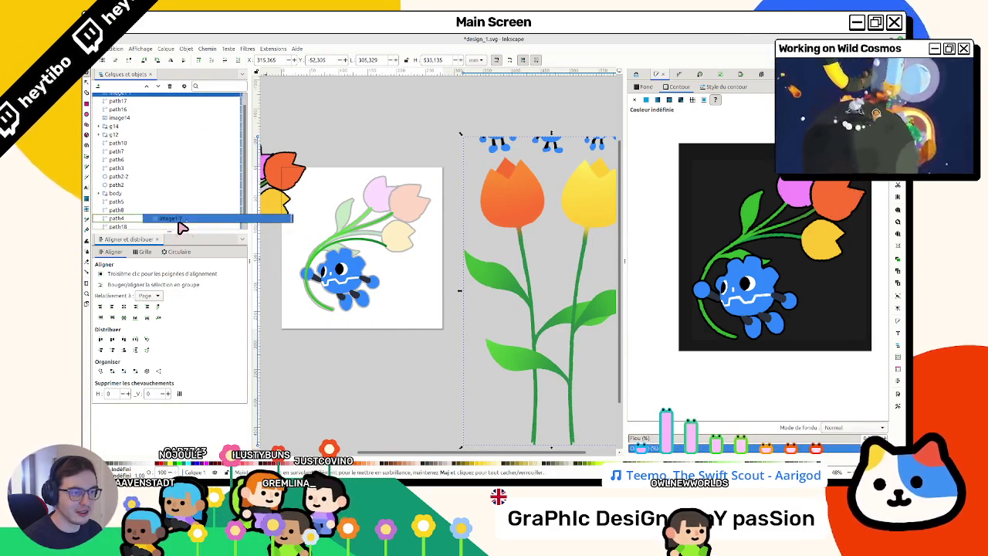
pyautogui.moveTo(181, 226); pyautogui.dragTo(179, 224)
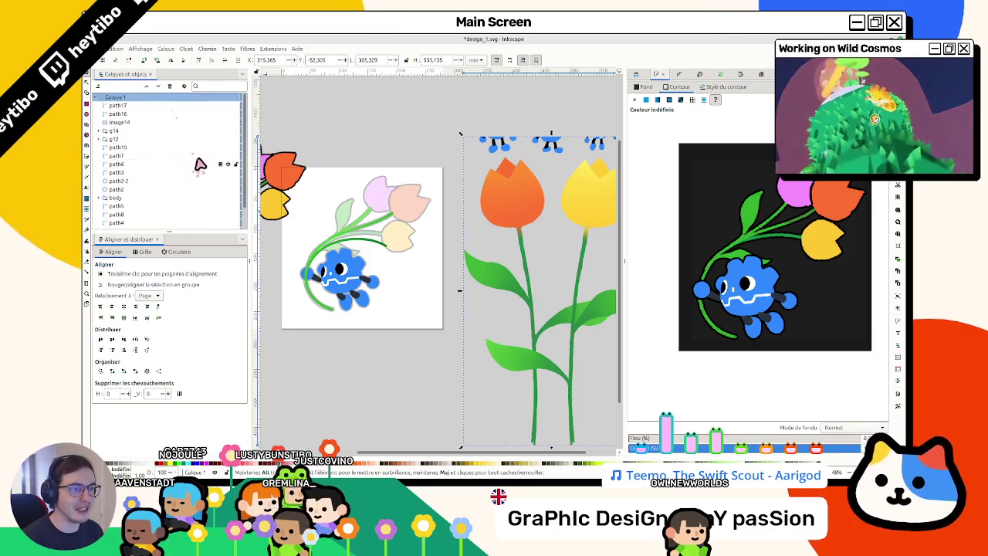
# Step: Lower the tulip reference image's opacity to about 30% so it becomes a faint guide
pyautogui.hscroll(1, 533, 143)
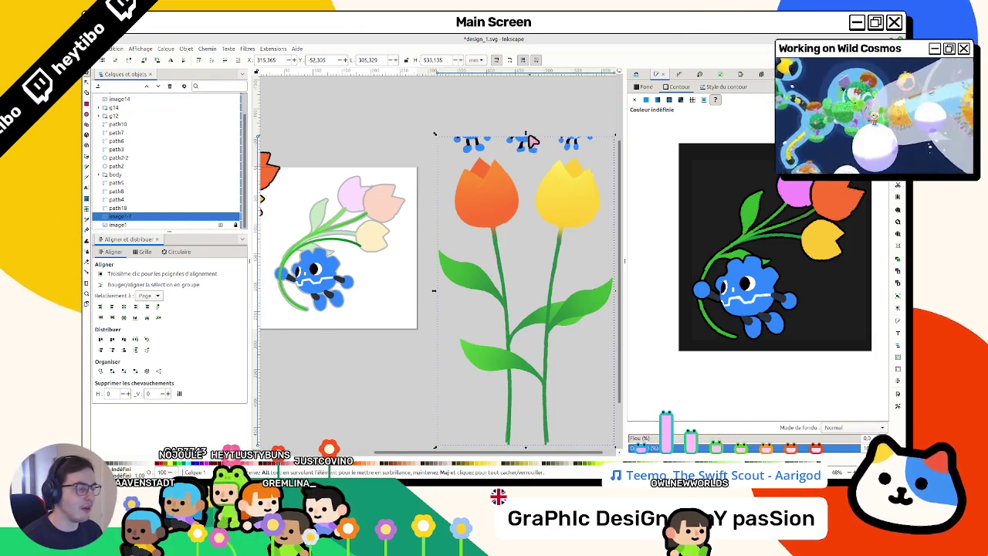
pyautogui.hscroll(2, 520, 157)
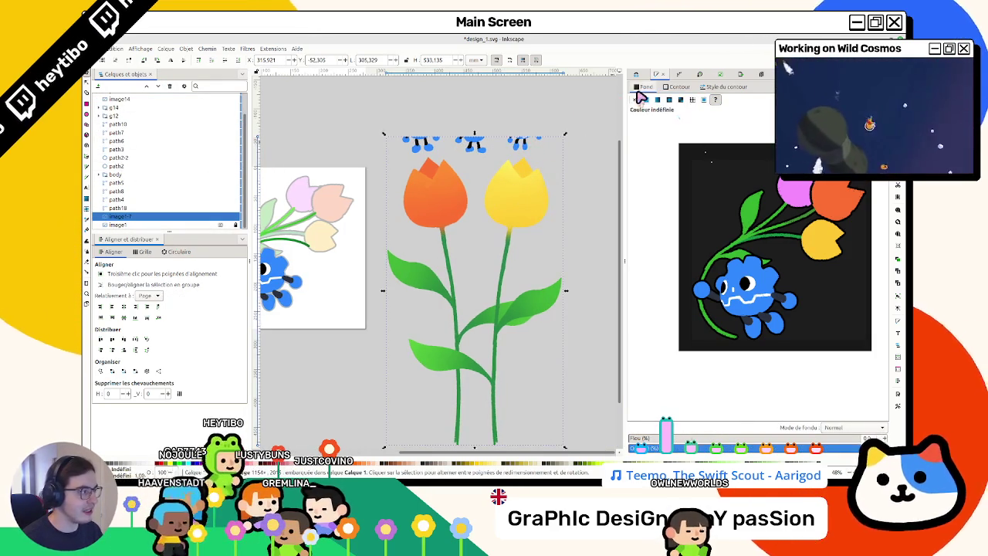
pyautogui.click(702, 147)
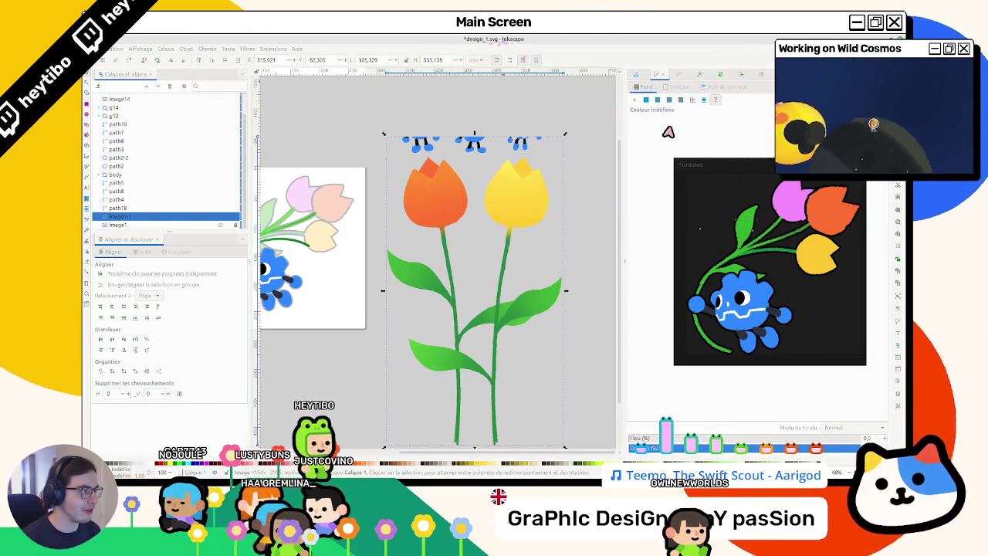
pyautogui.click(686, 130)
pyautogui.click(707, 449)
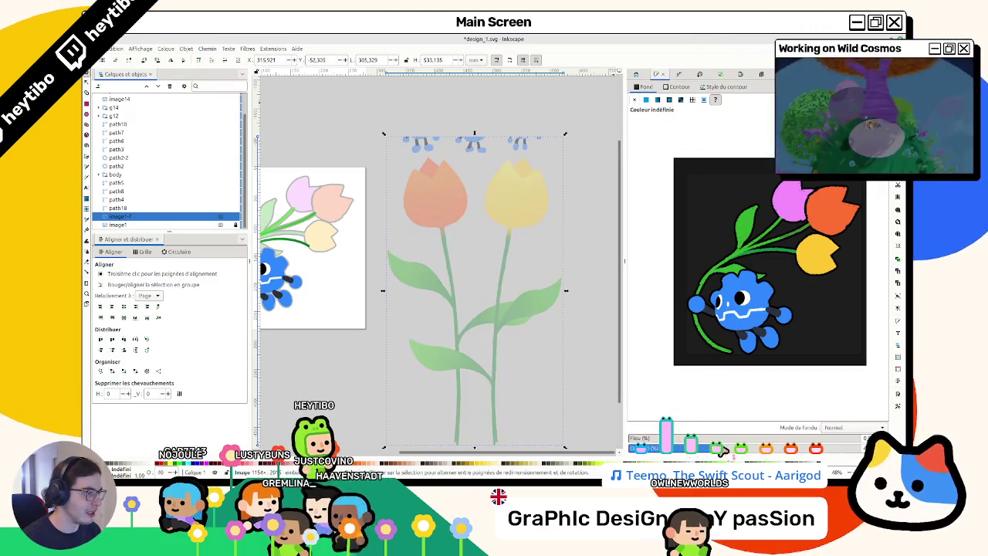
pyautogui.scroll(-2, 363, 308)
pyautogui.click(378, 356)
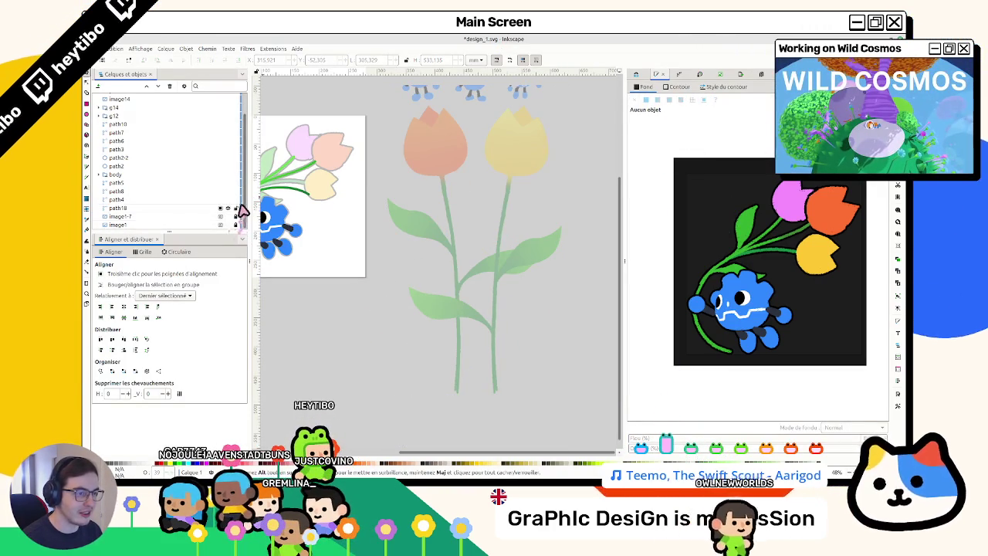
pyautogui.scroll(2, 241, 214)
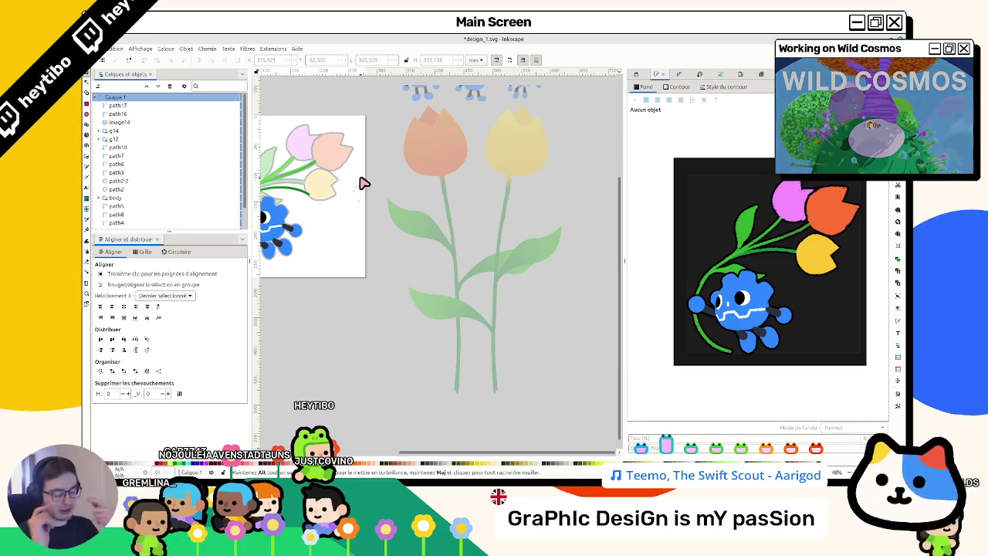
# Step: Draw a closed half-petal path with the Bezier pen over the orange reference tulip
pyautogui.press('p')
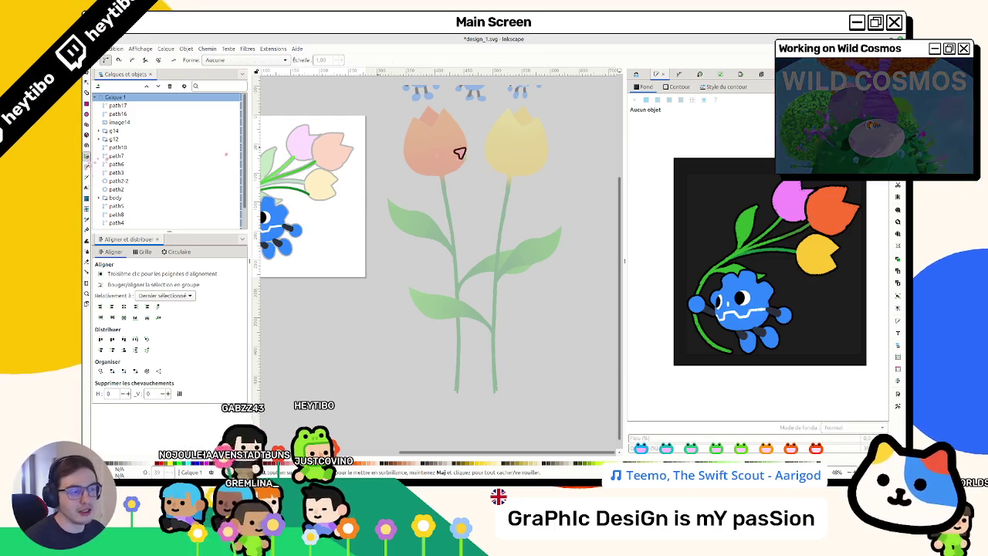
pyautogui.scroll(4, 417, 155)
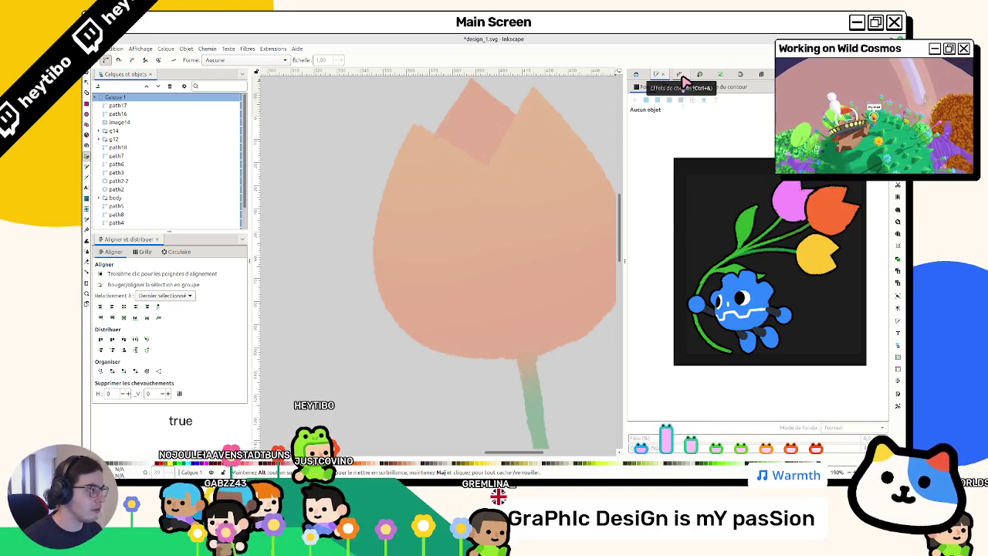
pyautogui.hotkey('ctrl', 'z')
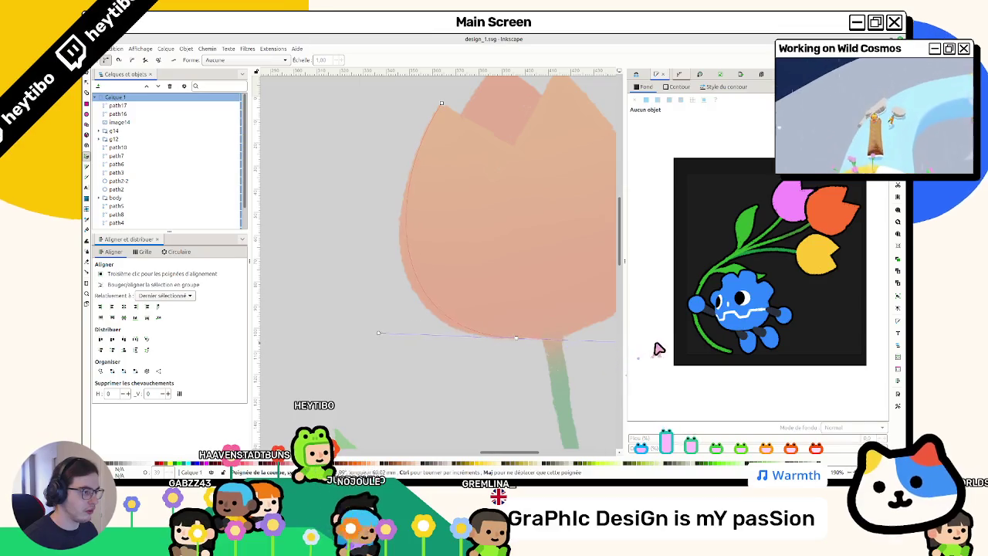
pyautogui.hscroll(4, 463, 347)
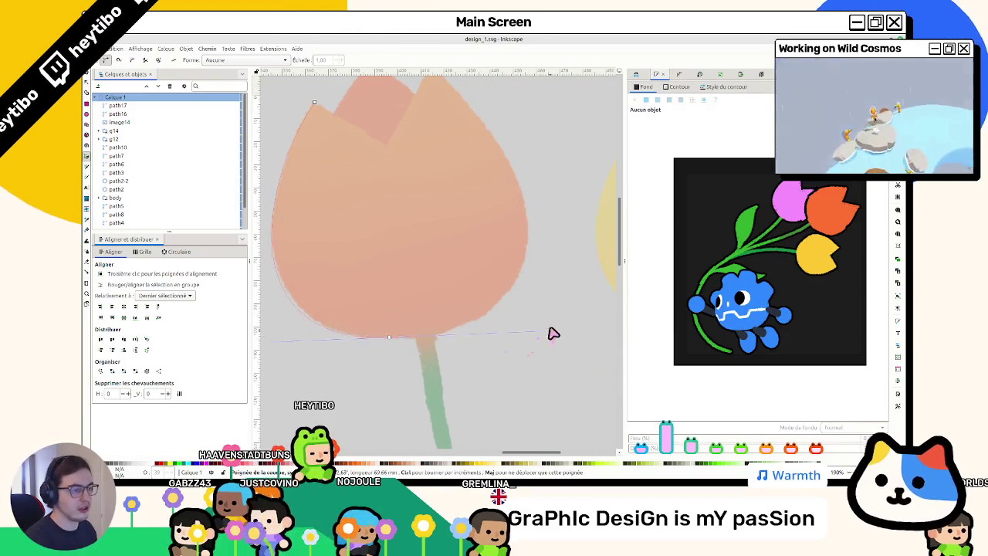
pyautogui.click(387, 146)
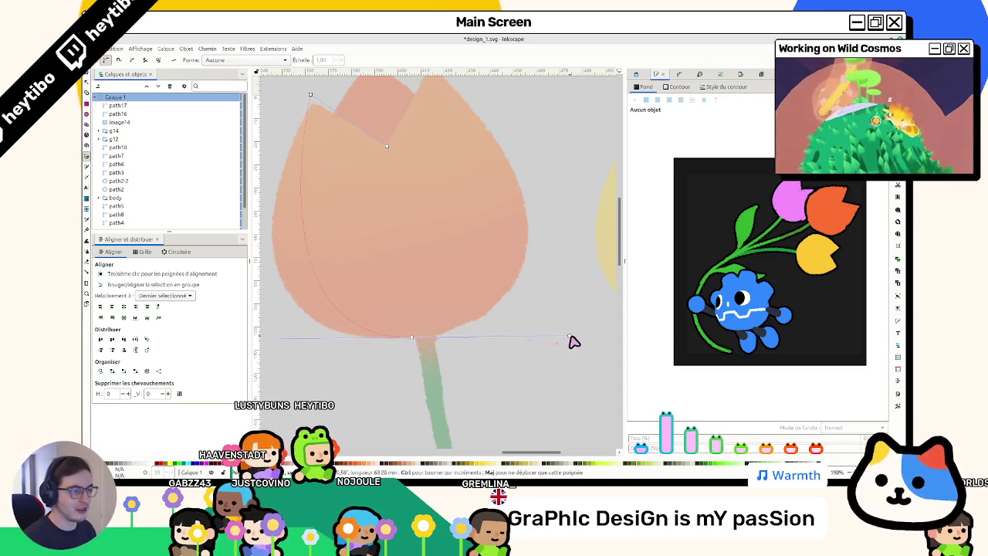
pyautogui.moveTo(501, 338); pyautogui.dragTo(502, 337)
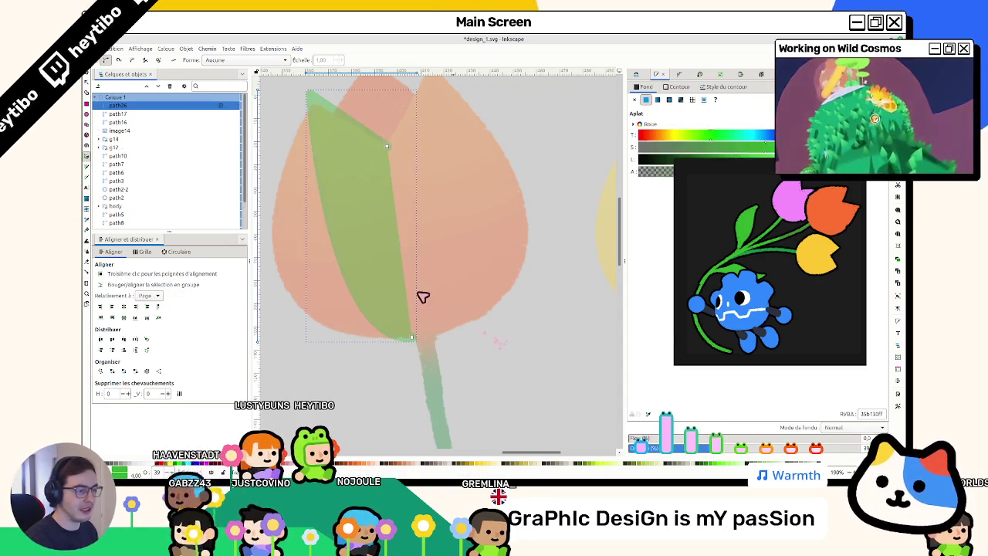
# Step: Bow the half-petal's left side into a rounded curve and remove its fill
pyautogui.press('n')
pyautogui.moveTo(336, 238)
pyautogui.mouseDown()
pyautogui.moveTo(276, 250)
pyautogui.moveTo(283, 242)
pyautogui.mouseUp()
pyautogui.scroll(2, 338, 238)
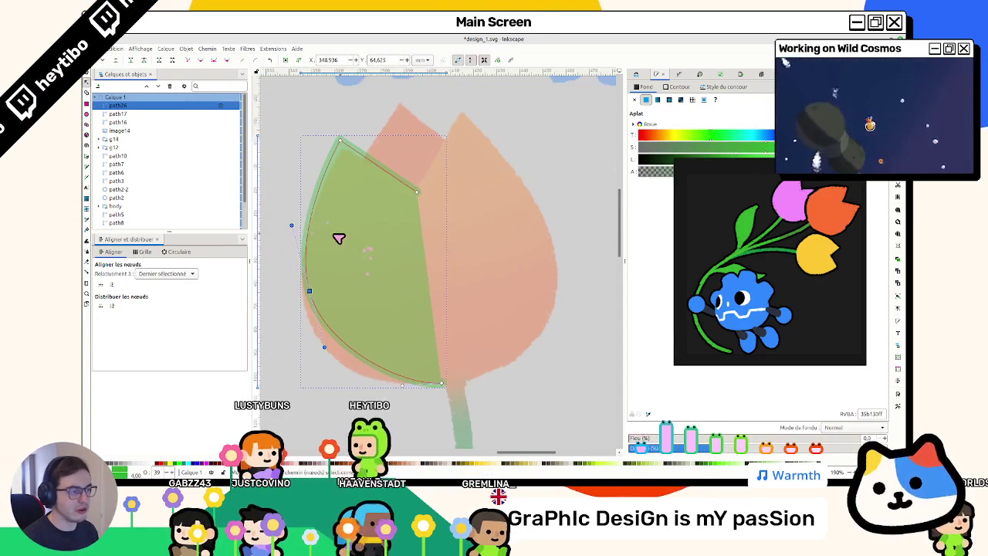
pyautogui.moveTo(337, 304); pyautogui.dragTo(318, 321)
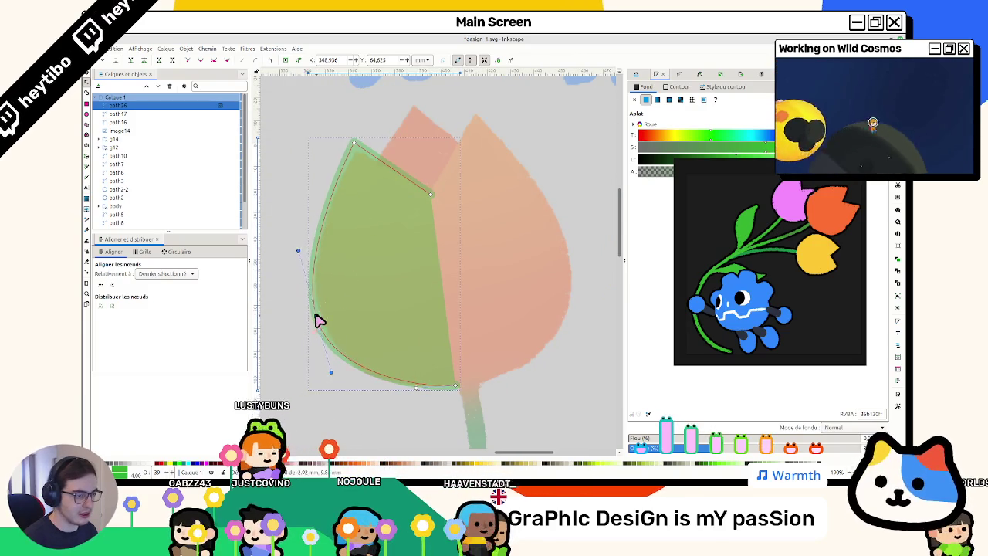
pyautogui.moveTo(298, 251); pyautogui.dragTo(301, 246)
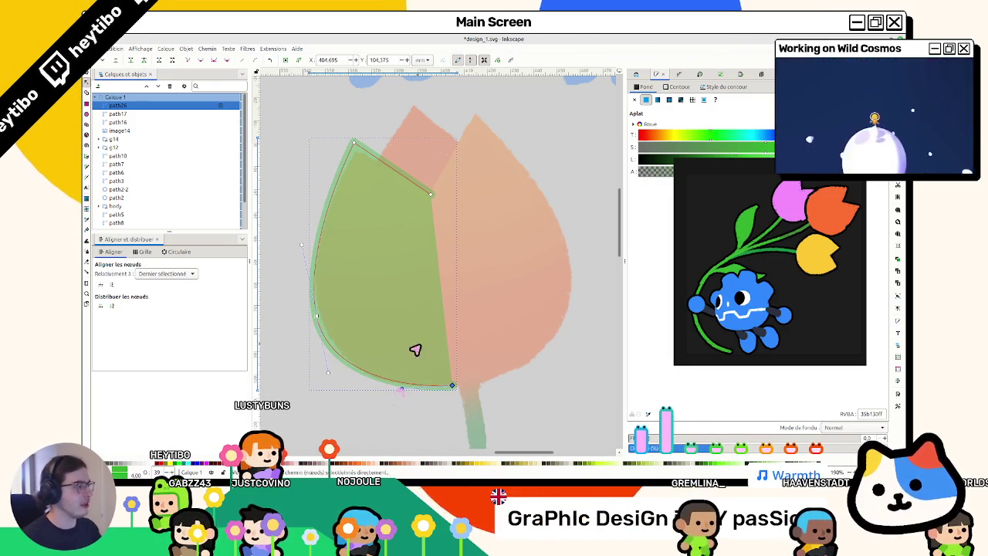
pyautogui.click(635, 100)
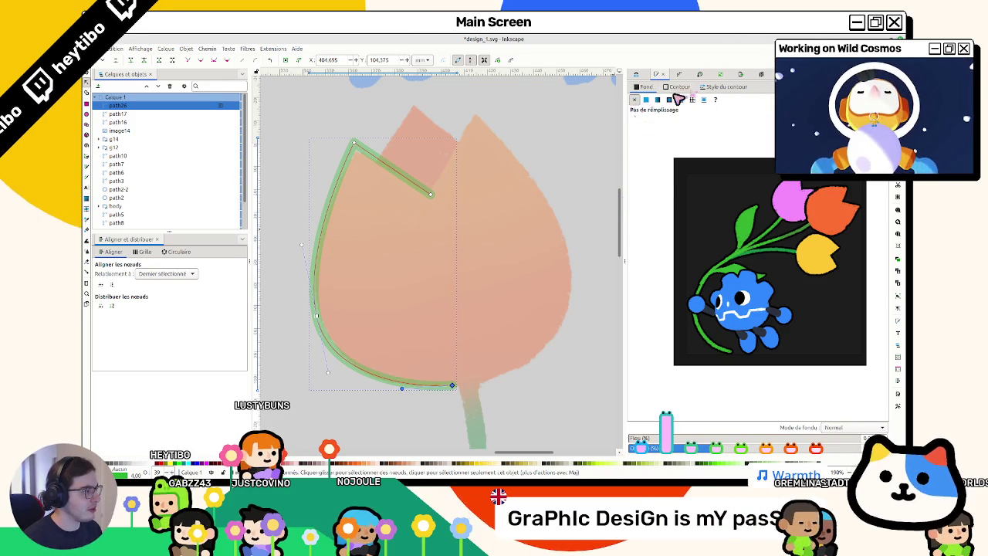
# Step: Give the petal a flat green fill and apply the Reflet miroir path effect
pyautogui.click(646, 104)
pyautogui.click(677, 86)
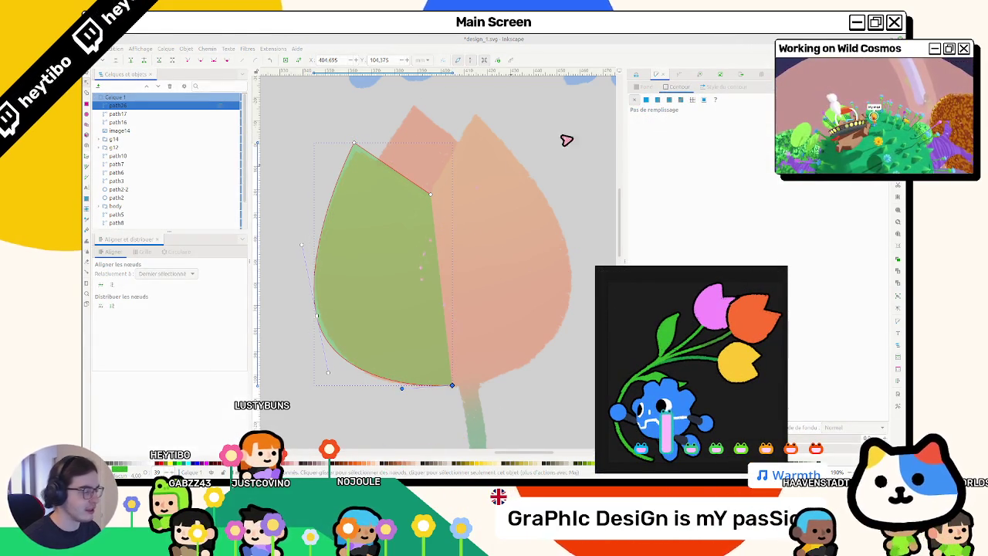
pyautogui.click(723, 88)
pyautogui.click(677, 74)
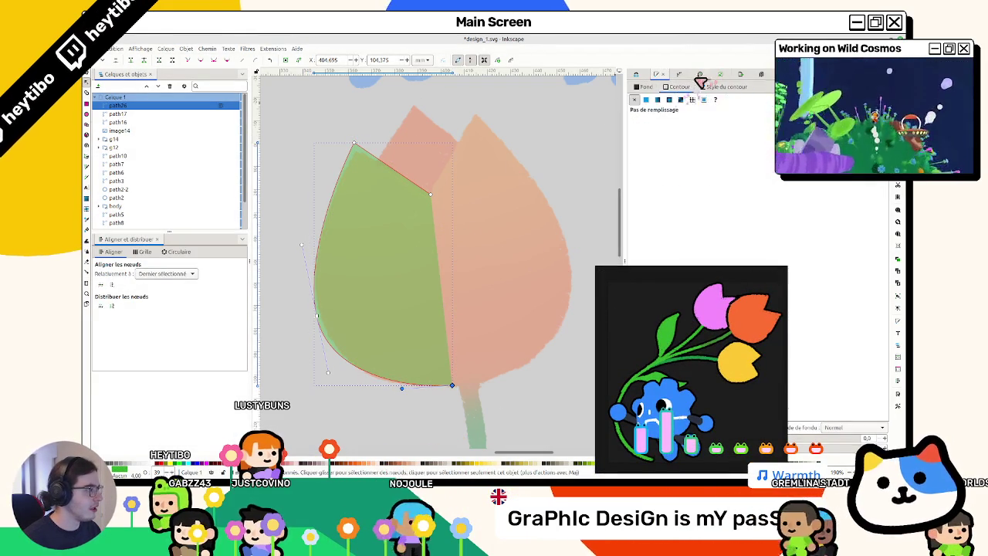
pyautogui.click(664, 87)
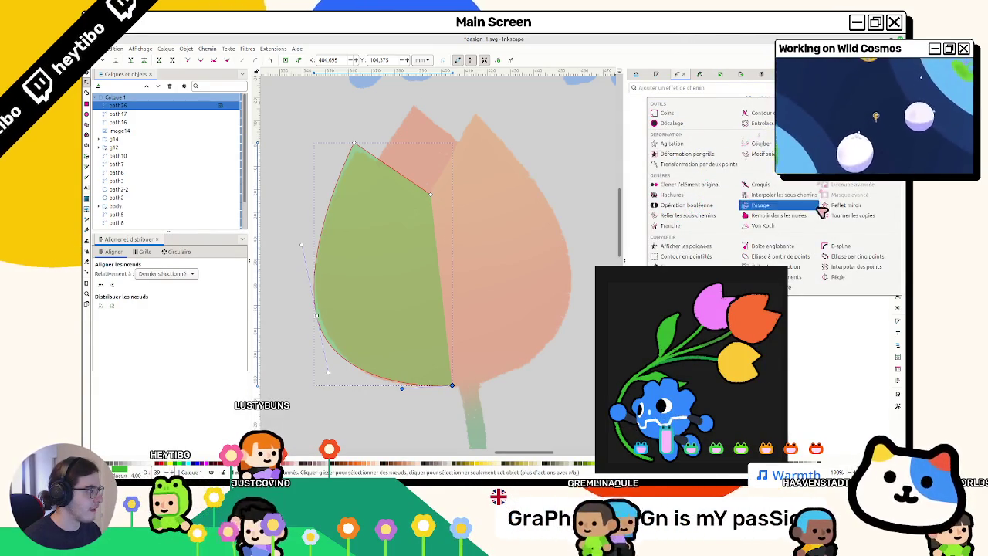
pyautogui.click(679, 363)
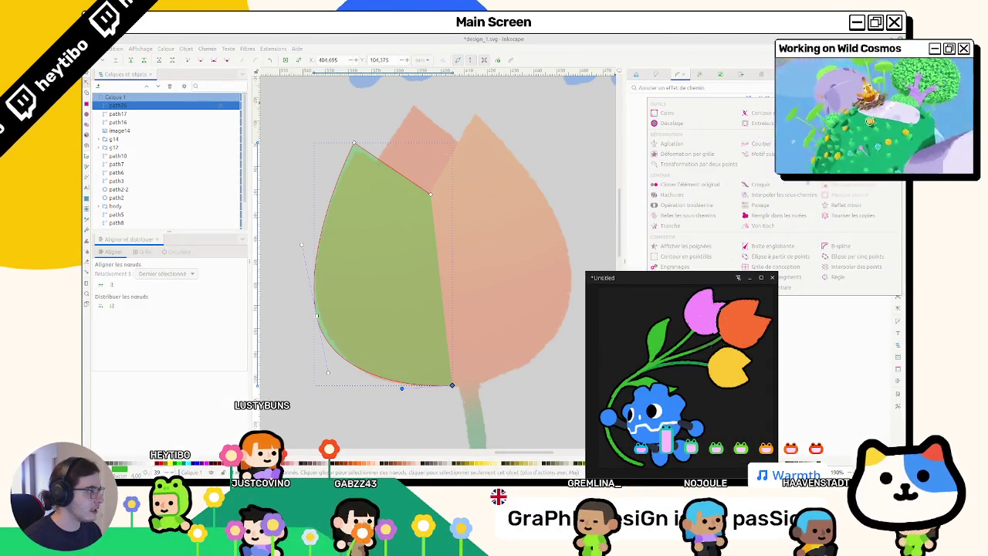
pyautogui.click(726, 176)
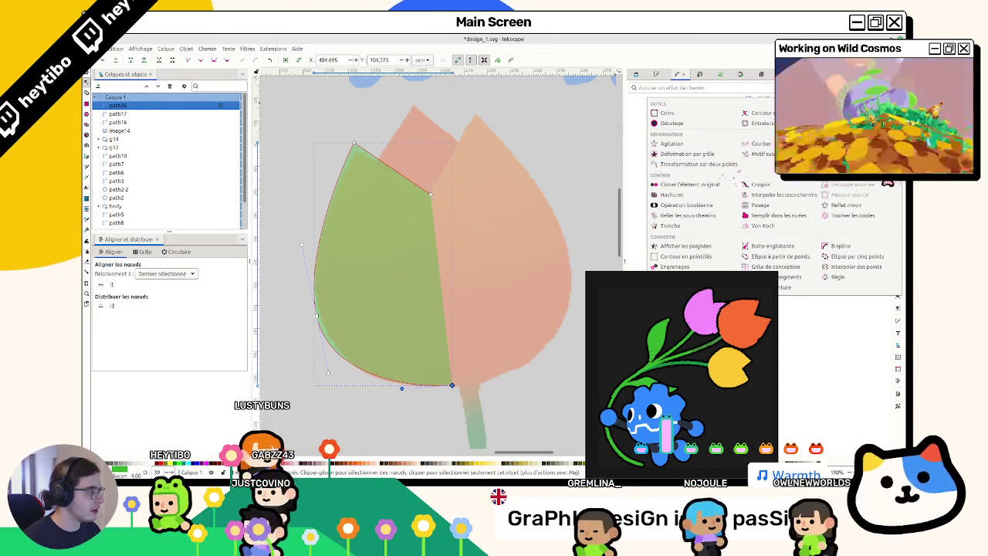
pyautogui.click(846, 205)
# Step: Refine the mirrored petal's nodes, raising its top point and snapping the centre notch onto the midline
pyautogui.moveTo(433, 200)
pyautogui.mouseDown()
pyautogui.moveTo(460, 203)
pyautogui.moveTo(445, 201)
pyautogui.mouseUp()
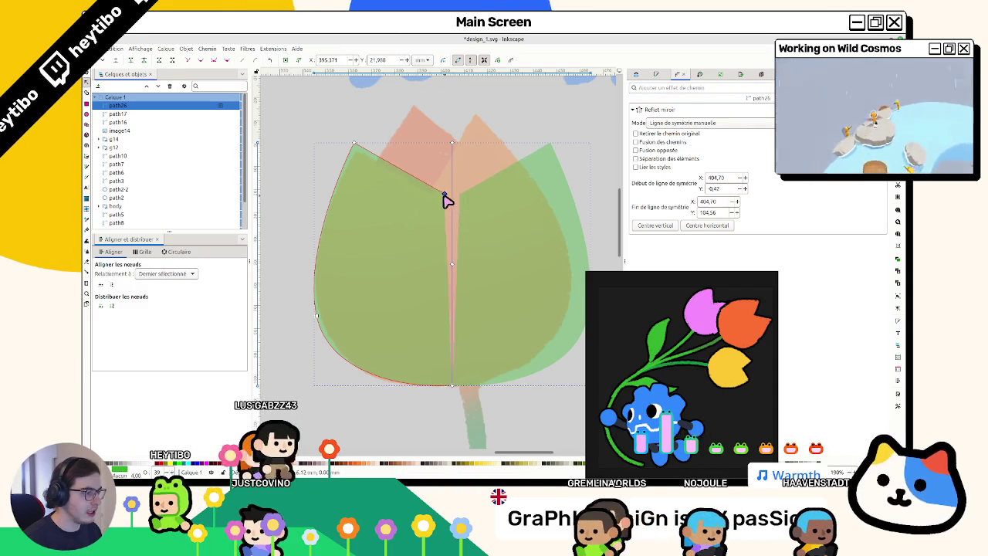
pyautogui.moveTo(368, 147); pyautogui.dragTo(375, 149)
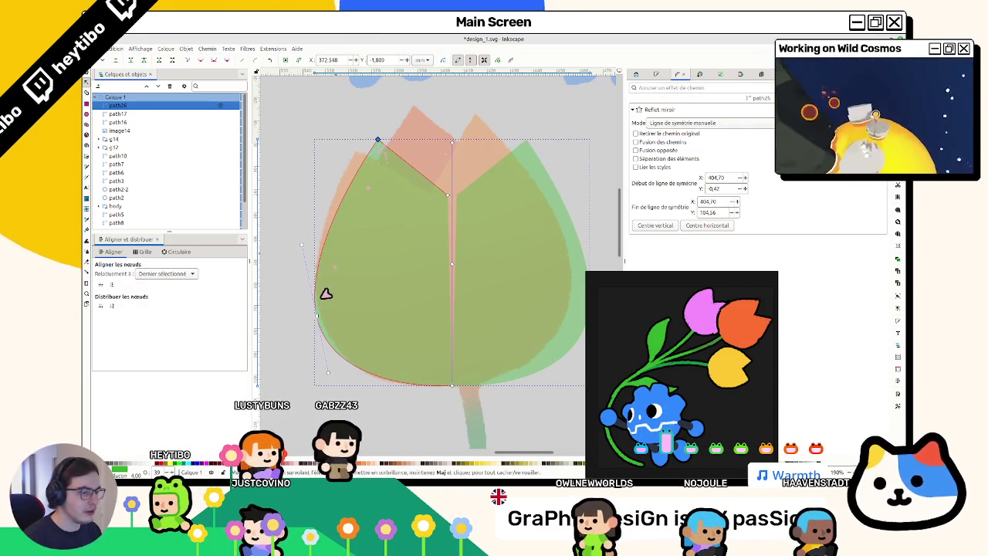
pyautogui.moveTo(320, 323); pyautogui.dragTo(327, 321)
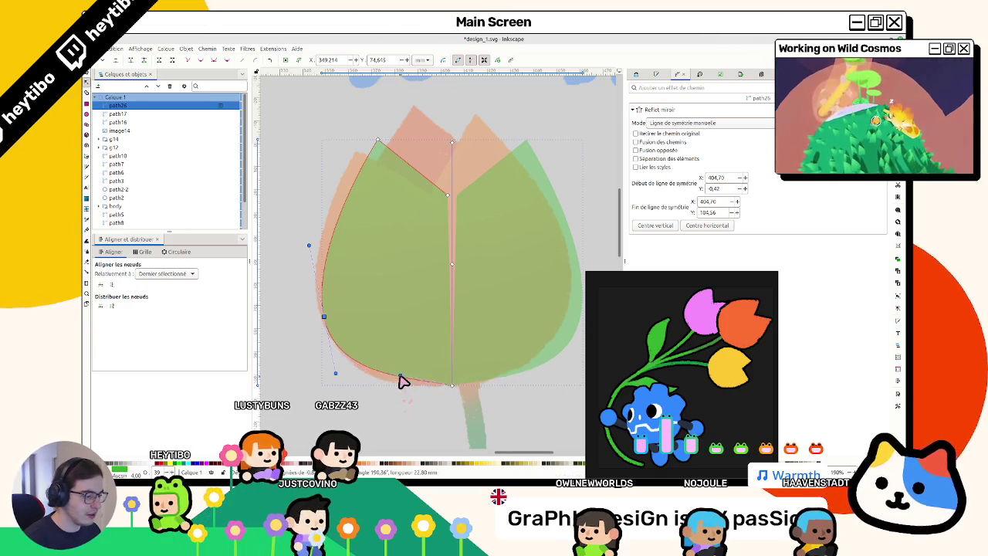
pyautogui.moveTo(325, 320); pyautogui.dragTo(332, 314)
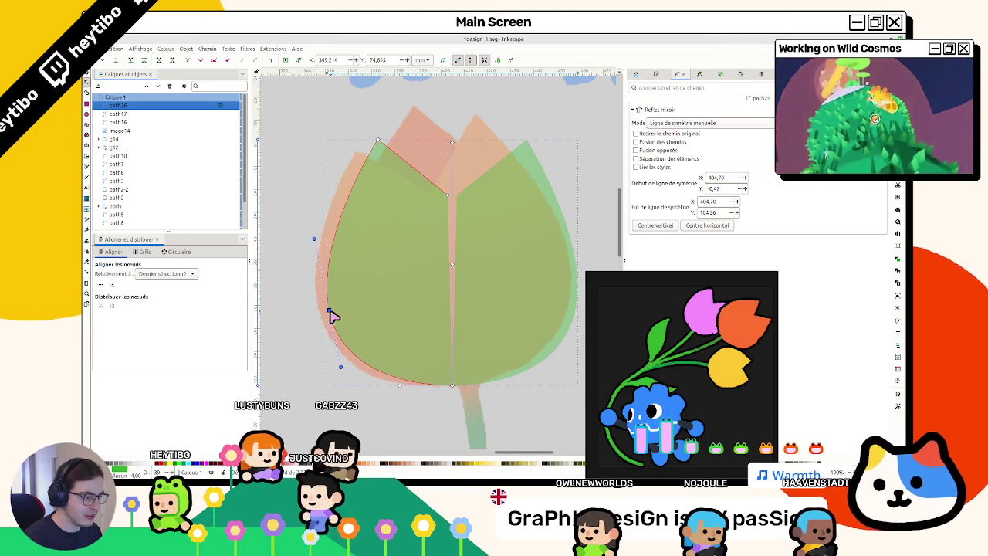
pyautogui.click(379, 140)
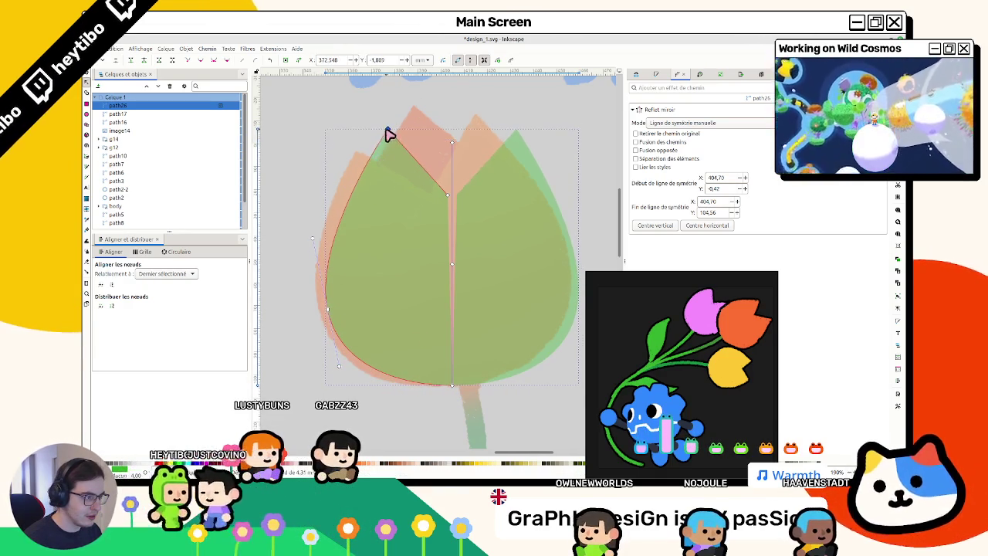
pyautogui.moveTo(387, 134); pyautogui.dragTo(387, 129)
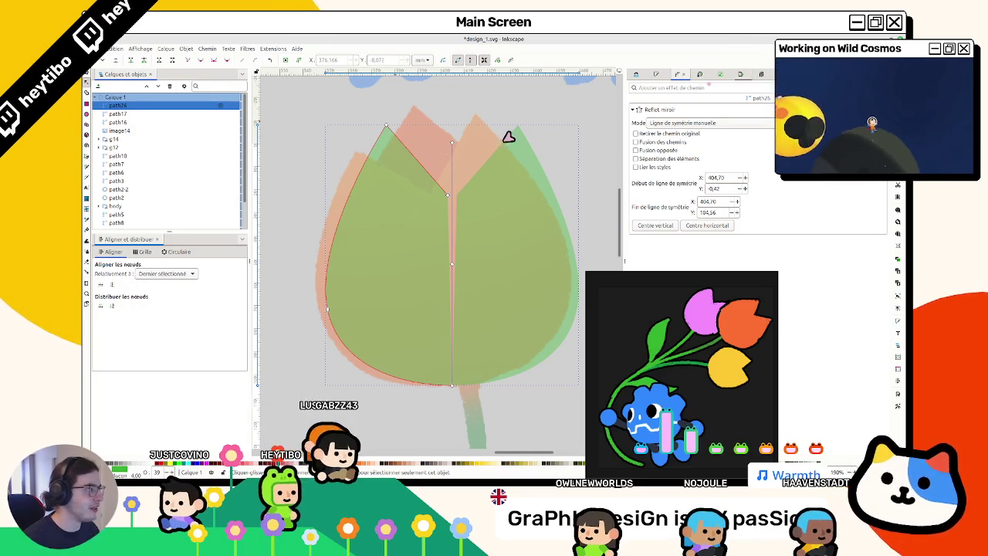
pyautogui.moveTo(446, 200); pyautogui.dragTo(452, 202)
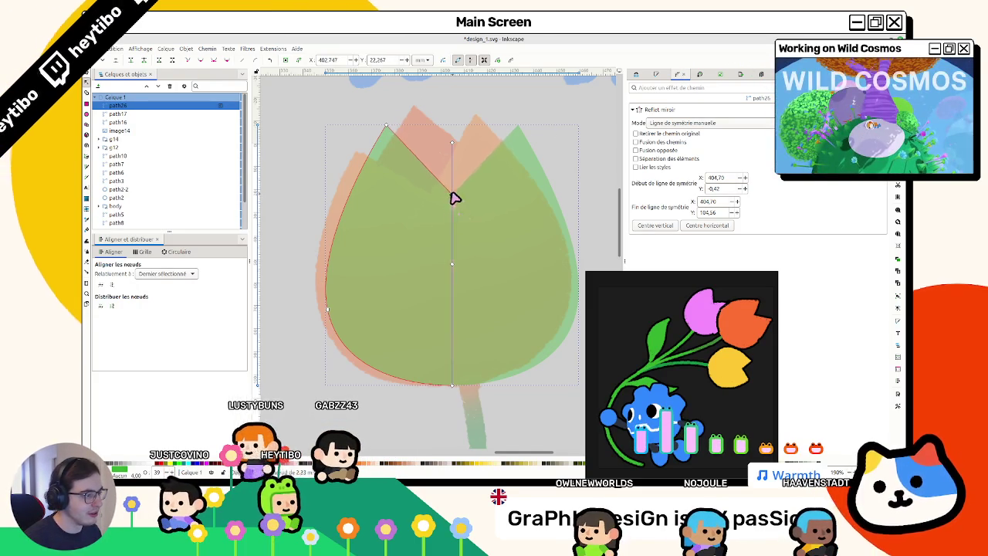
pyautogui.moveTo(452, 197); pyautogui.dragTo(436, 192)
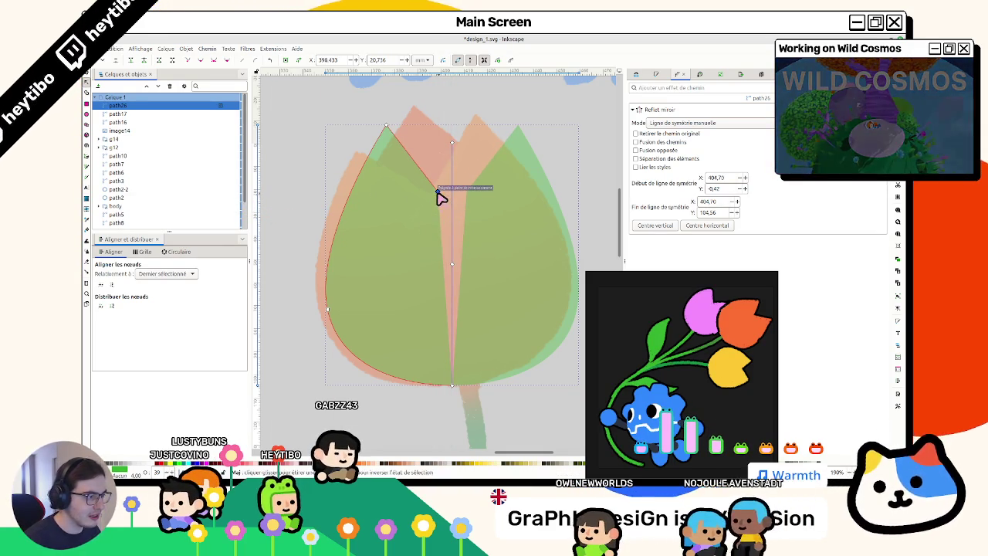
pyautogui.moveTo(438, 194); pyautogui.dragTo(452, 199)
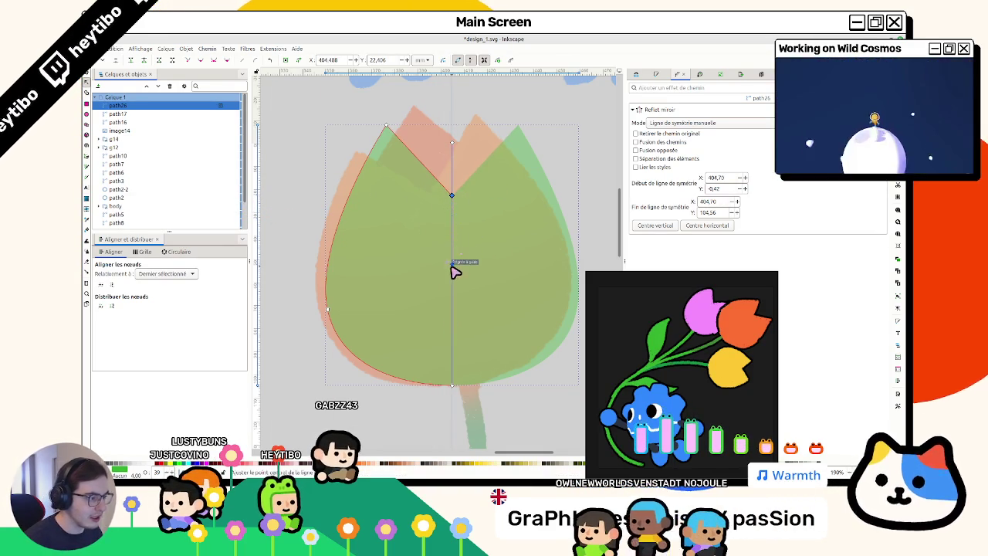
# Step: Align the mirror line along the reference tulip's vertical midline
pyautogui.moveTo(455, 268); pyautogui.dragTo(452, 263)
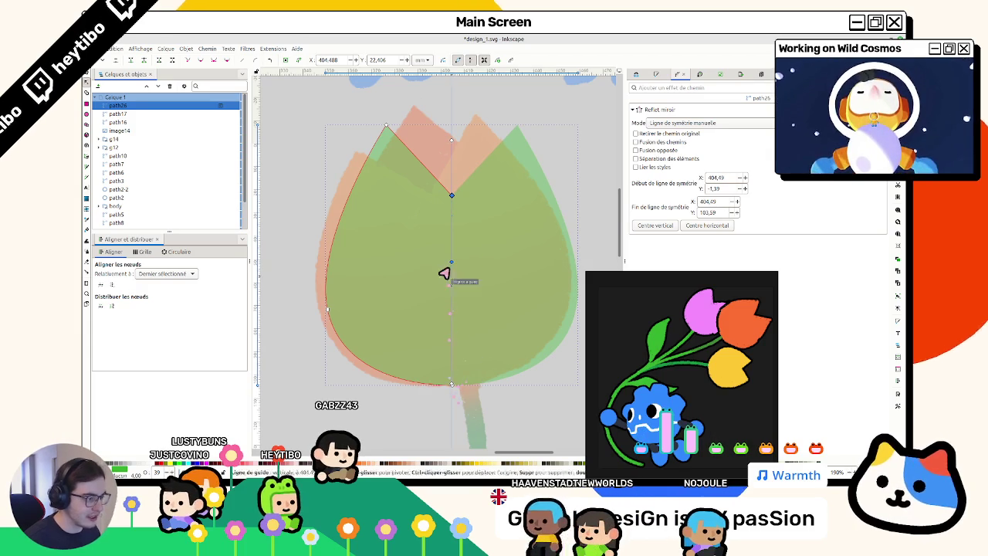
pyautogui.moveTo(452, 146); pyautogui.dragTo(452, 217)
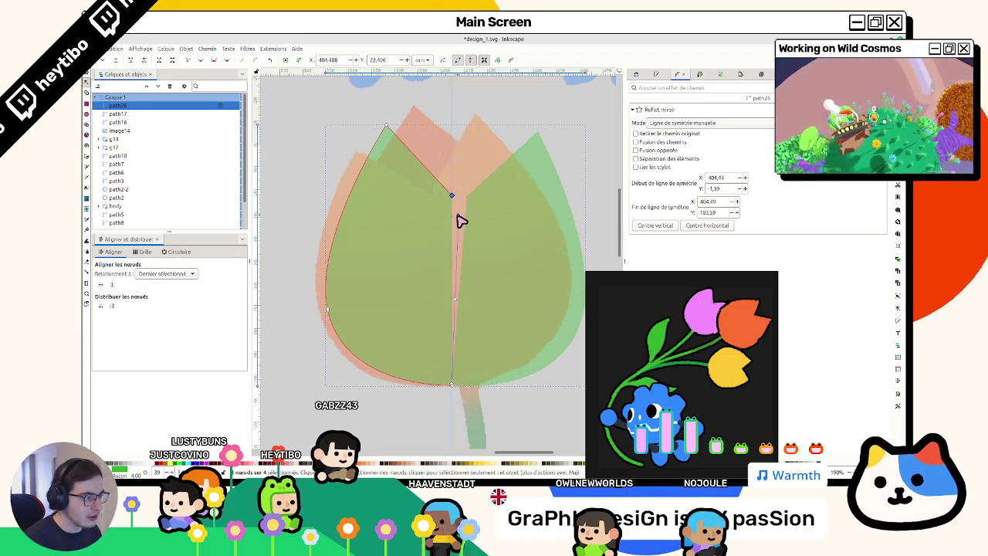
pyautogui.moveTo(454, 388); pyautogui.dragTo(452, 390)
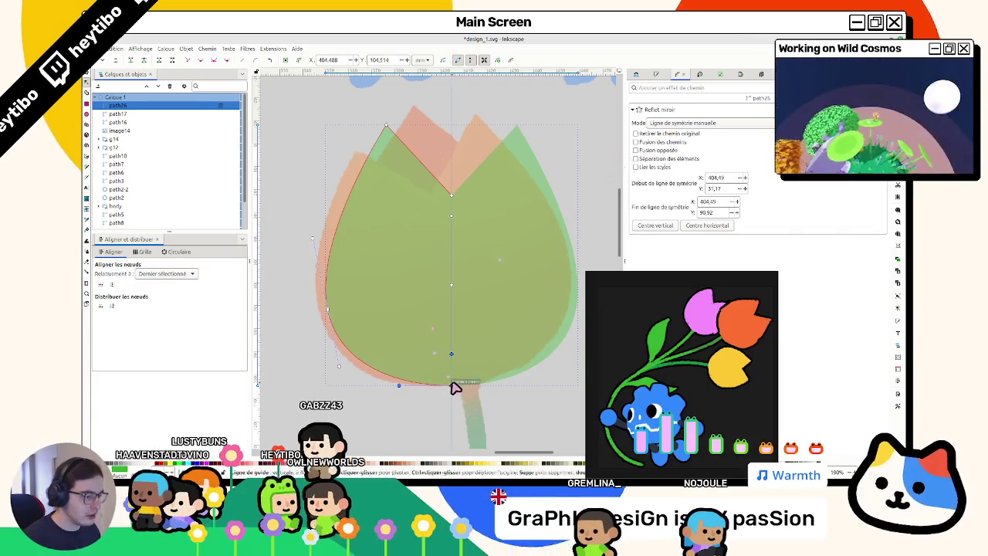
pyautogui.press('Escape')
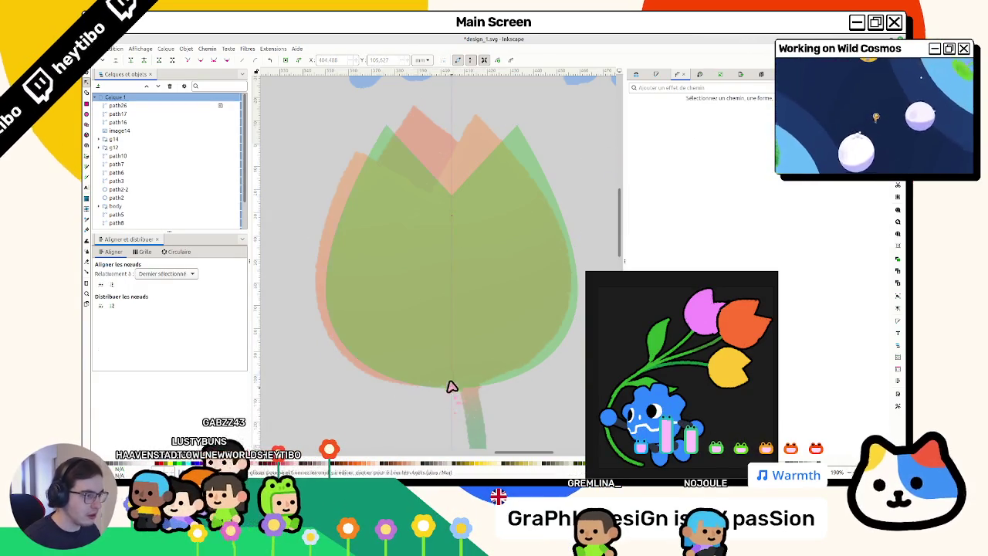
# Step: Duplicate the green tulip and pull the copy's top, left and bottom nodes into a cup shape
pyautogui.press('s')
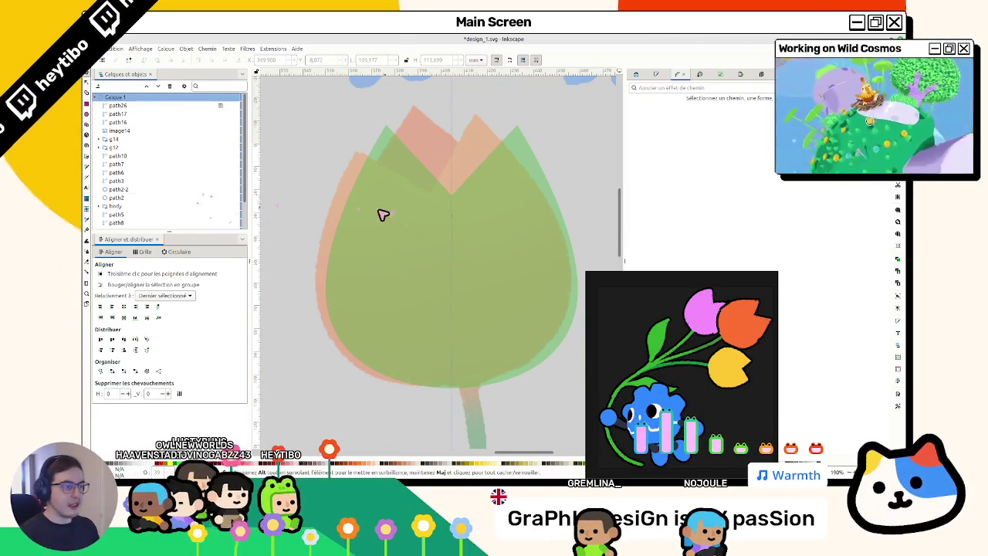
pyautogui.click(388, 214)
pyautogui.hotkey('ctrl', 'd')
pyautogui.press('n')
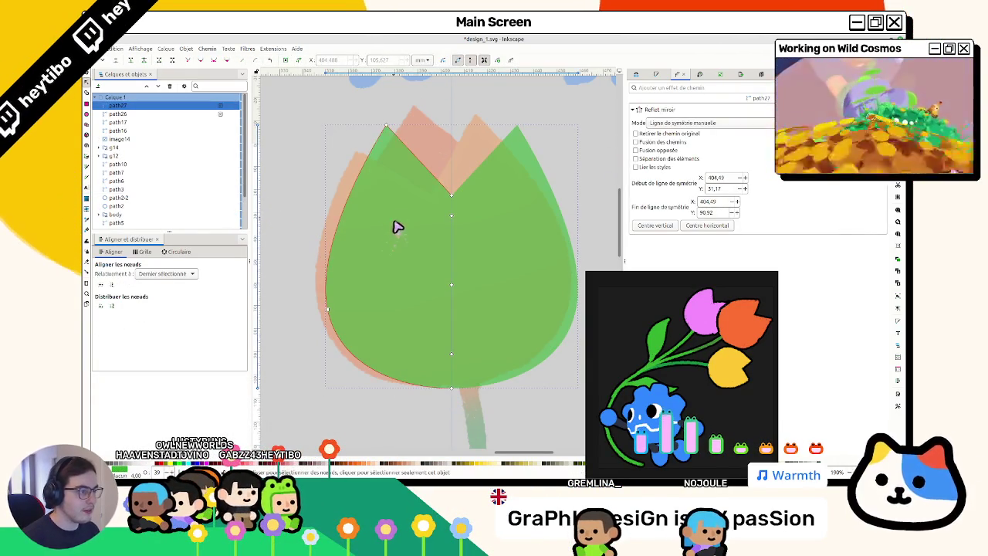
pyautogui.moveTo(454, 200); pyautogui.dragTo(434, 118)
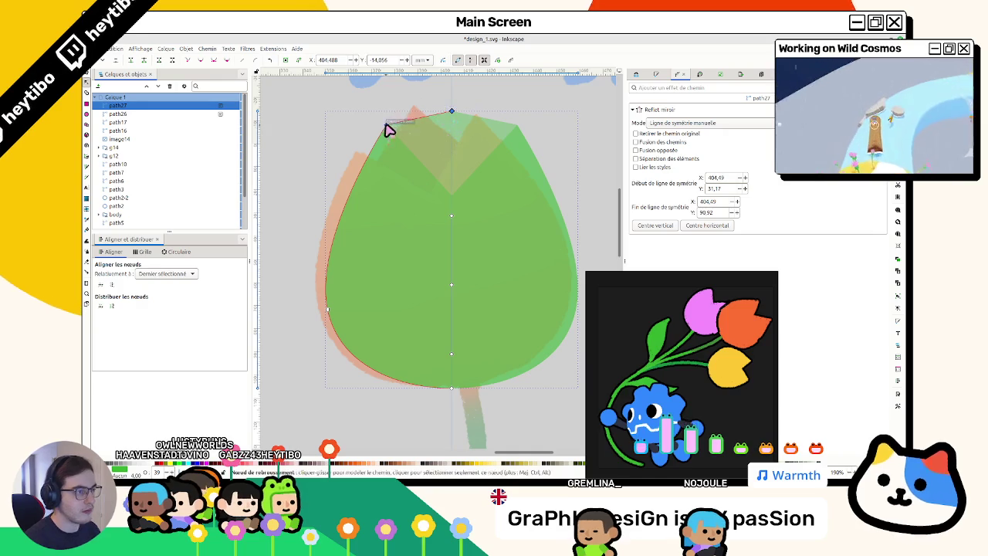
pyautogui.moveTo(327, 308); pyautogui.dragTo(368, 266)
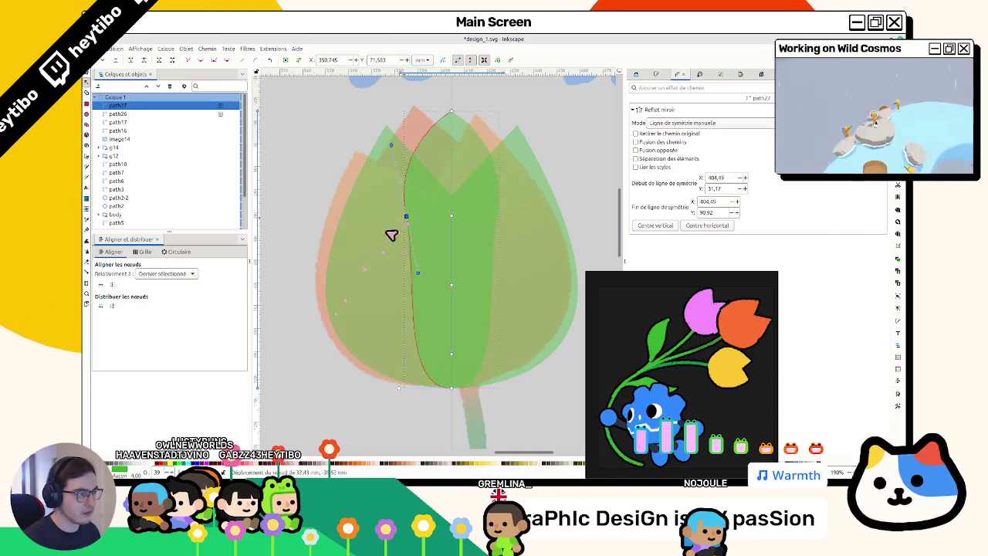
pyautogui.moveTo(452, 386); pyautogui.dragTo(449, 254)
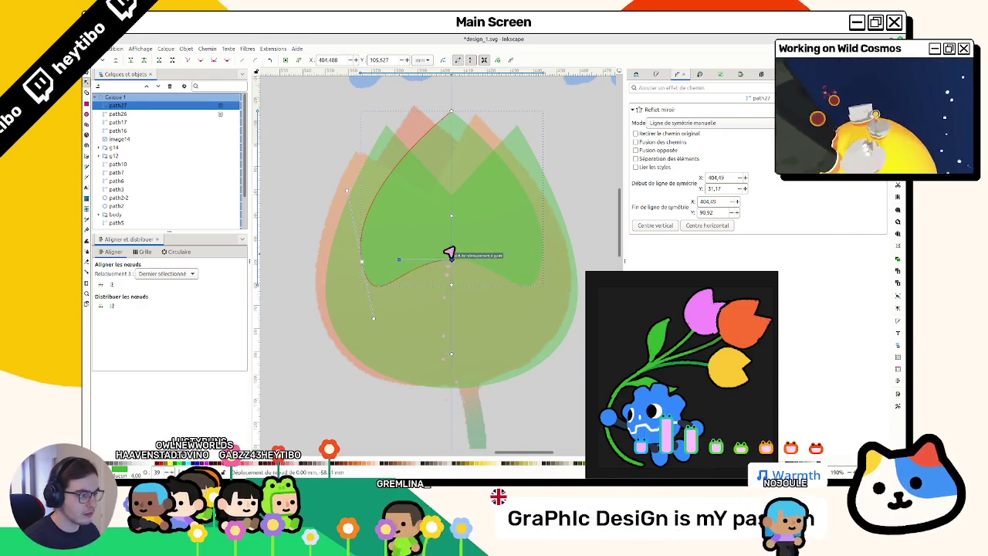
pyautogui.moveTo(364, 263)
pyautogui.mouseDown()
pyautogui.moveTo(376, 231)
pyautogui.moveTo(395, 235)
pyautogui.mouseUp()
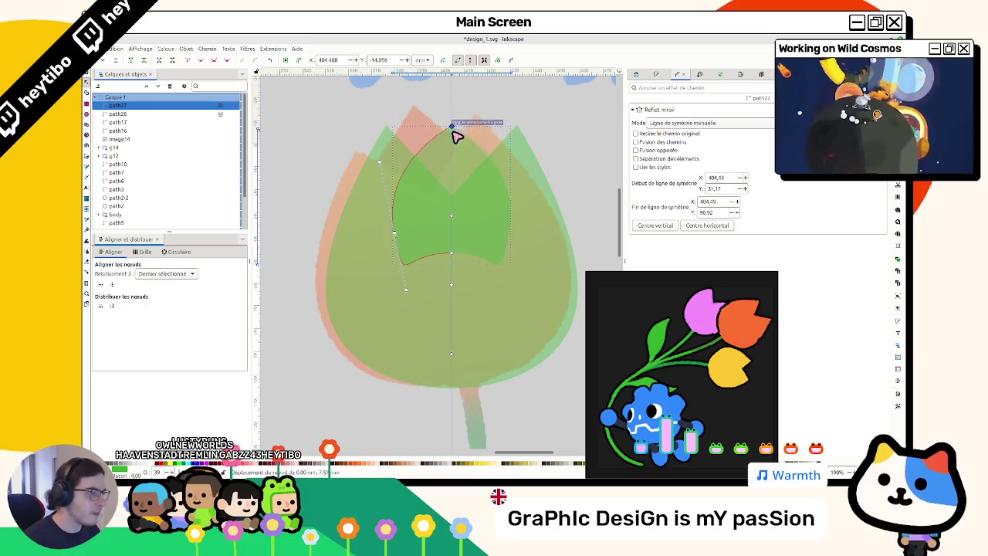
# Step: Shape the copy into a small pointed inner petal with its tip on the midline
pyautogui.moveTo(455, 133); pyautogui.dragTo(453, 128)
pyautogui.moveTo(383, 165); pyautogui.dragTo(406, 163)
pyautogui.moveTo(406, 290)
pyautogui.mouseDown()
pyautogui.moveTo(387, 292)
pyautogui.moveTo(396, 238)
pyautogui.mouseUp()
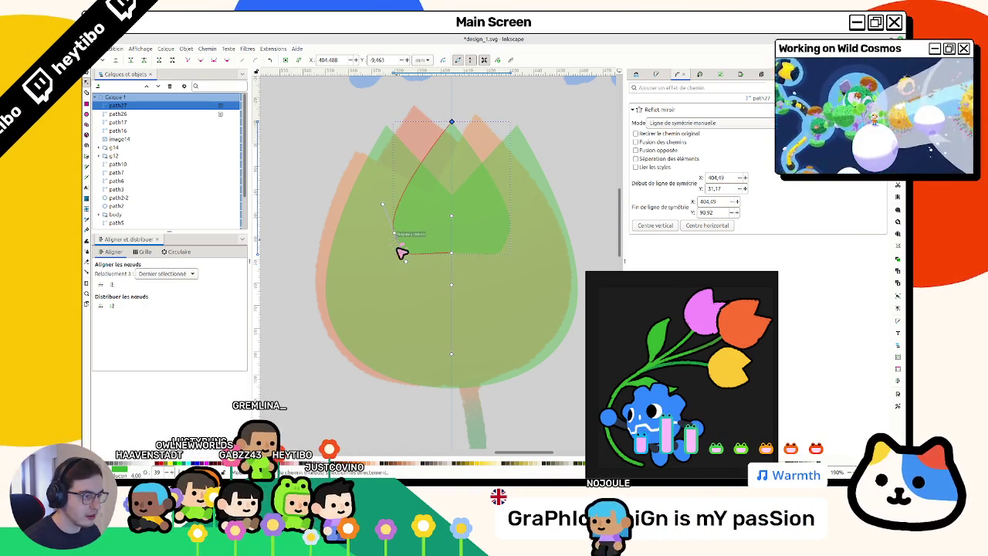
pyautogui.click(452, 253)
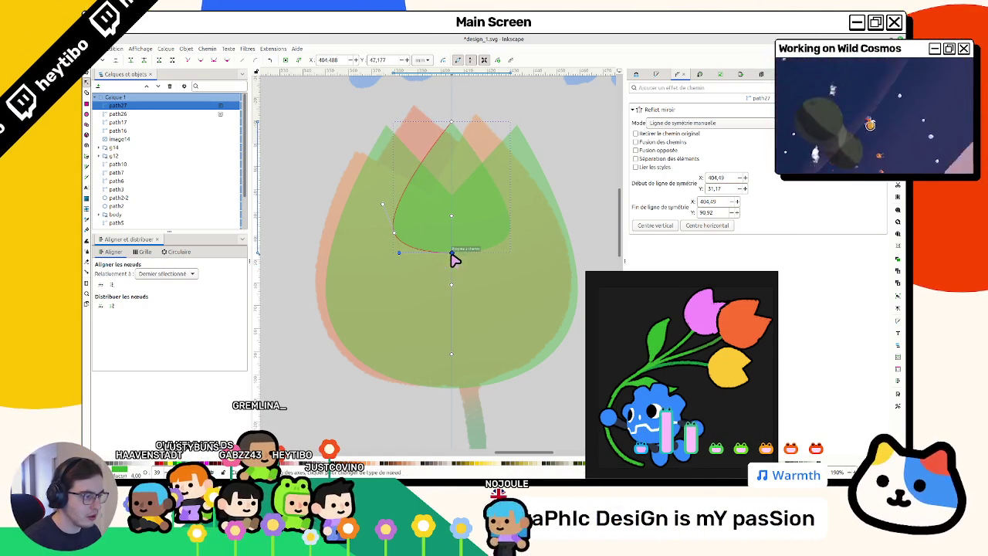
pyautogui.moveTo(399, 252); pyautogui.dragTo(395, 188)
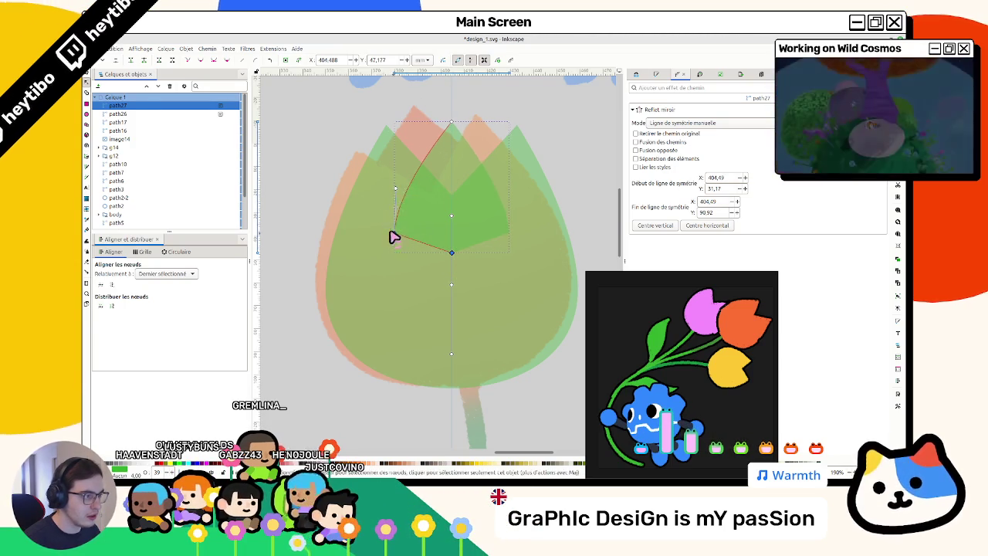
pyautogui.moveTo(395, 239); pyautogui.dragTo(387, 225)
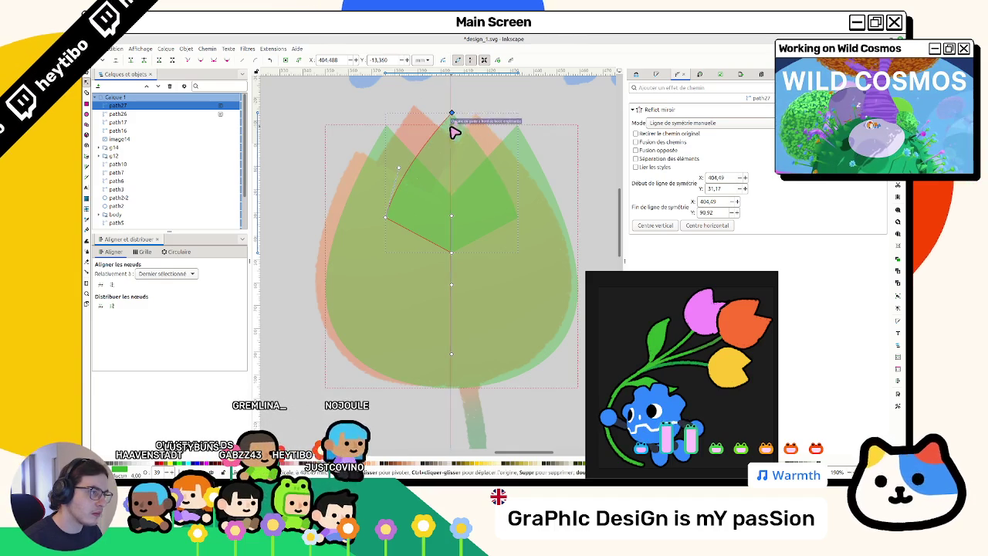
pyautogui.press('Escape')
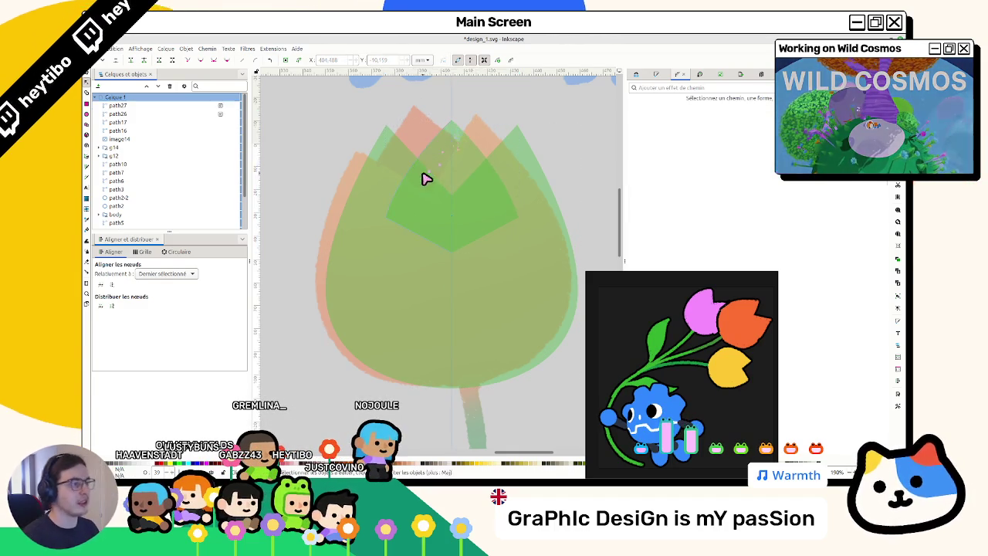
# Step: Raise the large tulip petal (path26) above the inner petal (path27)
pyautogui.press('s')
pyautogui.click(384, 185)
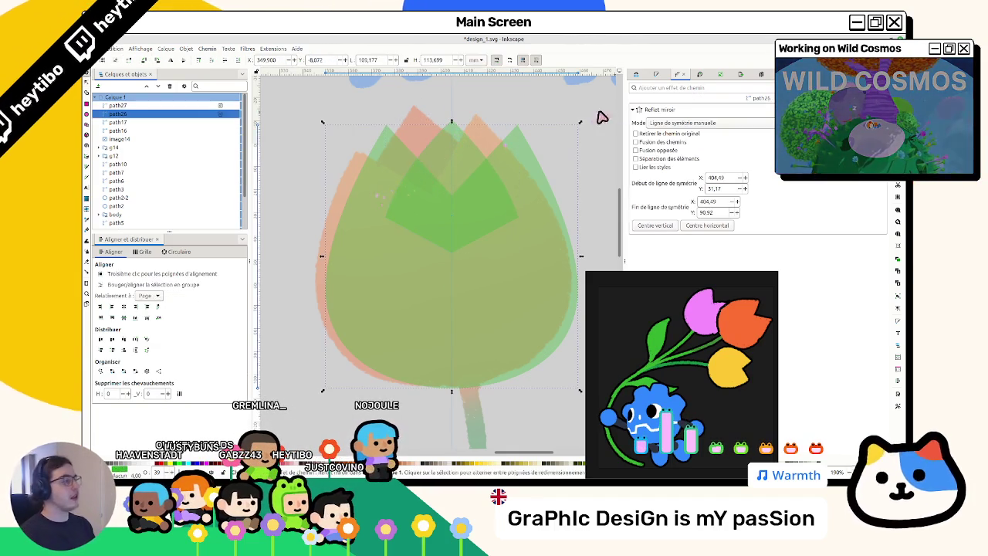
pyautogui.click(201, 60)
pyautogui.click(655, 77)
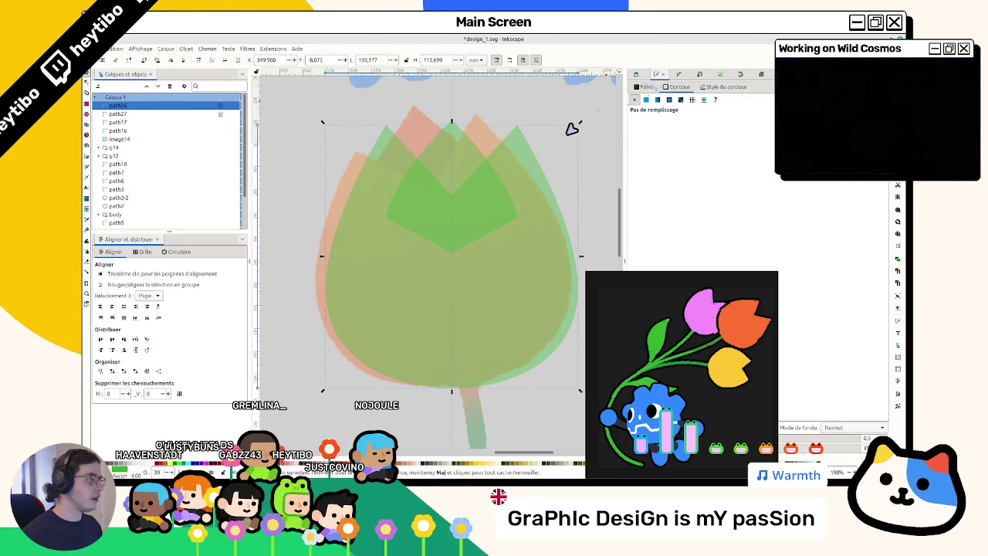
pyautogui.scroll(-2, 455, 225)
pyautogui.scroll(2, 432, 232)
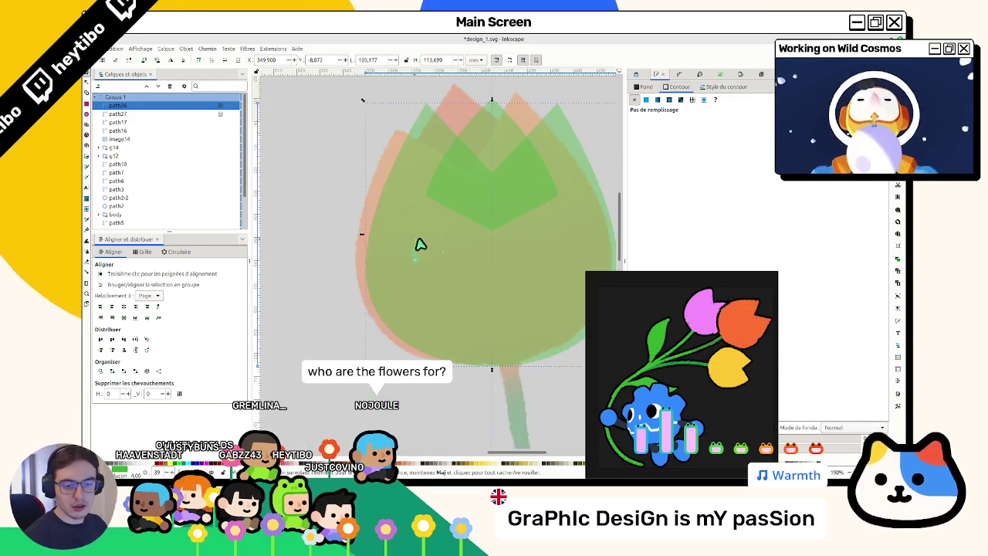
pyautogui.scroll(-2, 432, 243)
pyautogui.hscroll(1, 458, 245)
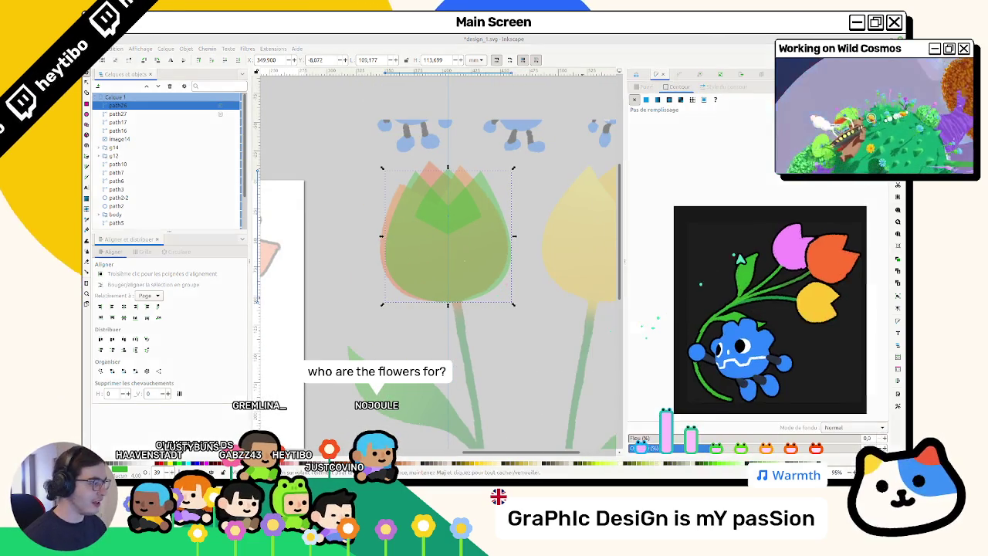
pyautogui.scroll(1, 424, 162)
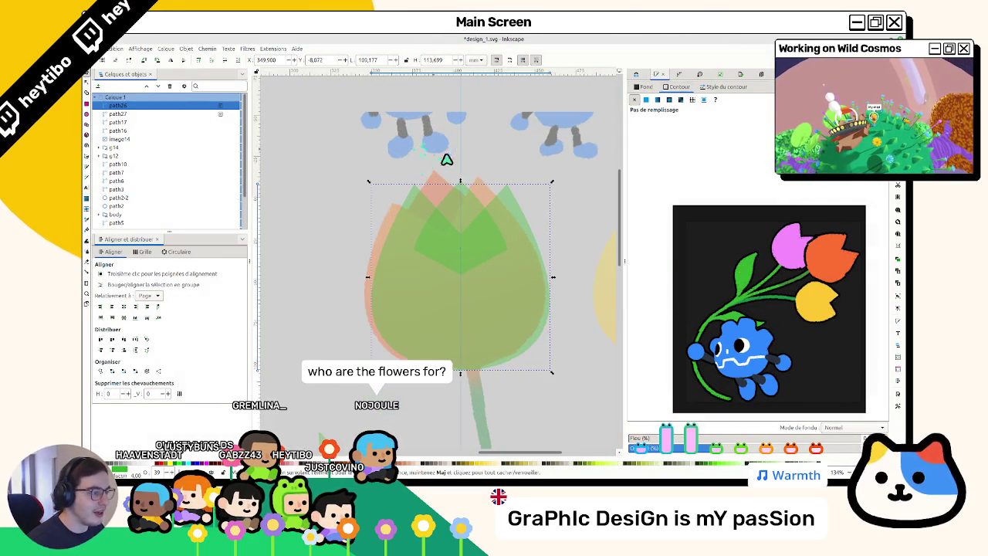
# Step: Drag the large petal's top-node handle inward to reshape its upper-left curve
pyautogui.doubleClick(457, 204)
pyautogui.scroll(1, 463, 189)
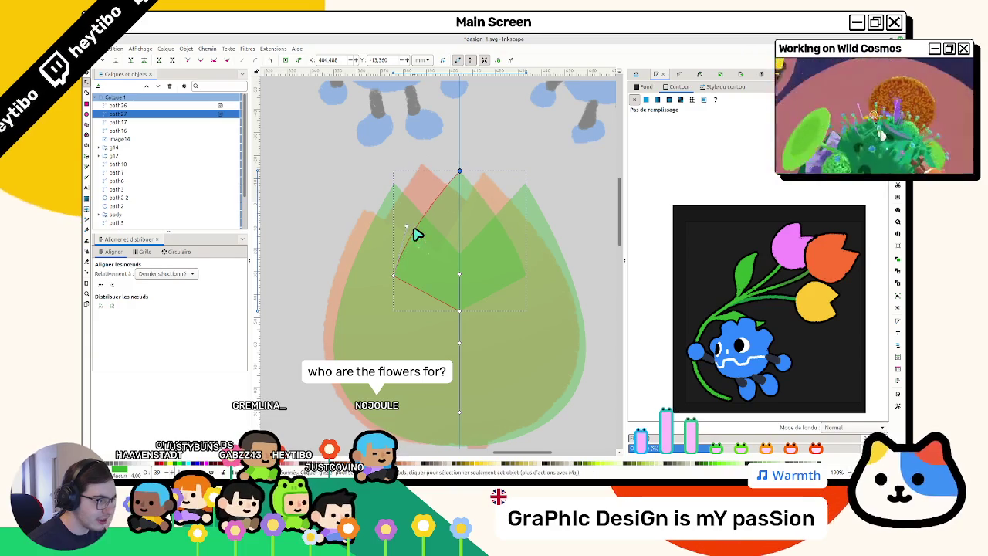
pyautogui.click(389, 207)
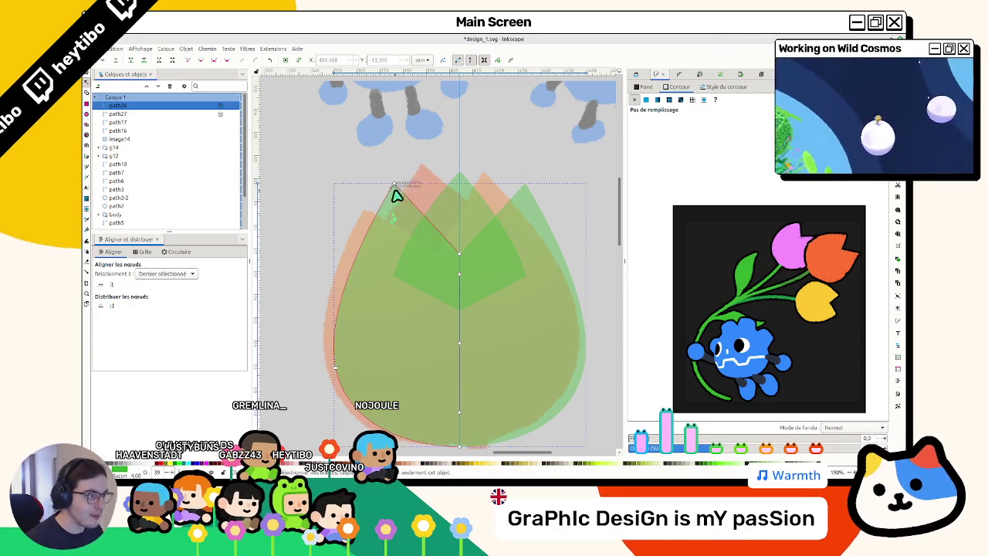
pyautogui.click(392, 184)
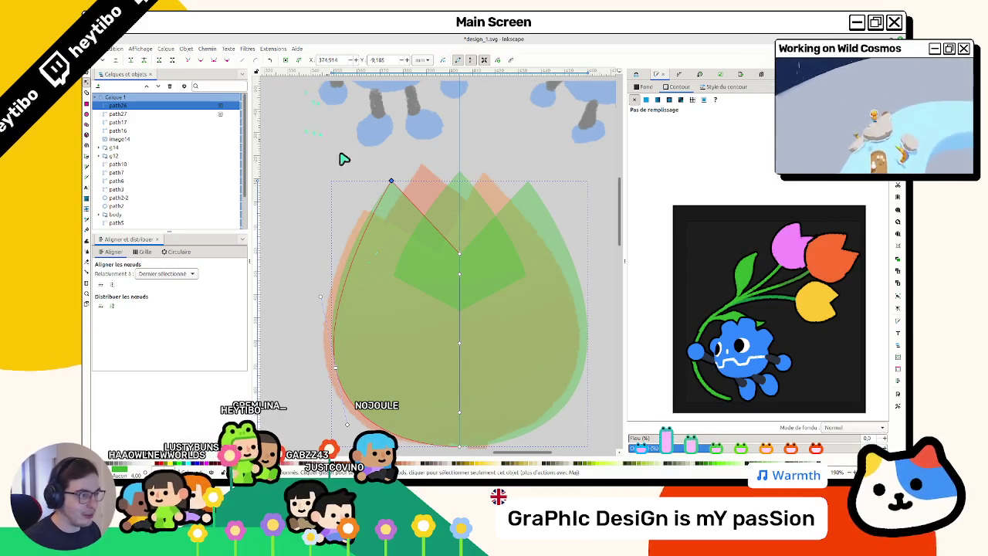
pyautogui.click(390, 182)
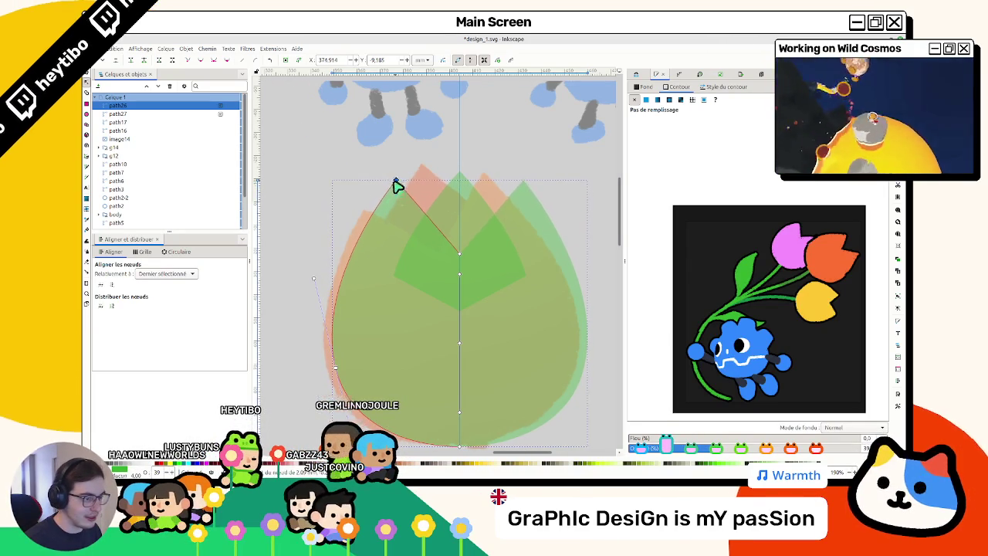
pyautogui.moveTo(315, 279)
pyautogui.mouseDown()
pyautogui.moveTo(336, 277)
pyautogui.moveTo(324, 320)
pyautogui.mouseUp()
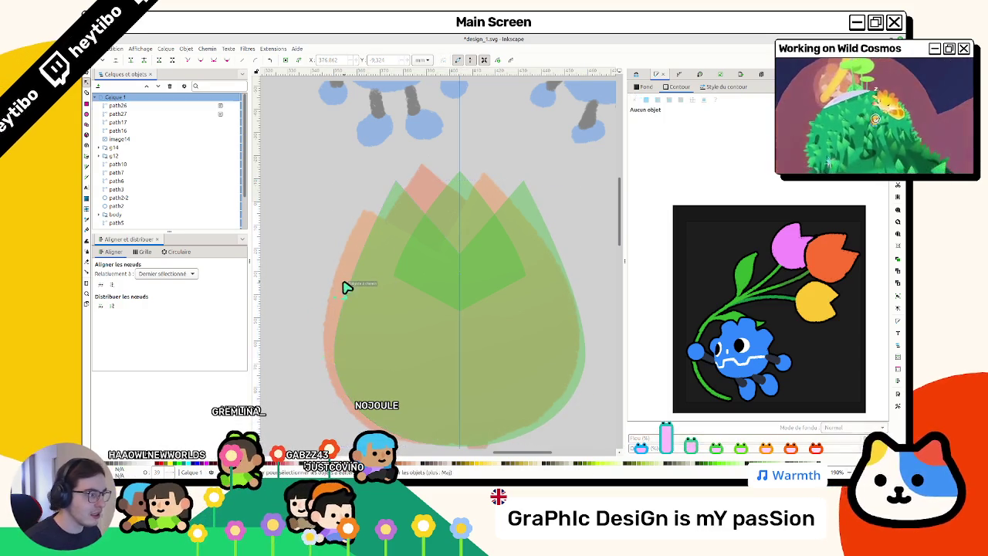
# Step: Set the image1-7 reference image's opacity to 100%
pyautogui.press('s')
pyautogui.scroll(-2, 347, 232)
pyautogui.click(470, 179)
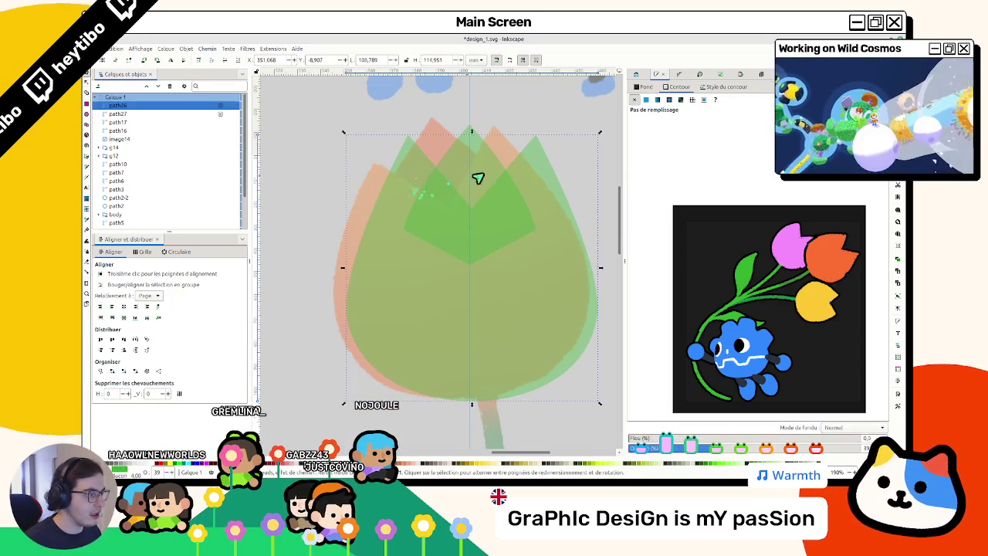
pyautogui.scroll(1, 371, 199)
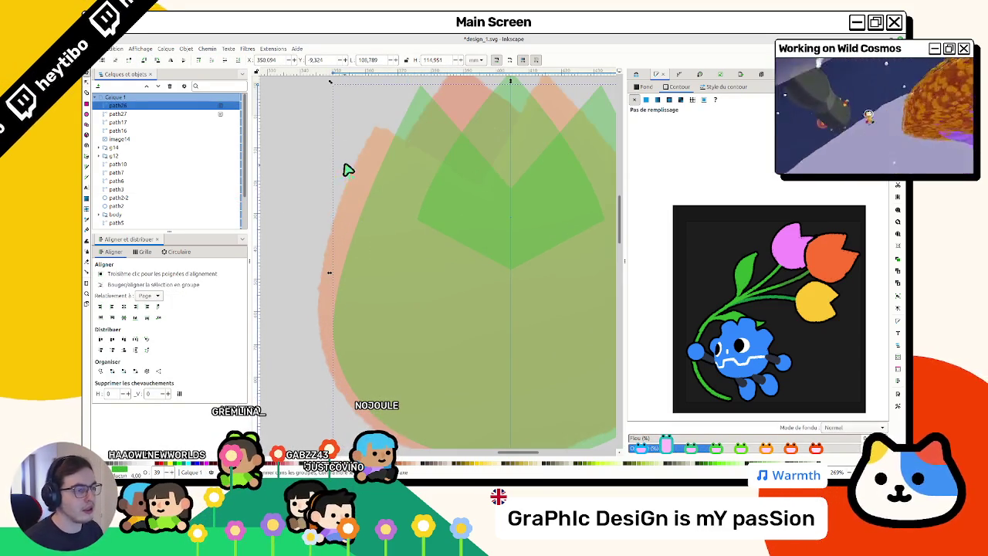
pyautogui.scroll(-3, 346, 171)
pyautogui.moveTo(241, 149); pyautogui.dragTo(237, 241)
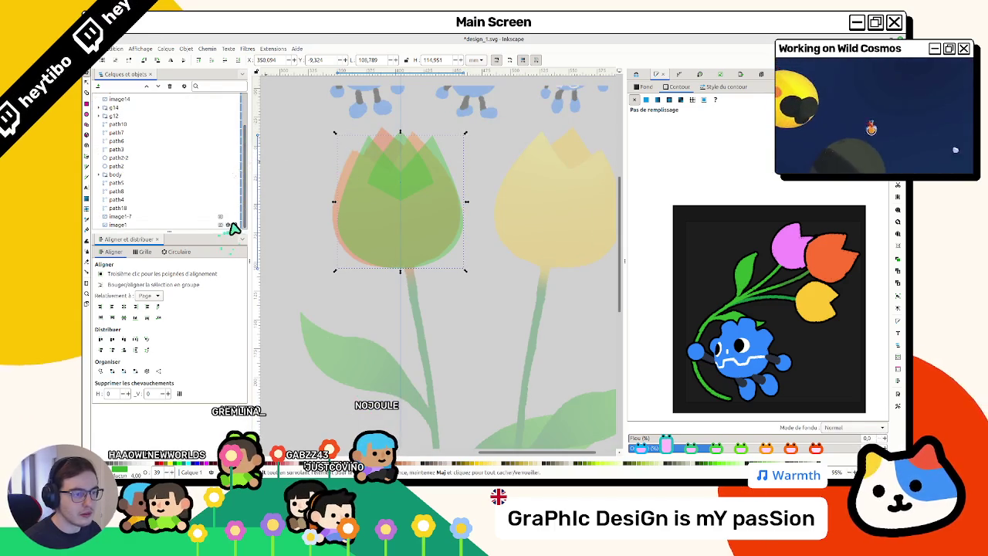
pyautogui.click(227, 217)
pyautogui.click(227, 217)
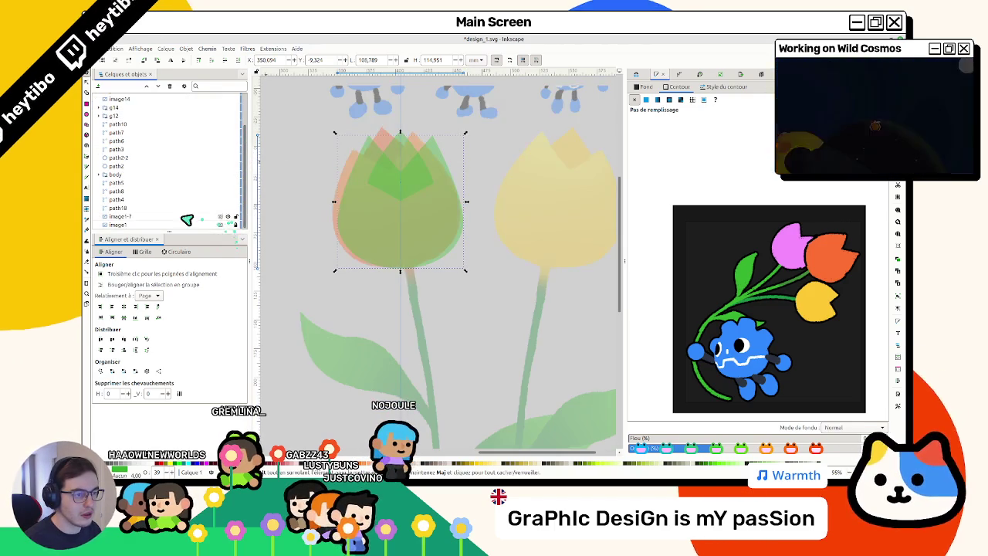
pyautogui.click(230, 219)
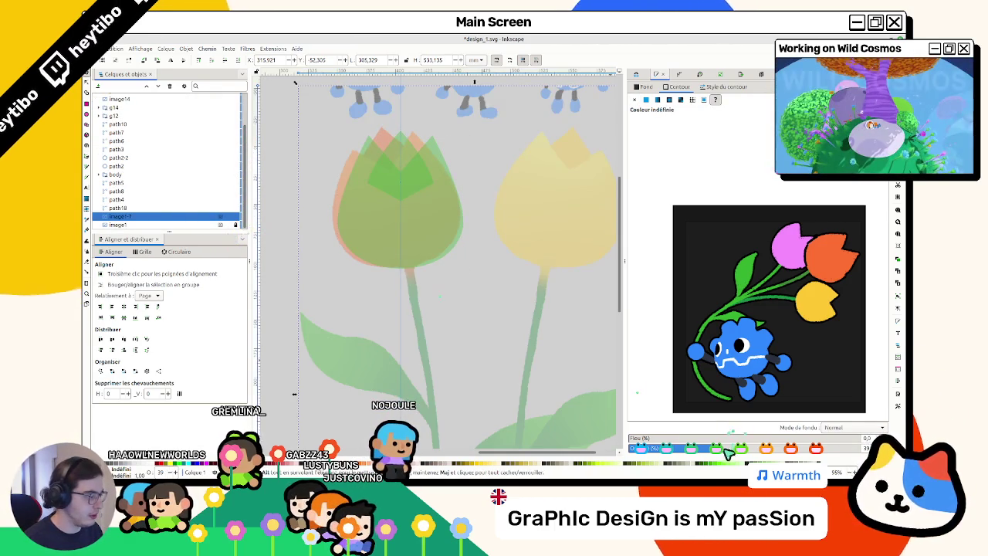
pyautogui.moveTo(728, 454); pyautogui.dragTo(902, 441)
# Step: Reselect the tulip petal and show its mirror path effect settings
pyautogui.click(386, 195)
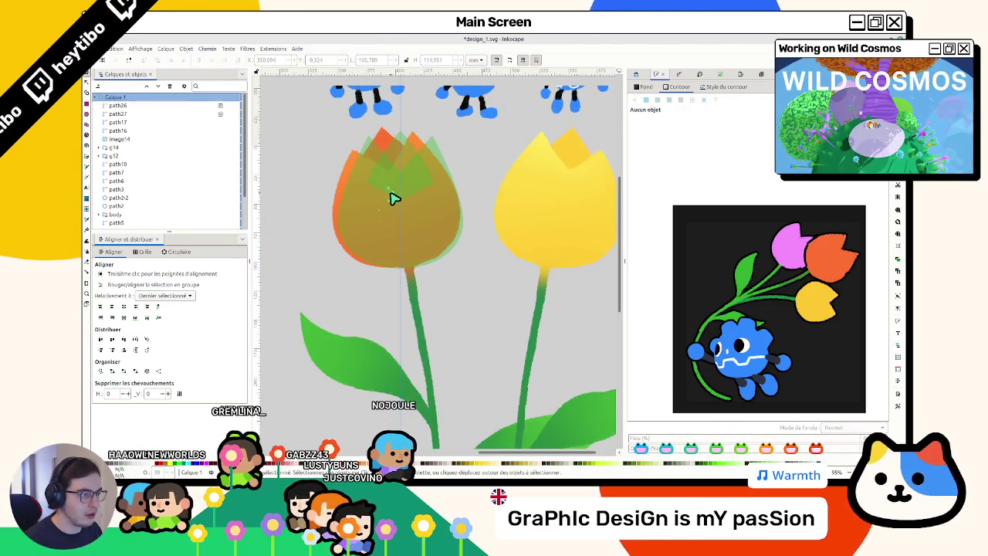
pyautogui.hscroll(-1, 379, 194)
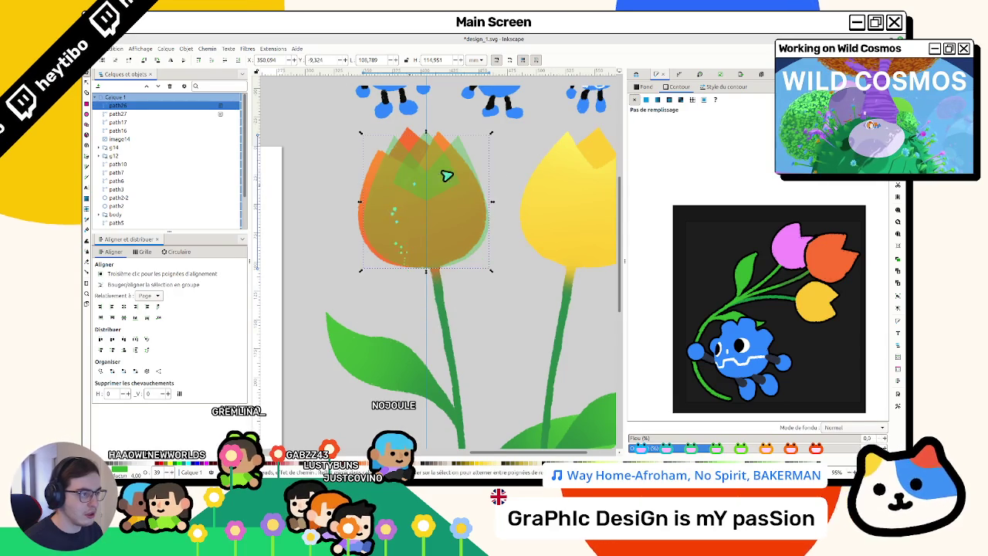
pyautogui.click(678, 75)
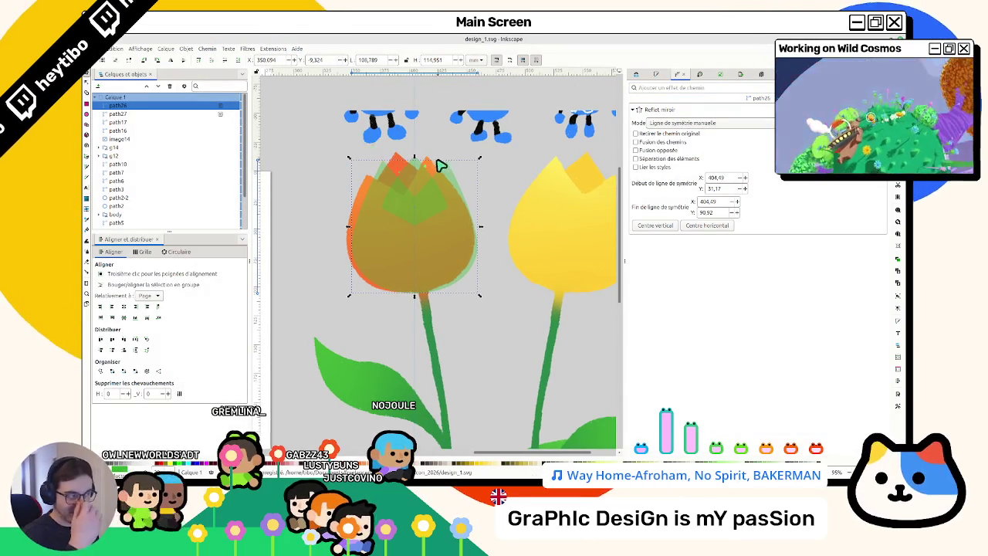
# Step: Fill the tulip petal with an orange linear gradient using a sampled darker orange stop
pyautogui.click(655, 76)
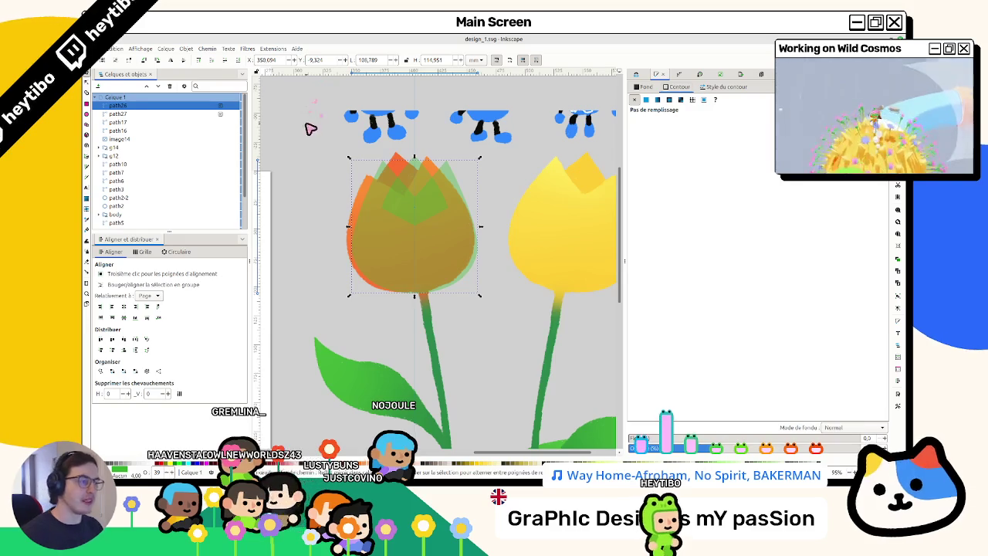
pyautogui.click(652, 87)
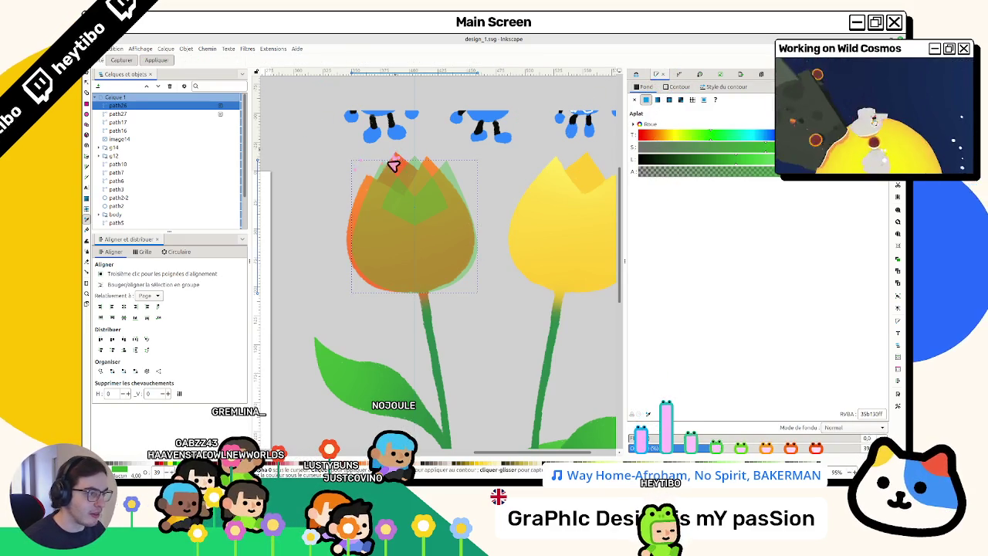
pyautogui.click(369, 183)
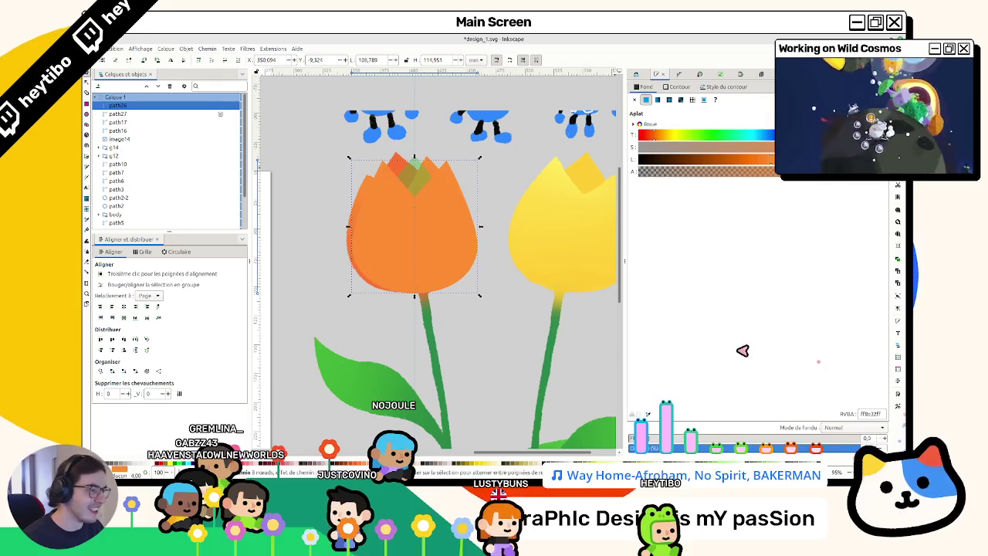
pyautogui.click(657, 100)
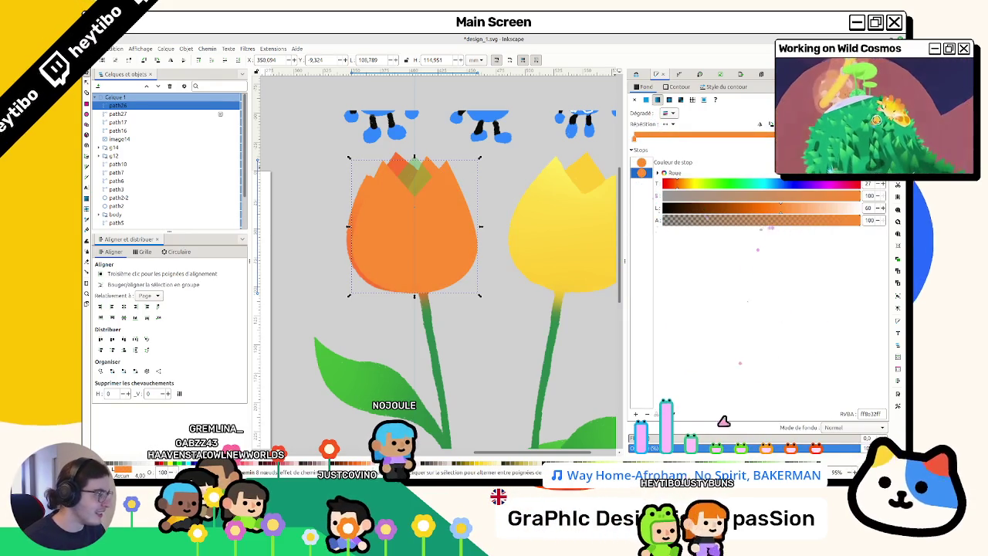
pyautogui.press('d')
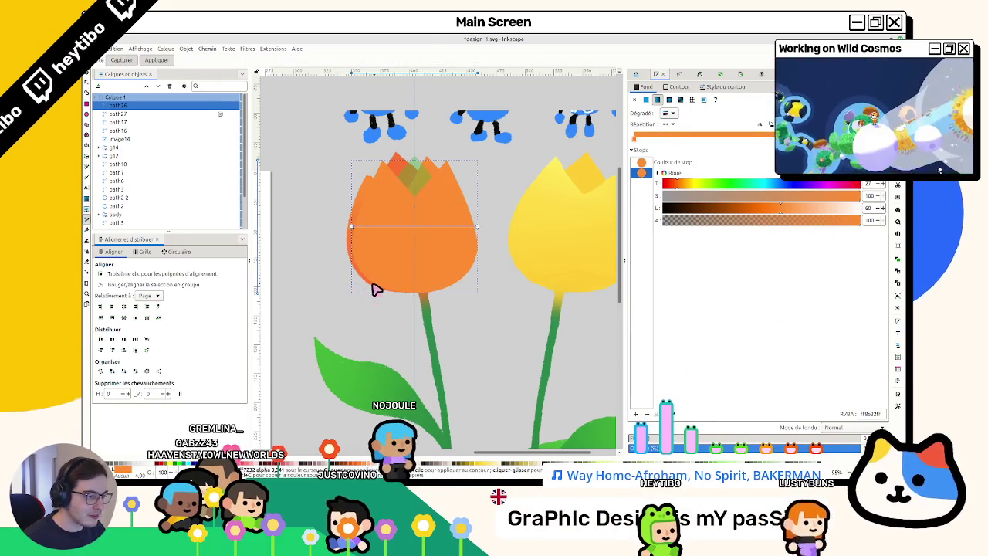
pyautogui.click(373, 288)
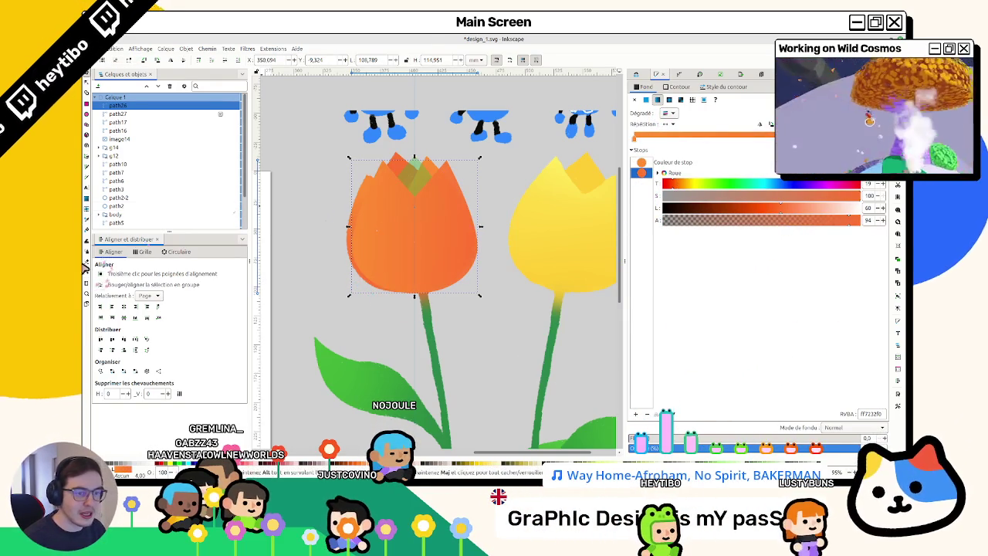
pyautogui.click(97, 199)
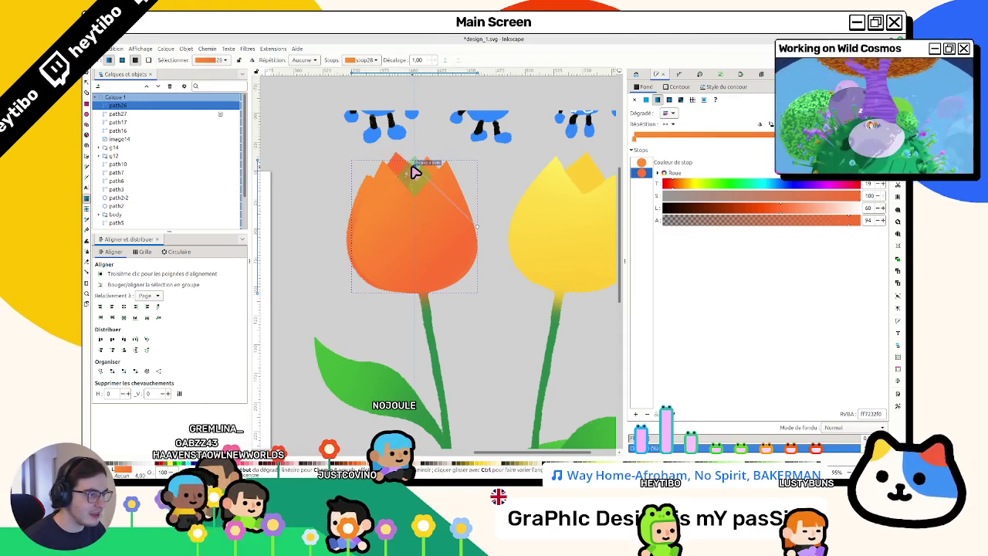
pyautogui.click(413, 168)
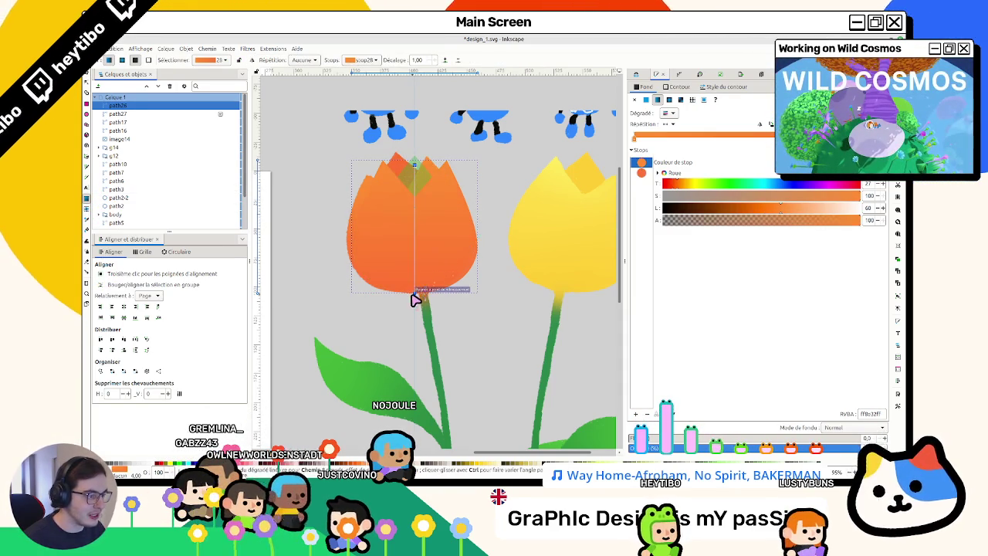
# Step: Delete an accidental duplicate and colour the inner petal orange with the picker
pyautogui.press('s')
pyautogui.hotkey('ctrl', 'd')
pyautogui.moveTo(382, 236); pyautogui.dragTo(467, 280)
pyautogui.press('Delete')
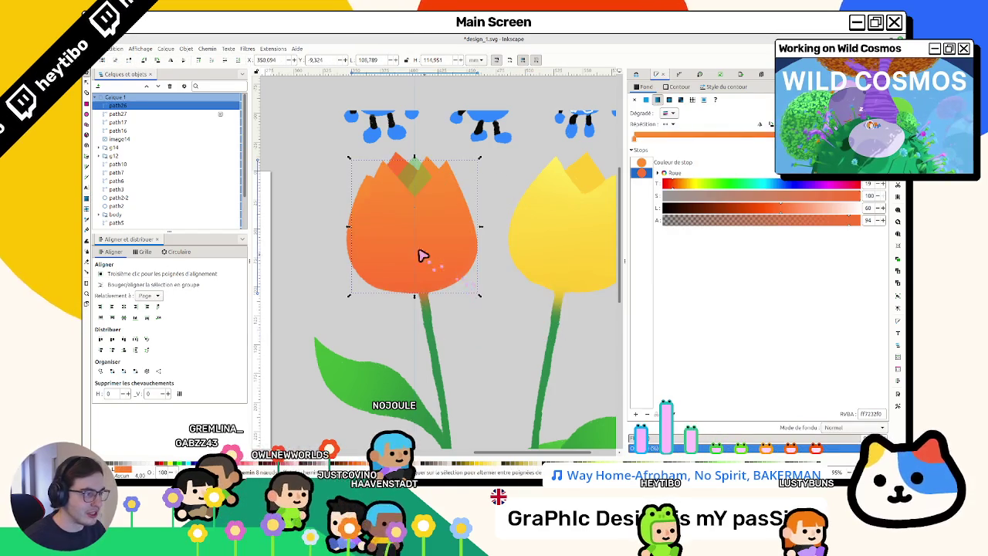
pyautogui.click(413, 181)
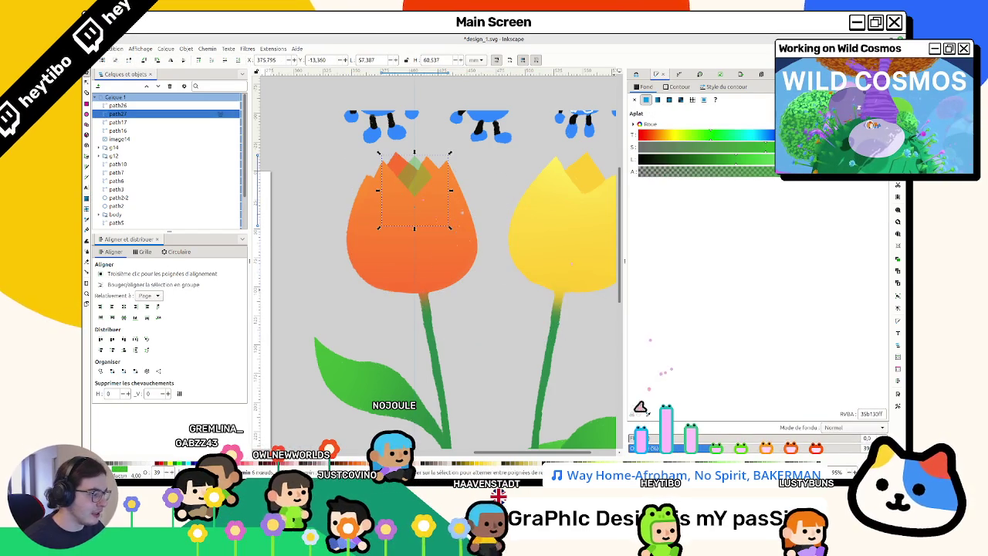
pyautogui.press('d')
pyautogui.click(397, 164)
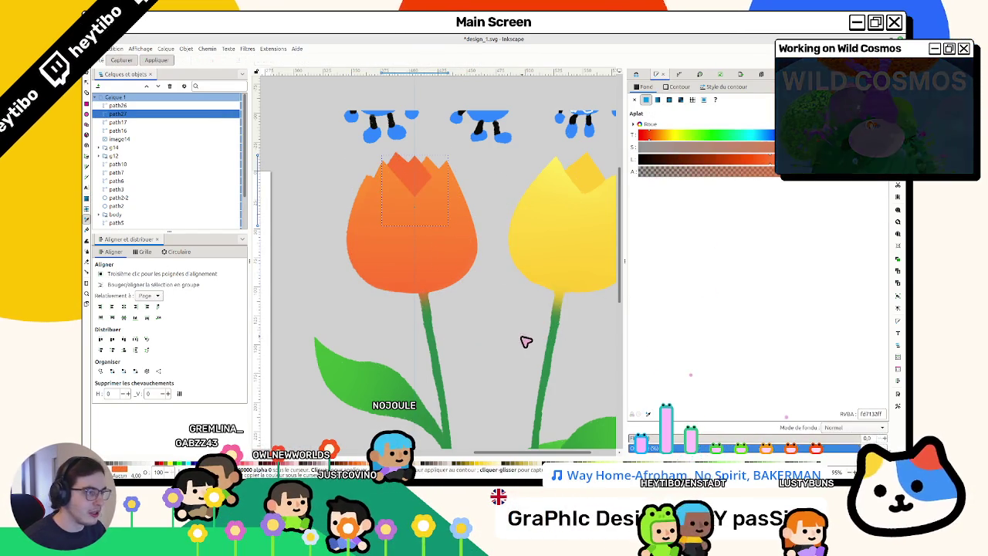
# Step: Select both tulip petals, try moving them, and undo the move
pyautogui.press('s')
pyautogui.click(439, 218)
pyautogui.keyDown('shift'); pyautogui.click(421, 181); pyautogui.keyUp('shift')
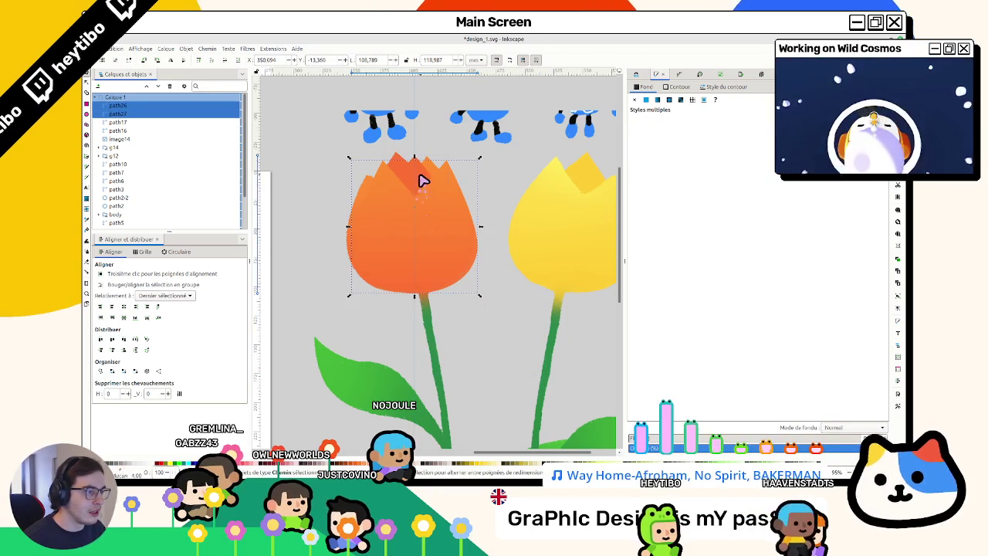
pyautogui.scroll(-3, 430, 197)
pyautogui.scroll(2, 396, 189)
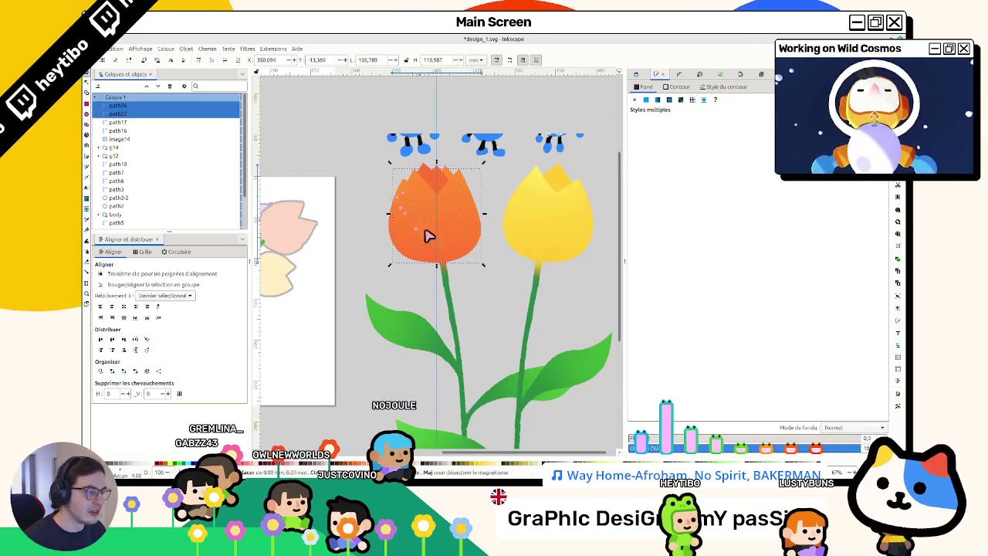
pyautogui.moveTo(422, 225); pyautogui.dragTo(496, 263)
pyautogui.hotkey('ctrl', 'z')
# Step: Show the pale petal sketch and hide the stems, leaves and yellow tulip
pyautogui.scroll(-2, 190, 203)
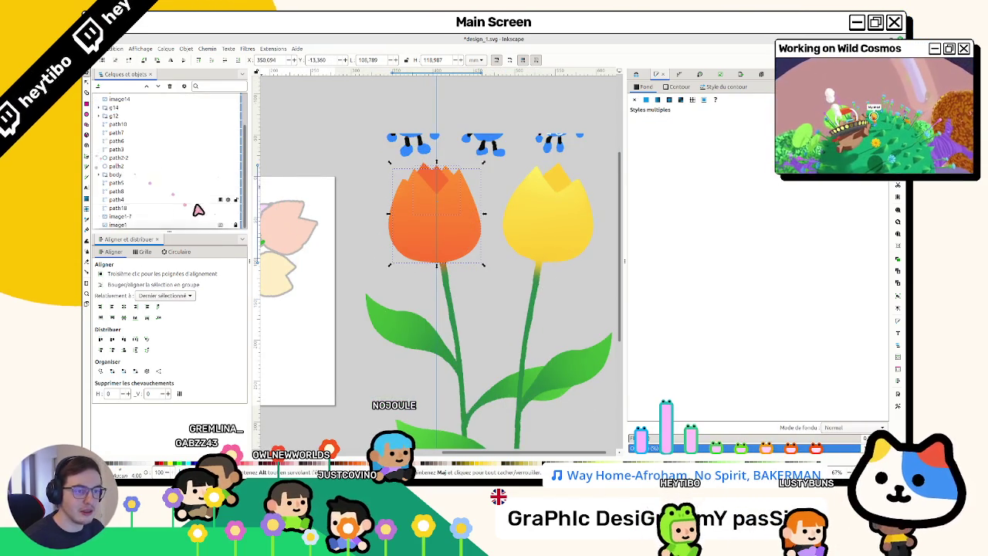
pyautogui.click(227, 225)
pyautogui.click(226, 217)
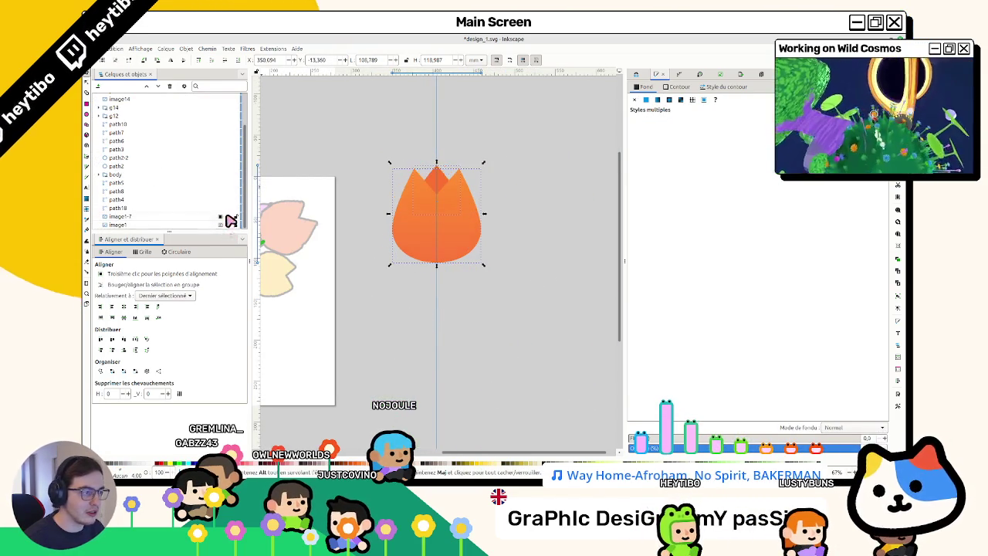
# Step: Bulge the orange tulip's left curve outward by dragging its left segment and node handle
pyautogui.hotkey('ctrl', 'z')
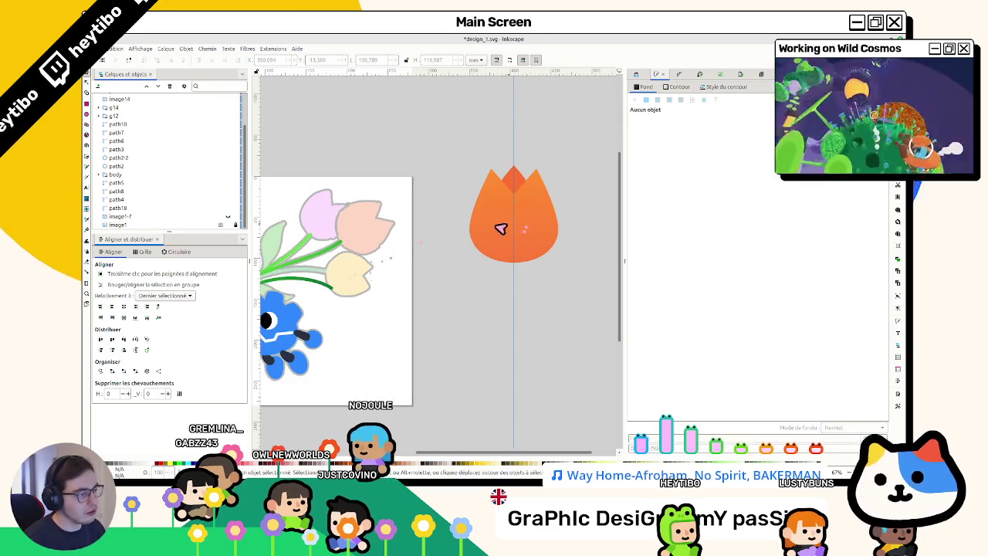
pyautogui.doubleClick(502, 224)
pyautogui.press('3')
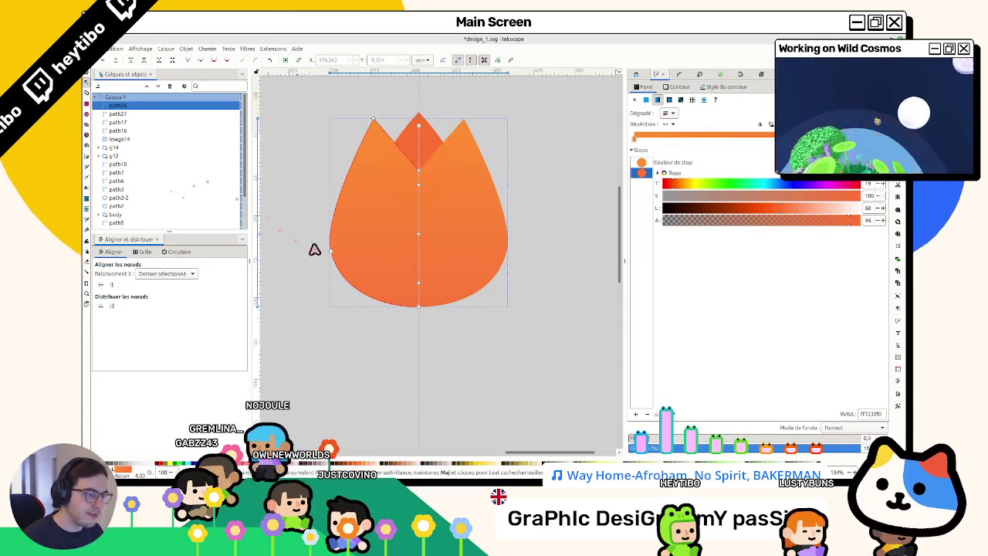
pyautogui.scroll(-1, 332, 250)
pyautogui.moveTo(334, 254); pyautogui.dragTo(328, 246)
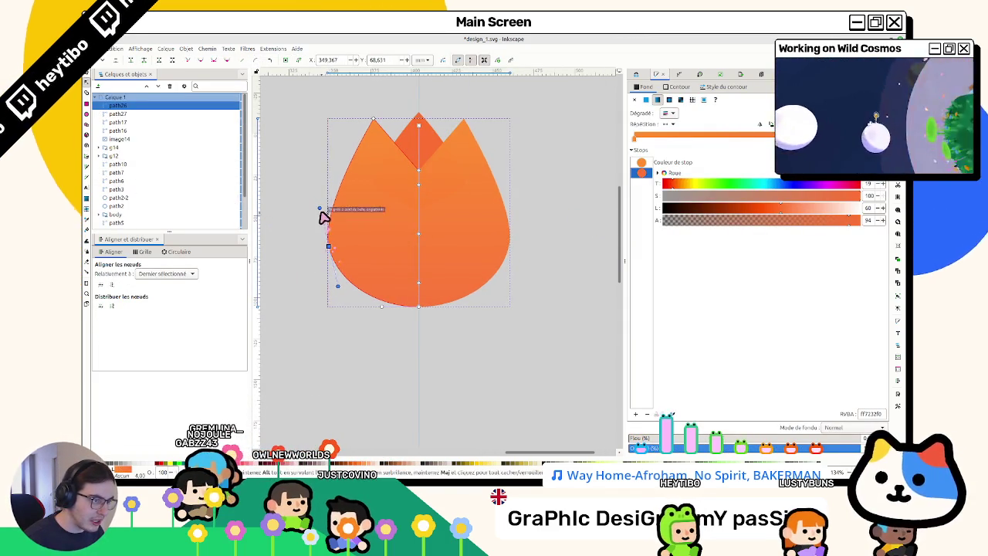
pyautogui.moveTo(325, 207); pyautogui.dragTo(319, 208)
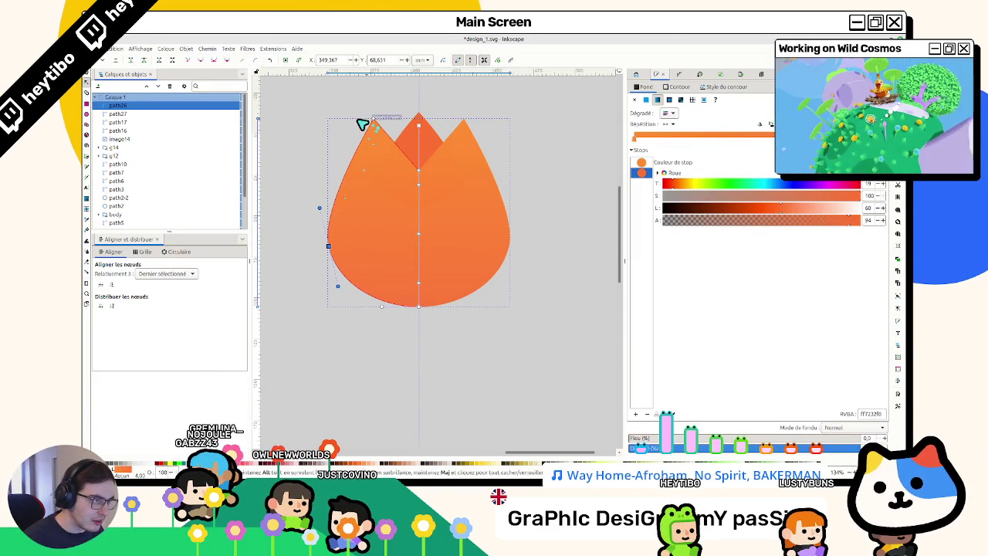
pyautogui.press('Escape')
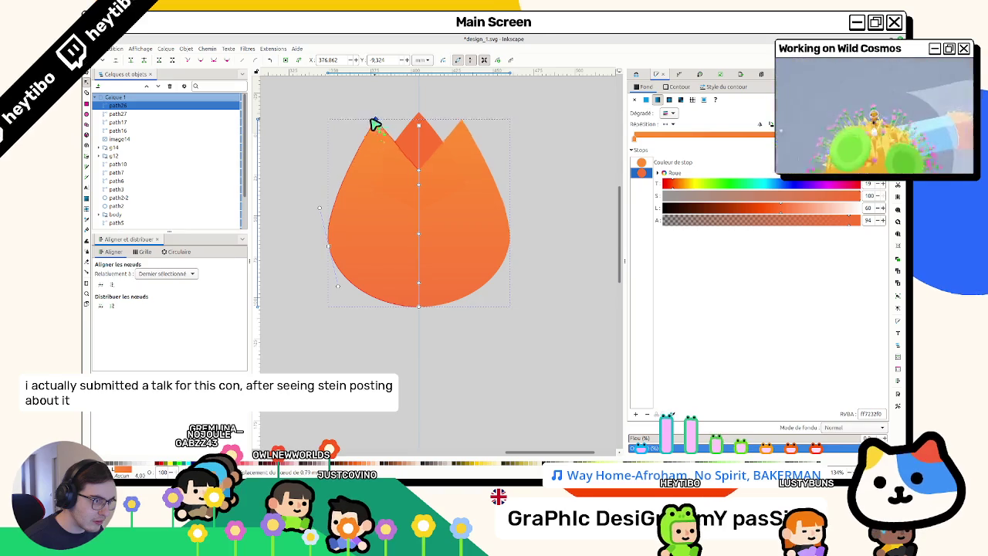
pyautogui.moveTo(370, 124); pyautogui.dragTo(372, 174)
# Step: Select the middle petal's left-edge nodes, then return to whole-object selection
pyautogui.click(389, 110)
pyautogui.click(401, 140)
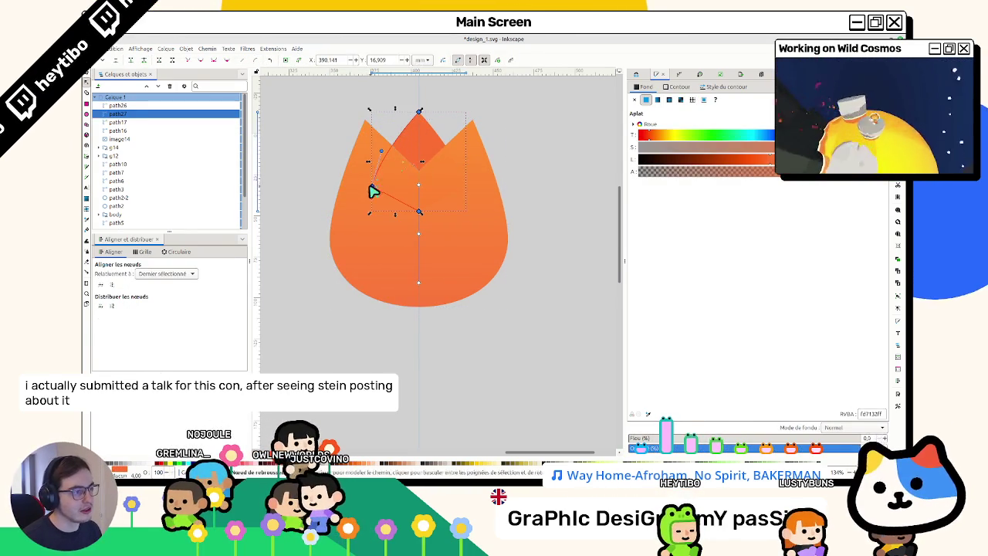
pyautogui.click(373, 191)
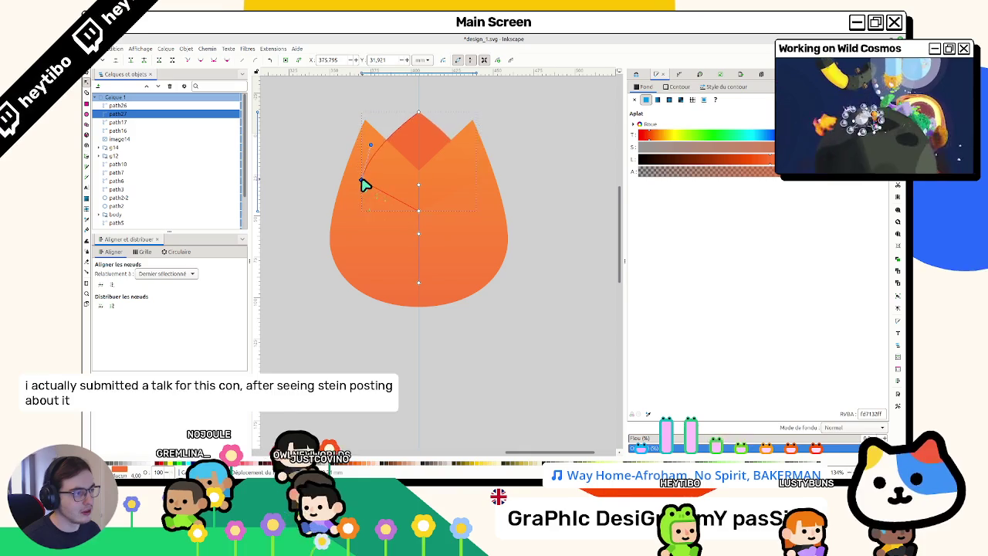
pyautogui.press('s')
pyautogui.click(304, 276)
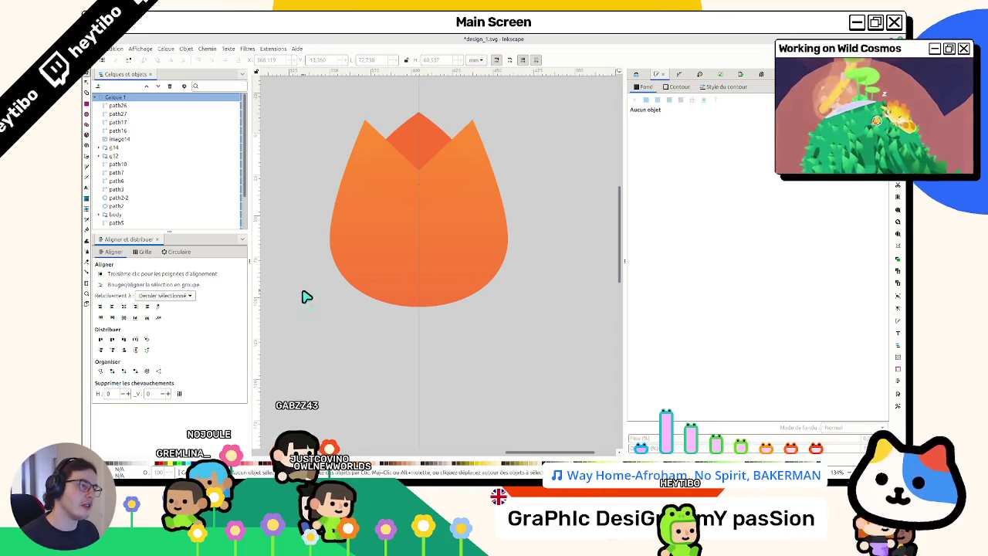
# Step: Pull the tulip body's left edge further outward for a fuller curve
pyautogui.doubleClick(331, 233)
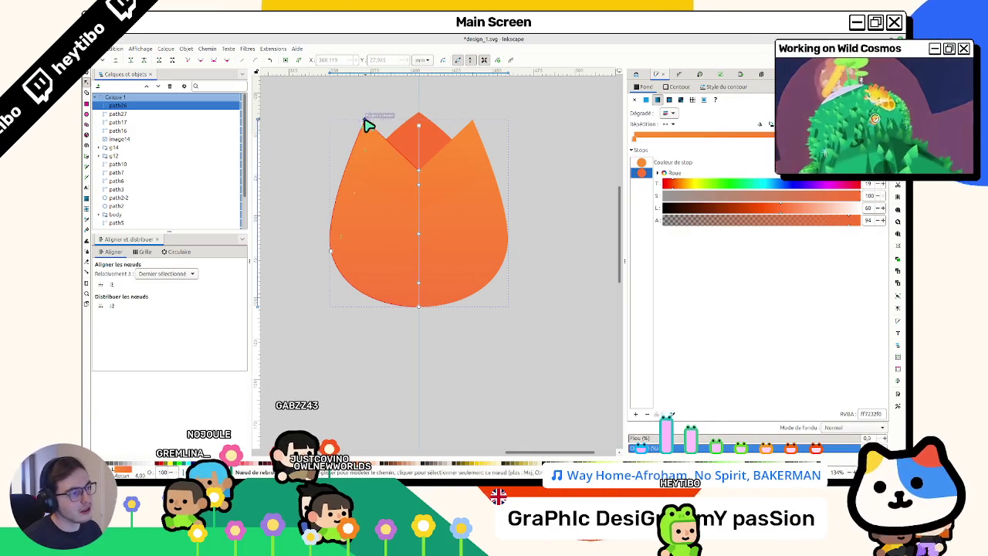
pyautogui.moveTo(325, 219); pyautogui.dragTo(328, 236)
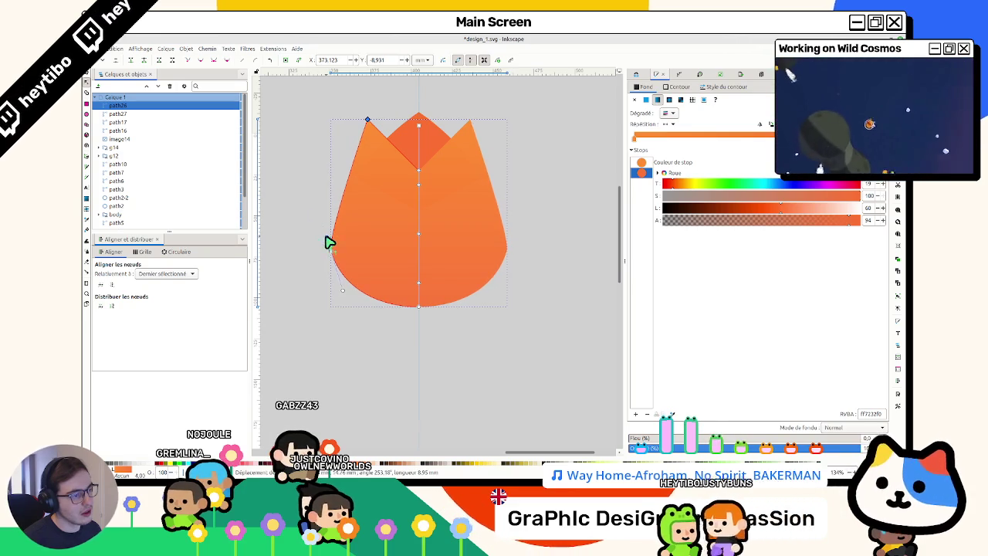
pyautogui.moveTo(328, 235); pyautogui.dragTo(317, 208)
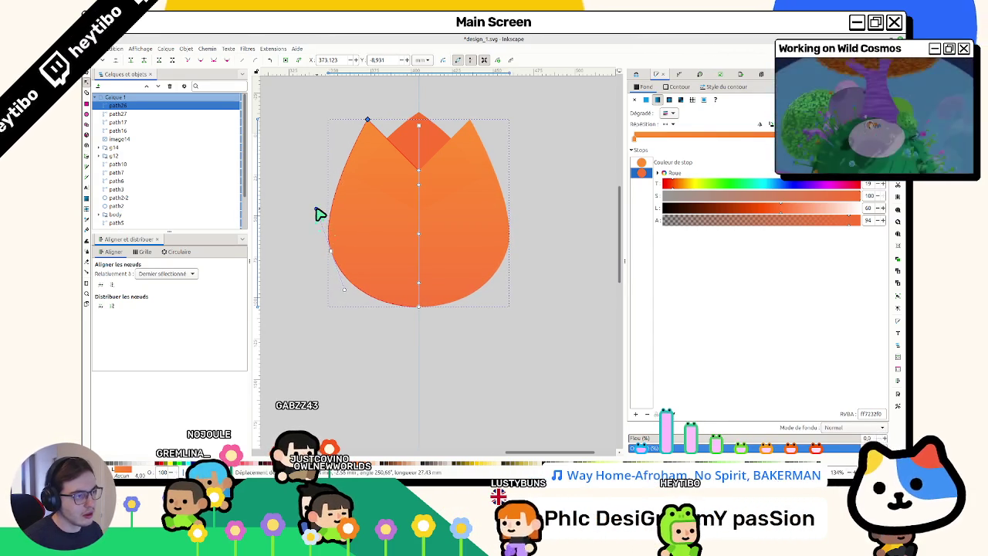
pyautogui.press('s')
pyautogui.click(316, 264)
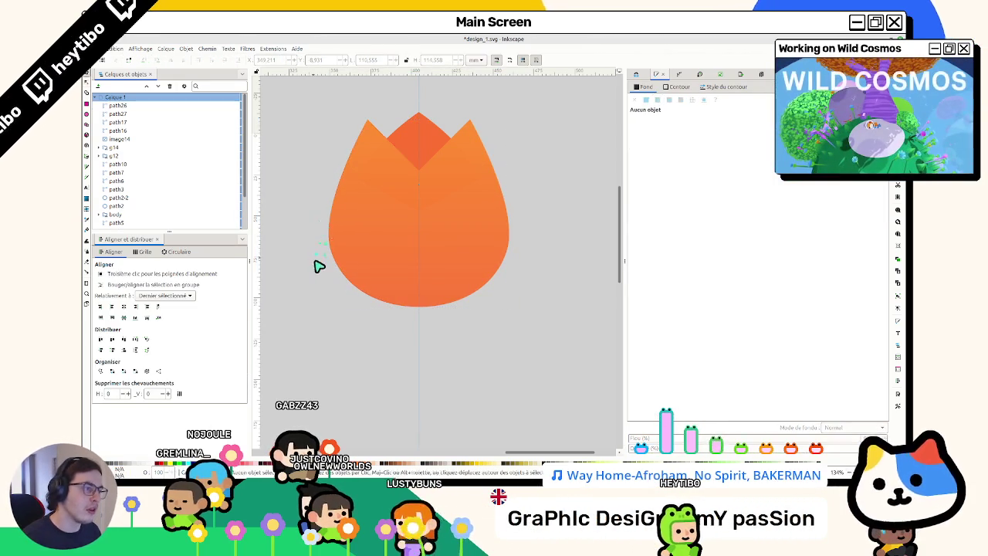
pyautogui.scroll(-4, 309, 267)
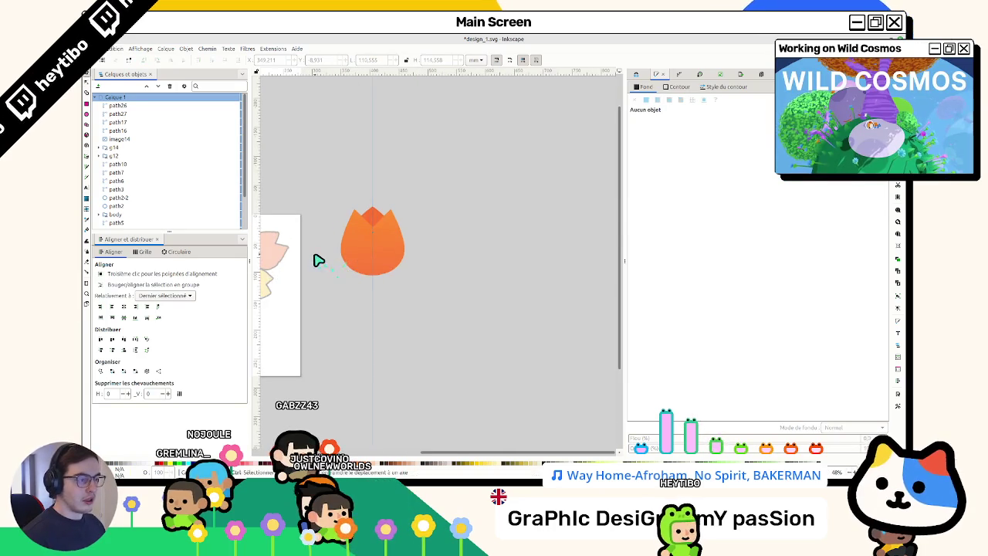
# Step: Nudge the middle petal's left node slightly right and down
pyautogui.scroll(2, 324, 256)
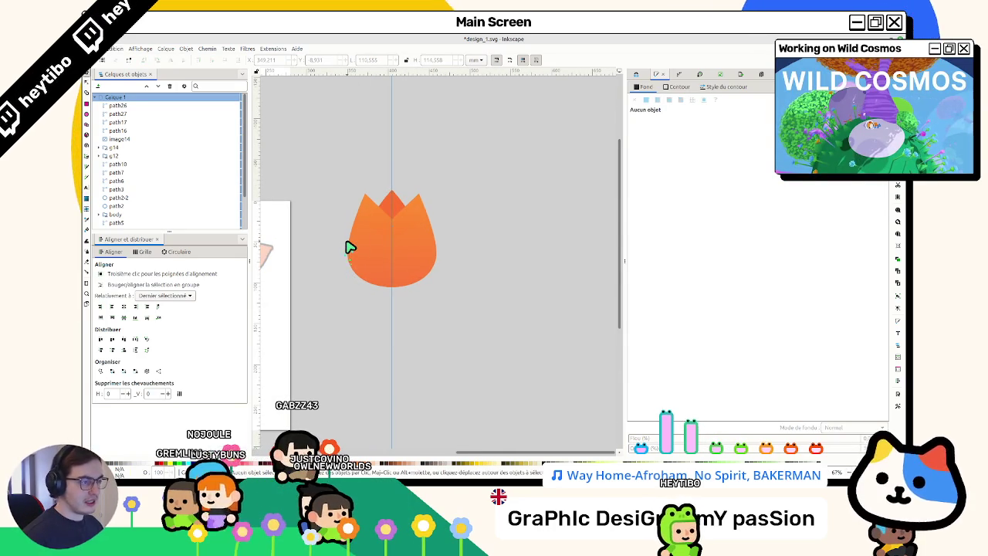
pyautogui.scroll(2, 350, 247)
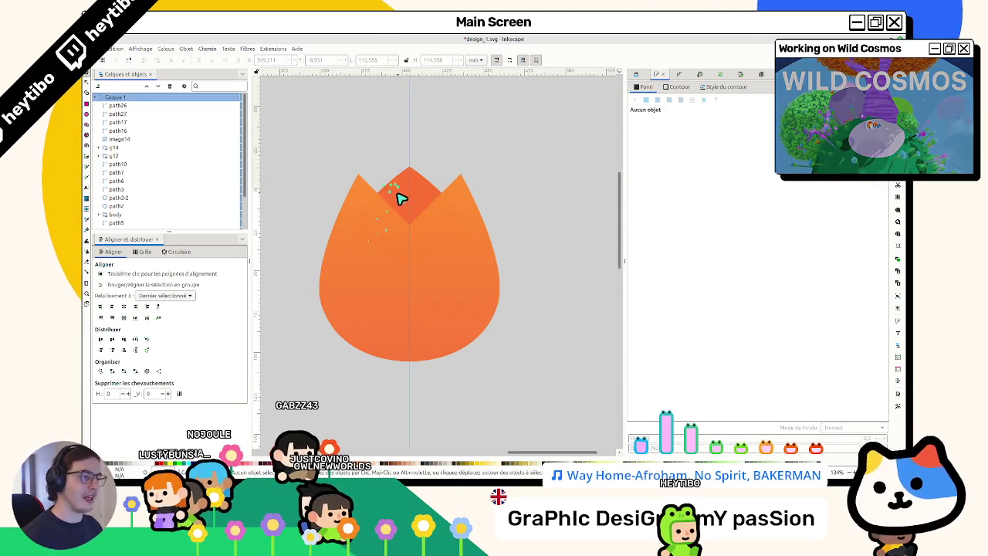
pyautogui.doubleClick(400, 198)
pyautogui.moveTo(351, 234); pyautogui.dragTo(358, 238)
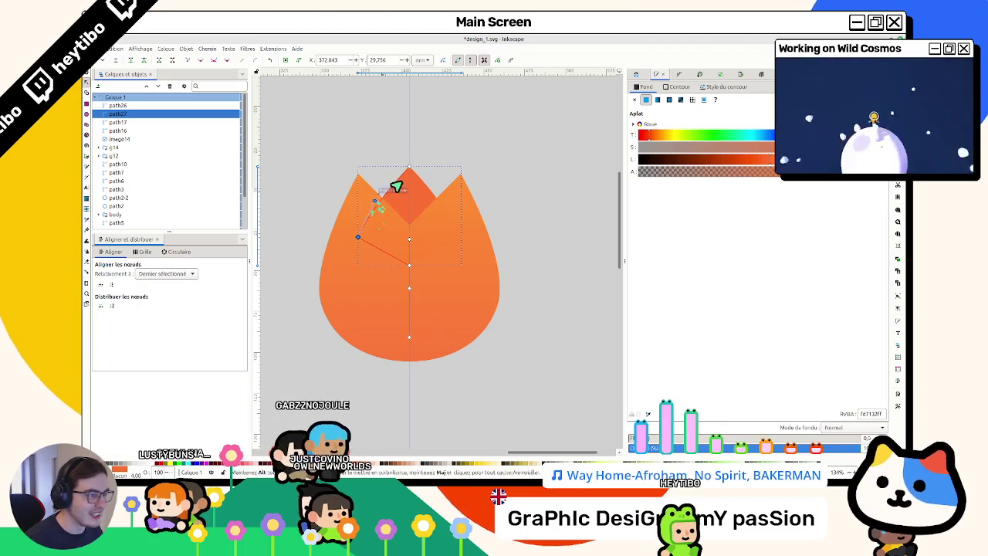
pyautogui.press('s')
pyautogui.click(503, 182)
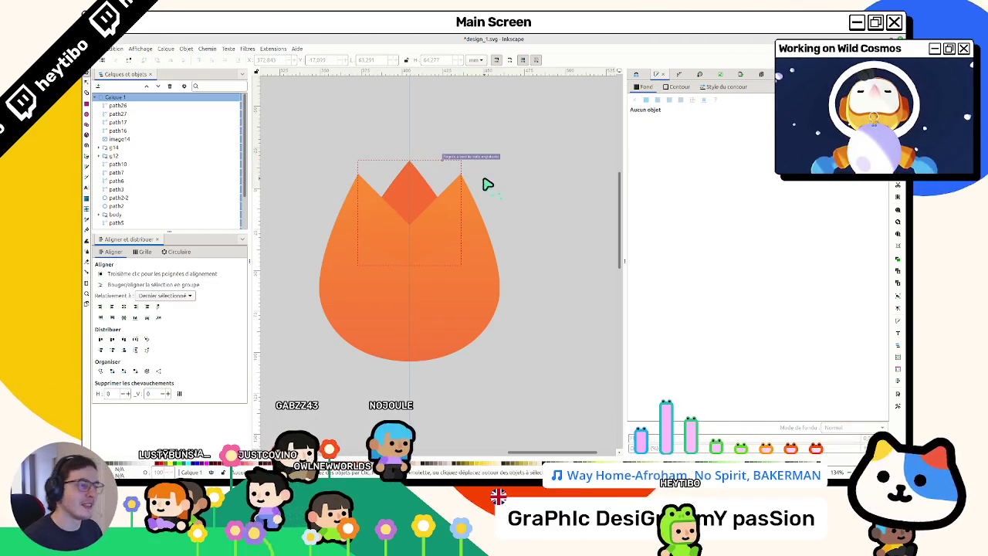
pyautogui.scroll(-2, 455, 196)
pyautogui.scroll(-1, 453, 195)
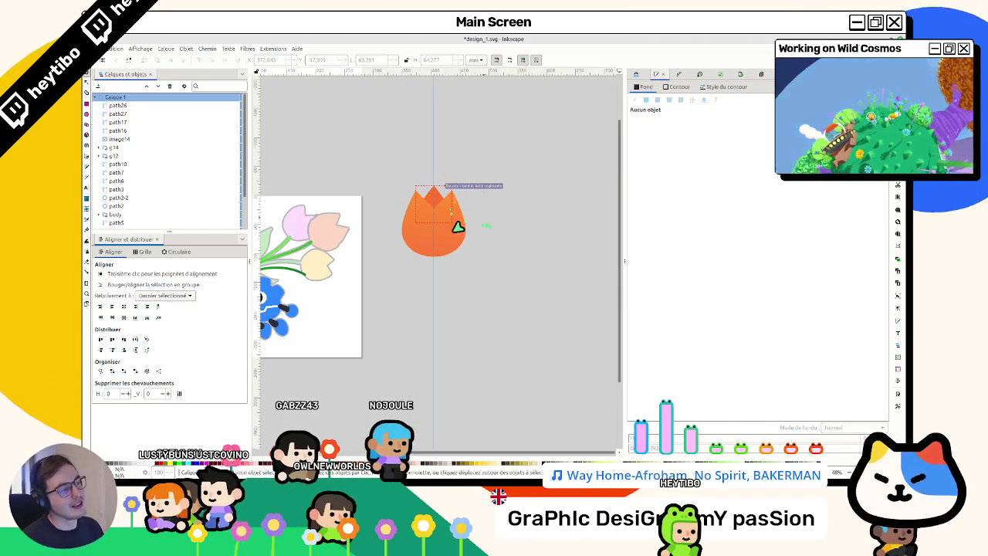
pyautogui.scroll(1, 454, 195)
# Step: Reopen the middle petal's nodes, then select the whole tulip body
pyautogui.doubleClick(432, 195)
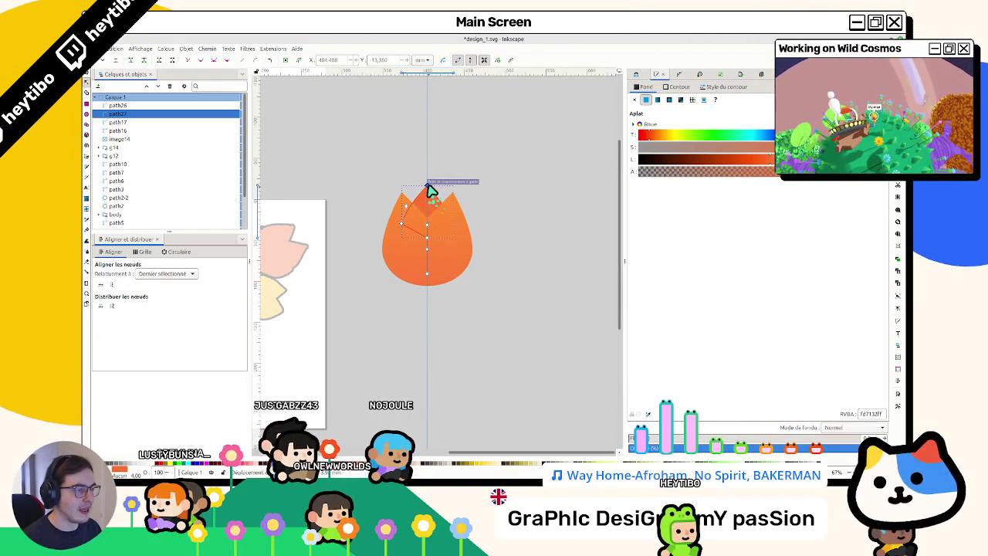
pyautogui.scroll(2, 458, 154)
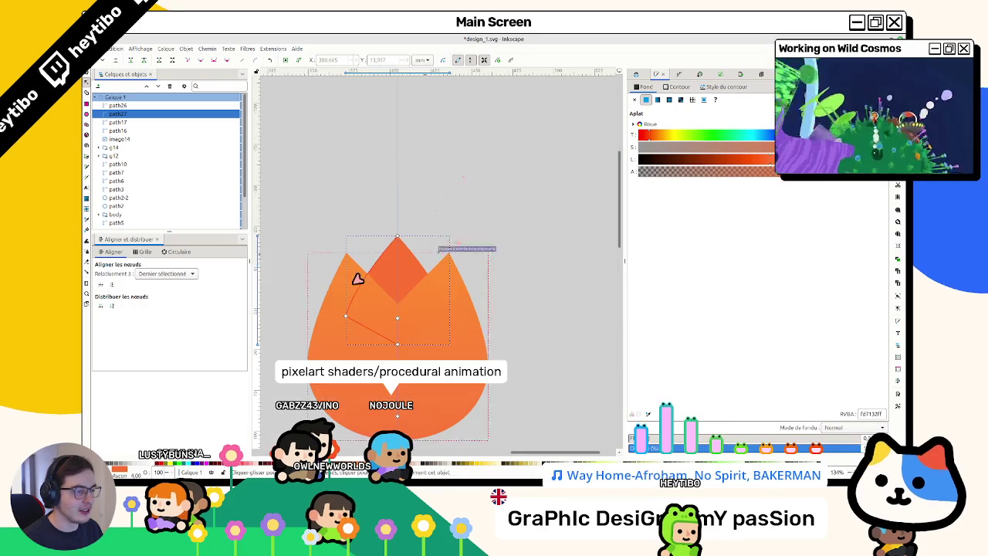
pyautogui.click(365, 276)
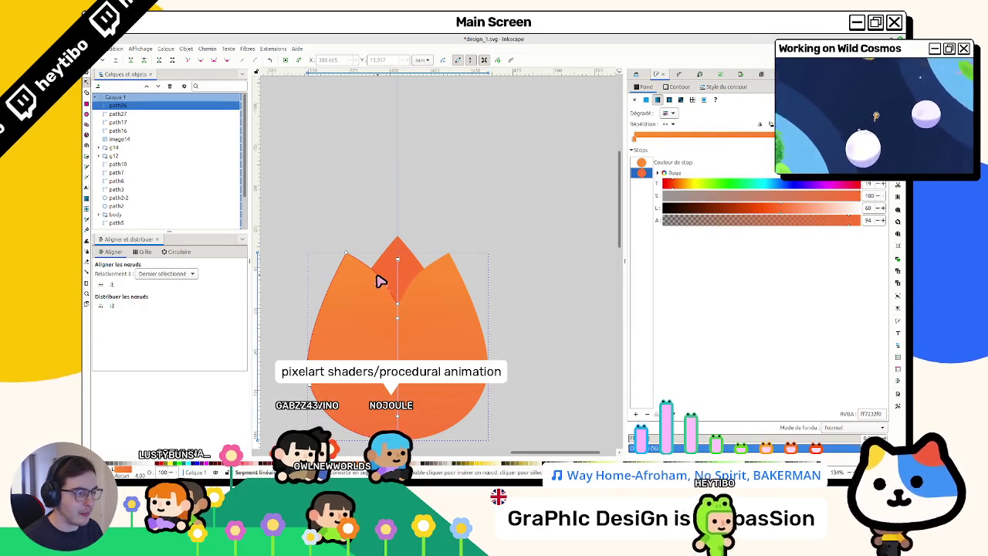
pyautogui.click(458, 229)
pyautogui.press('s')
pyautogui.click(463, 258)
# Step: Select the tulip body's left petal-tip node, then exit node editing
pyautogui.press('n')
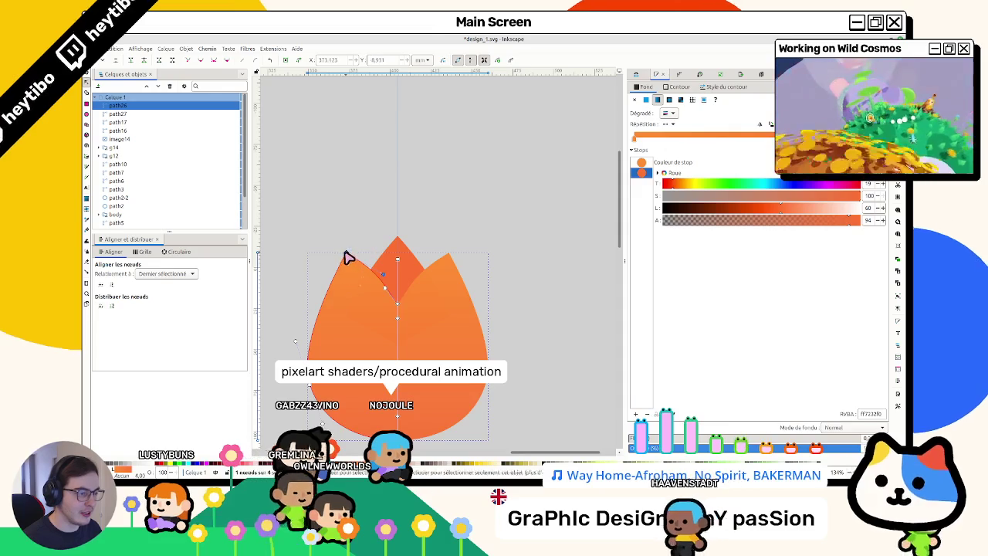
pyautogui.click(347, 255)
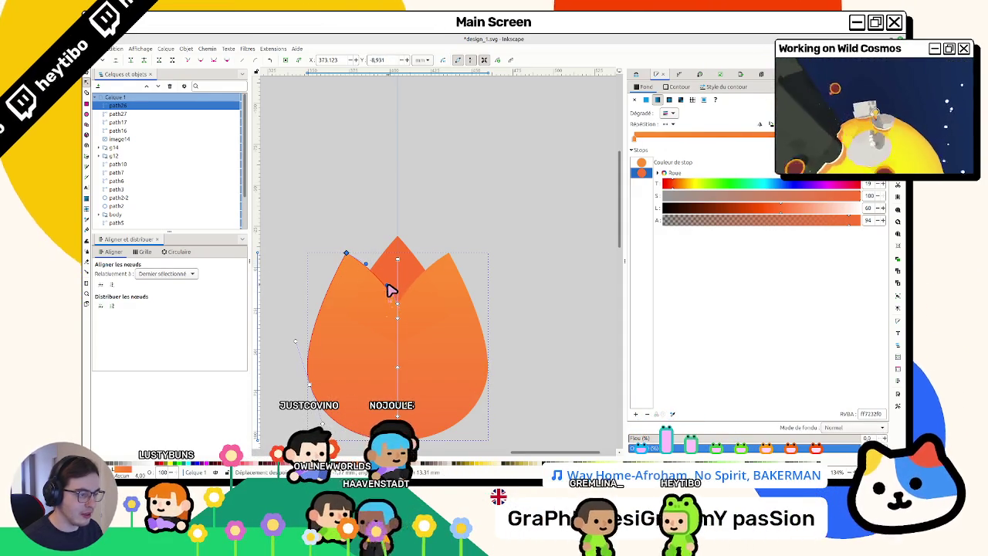
pyautogui.press('s')
pyautogui.press('Escape')
pyautogui.scroll(-3, 440, 270)
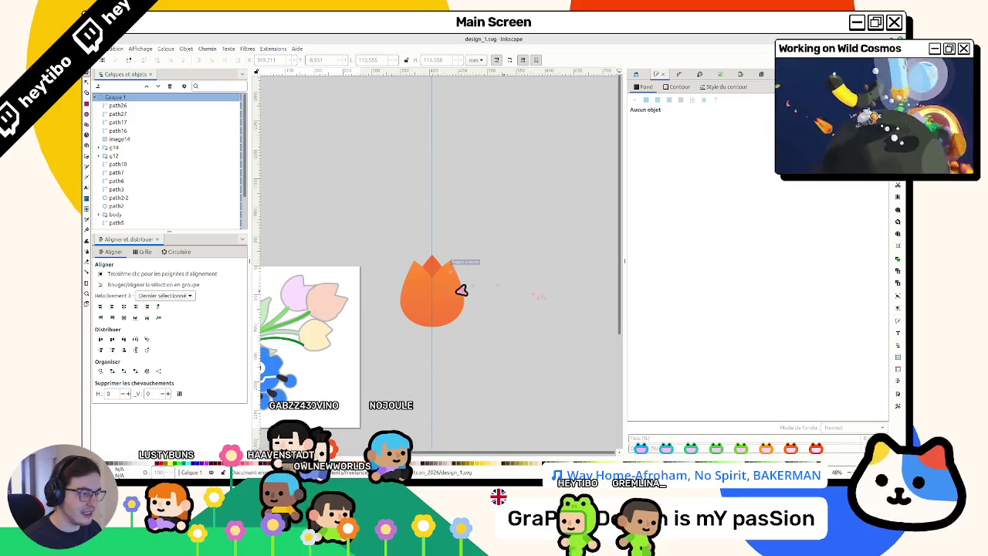
# Step: Pull the tulip body's left petal tip up and to the left
pyautogui.scroll(-2, 510, 294)
pyautogui.scroll(-2, 509, 297)
pyautogui.scroll(4, 516, 310)
pyautogui.scroll(2, 516, 310)
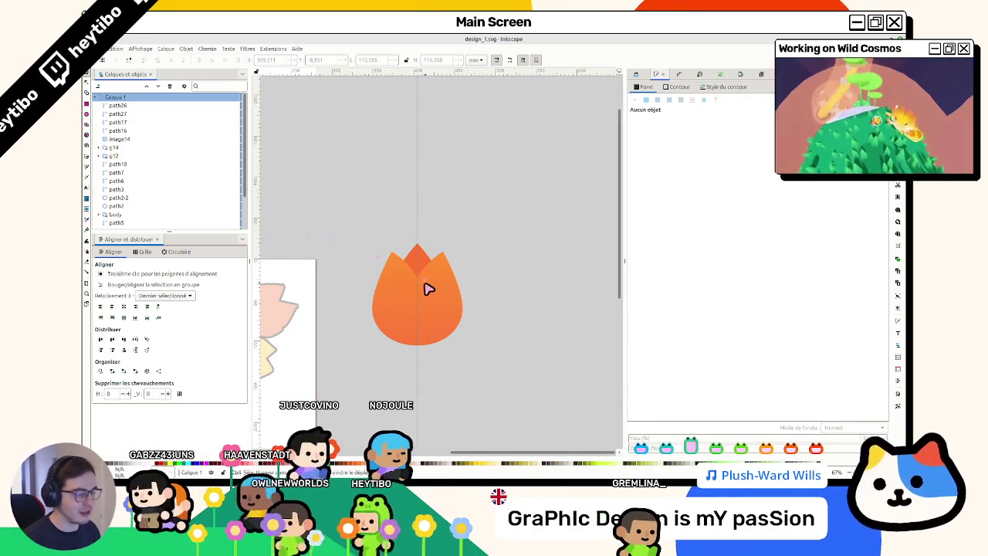
pyautogui.scroll(2, 440, 280)
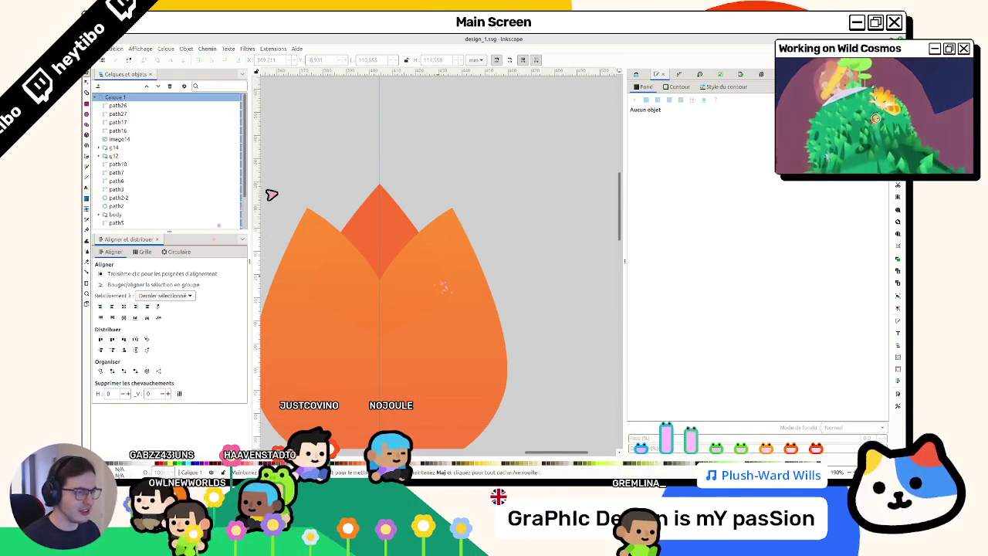
pyautogui.doubleClick(414, 175)
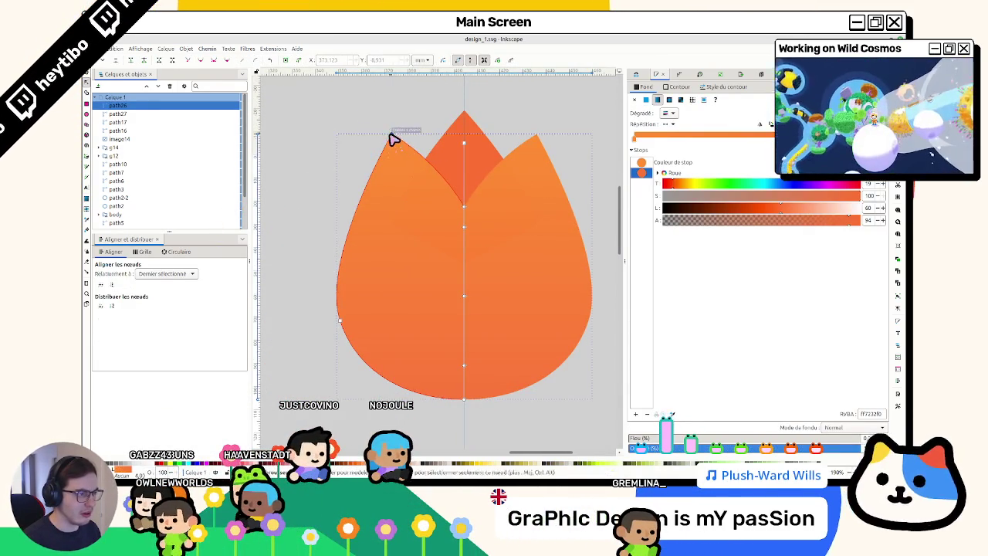
pyautogui.moveTo(393, 140); pyautogui.dragTo(384, 139)
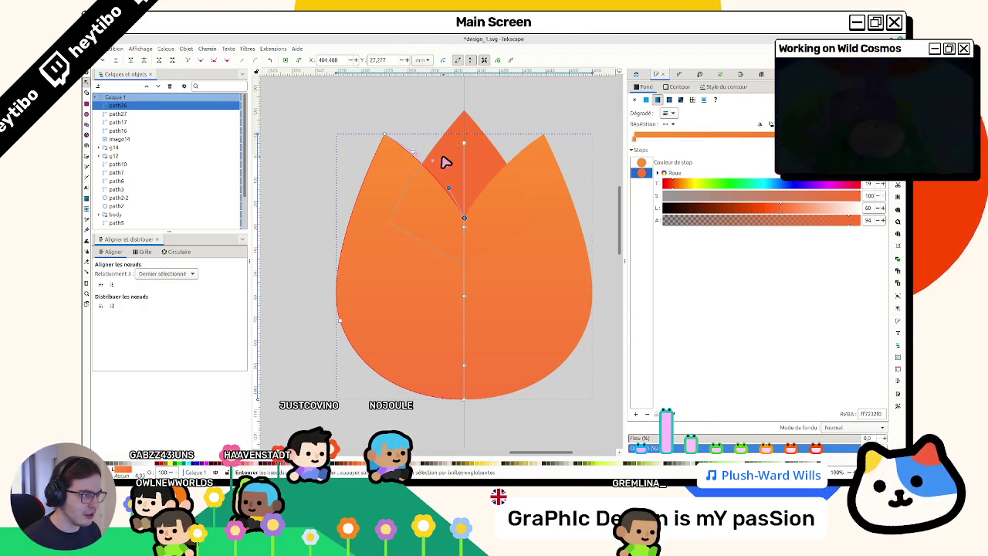
# Step: Adjust the darker middle petal's nodes, then return to the Selector and zoom out
pyautogui.click(433, 158)
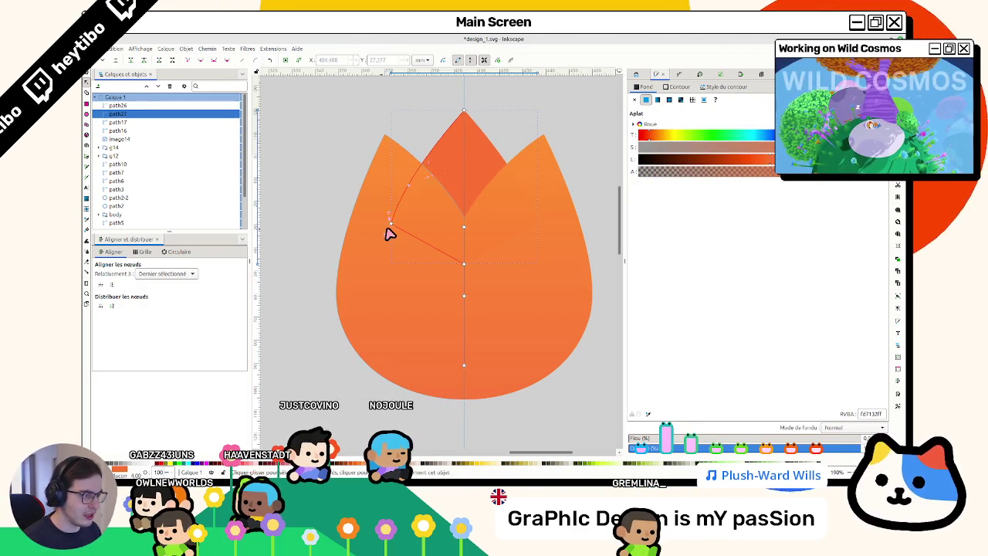
pyautogui.press('Escape')
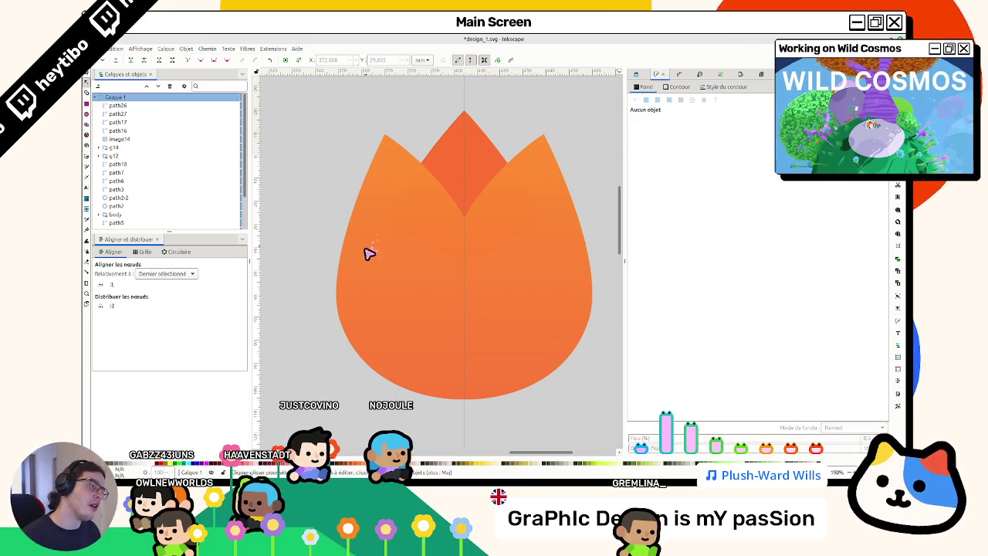
pyautogui.click(464, 116)
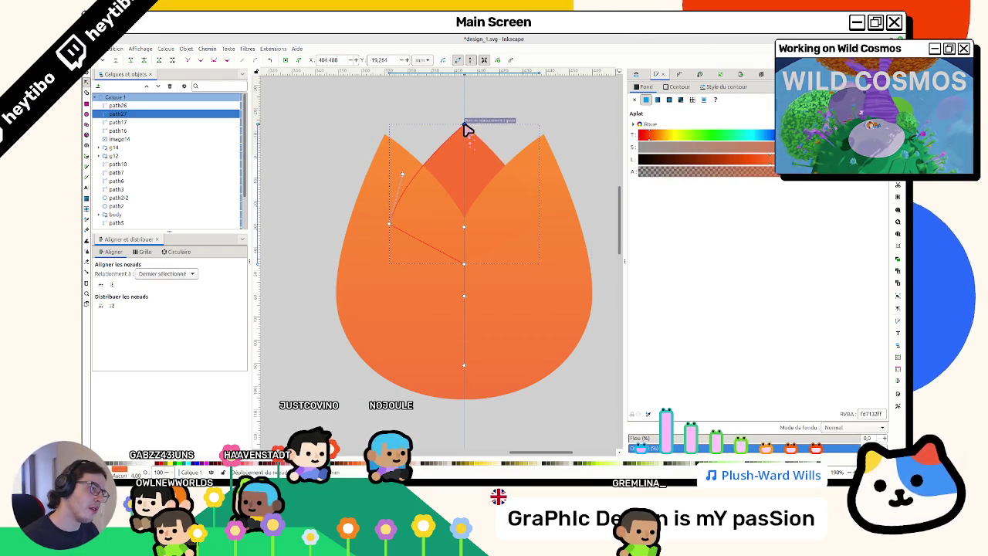
pyautogui.press('Escape')
pyautogui.press('s')
pyautogui.scroll(-2, 379, 346)
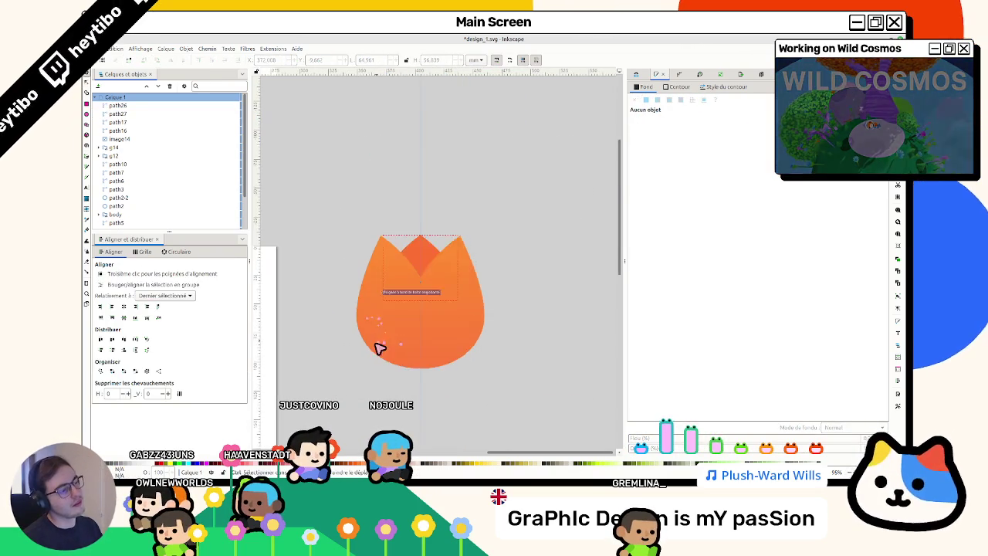
# Step: Duplicate both orange tulip shapes, convert them to paths, and move the copy up-left
pyautogui.scroll(-2, 376, 361)
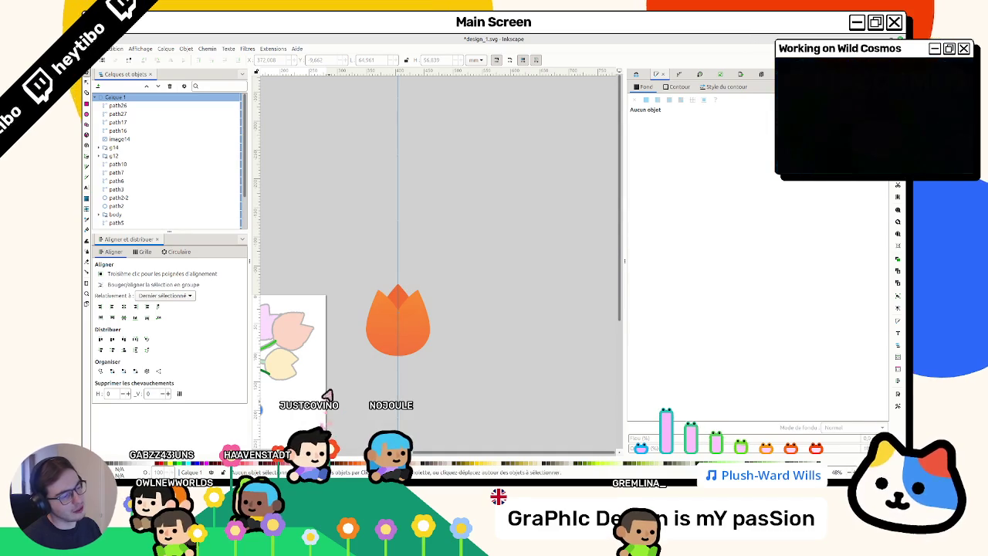
pyautogui.hscroll(-2, 293, 348)
pyautogui.scroll(2, 463, 339)
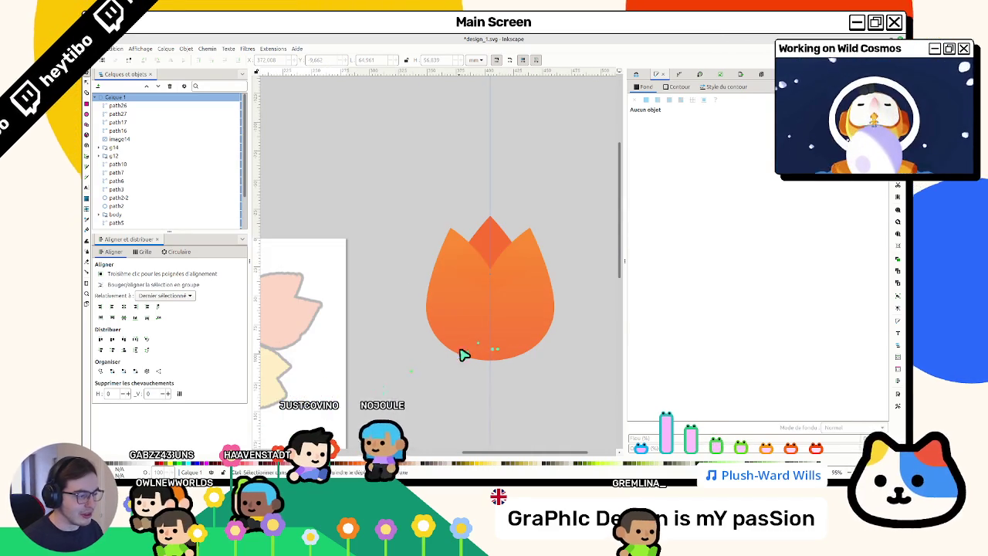
pyautogui.click(469, 254)
pyautogui.keyDown('shift'); pyautogui.click(458, 260); pyautogui.keyUp('shift')
pyautogui.hotkey('ctrl', 'd')
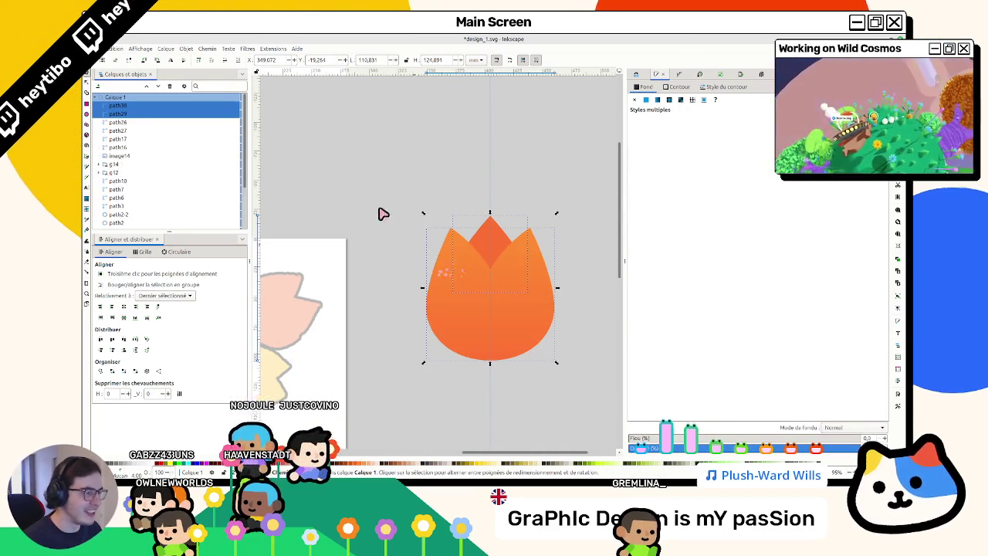
pyautogui.click(206, 49)
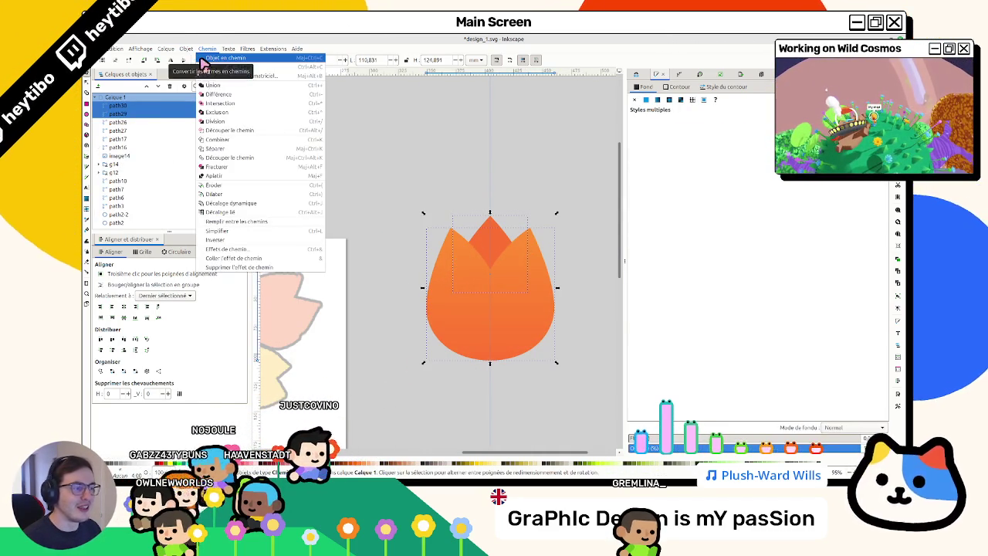
pyautogui.click(203, 62)
pyautogui.moveTo(448, 271); pyautogui.dragTo(331, 173)
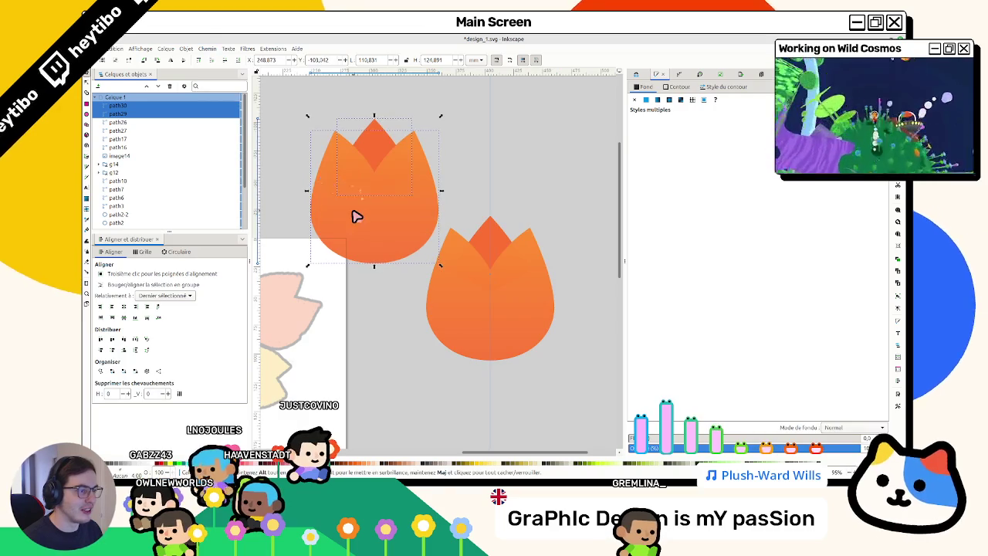
# Step: Convert the upper tulip copy's shapes to paths
pyautogui.press('n')
pyautogui.press('Escape')
pyautogui.click(375, 148)
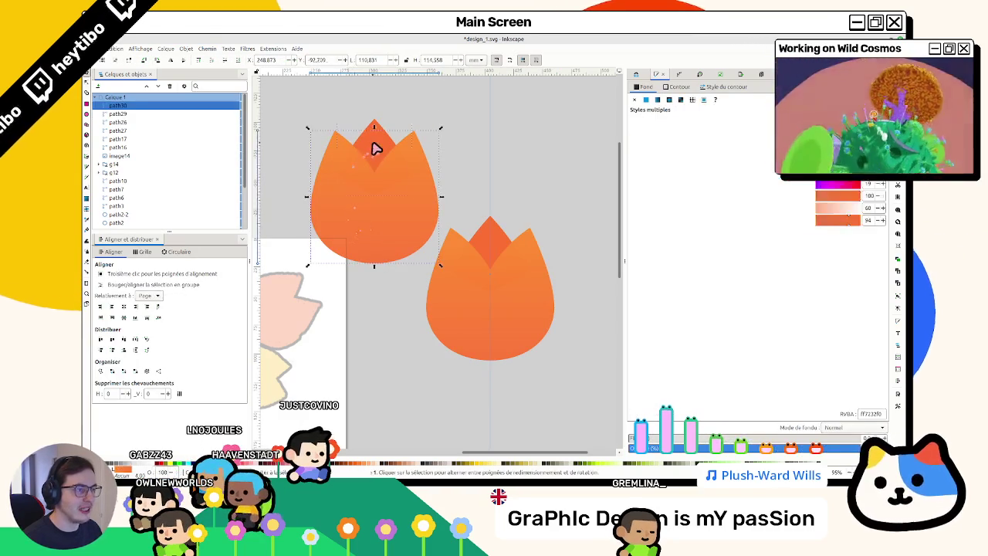
pyautogui.keyDown('alt'); pyautogui.keyDown('shift'); pyautogui.click(375, 147); pyautogui.keyUp('shift'); pyautogui.keyUp('alt')
pyautogui.click(230, 49)
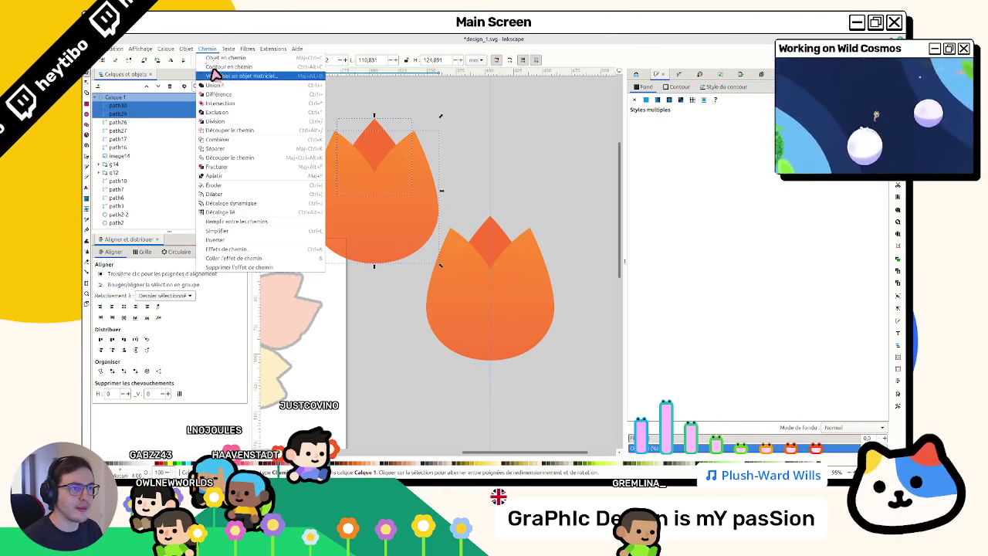
pyautogui.click(249, 65)
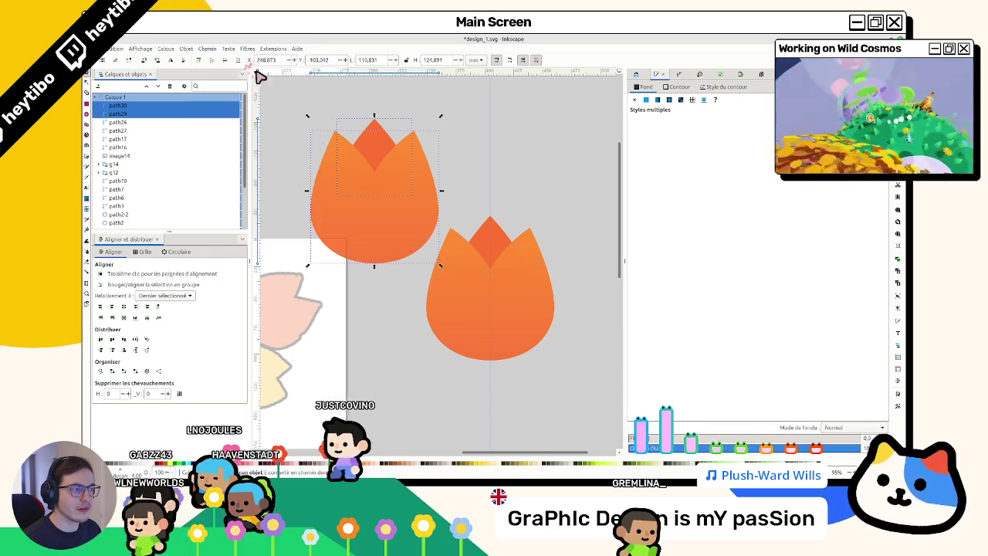
# Step: Convert the copy's petal shape to a path and check its nodes
pyautogui.click(332, 147)
pyautogui.press('n')
pyautogui.press('Escape')
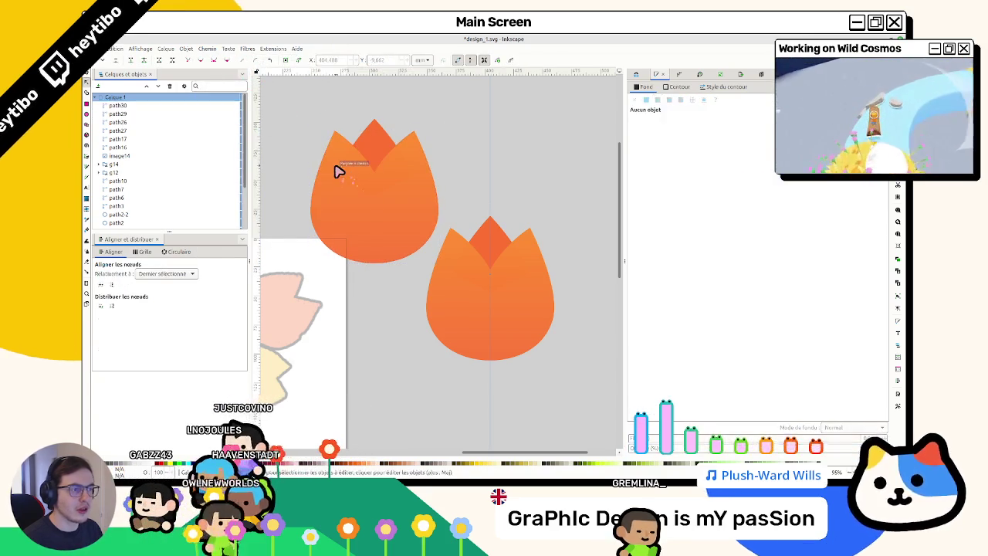
pyautogui.press('s')
pyautogui.click(337, 167)
pyautogui.click(207, 48)
pyautogui.click(208, 66)
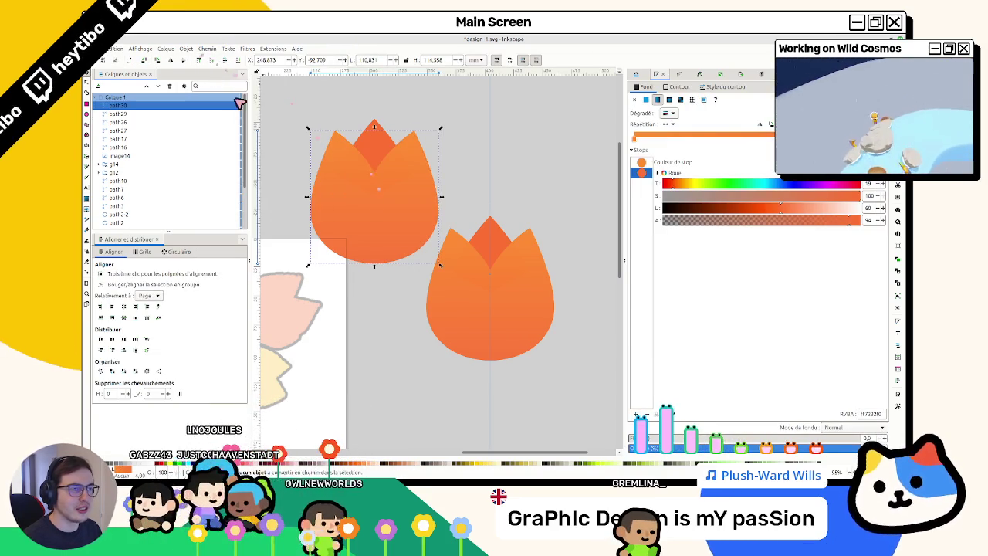
pyautogui.click(207, 49)
pyautogui.click(212, 66)
pyautogui.press('n')
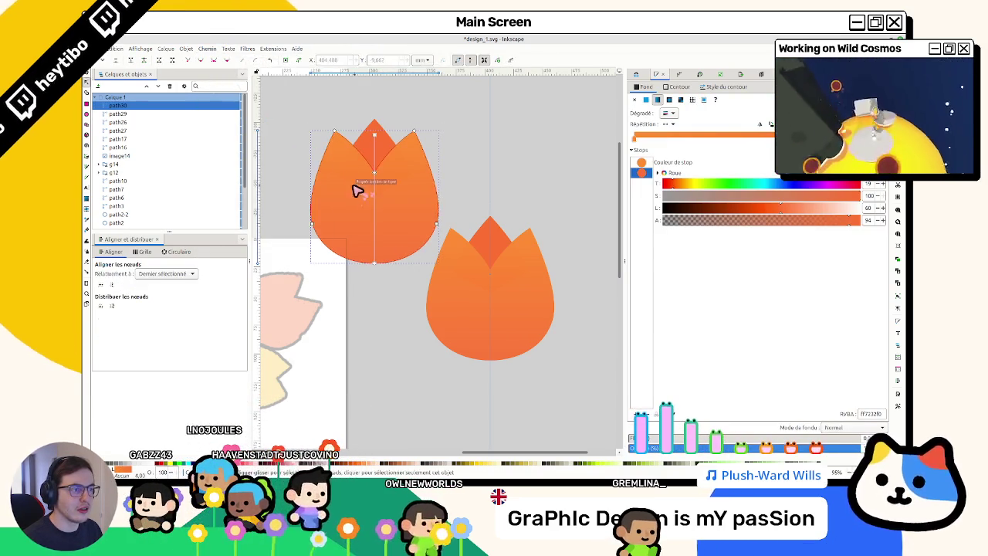
pyautogui.press('s')
# Step: Open the Path Effects panel and select both parts of the tulip copy
pyautogui.click(677, 75)
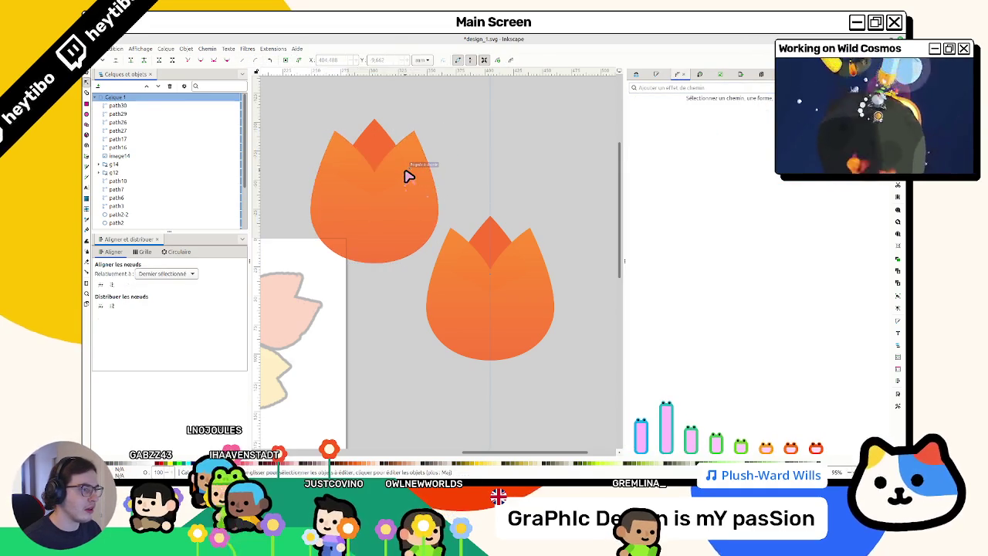
pyautogui.moveTo(407, 176); pyautogui.dragTo(414, 218)
pyautogui.hotkey('ctrl', 'z')
pyautogui.keyDown('shift'); pyautogui.click(379, 181); pyautogui.keyUp('shift')
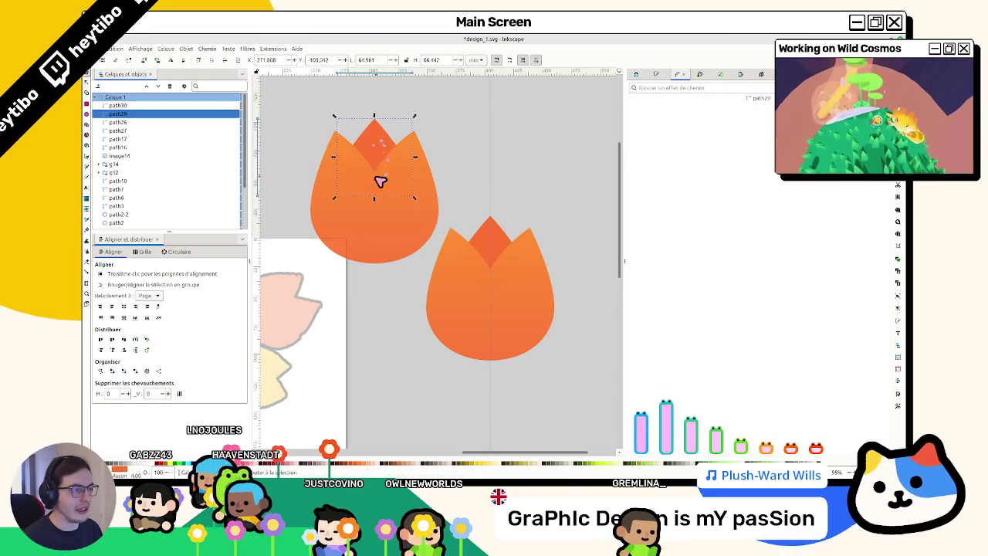
# Step: Group the copied tulip, shrink it to about a third, and tilt it sideways
pyautogui.hotkey('ctrl', 'g')
pyautogui.moveTo(441, 265); pyautogui.dragTo(375, 181)
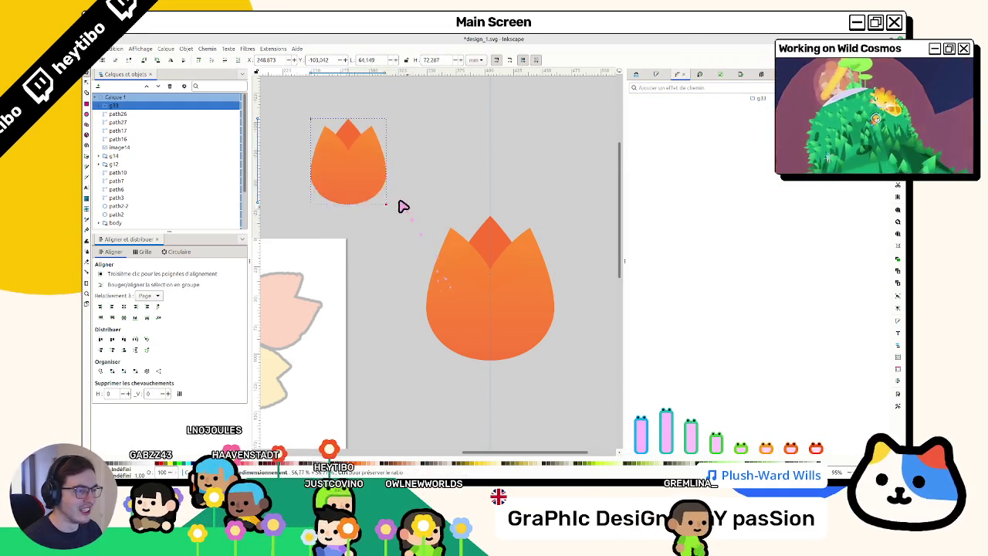
pyautogui.click(342, 146)
pyautogui.moveTo(360, 118)
pyautogui.mouseDown()
pyautogui.moveTo(377, 190)
pyautogui.moveTo(336, 180)
pyautogui.mouseUp()
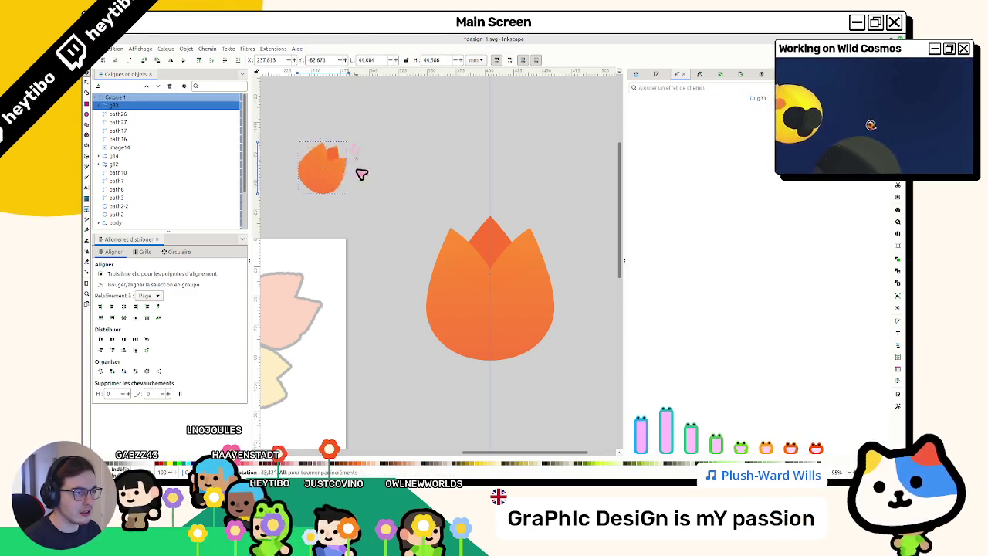
# Step: Place the small tulip over the peach tulip sketch and fine-tune its size to match
pyautogui.hscroll(-3, 368, 172)
pyautogui.scroll(-1, 369, 171)
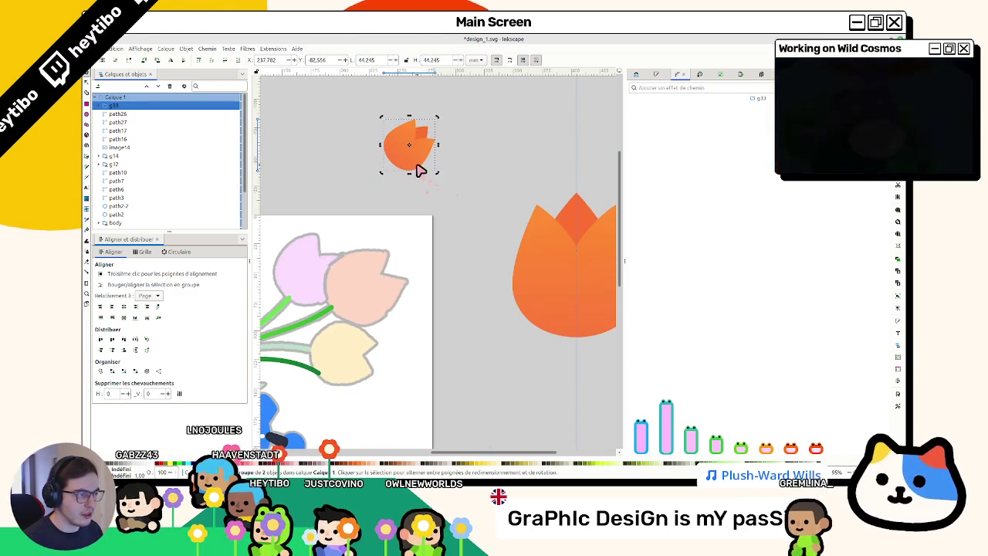
pyautogui.moveTo(405, 176); pyautogui.dragTo(425, 223)
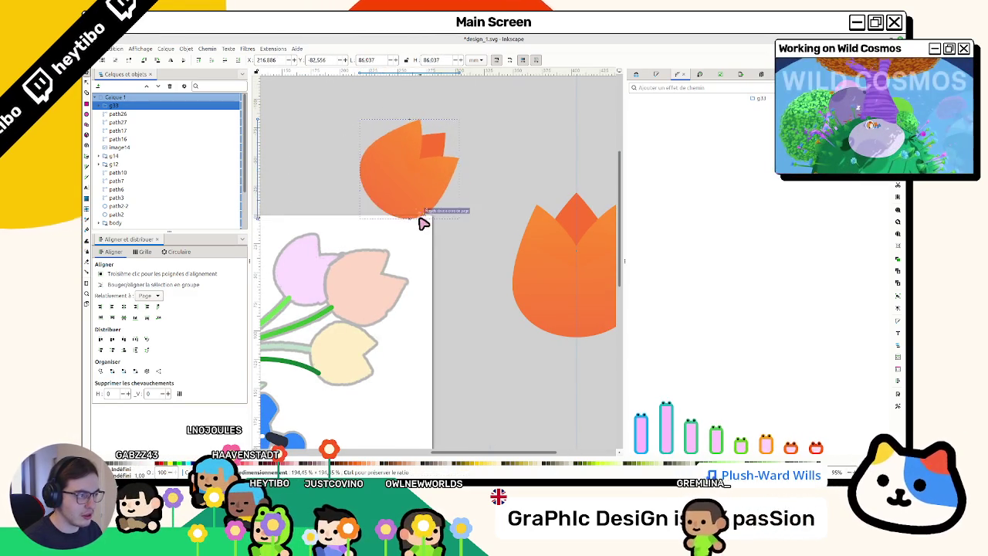
pyautogui.moveTo(404, 177); pyautogui.dragTo(375, 289)
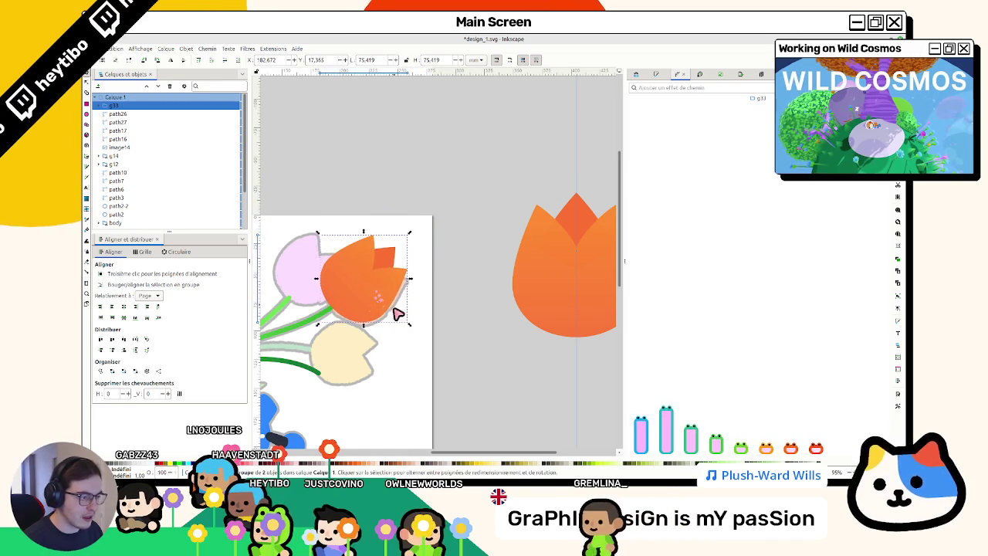
pyautogui.moveTo(410, 327); pyautogui.dragTo(423, 340)
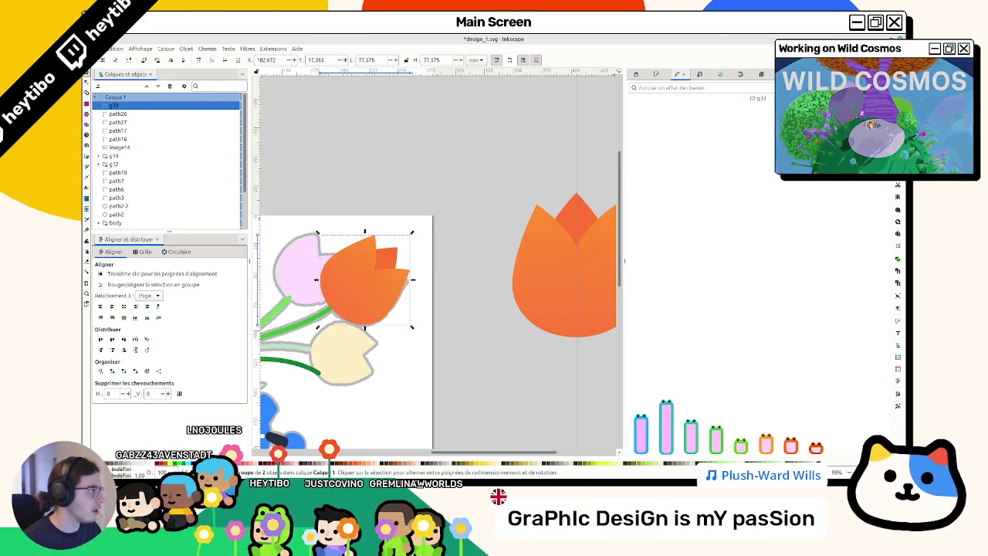
pyautogui.moveTo(364, 234); pyautogui.dragTo(370, 251)
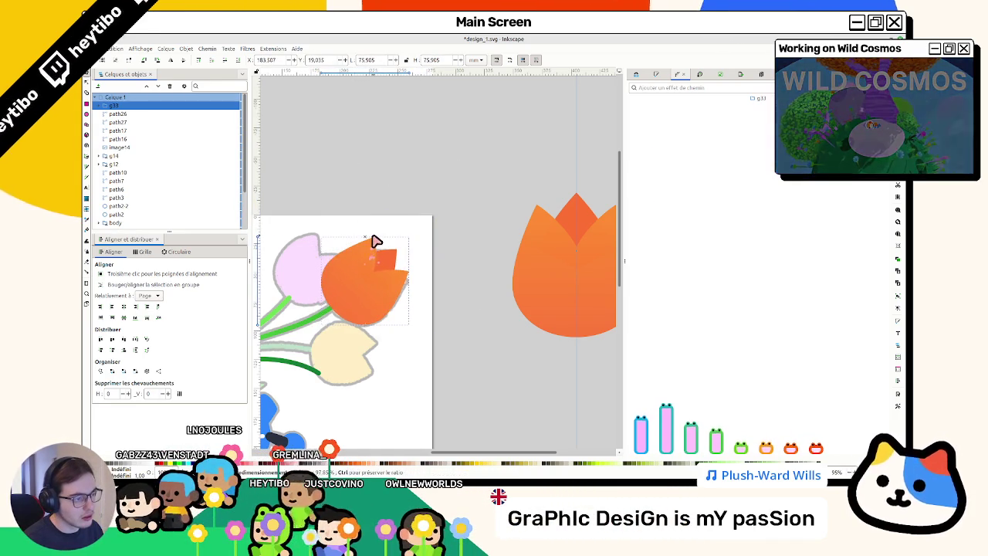
pyautogui.scroll(1, 294, 363)
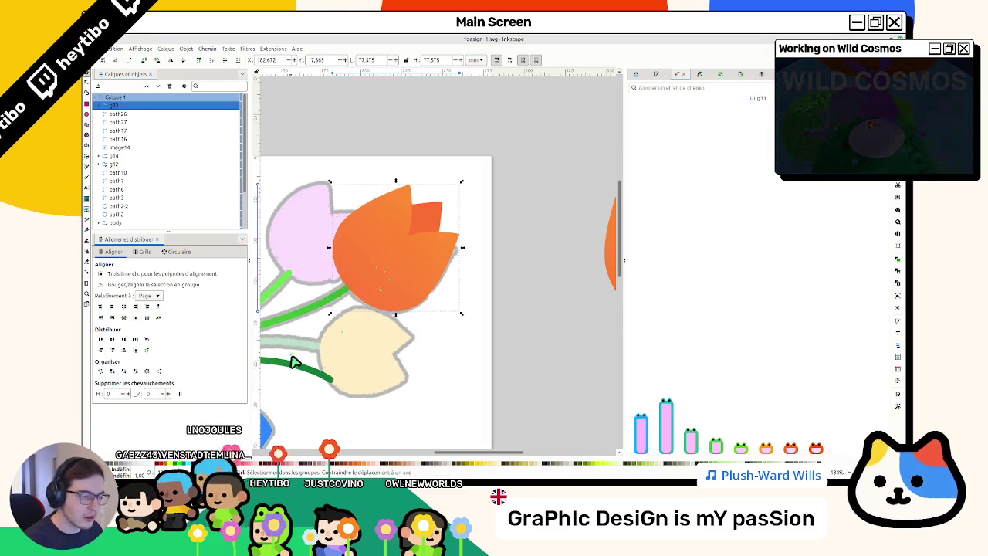
# Step: Select the orange tulip group and lower it in the stacking order
pyautogui.keyDown('ctrl'); pyautogui.click(360, 301); pyautogui.keyUp('ctrl')
pyautogui.click(378, 290)
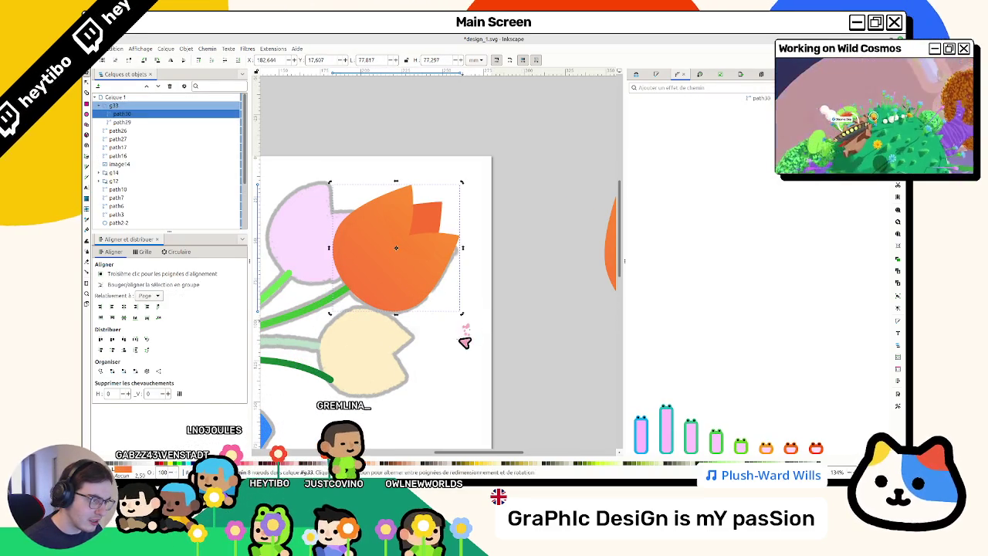
pyautogui.doubleClick(334, 299)
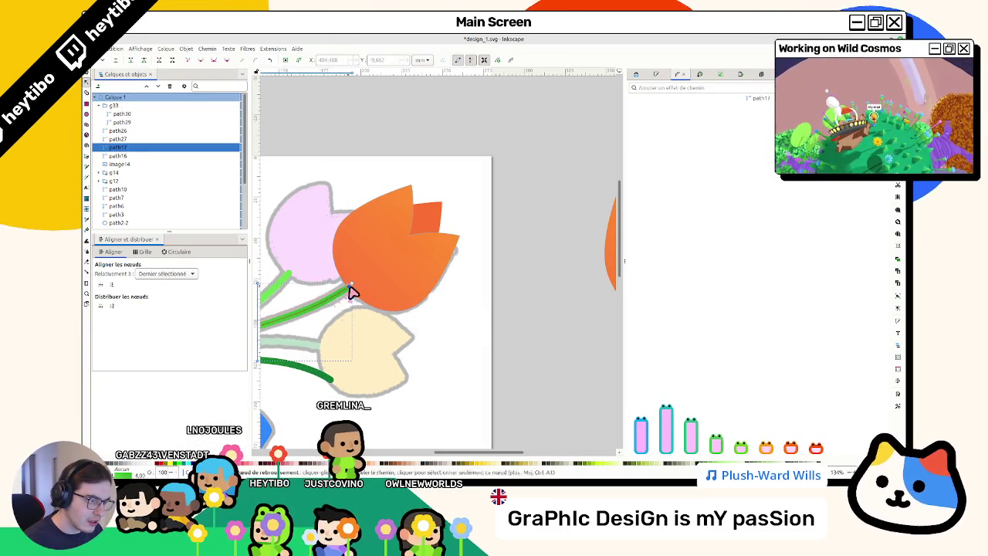
pyautogui.press('s')
pyautogui.click(365, 222)
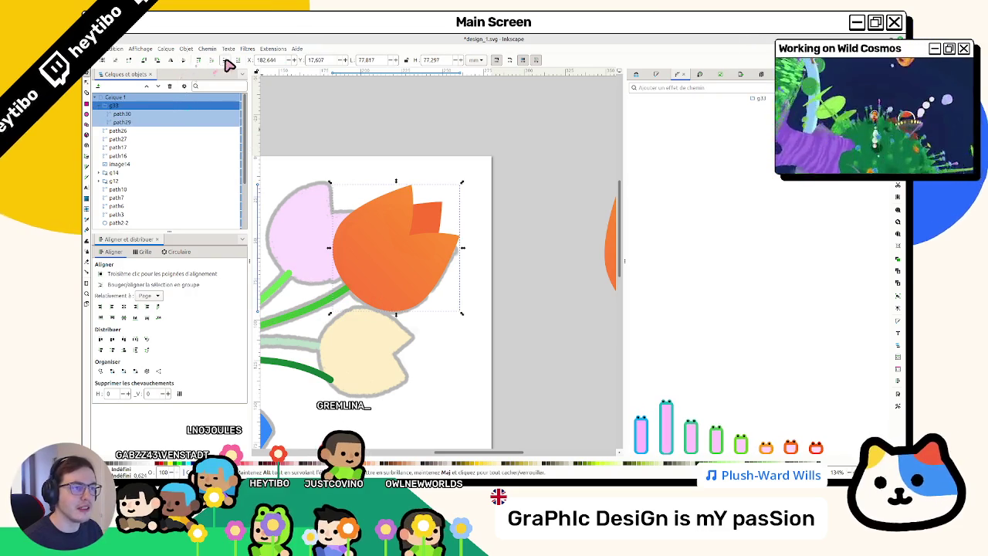
pyautogui.click(223, 61)
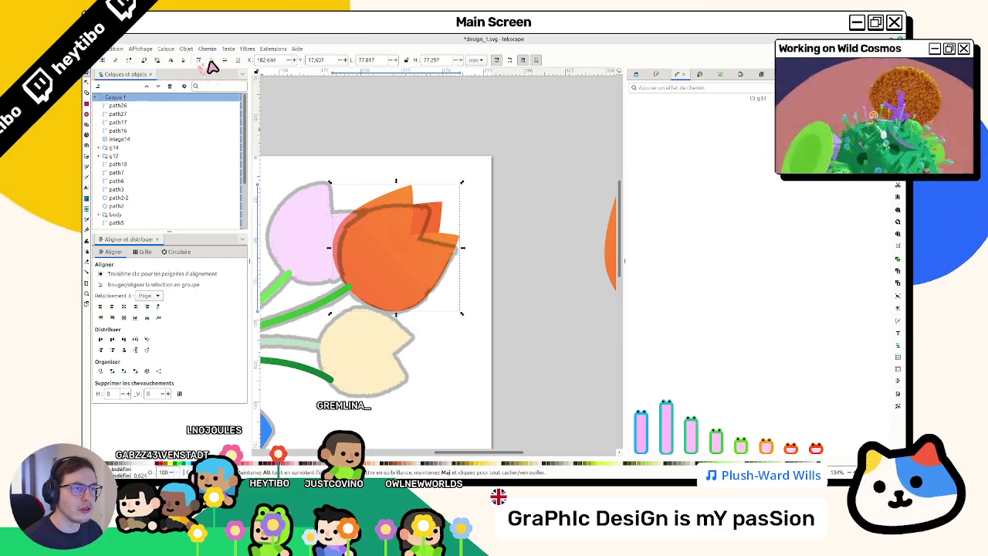
pyautogui.click(342, 122)
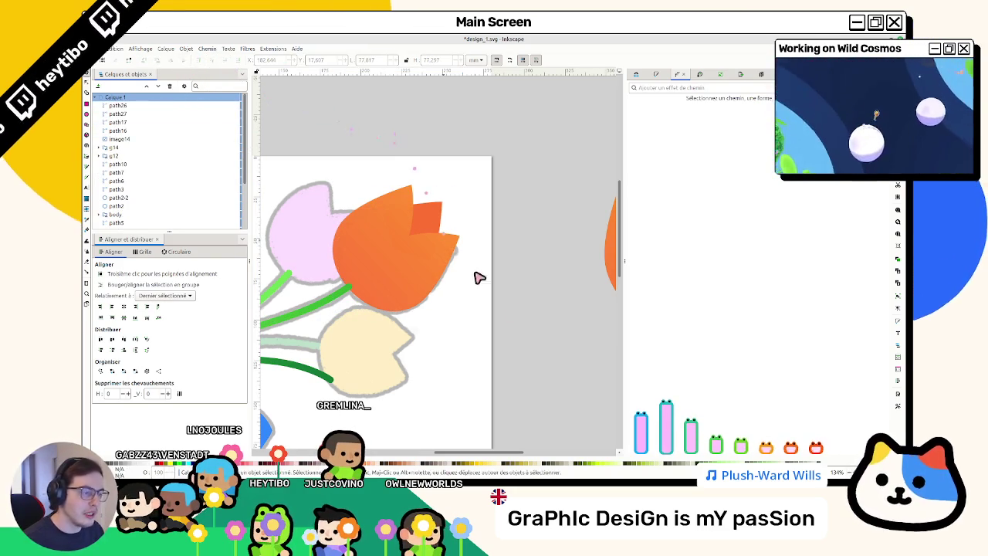
# Step: Reselect the orange tulip, cancelling a stray move, and pick group g33 in the Layers panel
pyautogui.hscroll(-2, 486, 286)
pyautogui.hscroll(-2, 440, 293)
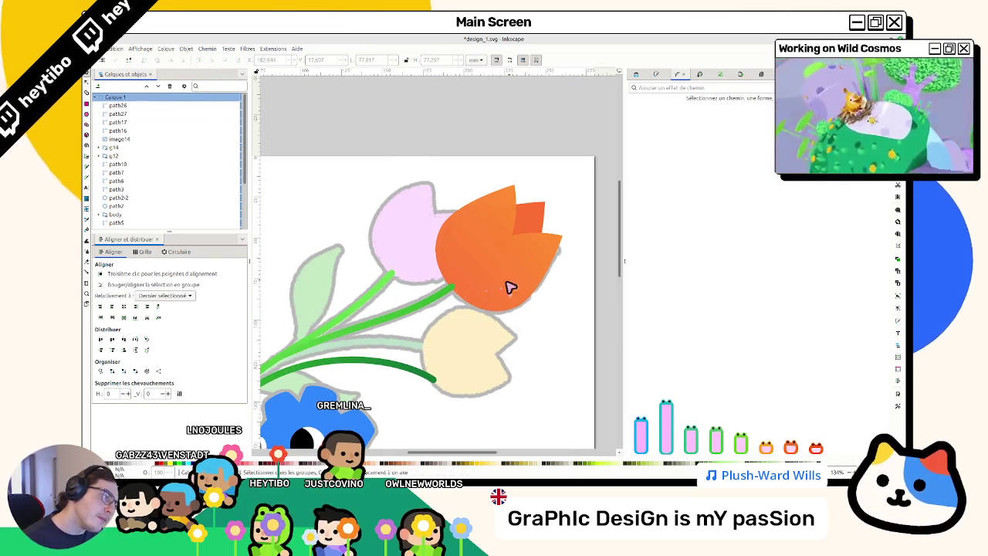
pyautogui.click(511, 286)
pyautogui.moveTo(502, 280); pyautogui.dragTo(481, 249)
pyautogui.press('Escape')
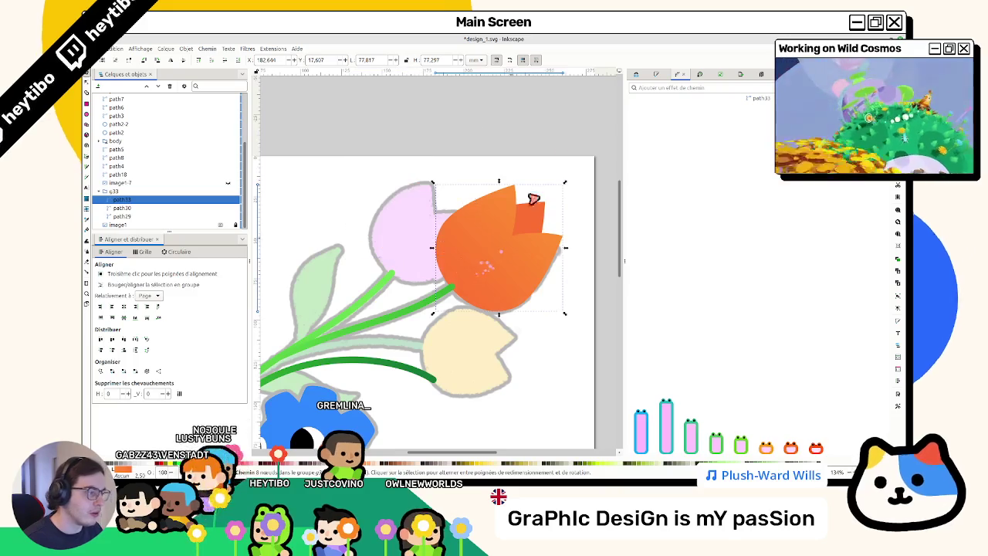
pyautogui.click(159, 200)
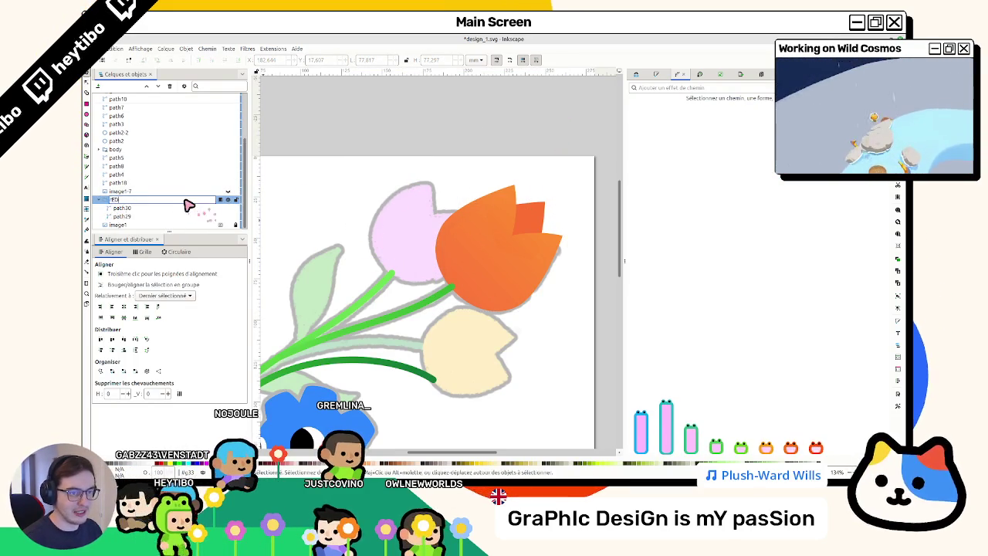
# Step: Rename the group red_tulip and resize the orange tulip from its corner
pyautogui.write('red_tul')
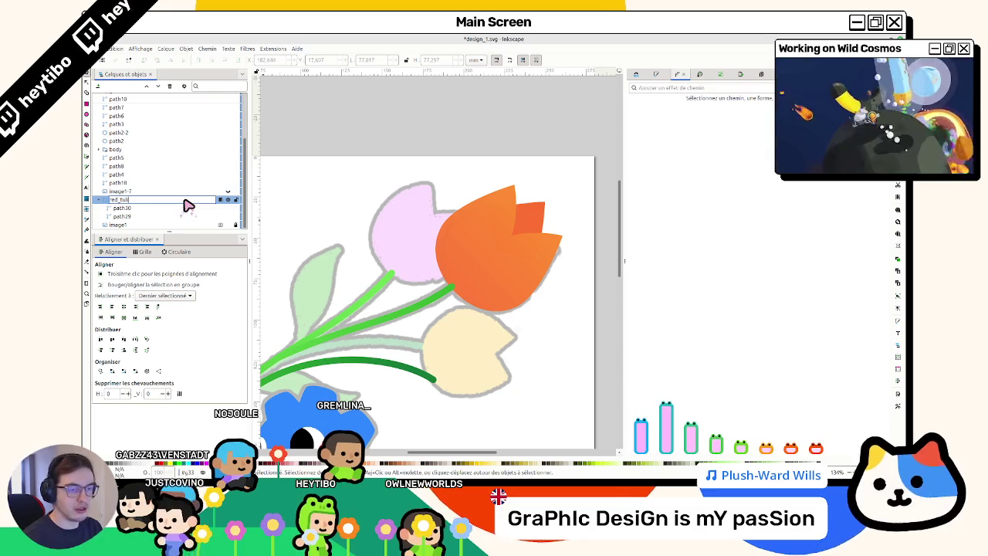
pyautogui.write('ip')
pyautogui.press('Return')
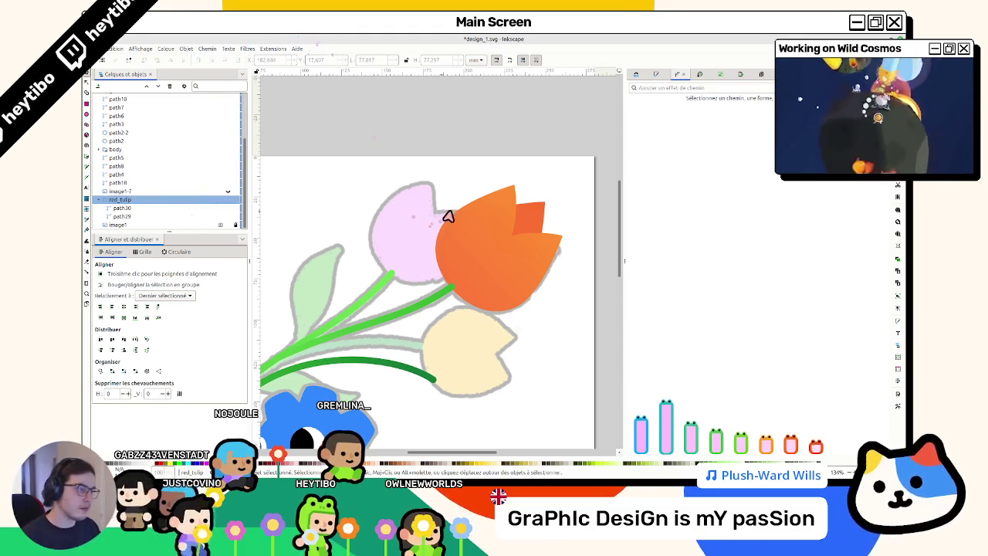
pyautogui.click(461, 220)
pyautogui.moveTo(566, 187); pyautogui.dragTo(549, 174)
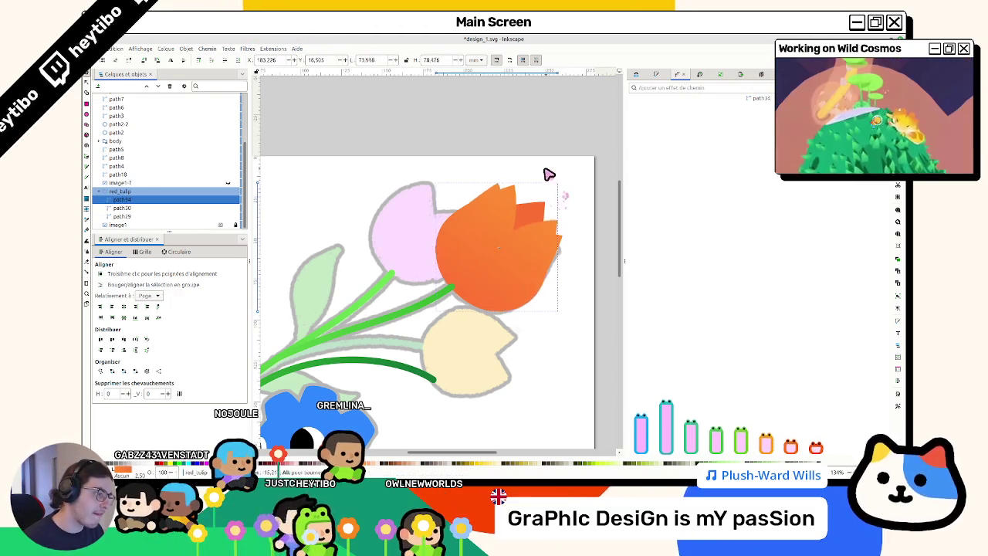
pyautogui.hotkey('ctrl', 'z')
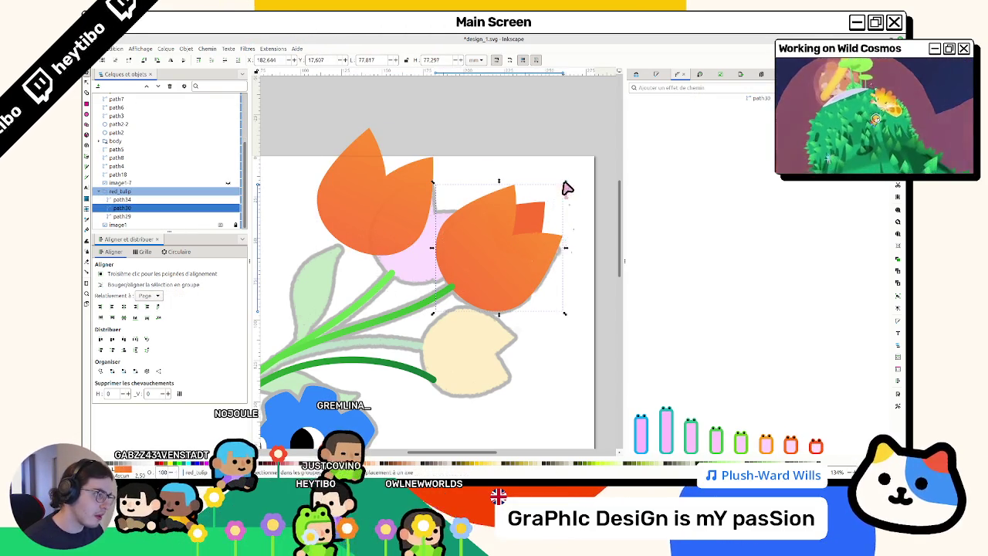
pyautogui.moveTo(572, 180); pyautogui.dragTo(565, 182)
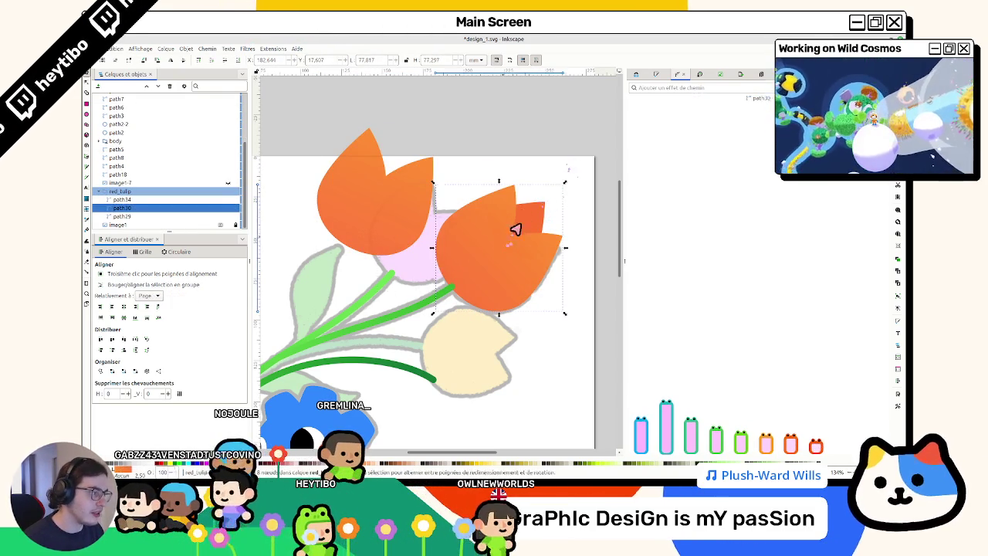
# Step: Delete a stray duplicated tulip shape, then slightly enlarge and nudge the red_tulip group
pyautogui.click(220, 199)
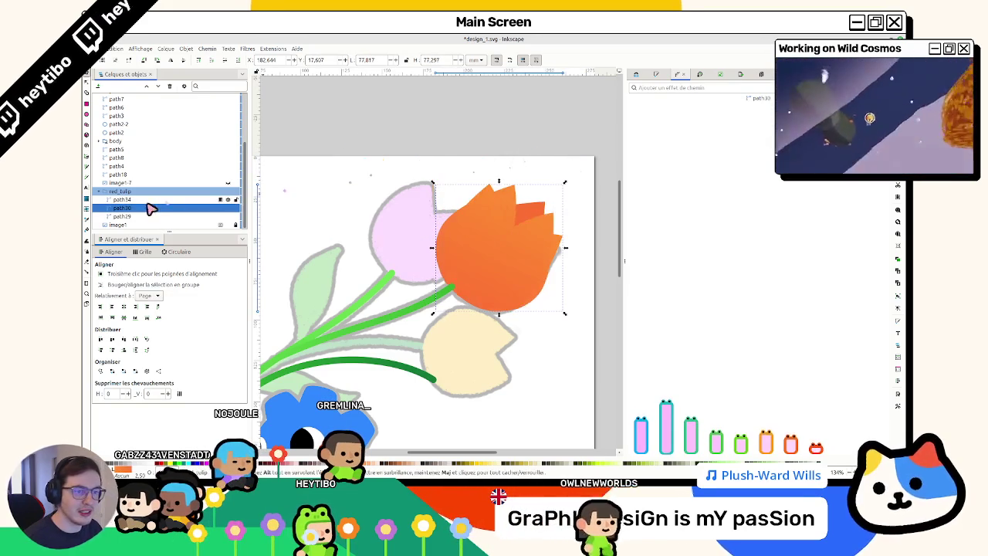
pyautogui.click(146, 199)
pyautogui.press('Delete')
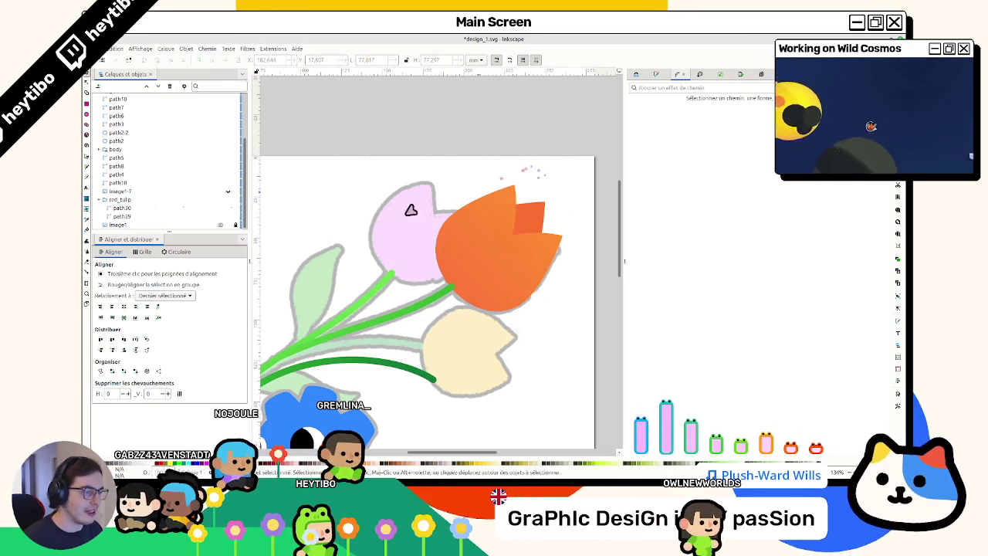
pyautogui.click(116, 200)
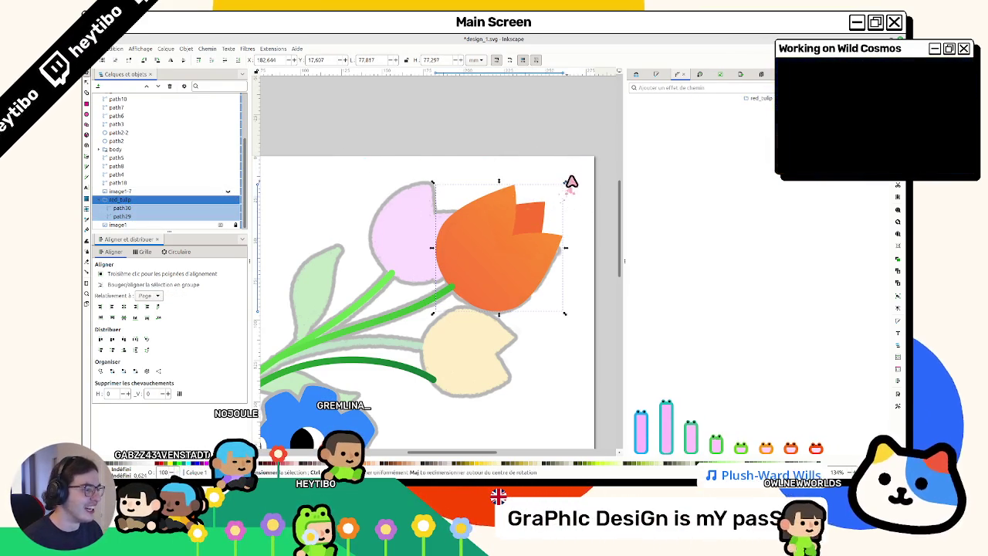
pyautogui.moveTo(569, 183); pyautogui.dragTo(581, 176)
pyautogui.moveTo(503, 278); pyautogui.dragTo(498, 285)
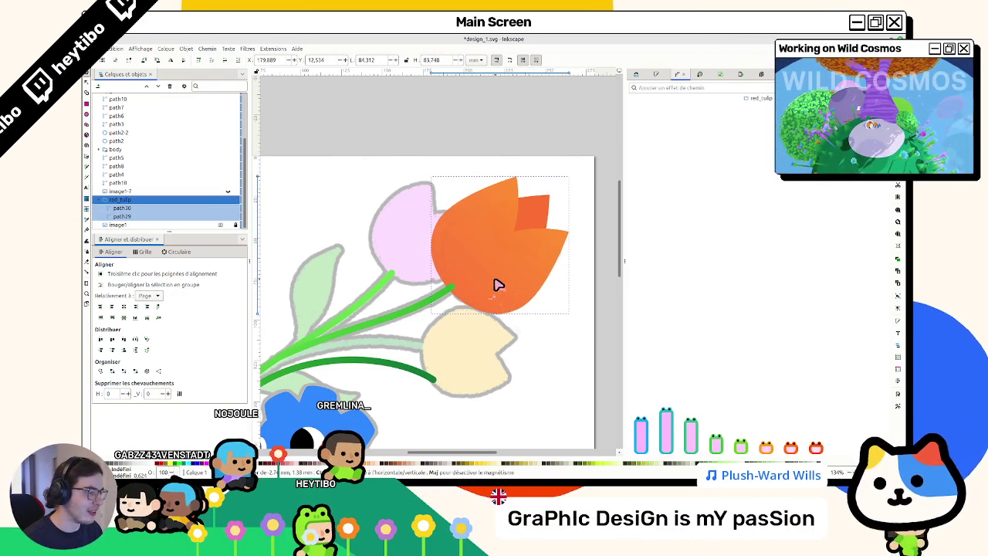
# Step: Duplicate red_tulip and move the copy up-left over the pink tulip
pyautogui.hotkey('ctrl', 'd')
pyautogui.moveTo(487, 275); pyautogui.dragTo(400, 229)
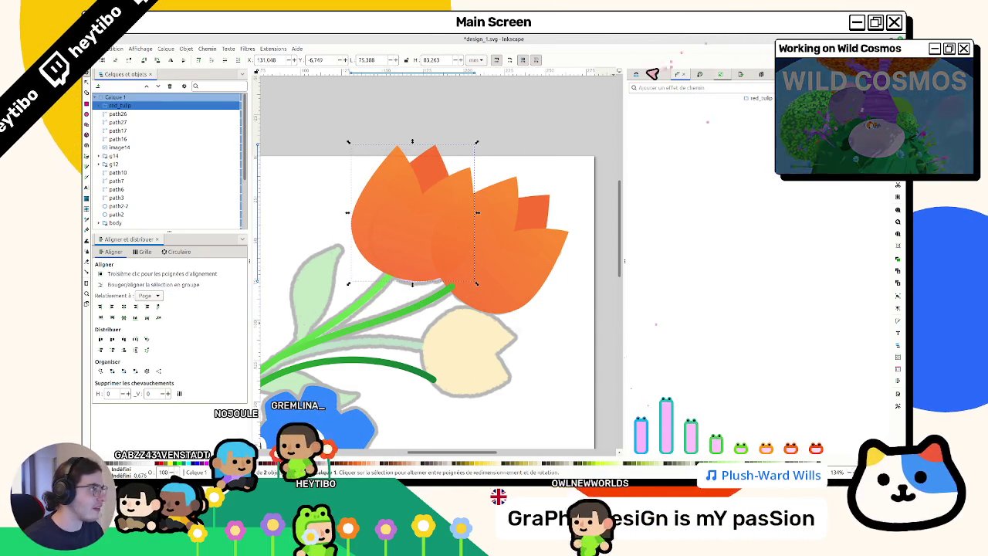
pyautogui.hotkey('ctrl', 'shift', 'f')
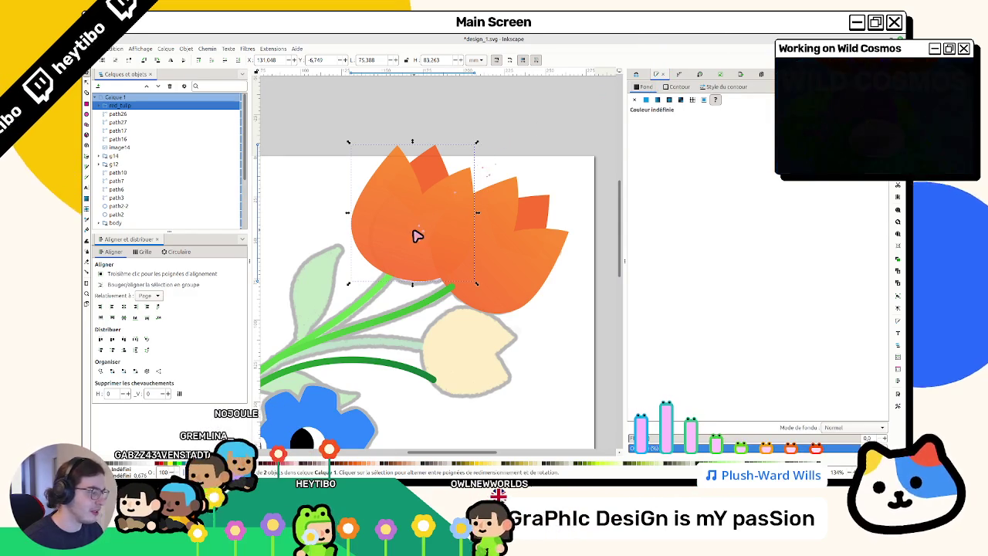
pyautogui.keyDown('ctrl'); pyautogui.click(413, 234); pyautogui.keyUp('ctrl')
pyautogui.keyDown('ctrl'); pyautogui.click(430, 167); pyautogui.keyUp('ctrl')
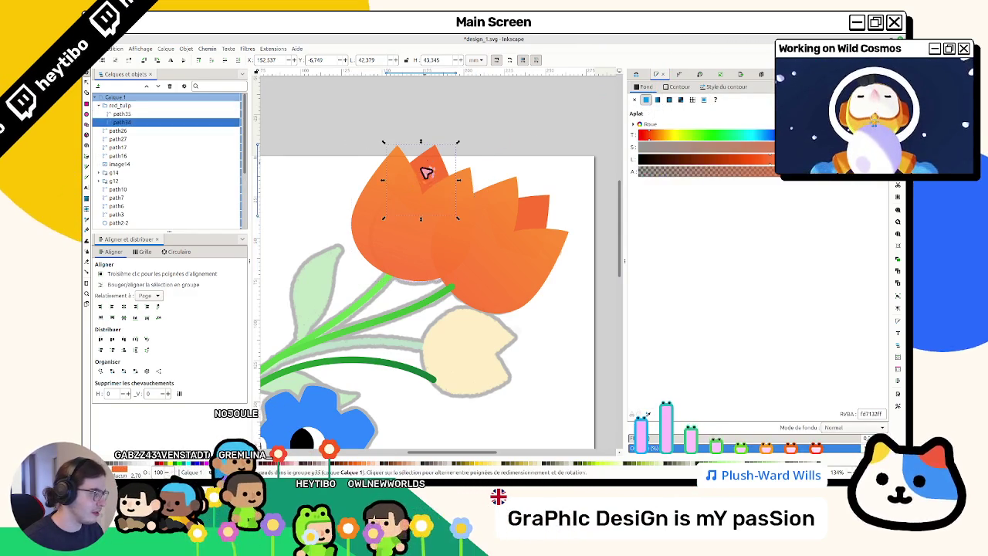
pyautogui.keyDown('ctrl'); pyautogui.click(379, 224); pyautogui.keyUp('ctrl')
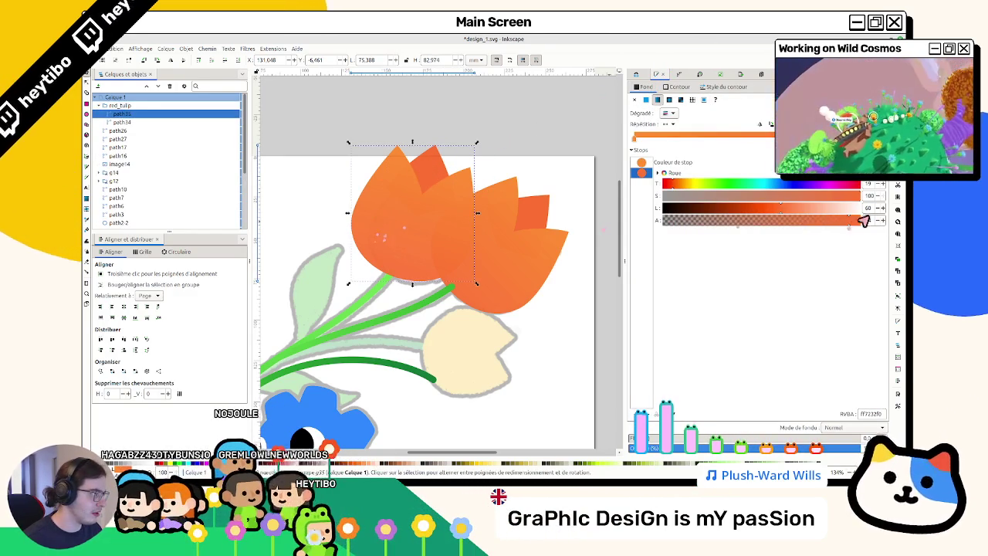
# Step: Inspect the petals of the original and copied tulips, then select the copy group
pyautogui.keyDown('ctrl'); pyautogui.click(505, 267); pyautogui.keyUp('ctrl')
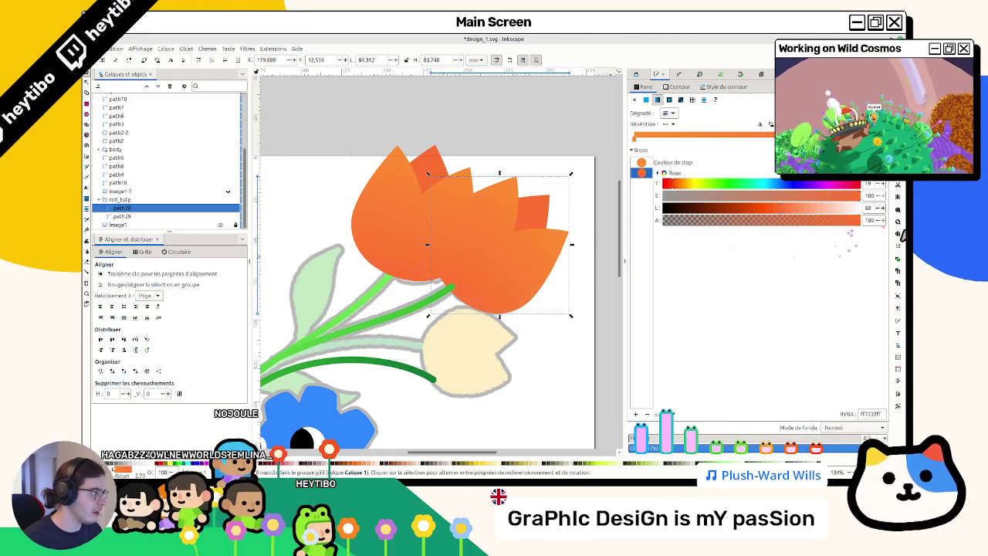
pyautogui.keyDown('ctrl'); pyautogui.click(385, 210); pyautogui.keyUp('ctrl')
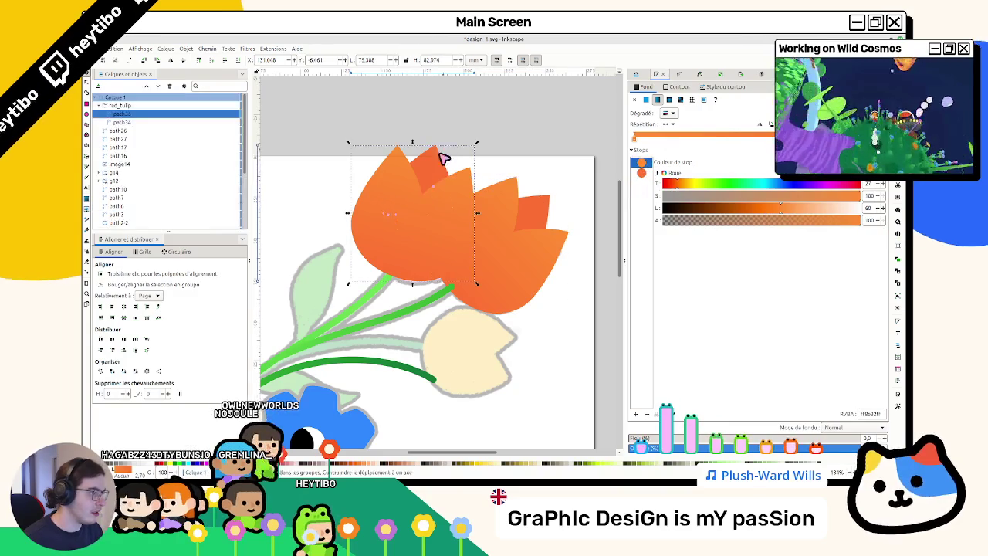
pyautogui.keyDown('ctrl'); pyautogui.click(441, 158); pyautogui.keyUp('ctrl')
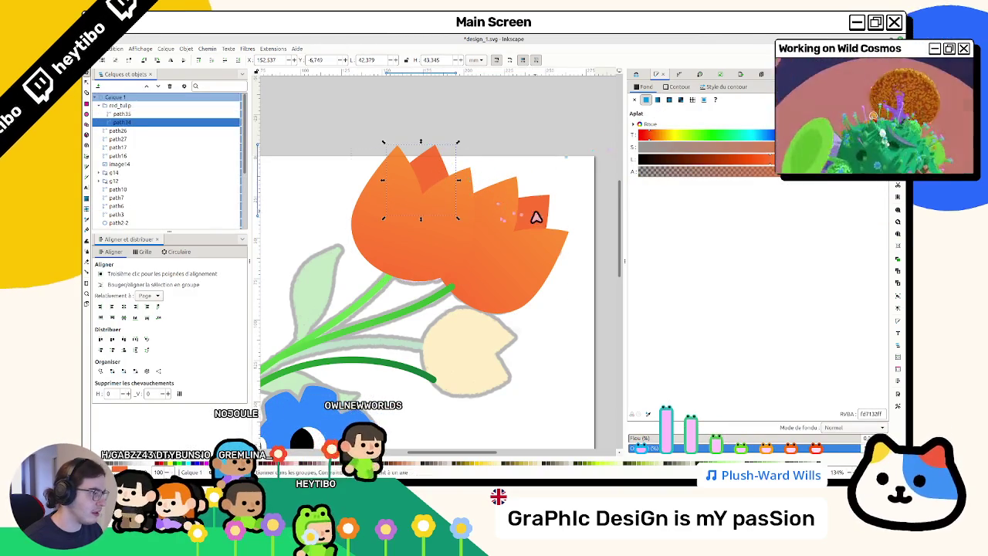
pyautogui.click(386, 220)
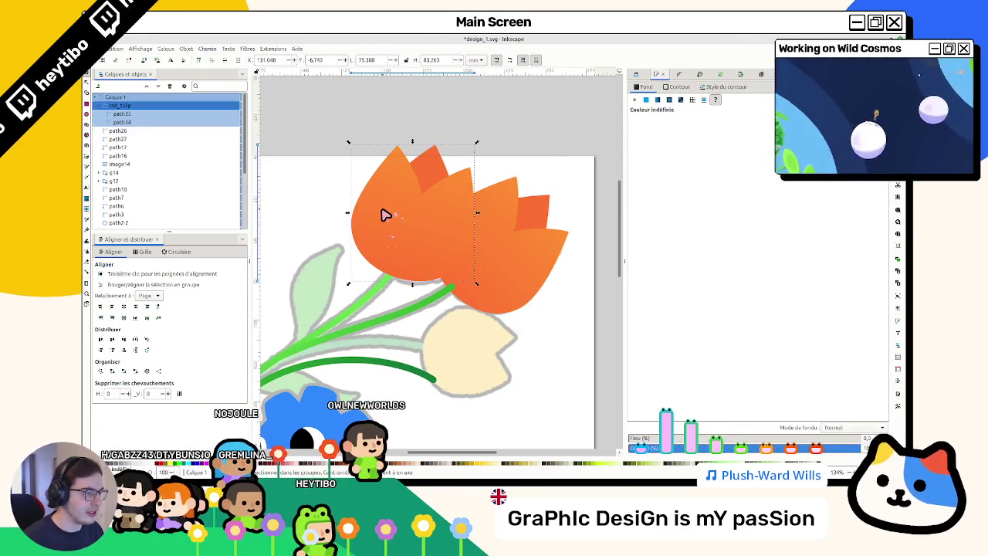
# Step: Shift the copy slightly left and down, shrink it, and lower it behind the pink tulip
pyautogui.keyDown('ctrl'); pyautogui.click(410, 214); pyautogui.keyUp('ctrl')
pyautogui.moveTo(390, 214); pyautogui.dragTo(378, 221)
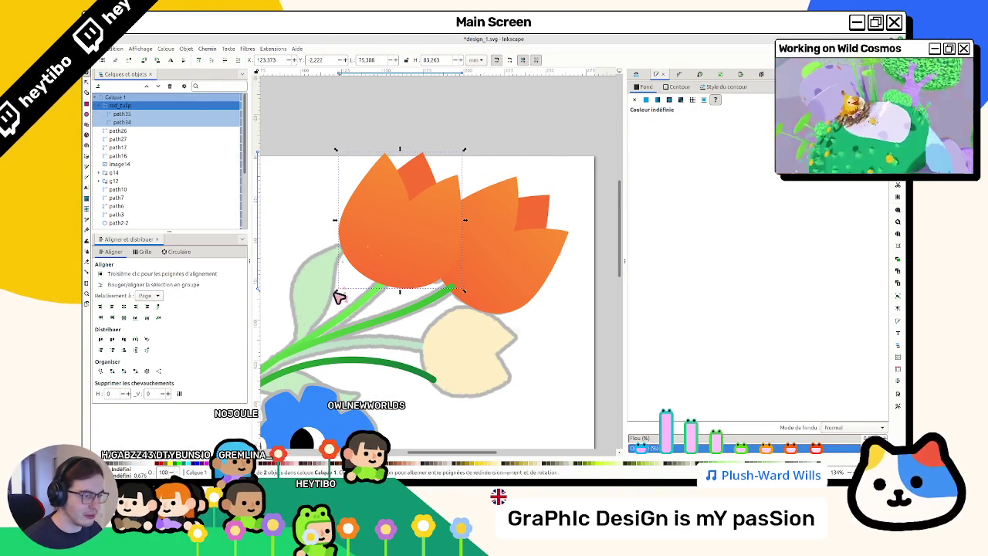
pyautogui.moveTo(342, 296); pyautogui.dragTo(353, 271)
pyautogui.moveTo(431, 245); pyautogui.dragTo(427, 250)
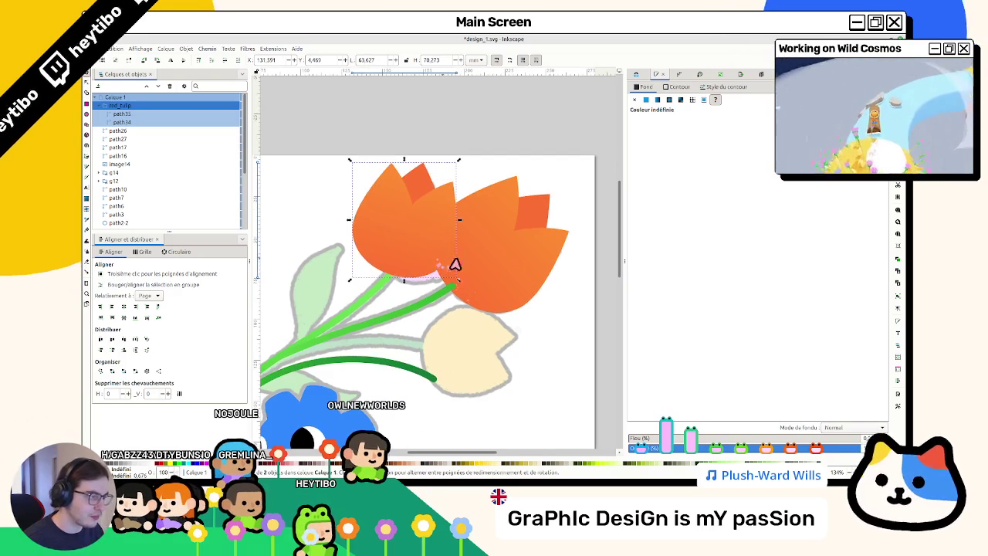
pyautogui.click(203, 59)
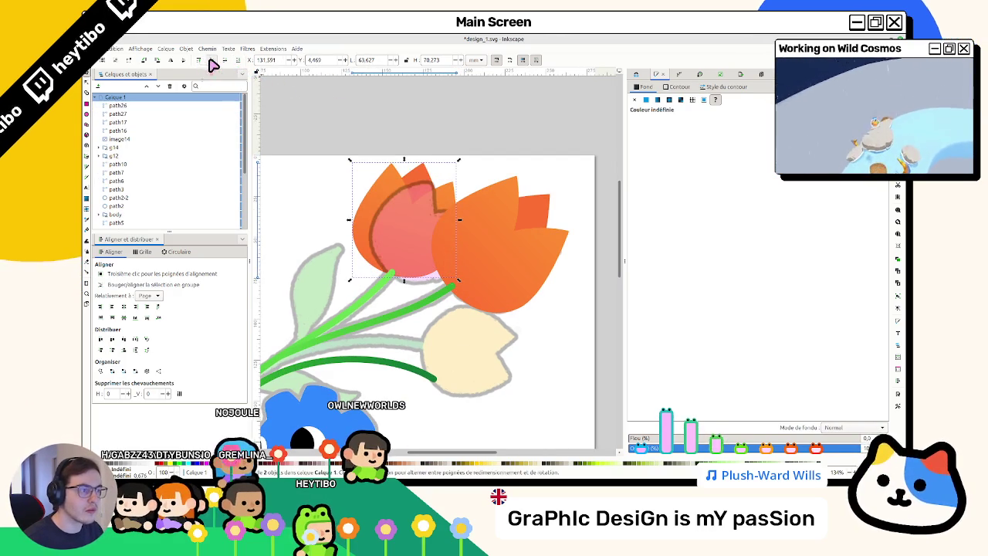
# Step: Sample pink from a reference tulip onto the copied tulip's main petal with the Dropper
pyautogui.scroll(-3, 453, 154)
pyautogui.click(404, 203)
pyautogui.scroll(-2, 403, 203)
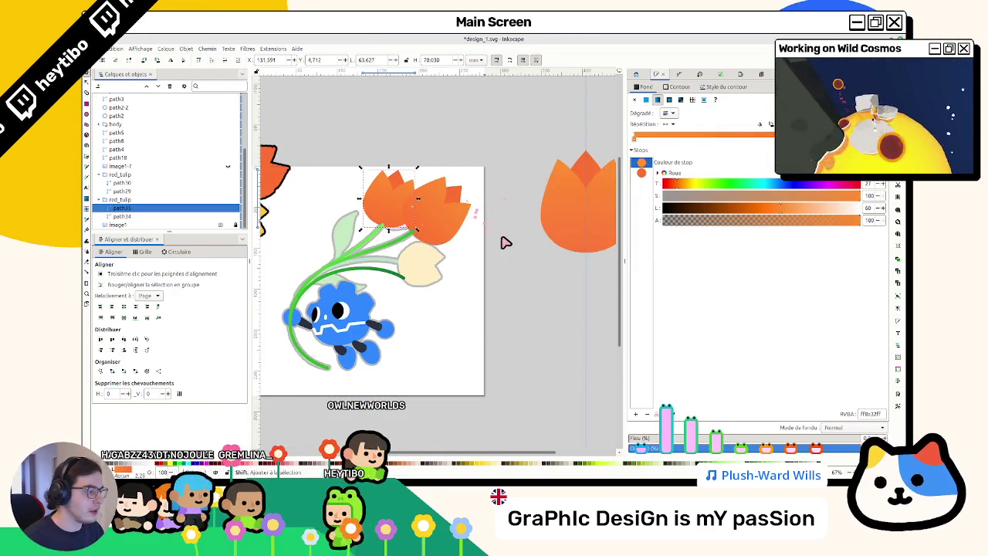
pyautogui.hscroll(2, 544, 285)
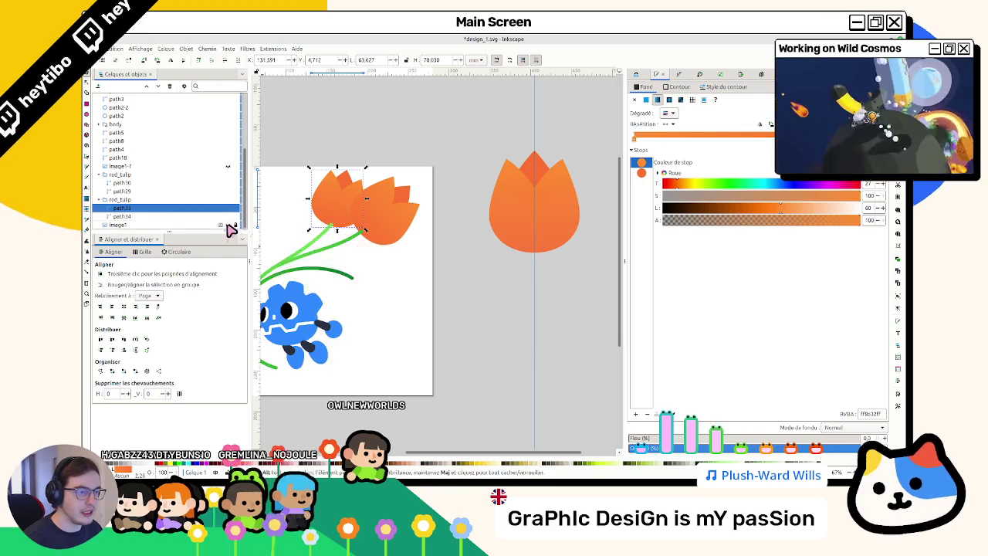
pyautogui.hscroll(3, 412, 229)
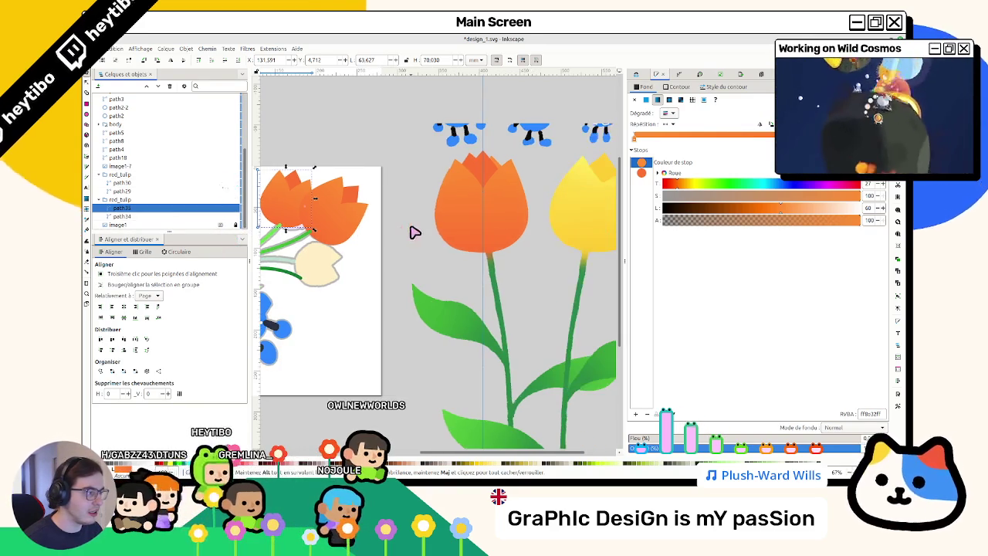
pyautogui.press('d')
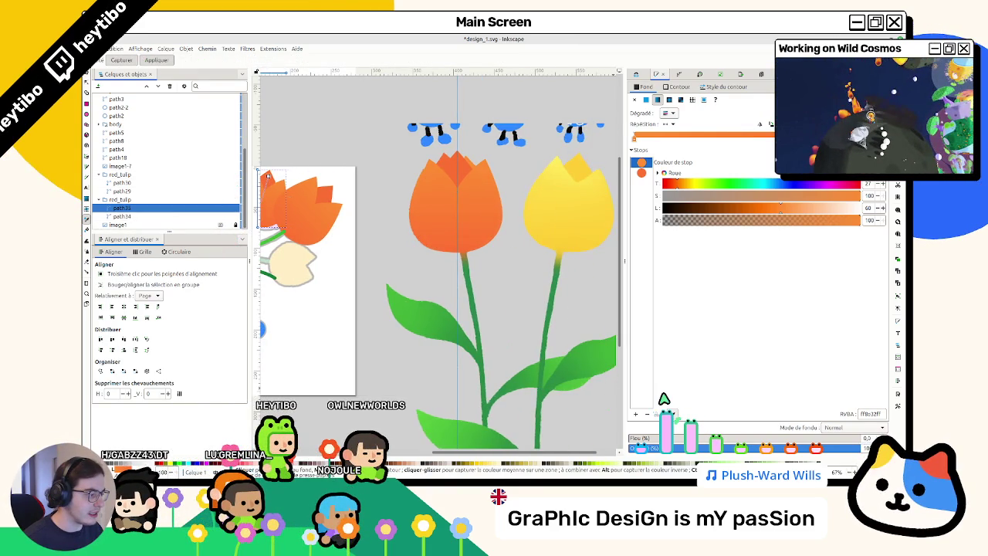
pyautogui.hscroll(-4, 436, 220)
pyautogui.hscroll(-3, 417, 225)
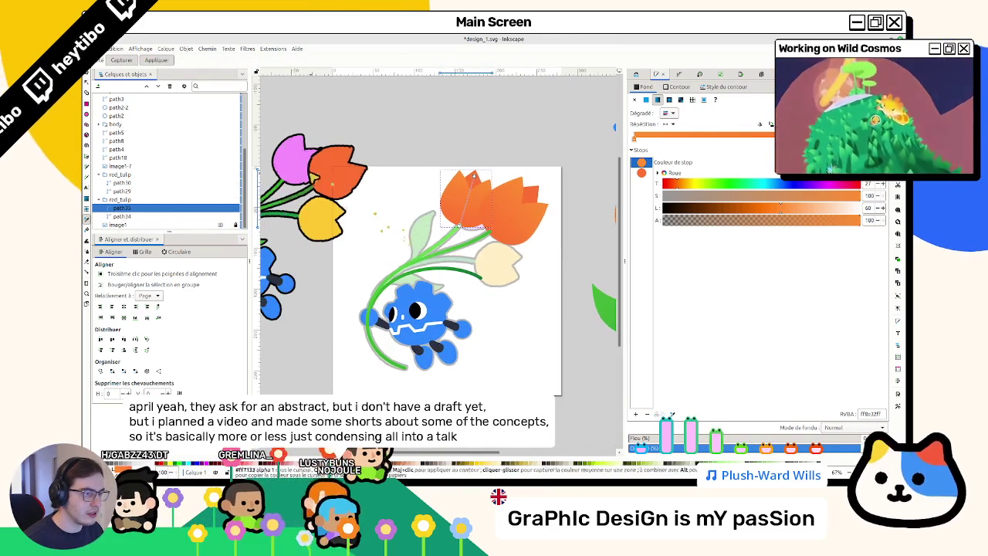
pyautogui.click(299, 164)
# Step: Turn the orange gradient stop pink, then lighten one stop and slightly darken the other
pyautogui.click(642, 172)
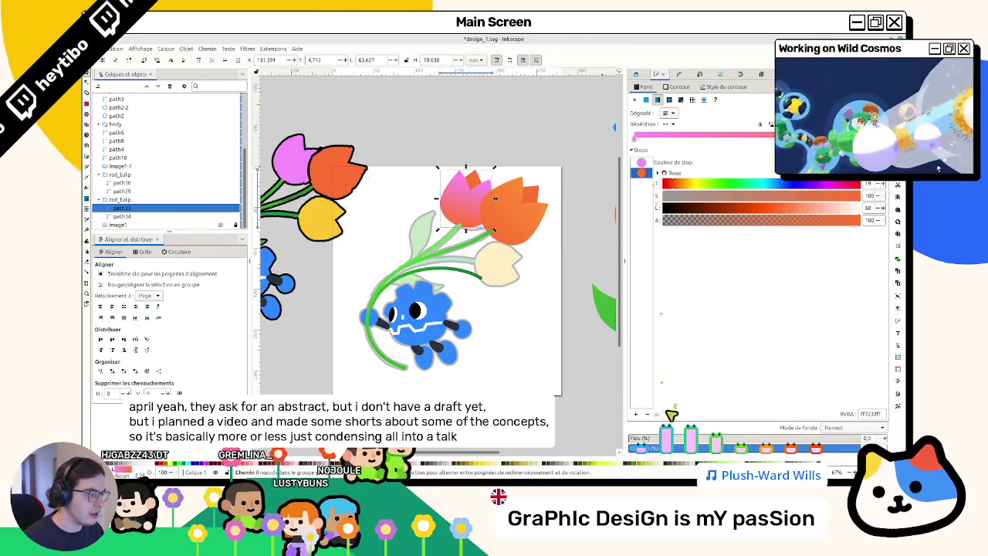
pyautogui.press('d')
pyautogui.click(292, 163)
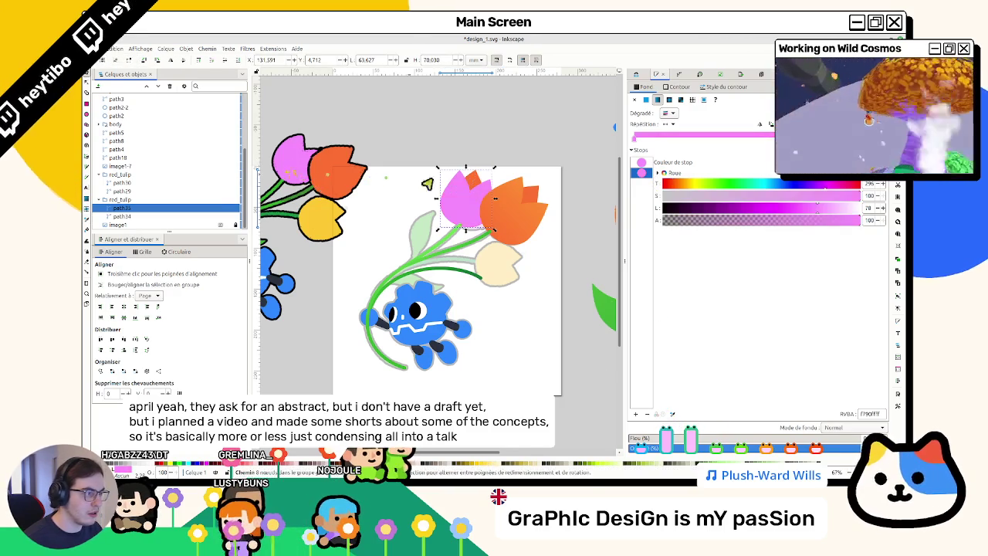
pyautogui.moveTo(826, 213); pyautogui.dragTo(832, 216)
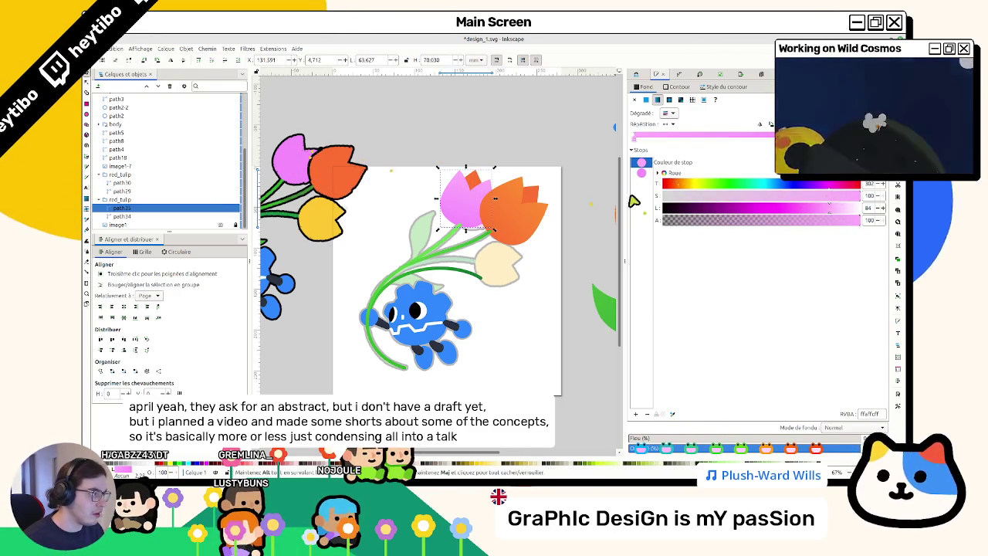
pyautogui.click(641, 173)
pyautogui.moveTo(814, 208); pyautogui.dragTo(804, 212)
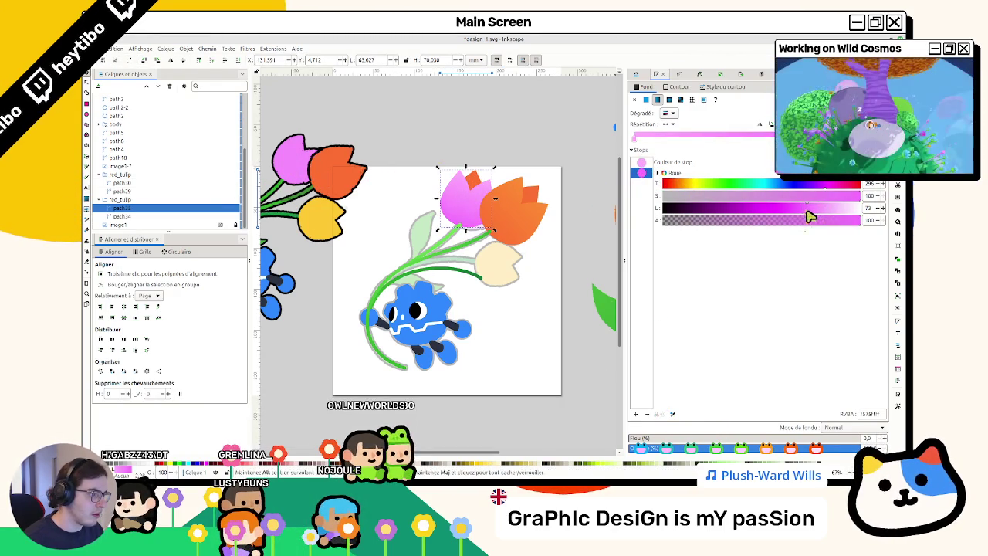
pyautogui.click(480, 185)
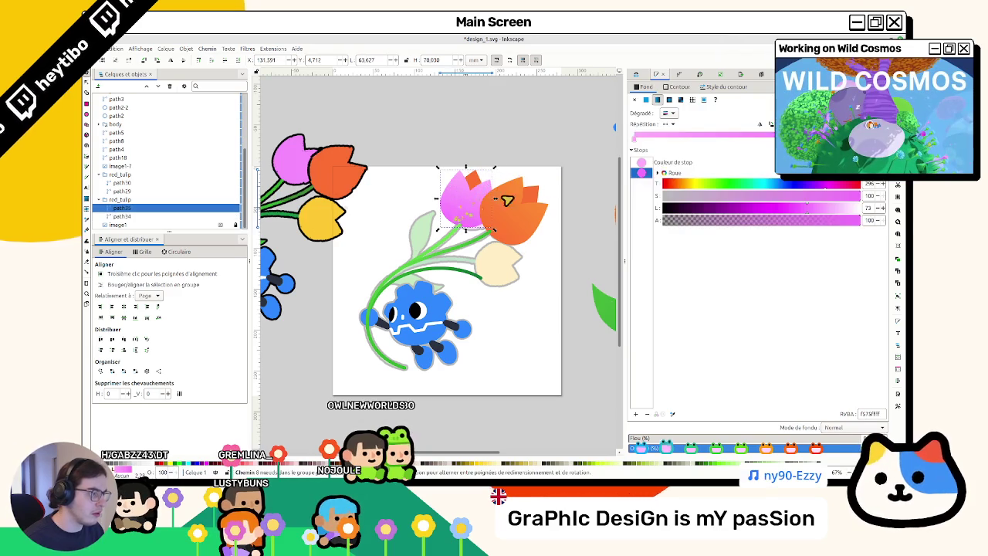
pyautogui.click(478, 183)
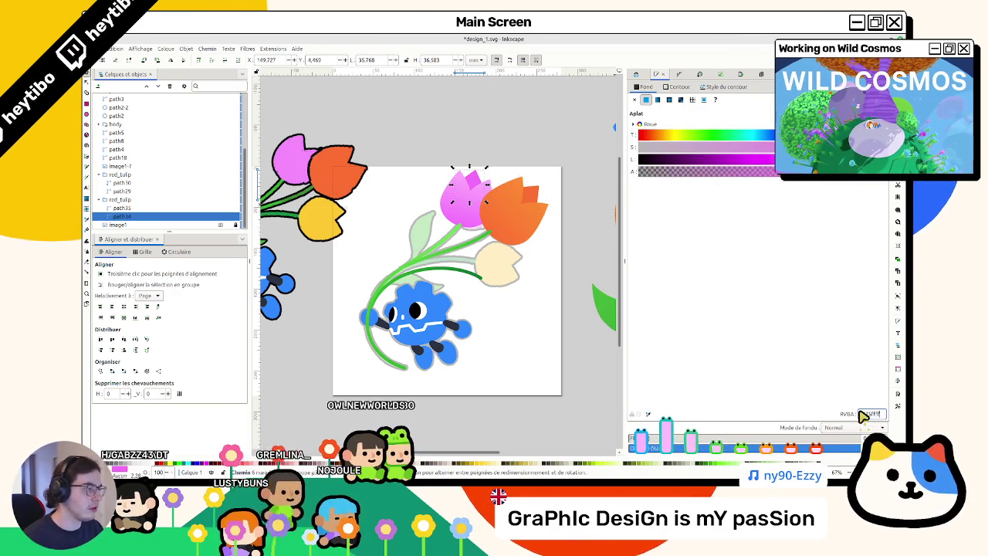
# Step: Select the whole pink tulip group and scale it up slightly
pyautogui.press('Escape')
pyautogui.scroll(2, 456, 170)
pyautogui.click(487, 169)
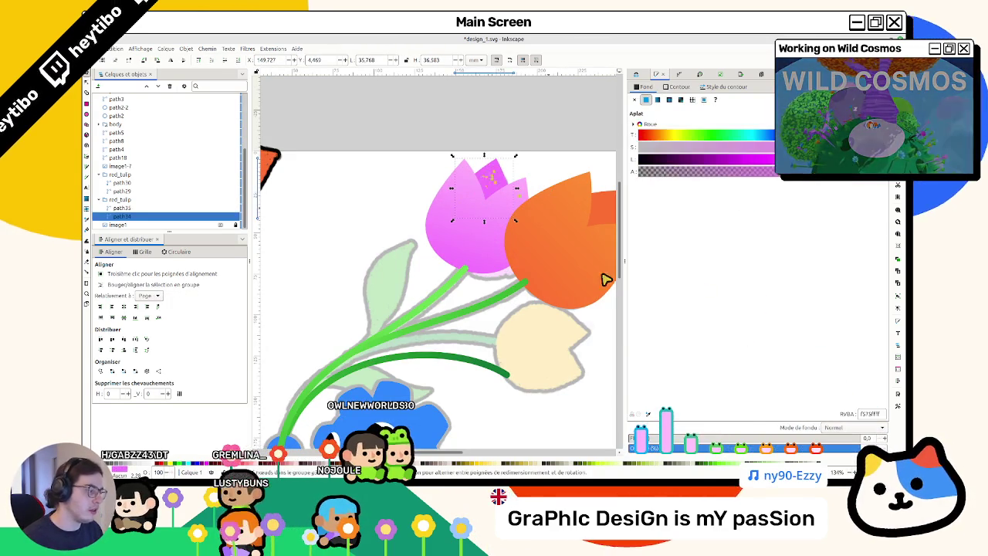
pyautogui.click(460, 262)
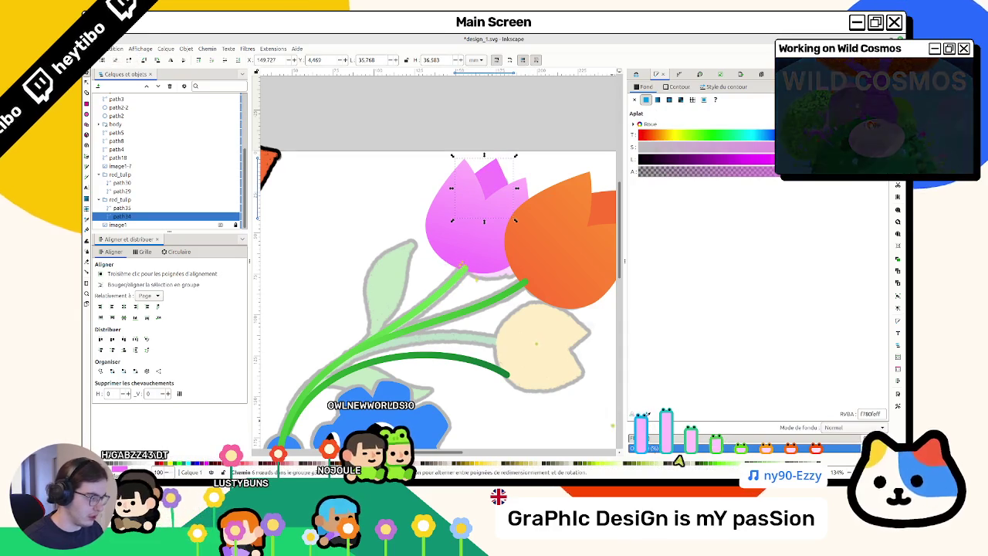
pyautogui.press('Escape')
pyautogui.scroll(-1, 478, 313)
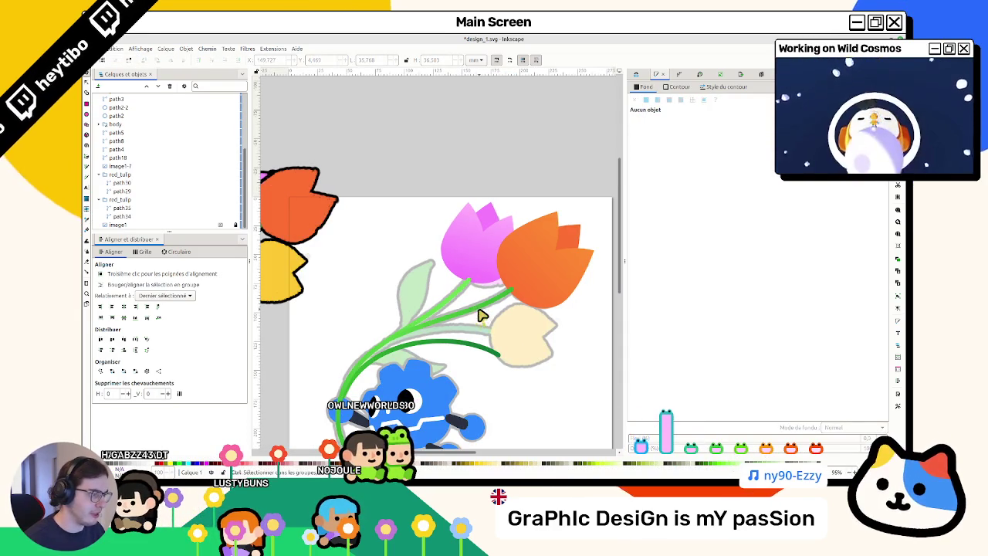
pyautogui.click(476, 274)
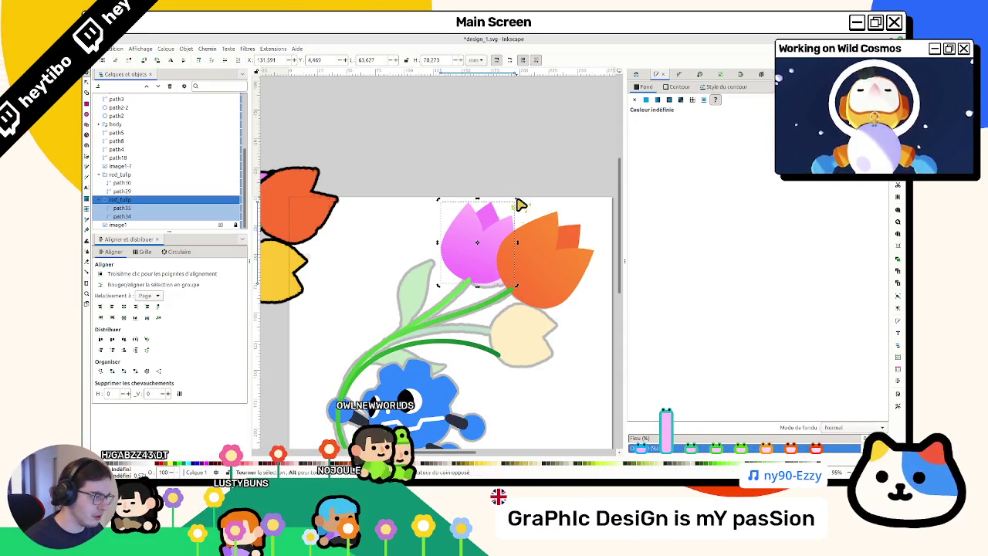
pyautogui.moveTo(518, 203); pyautogui.dragTo(522, 206)
pyautogui.moveTo(485, 247)
pyautogui.mouseDown()
pyautogui.moveTo(494, 257)
pyautogui.moveTo(488, 272)
pyautogui.mouseUp()
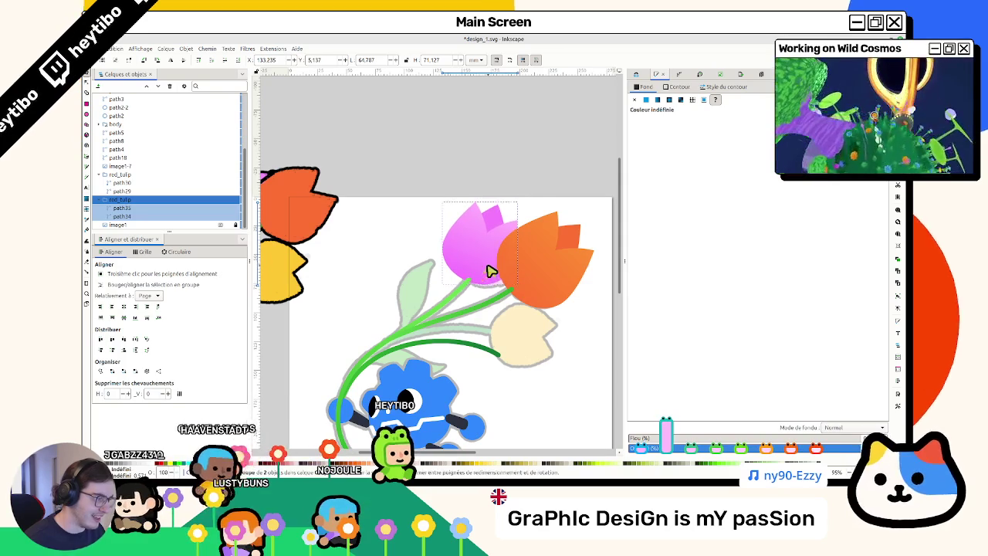
# Step: Reselect the enlarged pink tulip group at the top of the bouquet
pyautogui.click(530, 183)
pyautogui.click(477, 243)
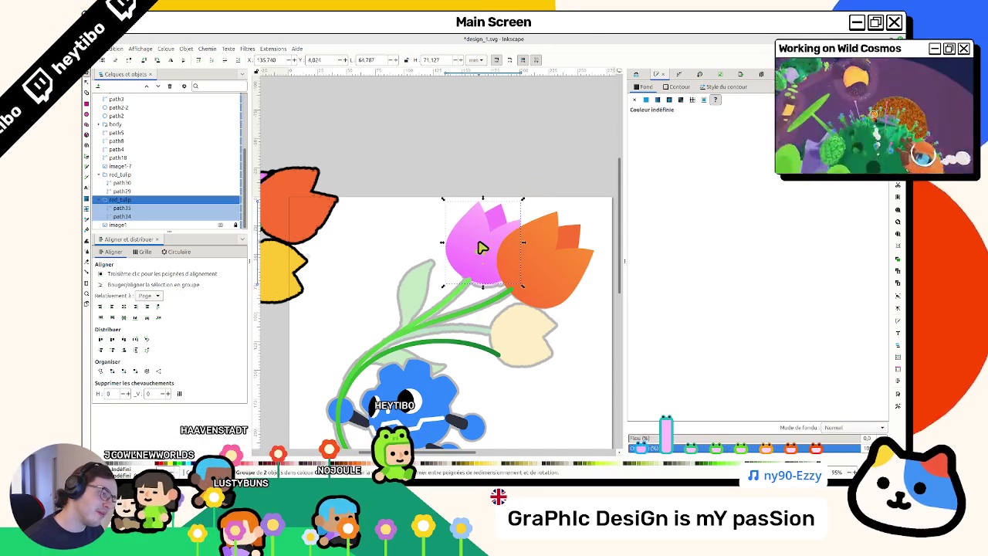
pyautogui.press('Escape')
pyautogui.scroll(-3, 539, 182)
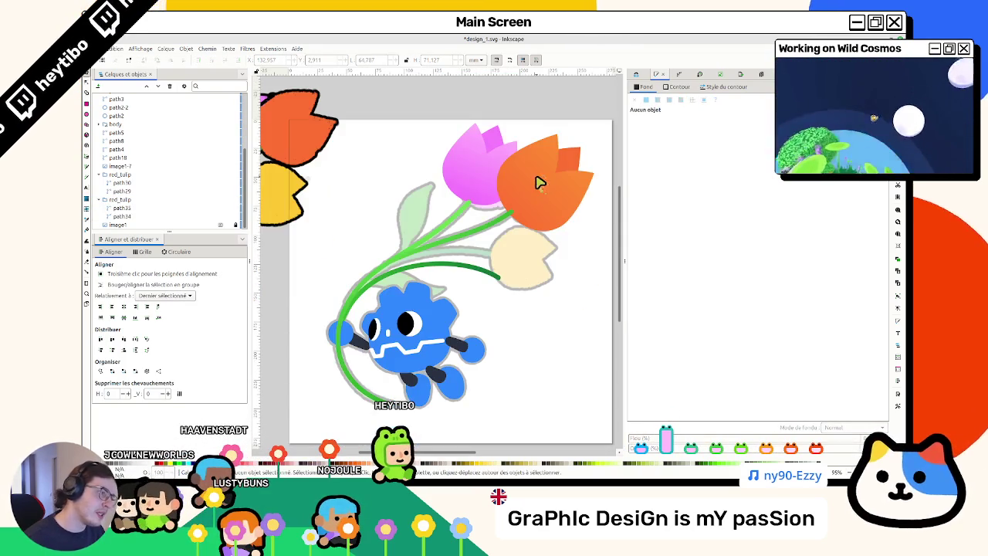
pyautogui.hscroll(2, 544, 155)
pyautogui.click(444, 157)
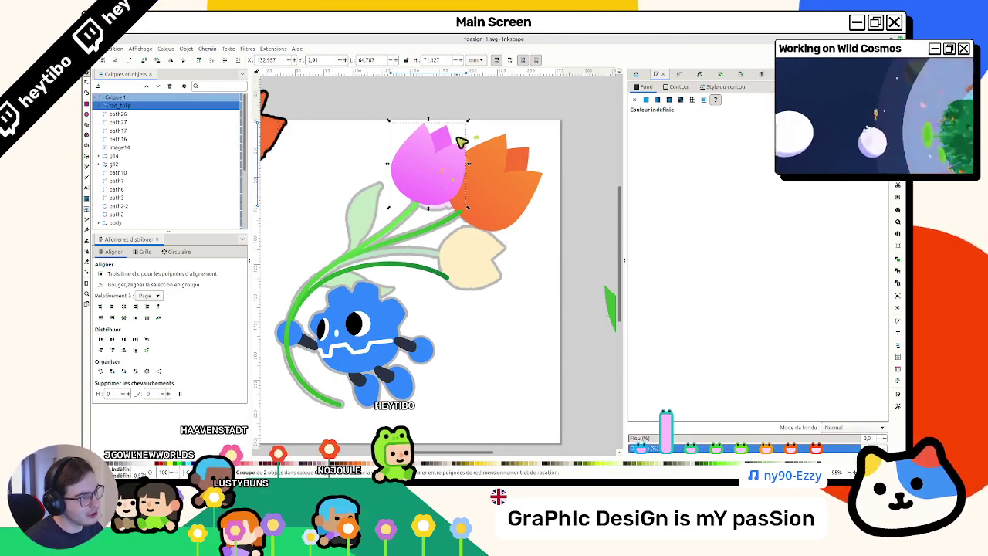
# Step: Rotate the pink tulip copy about 93 degrees sideways and select its main petal
pyautogui.moveTo(471, 125)
pyautogui.mouseDown()
pyautogui.moveTo(474, 200)
pyautogui.moveTo(497, 286)
pyautogui.mouseUp()
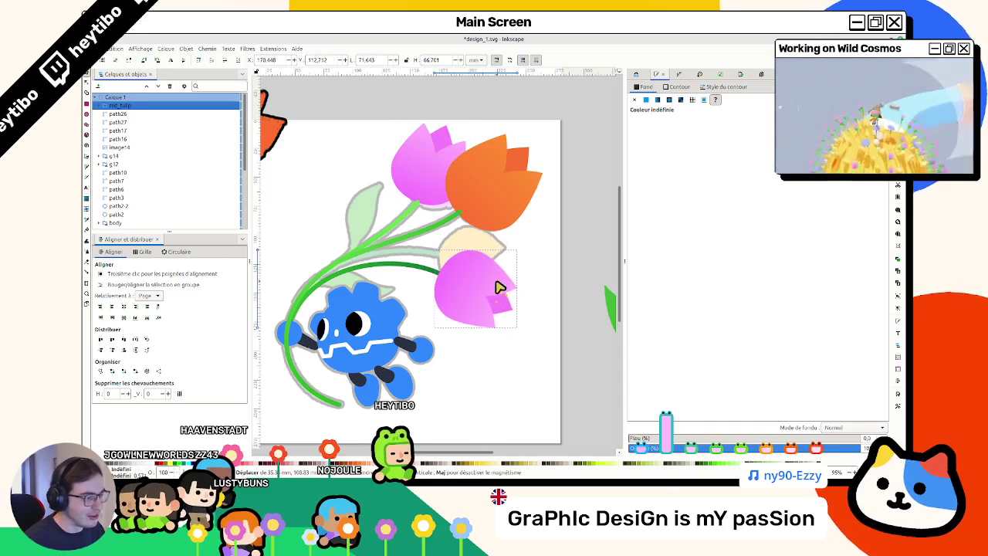
pyautogui.click(550, 257)
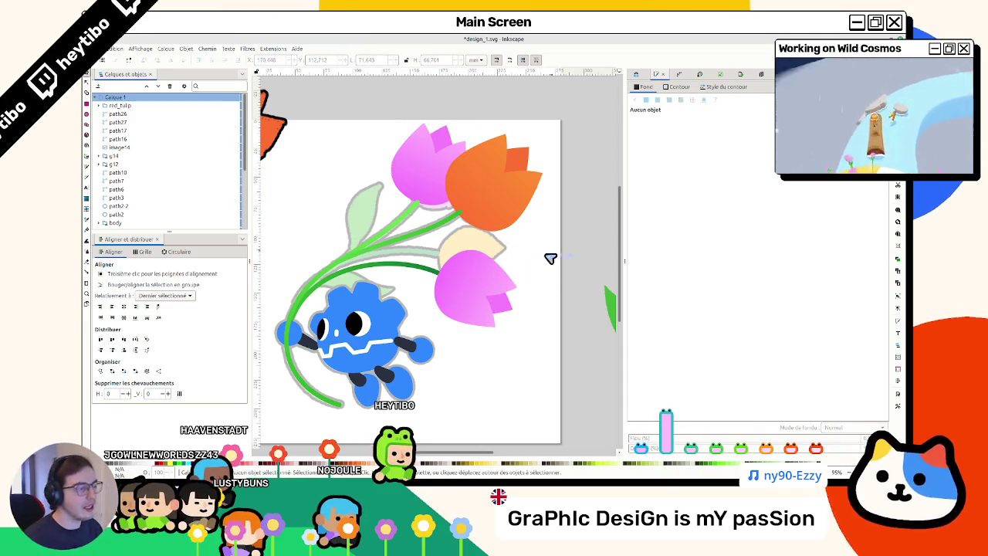
pyautogui.click(473, 301)
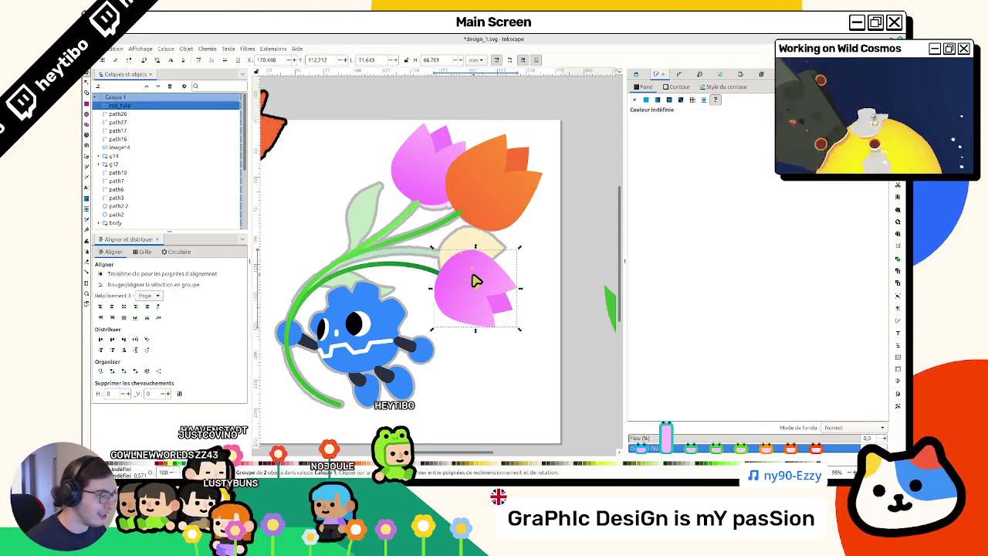
pyautogui.keyDown('ctrl'); pyautogui.click(473, 276); pyautogui.keyUp('ctrl')
# Step: Sample yellow from the reference tulip with the Dropper for the petal gradient
pyautogui.hscroll(-3, 491, 241)
pyautogui.scroll(-2, 491, 241)
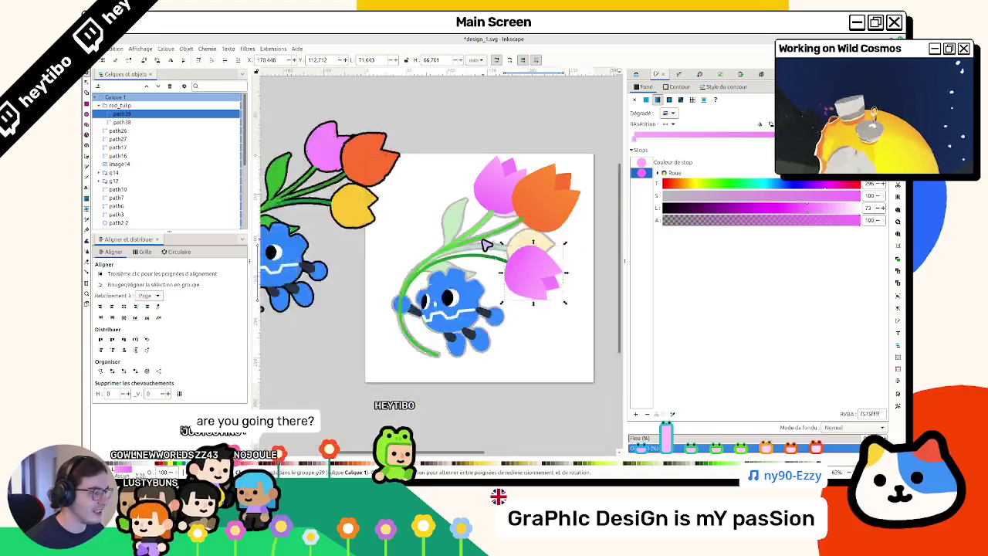
pyautogui.hscroll(5, 494, 247)
pyautogui.hscroll(3, 493, 247)
pyautogui.press('d')
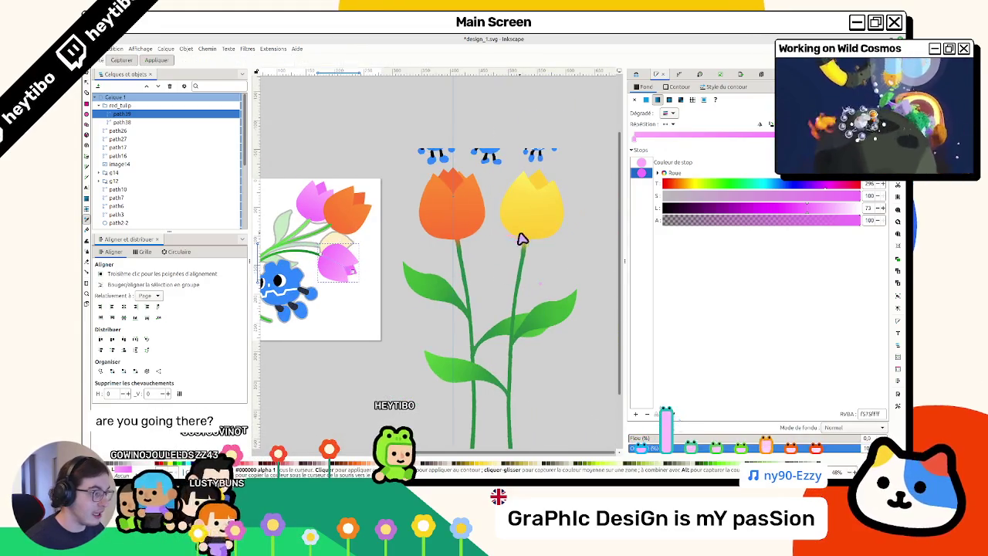
pyautogui.scroll(4, 538, 251)
pyautogui.click(575, 241)
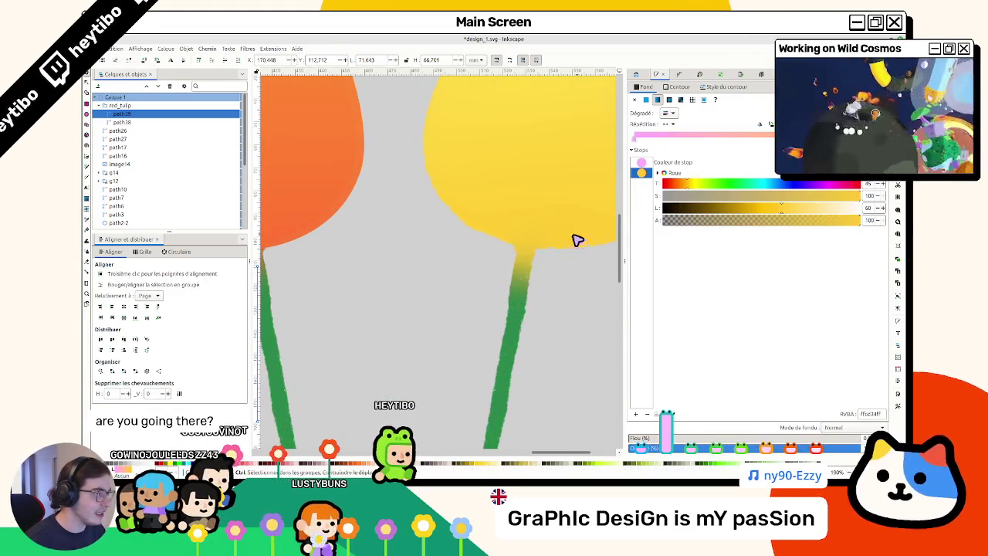
pyautogui.scroll(-2, 581, 238)
pyautogui.hotkey('ctrl', 'z')
pyautogui.press('s')
pyautogui.press('d')
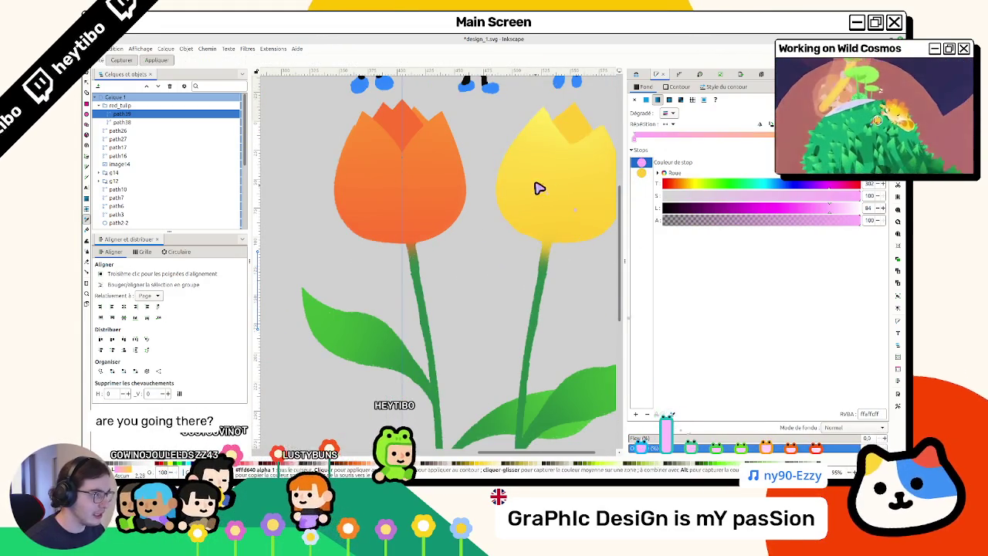
pyautogui.click(545, 120)
# Step: Apply the yellow to the tulip gradient and tune the second stop's hue between orange and yellow
pyautogui.scroll(-2, 544, 120)
pyautogui.scroll(-1, 463, 193)
pyautogui.scroll(1, 425, 208)
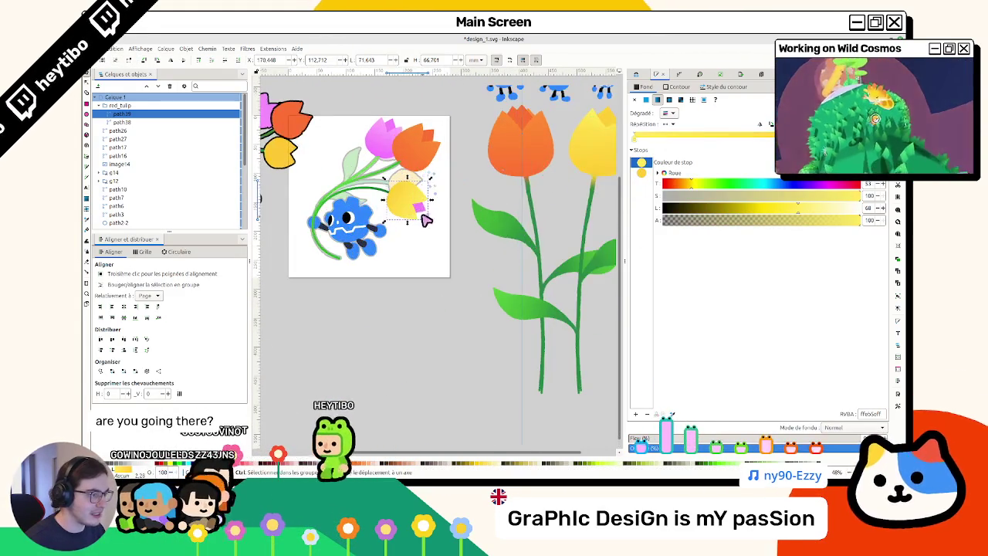
pyautogui.press('s')
pyautogui.click(425, 215)
pyautogui.click(642, 172)
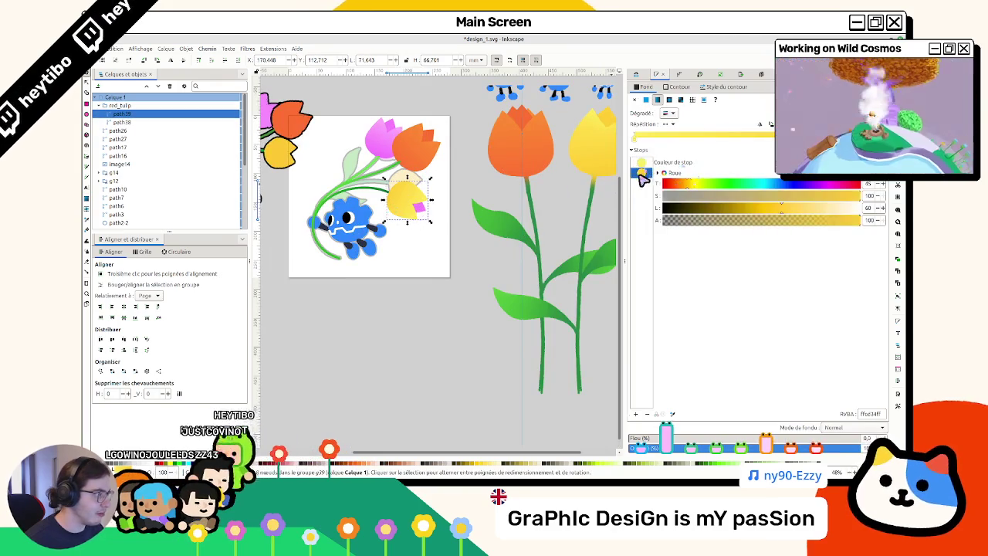
pyautogui.click(682, 186)
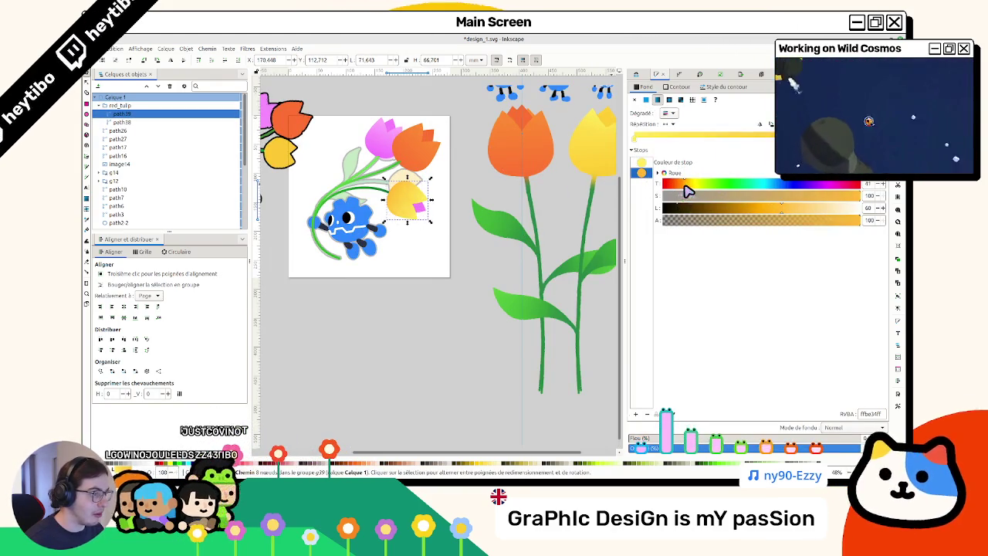
pyautogui.moveTo(683, 186); pyautogui.dragTo(686, 186)
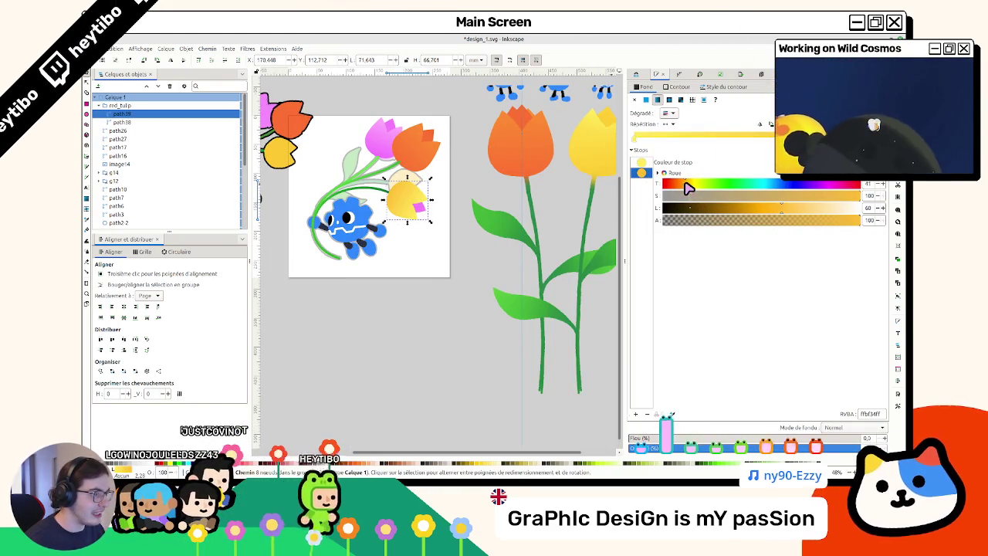
# Step: Reselect the yellow petal and darken its second gradient stop slightly
pyautogui.click(426, 329)
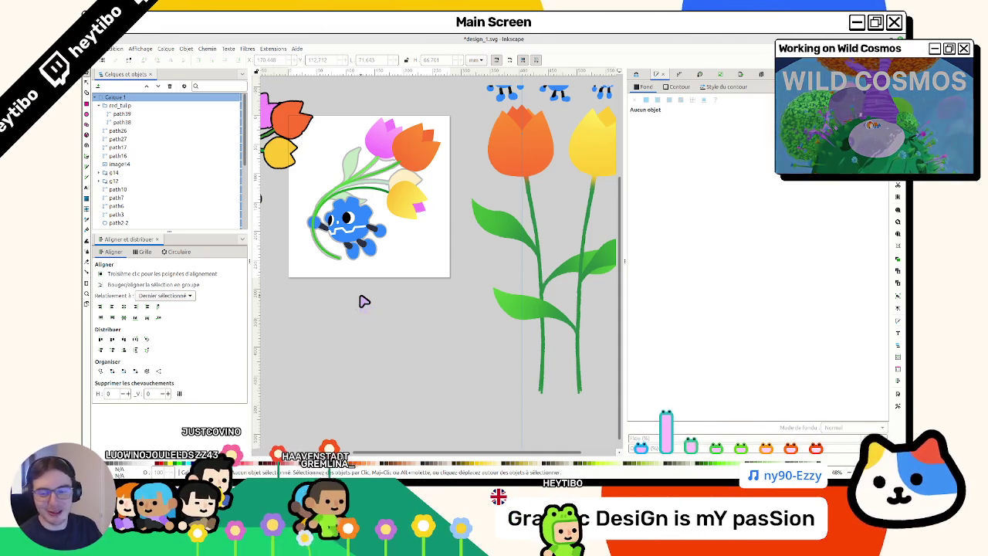
pyautogui.click(417, 211)
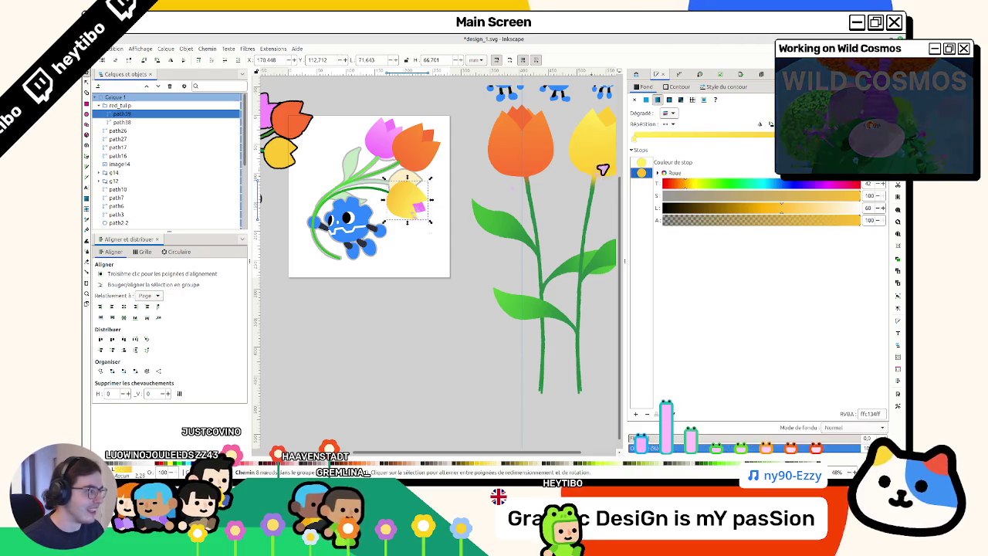
pyautogui.click(648, 165)
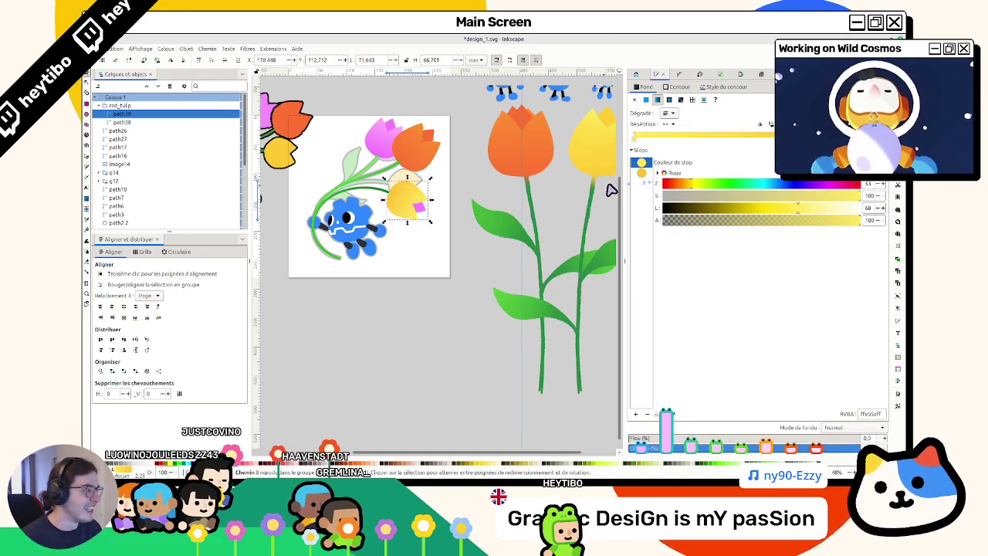
pyautogui.keyDown('ctrl'); pyautogui.scroll(5, 411, 199); pyautogui.keyUp('ctrl')
pyautogui.click(641, 173)
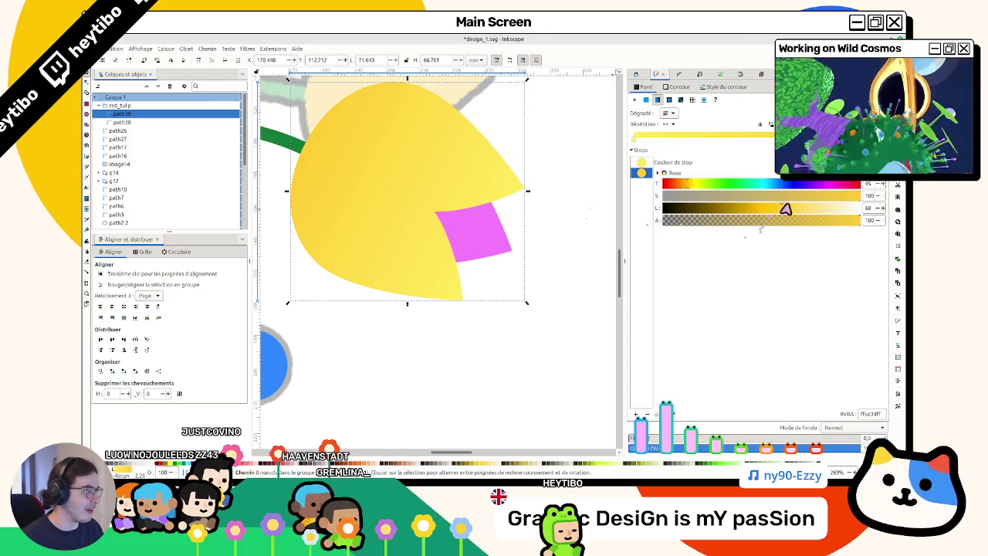
pyautogui.moveTo(792, 210); pyautogui.dragTo(783, 210)
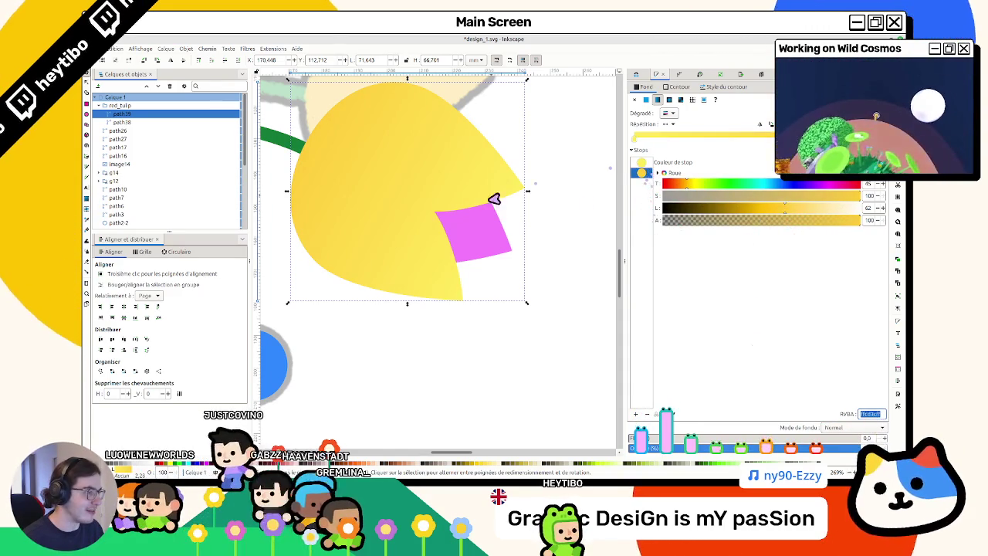
# Step: Give the small pink petal piece a flat fill using the pasted yellow colour value
pyautogui.click(498, 231)
pyautogui.click(872, 414)
pyautogui.hotkey('ctrl', 'a')
pyautogui.write('ffcc3cff')
pyautogui.press('Return')
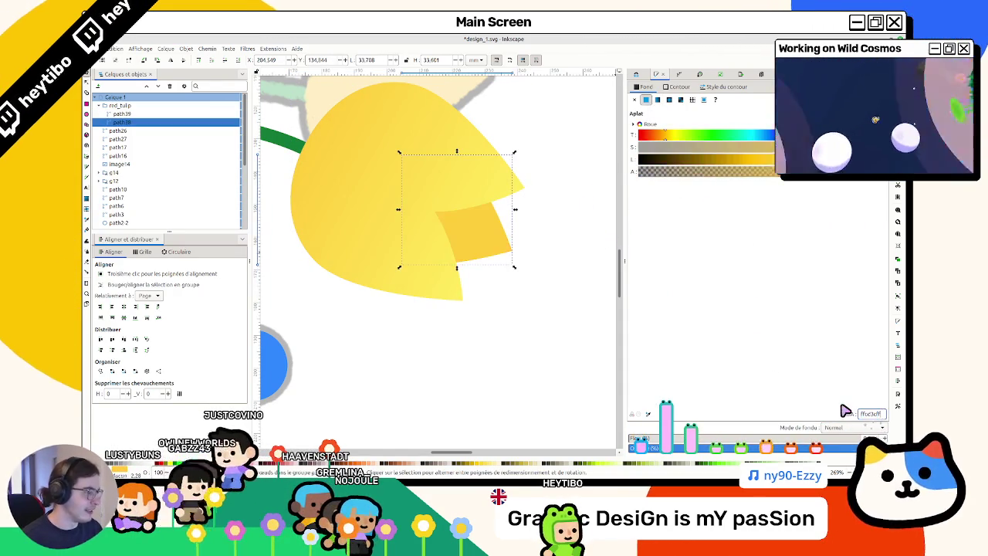
pyautogui.click(404, 320)
pyautogui.scroll(-2, 404, 320)
pyautogui.scroll(-3, 394, 298)
pyautogui.scroll(2, 364, 282)
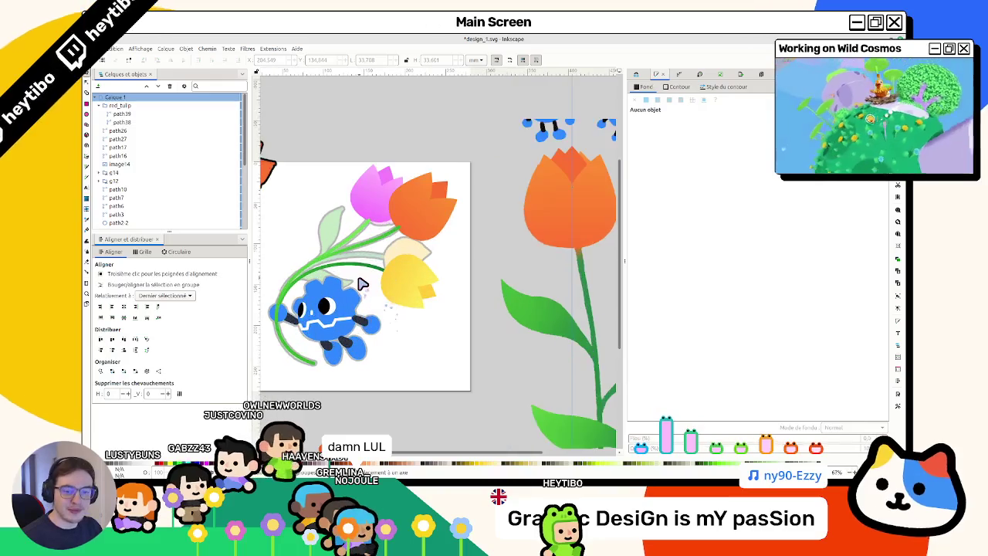
pyautogui.scroll(2, 421, 279)
# Step: Drag the yellow tulip up-left onto the dark green stem's tip beneath the orange tulip
pyautogui.click(401, 285)
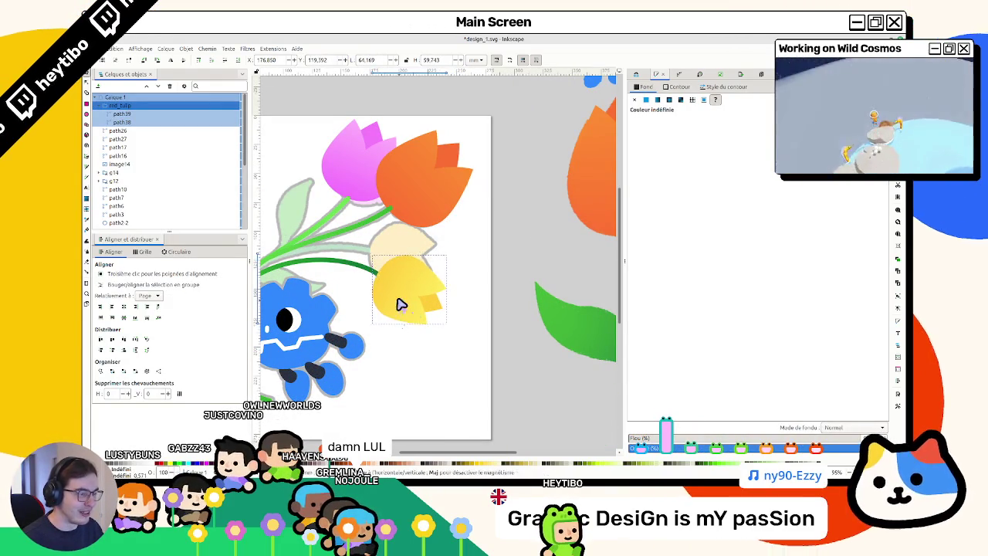
pyautogui.moveTo(398, 310); pyautogui.dragTo(402, 305)
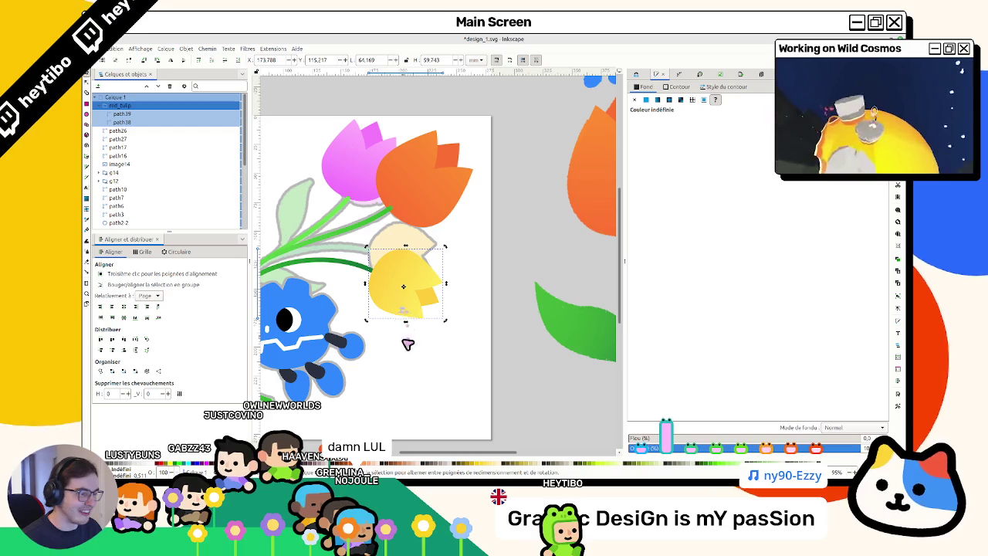
pyautogui.moveTo(403, 308); pyautogui.dragTo(380, 299)
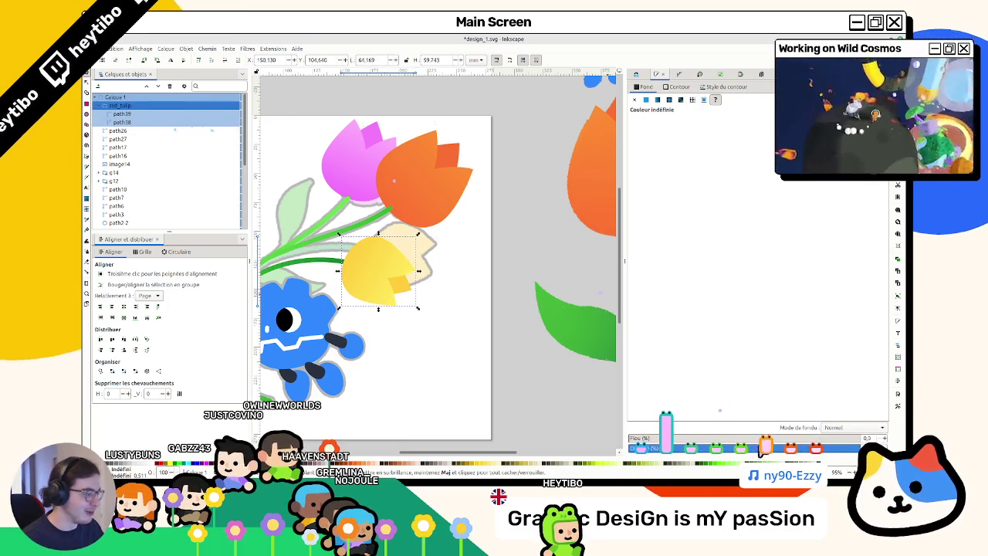
pyautogui.click(729, 449)
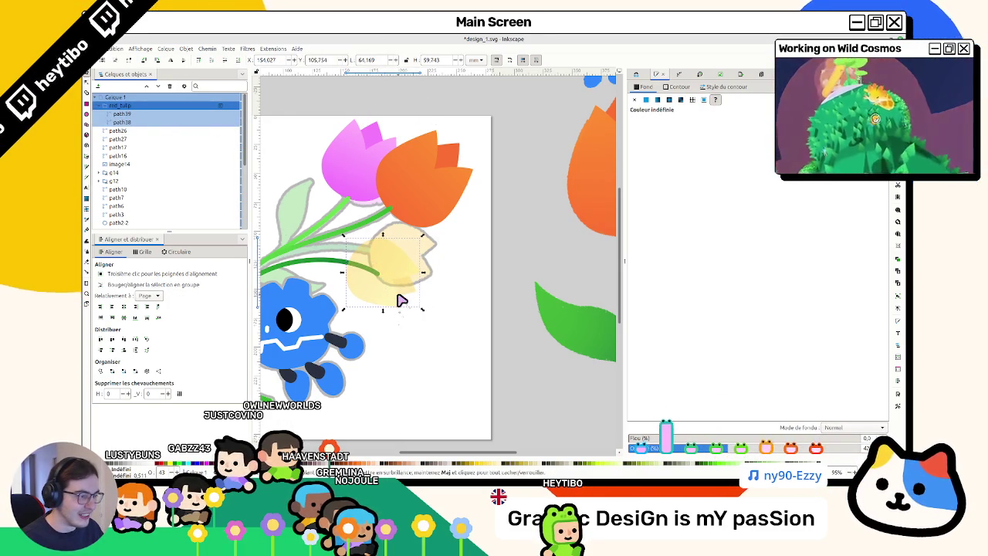
pyautogui.moveTo(432, 316); pyautogui.dragTo(397, 293)
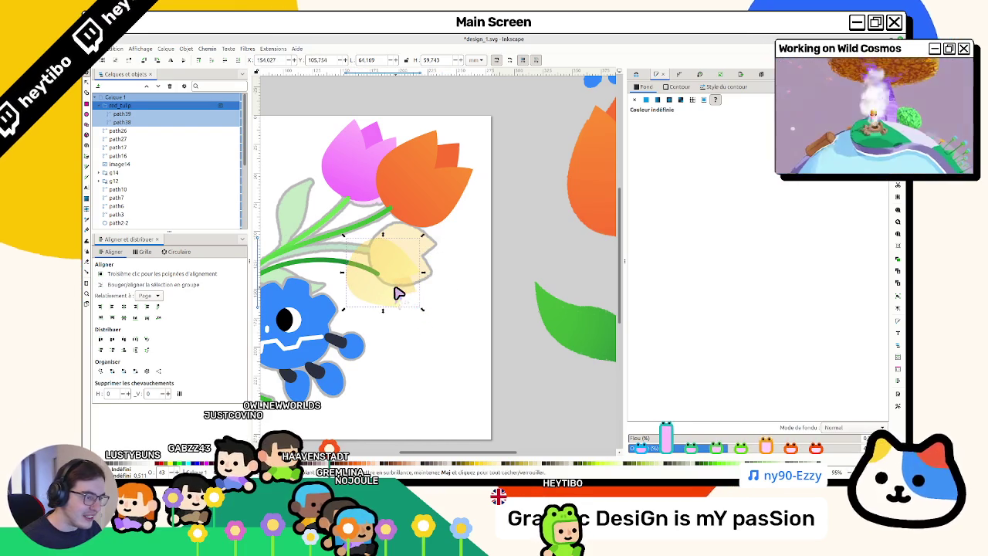
pyautogui.click(420, 308)
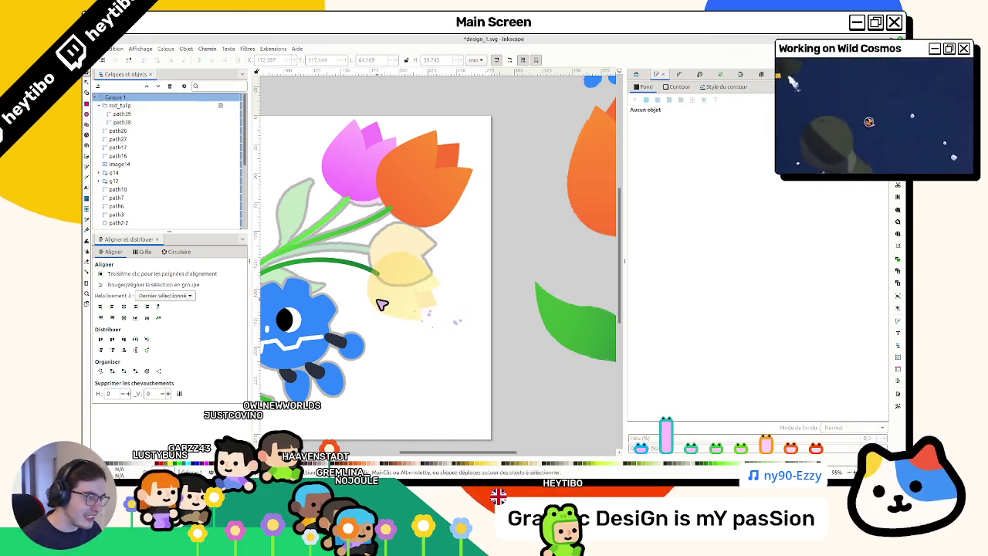
pyautogui.click(727, 450)
pyautogui.click(473, 325)
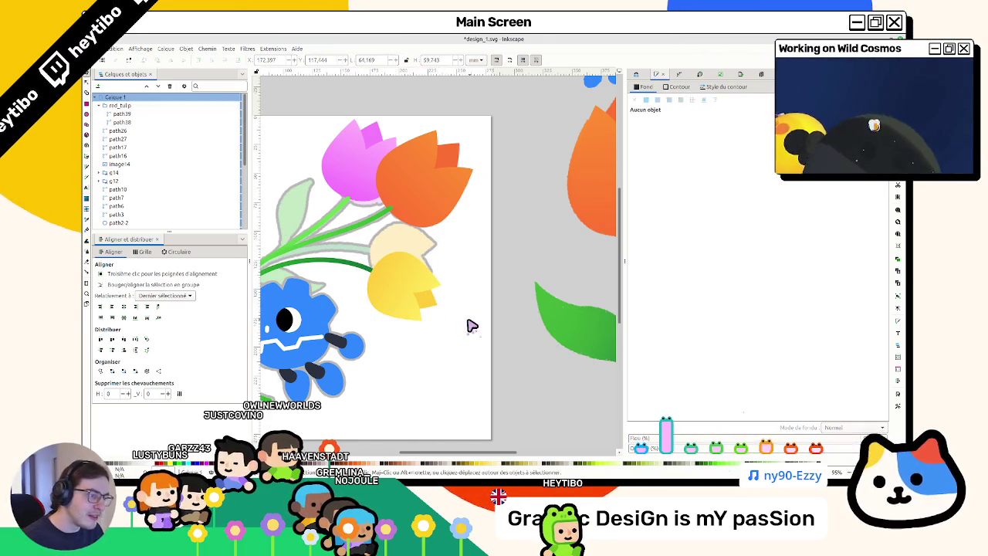
# Step: Hide the pale reference image image1 behind the tulips in Layers and Objects
pyautogui.hscroll(-2, 464, 325)
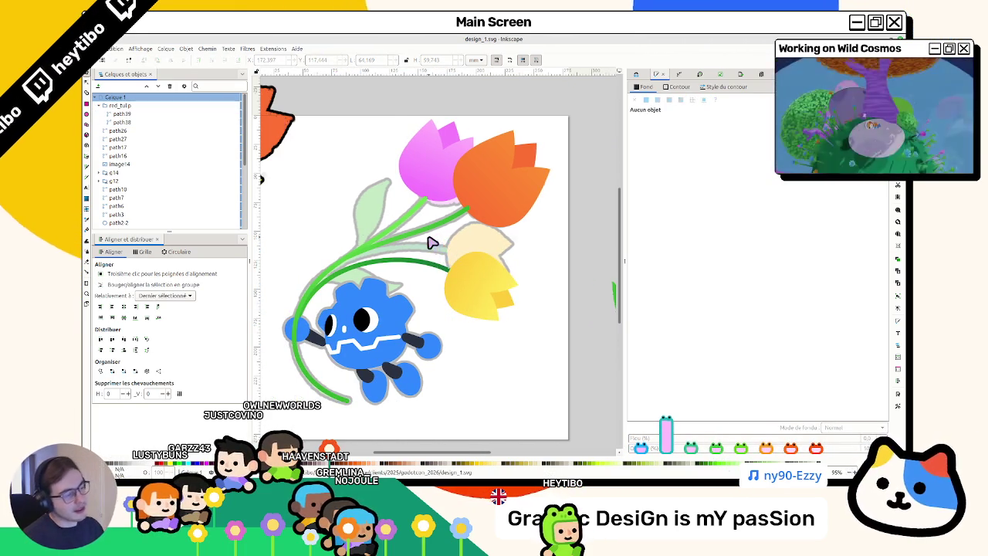
pyautogui.scroll(3, 481, 206)
pyautogui.scroll(-2, 452, 221)
pyautogui.click(452, 226)
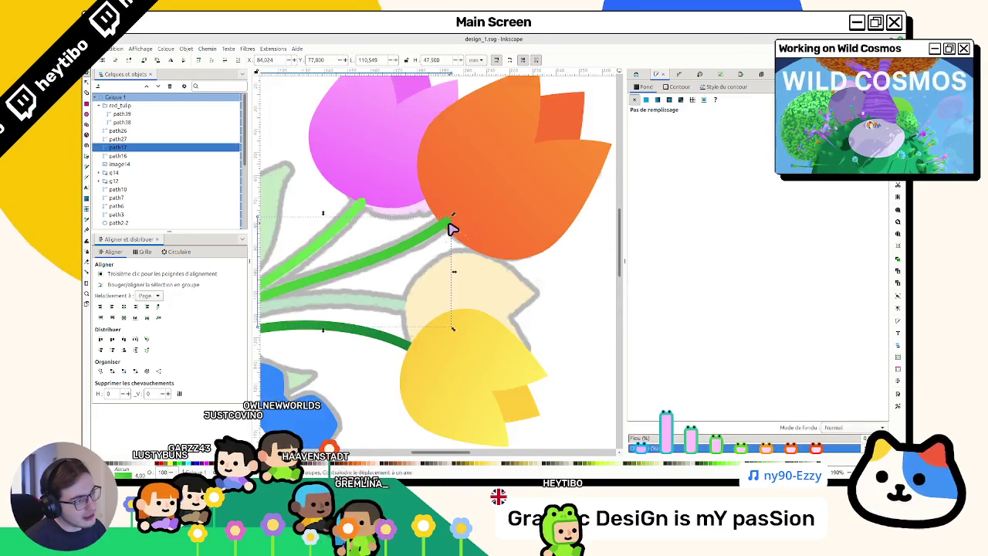
pyautogui.scroll(-3, 452, 227)
pyautogui.scroll(3, 453, 236)
pyautogui.scroll(2, 455, 237)
pyautogui.scroll(2, 459, 231)
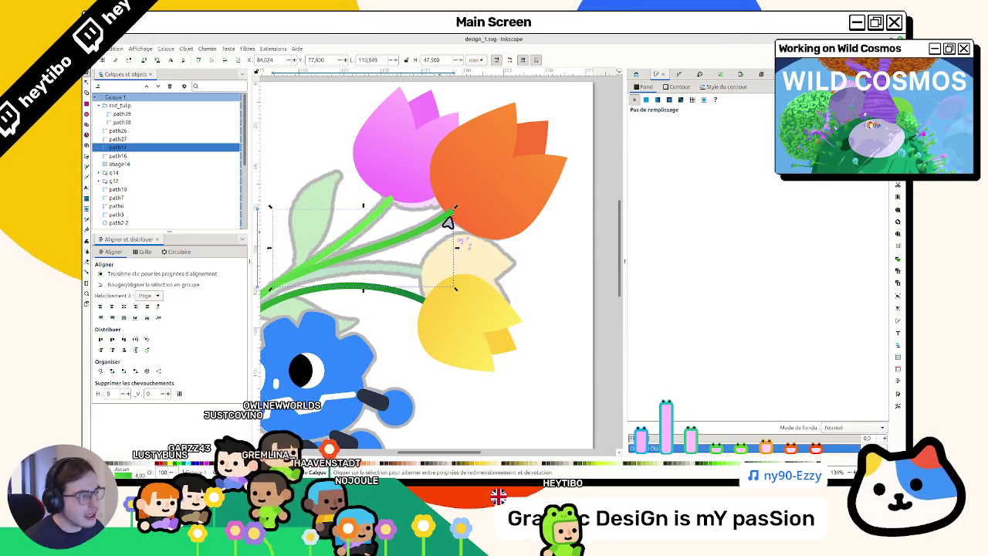
pyautogui.click(501, 211)
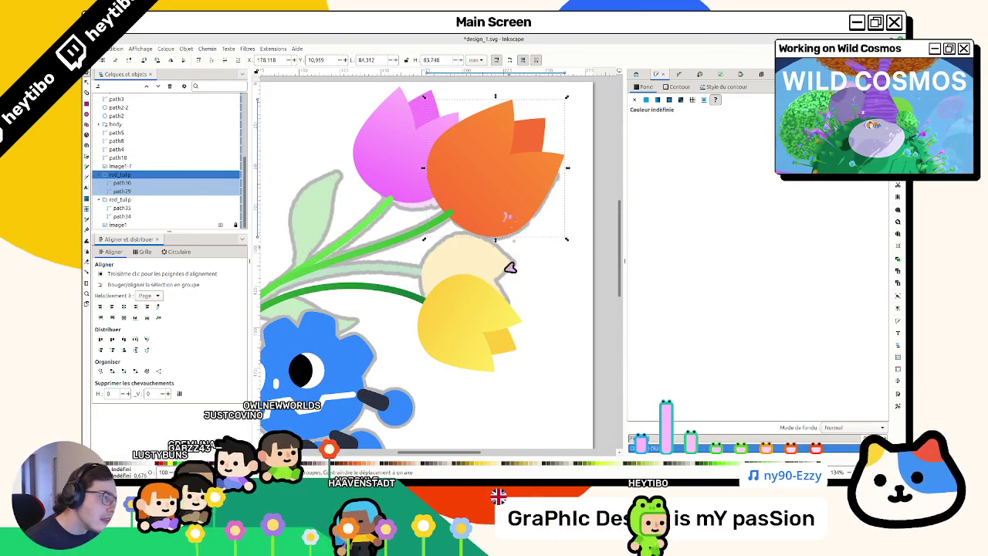
pyautogui.click(232, 224)
pyautogui.click(231, 225)
pyautogui.click(231, 225)
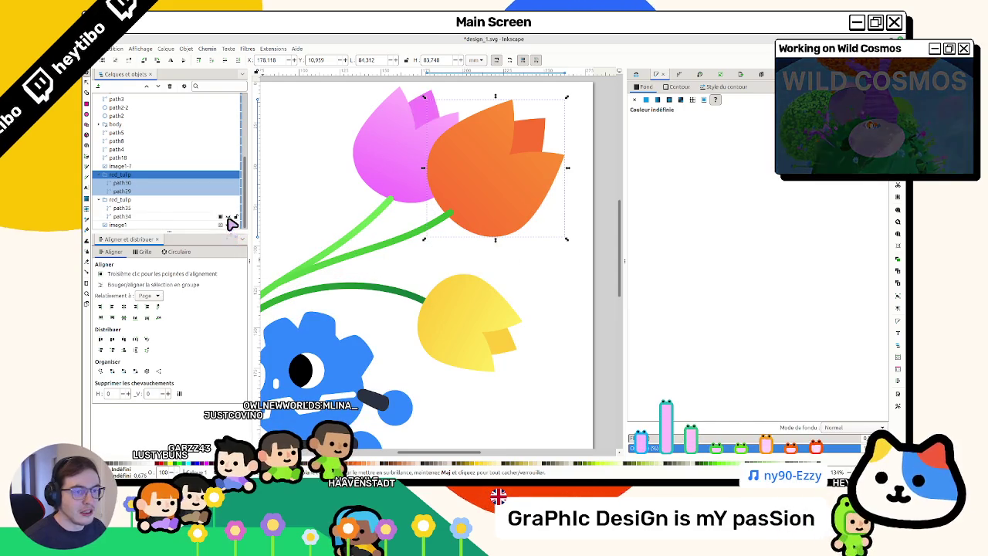
# Step: Rename the yellow tulip's group to yellow_tulip
pyautogui.click(98, 177)
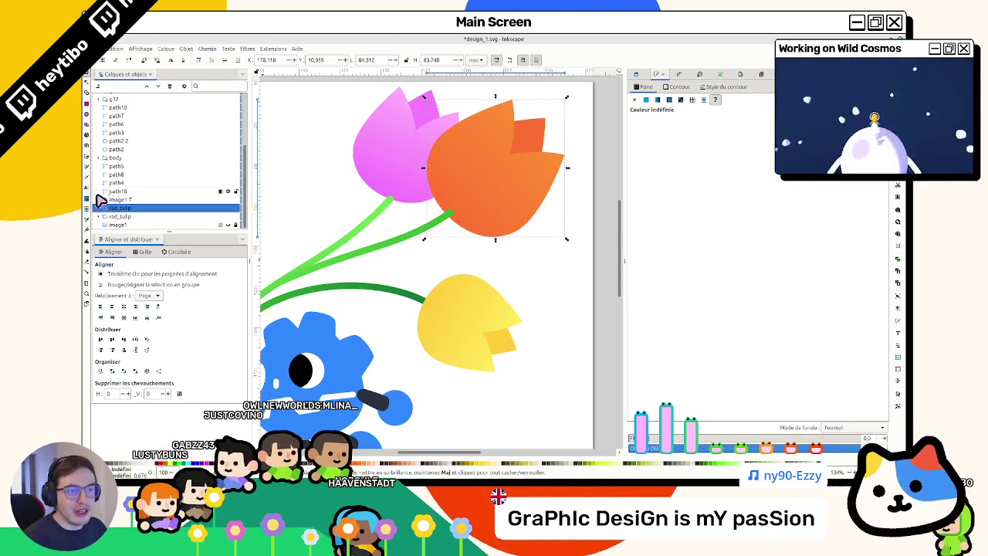
pyautogui.click(458, 309)
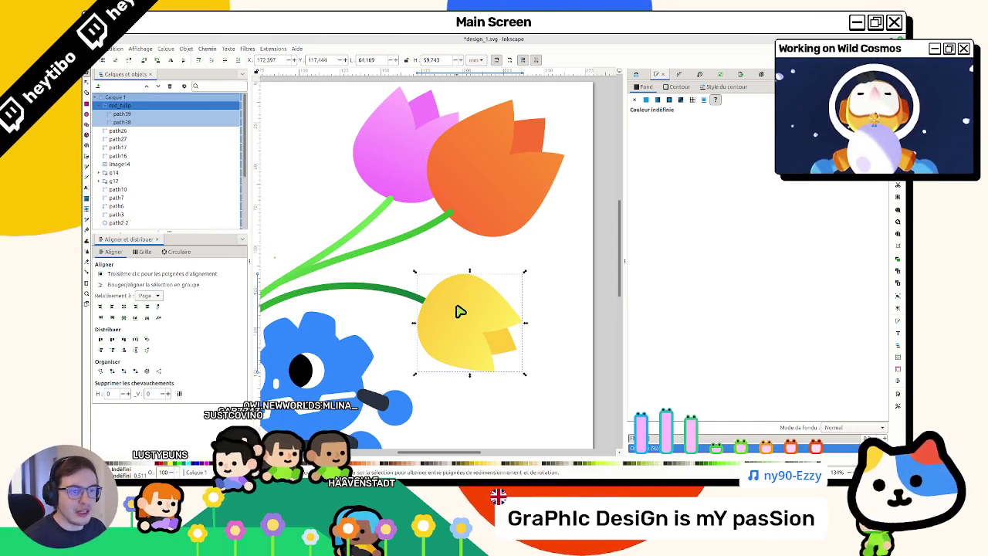
pyautogui.click(96, 106)
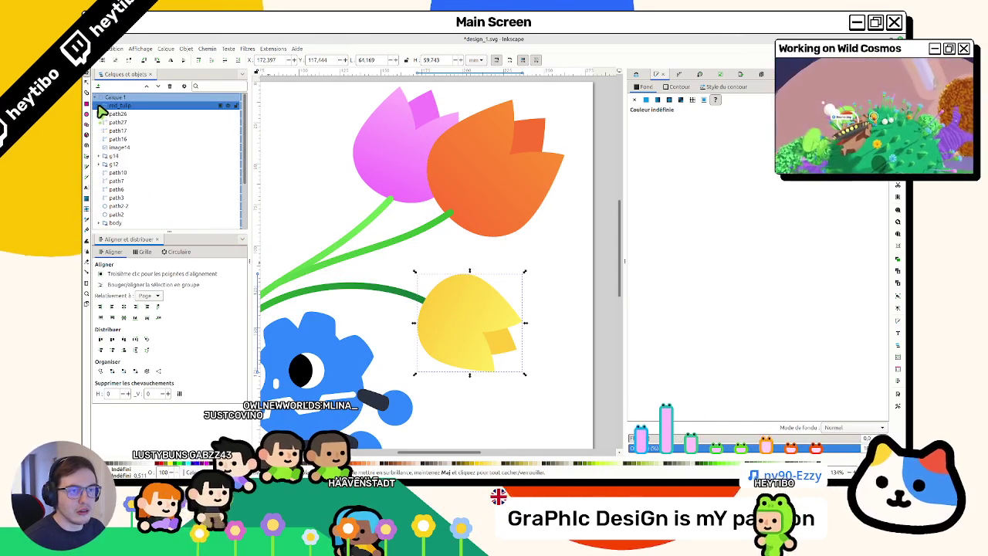
pyautogui.doubleClick(115, 105)
pyautogui.write('yellow_tulip')
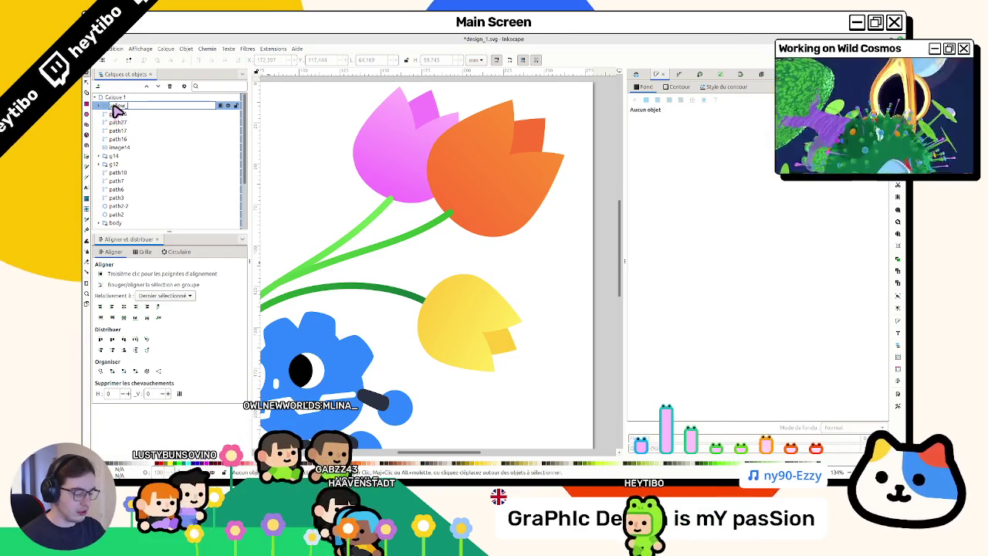
pyautogui.press('Return')
# Step: Rename the pink tulip group to pink_tulip
pyautogui.scroll(-3, 131, 154)
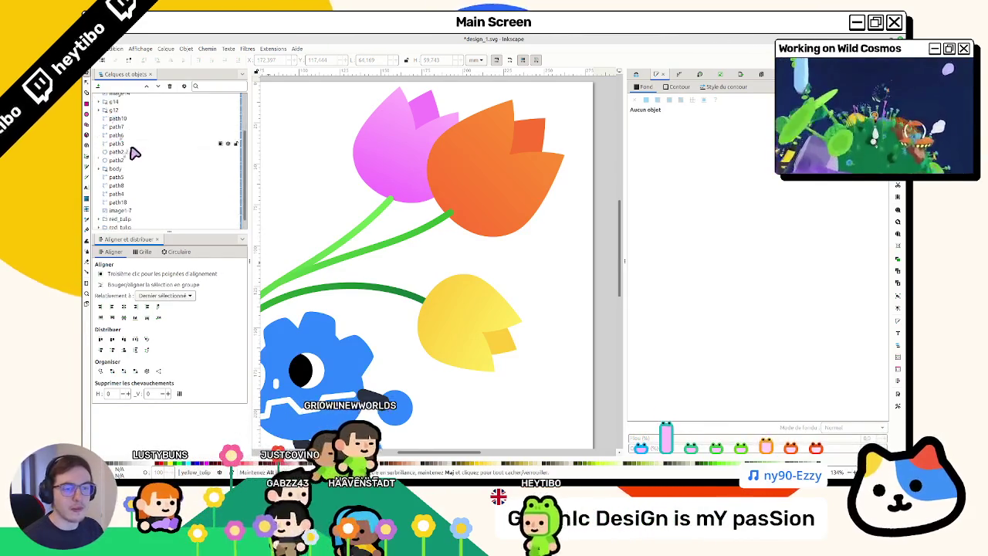
pyautogui.click(123, 209)
pyautogui.doubleClick(124, 217)
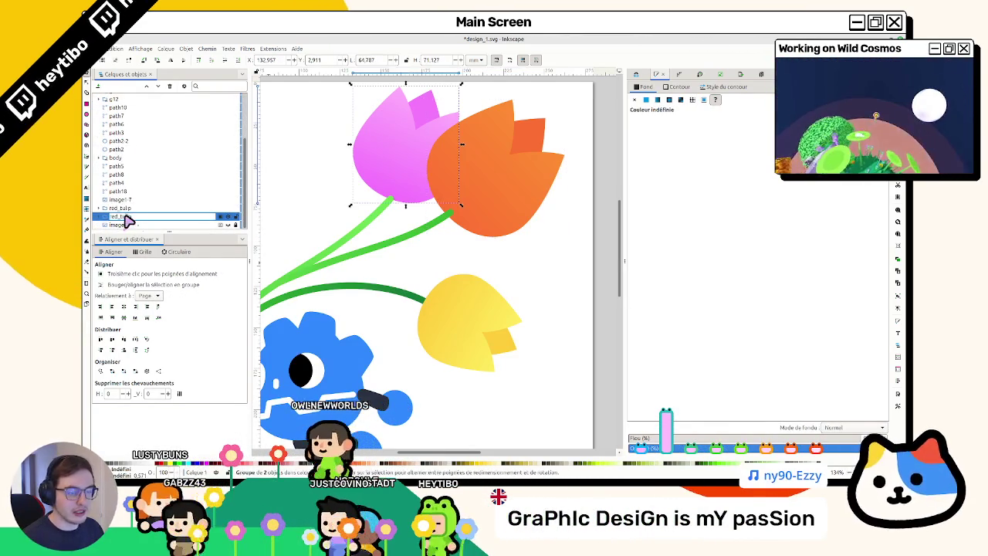
pyautogui.write('_tulip')
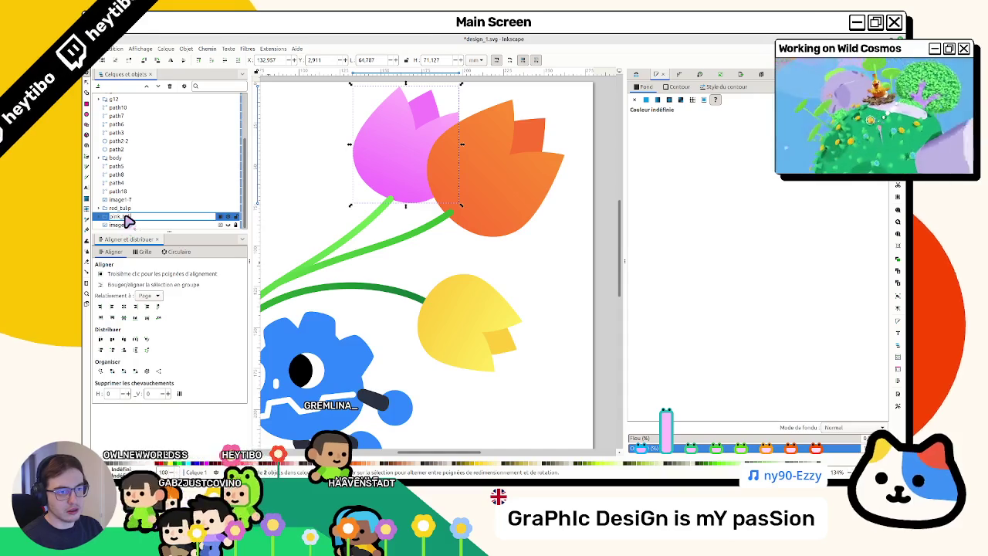
pyautogui.press('Return')
pyautogui.press('Escape')
# Step: Enter node editing on the green stem and select one of its nodes
pyautogui.scroll(-1, 358, 173)
pyautogui.click(380, 181)
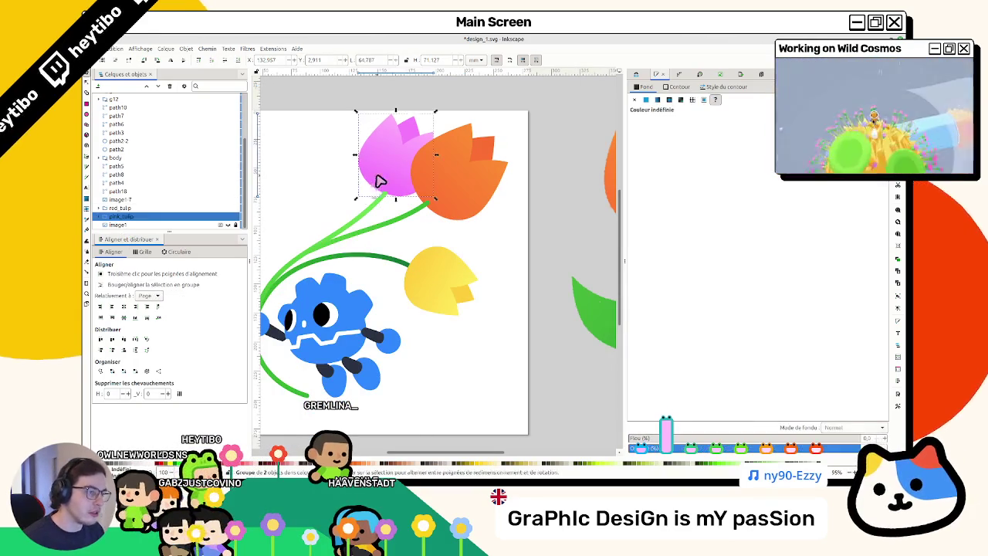
pyautogui.doubleClick(389, 201)
pyautogui.click(383, 191)
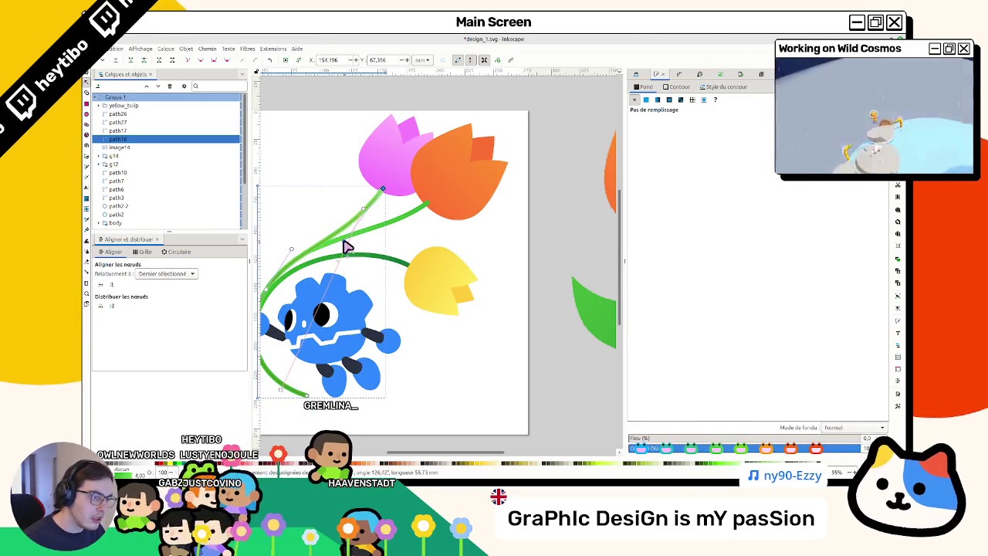
# Step: Drag the upper light green stem's lower node so the stem arcs around the robot's left side
pyautogui.press('Escape')
pyautogui.press('s')
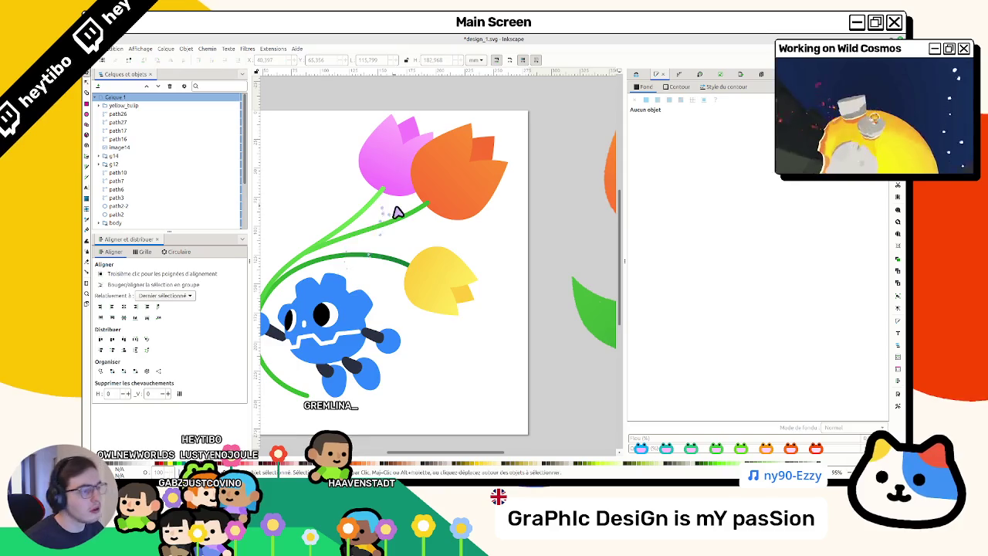
pyautogui.scroll(-3, 397, 214)
pyautogui.scroll(1, 371, 225)
pyautogui.scroll(1, 375, 225)
pyautogui.scroll(-1, 417, 209)
pyautogui.scroll(1, 394, 220)
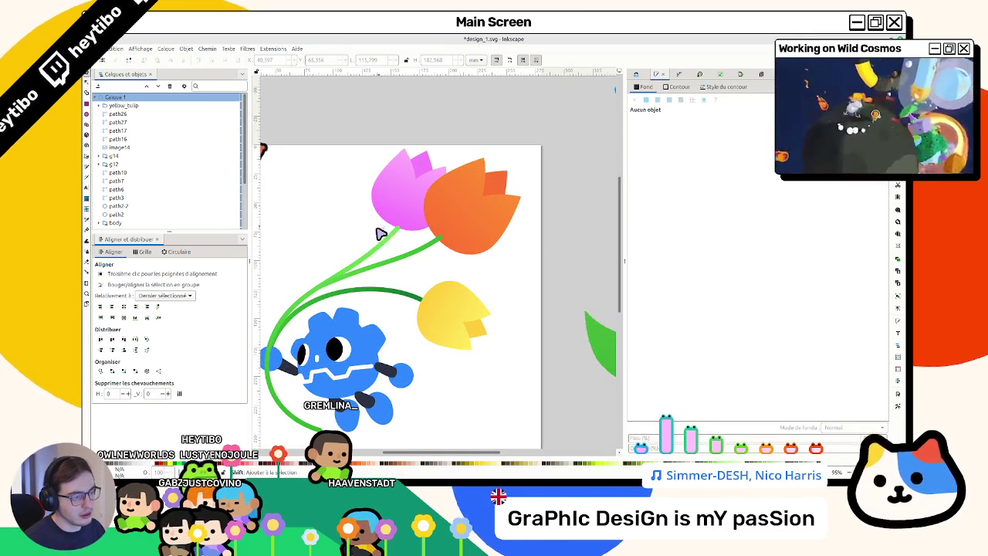
pyautogui.scroll(2, 353, 293)
pyautogui.click(349, 293)
pyautogui.press('n')
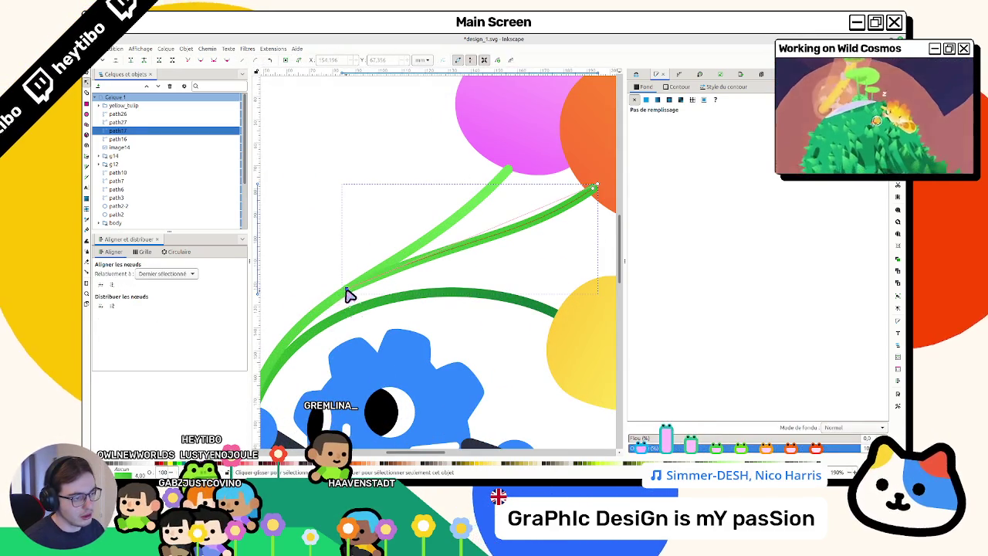
pyautogui.click(409, 255)
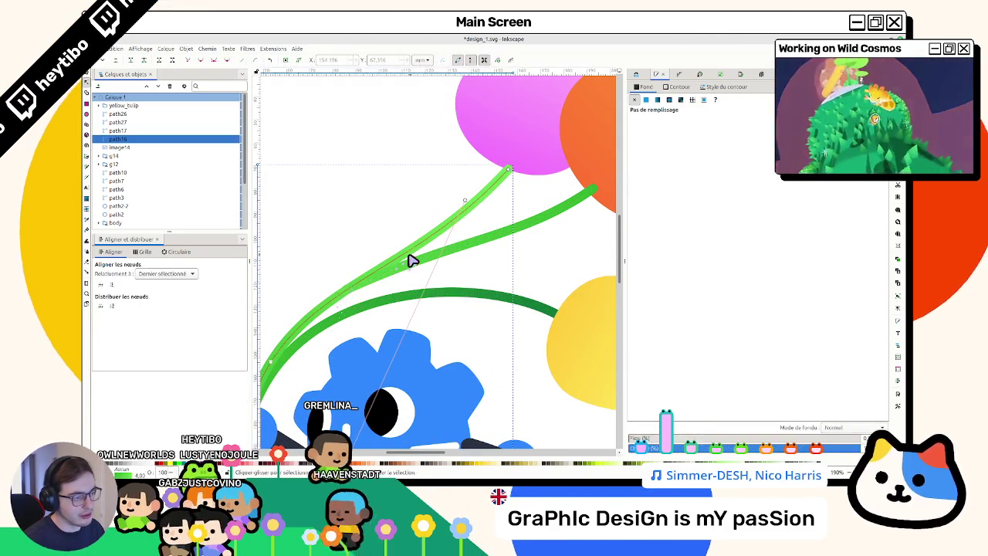
pyautogui.scroll(-3, 340, 293)
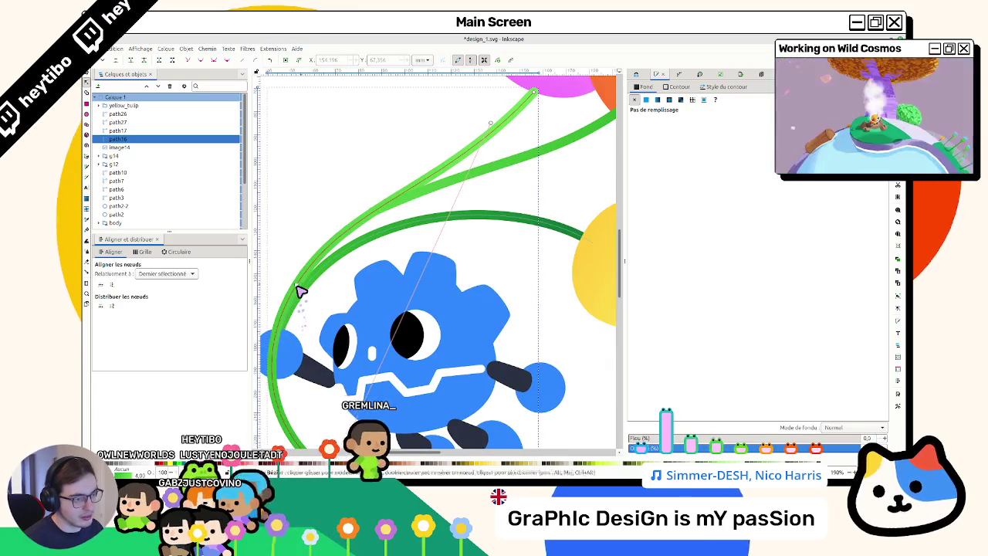
pyautogui.moveTo(301, 287); pyautogui.dragTo(301, 289)
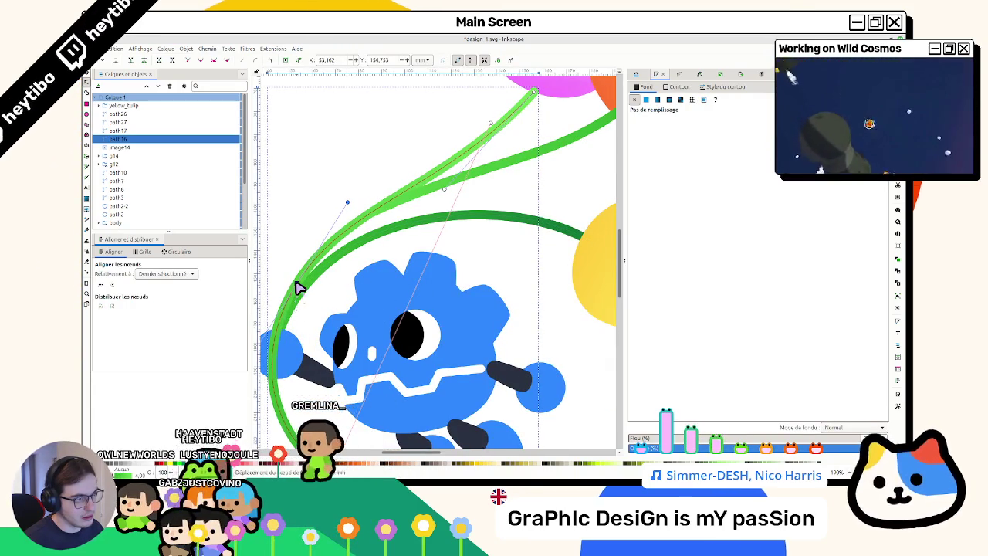
# Step: Move the reference picture left of the page upward
pyautogui.press('Escape')
pyautogui.press('s')
pyautogui.press('5')
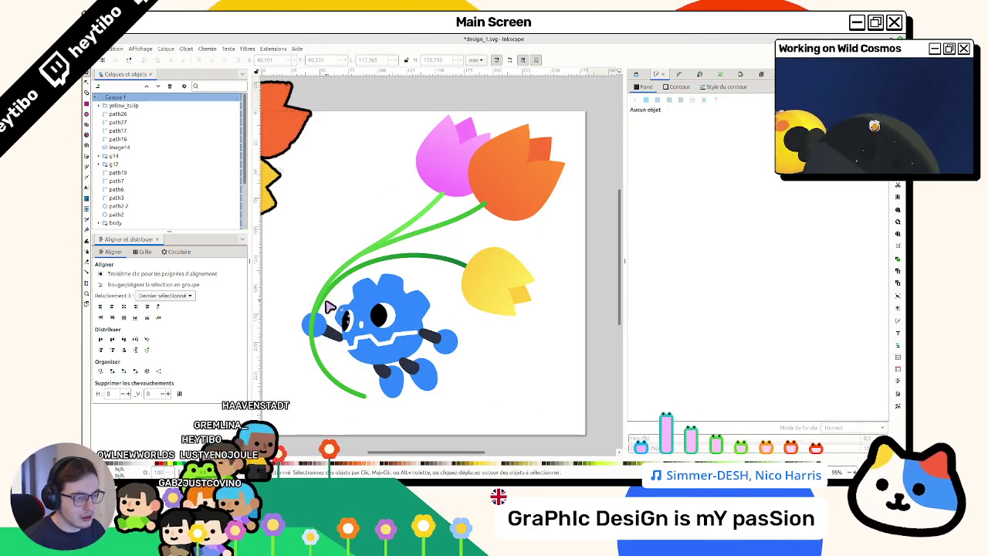
pyautogui.press('4')
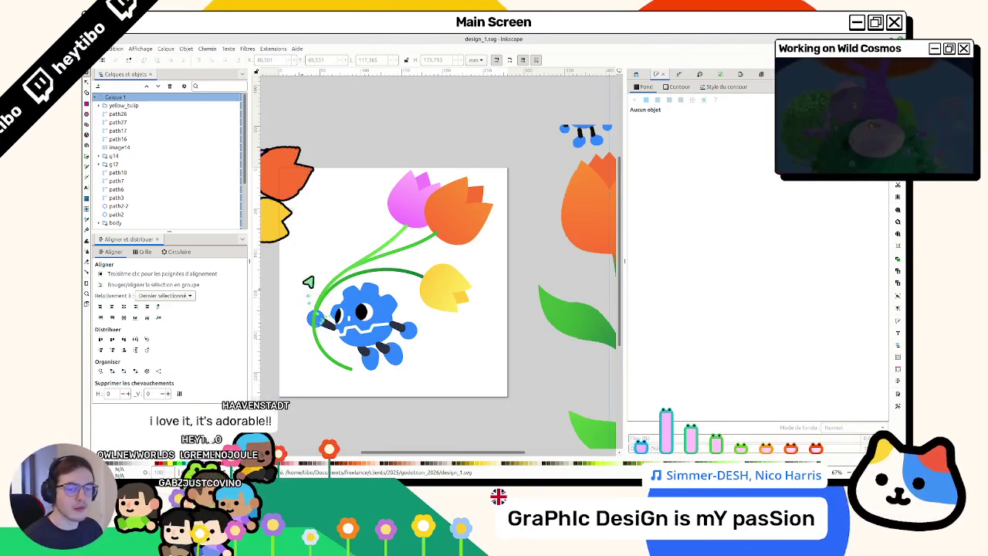
pyautogui.scroll(3, 430, 212)
pyautogui.scroll(-5, 450, 256)
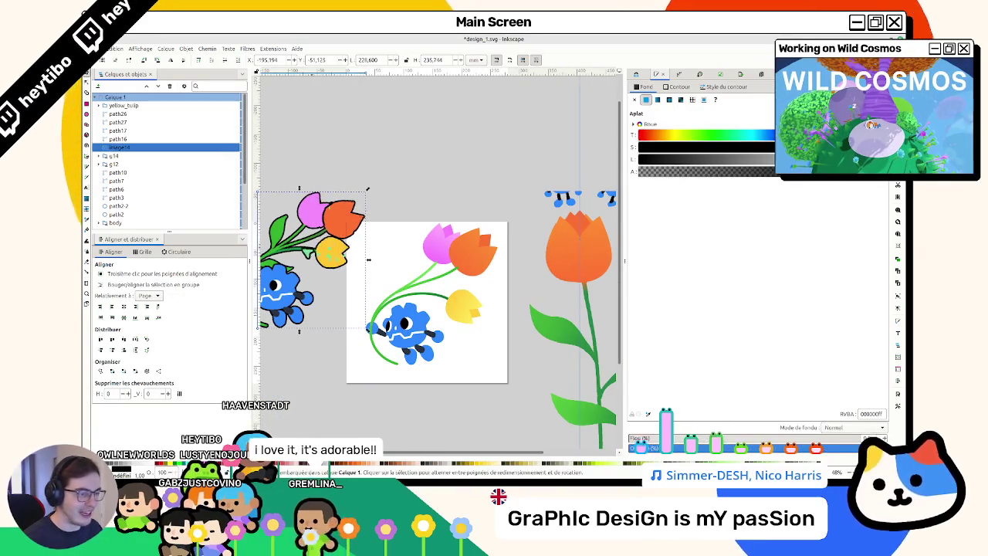
pyautogui.moveTo(308, 254)
pyautogui.mouseDown()
pyautogui.moveTo(299, 204)
pyautogui.moveTo(349, 173)
pyautogui.mouseUp()
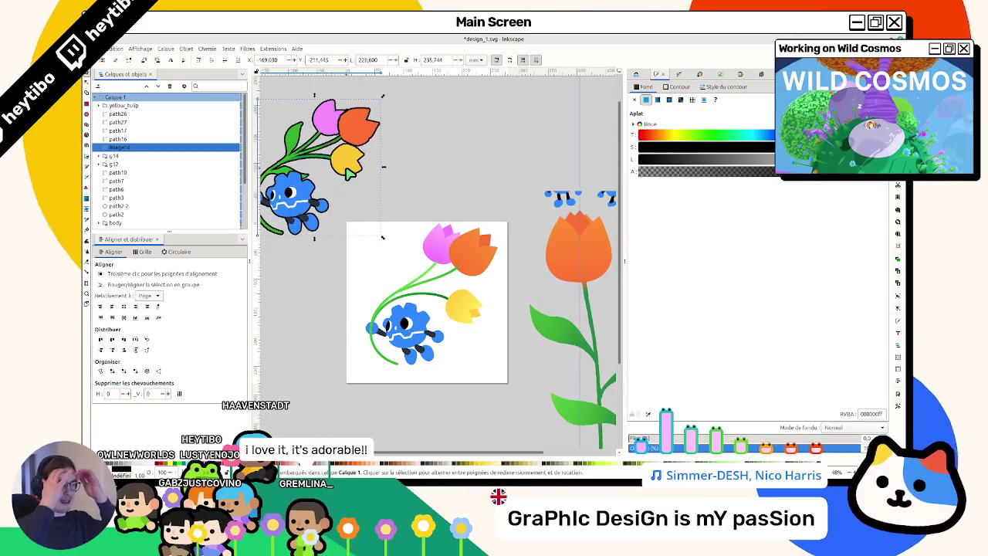
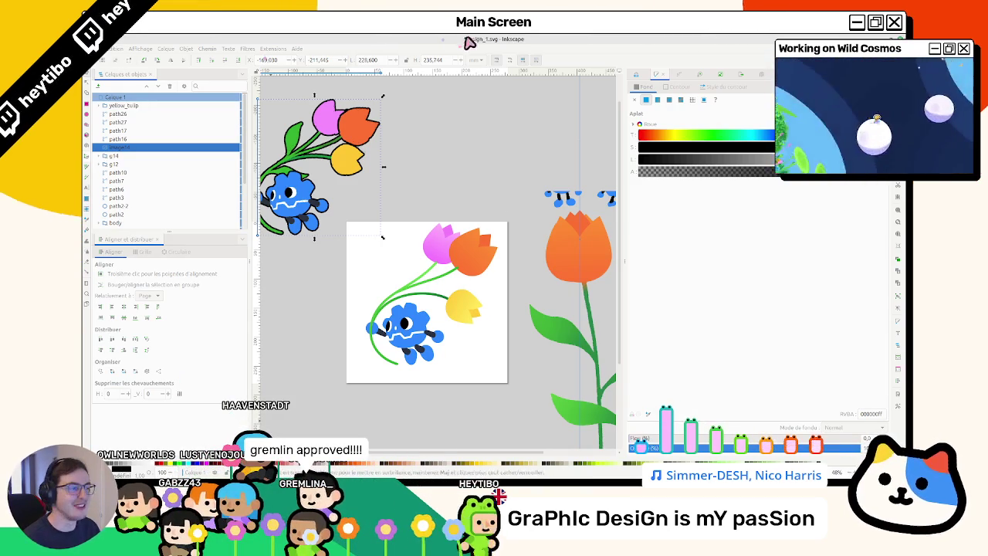
# Step: Select the upper green tulip stem (path17) and apply a taper stroke path effect
pyautogui.click(458, 212)
pyautogui.scroll(2, 418, 359)
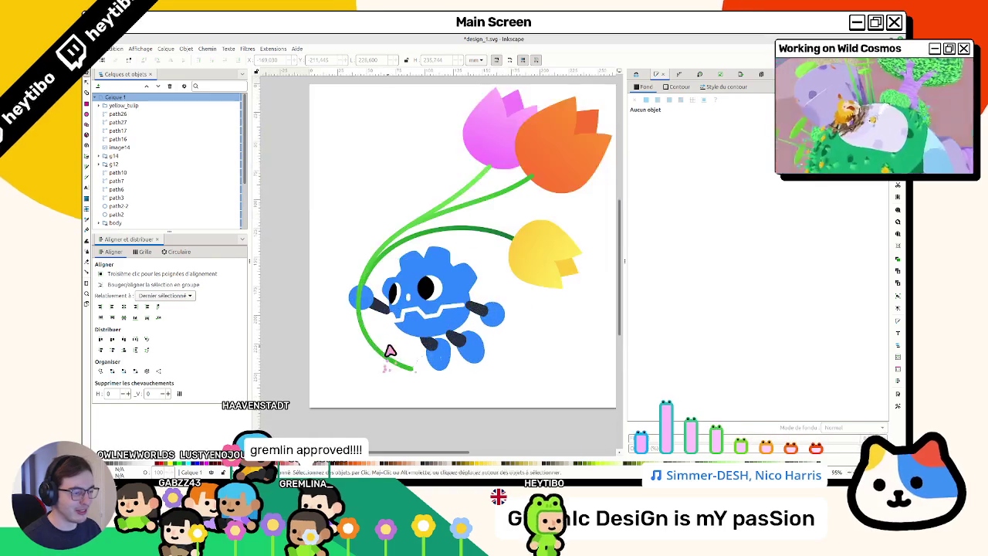
pyautogui.scroll(2, 421, 353)
pyautogui.scroll(-2, 366, 330)
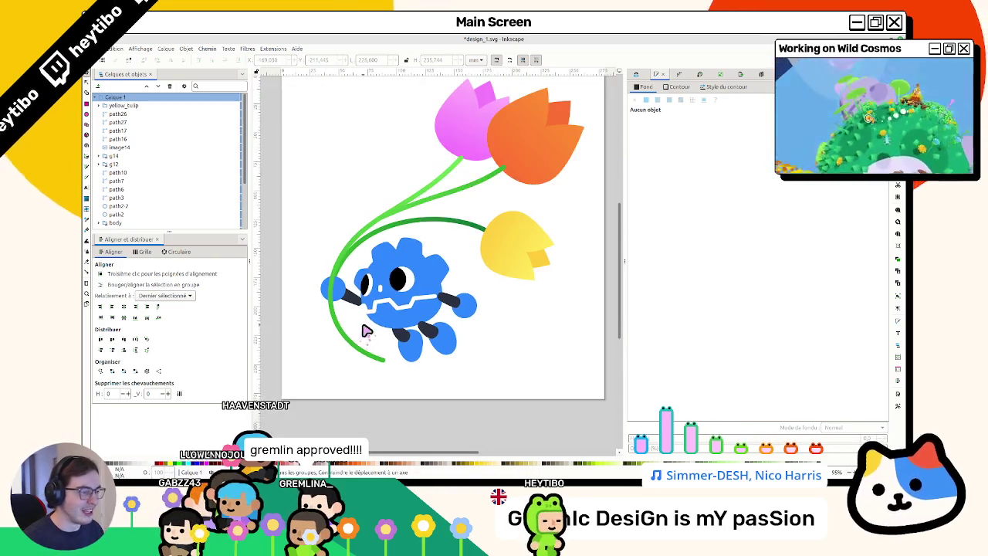
pyautogui.click(500, 177)
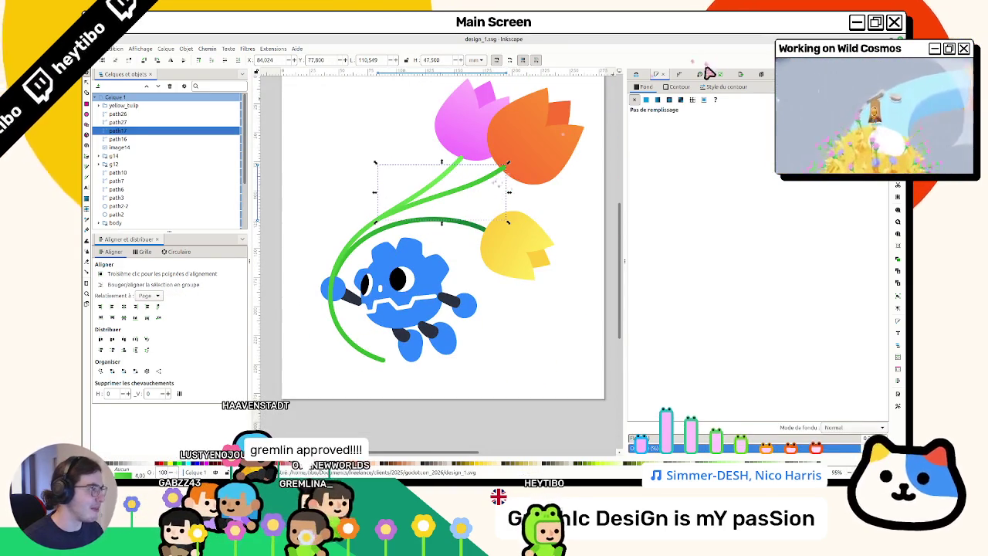
pyautogui.click(677, 74)
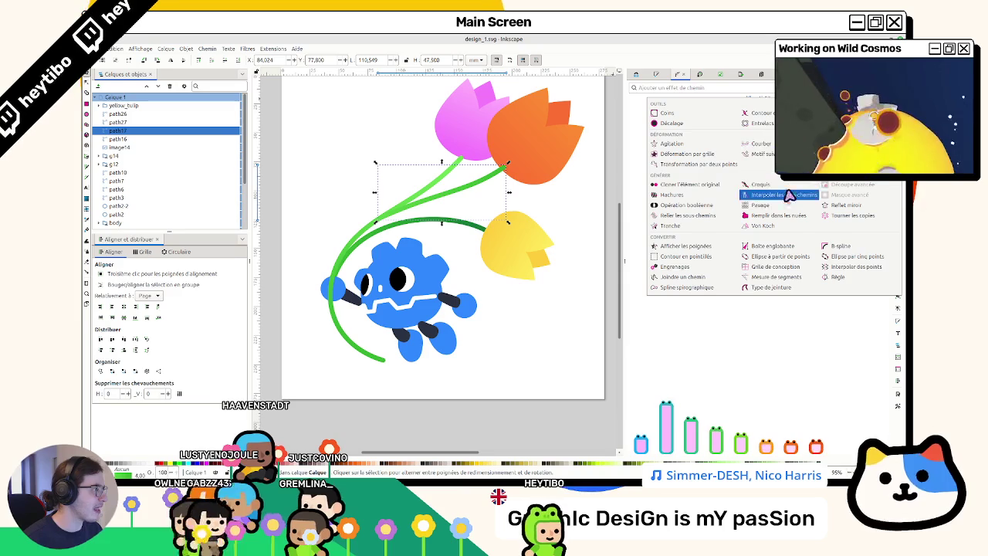
pyautogui.click(761, 113)
# Step: Save the drawing and add the Contour dynamique effect to the stem from the Path Effects list
pyautogui.press('n')
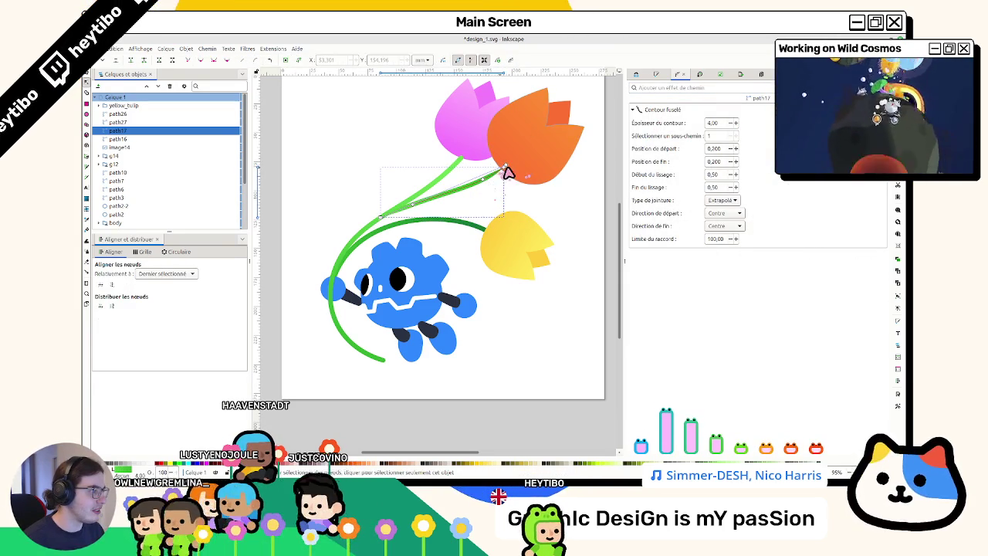
pyautogui.hotkey('ctrl', 's')
pyautogui.hotkey('ctrl', '&')
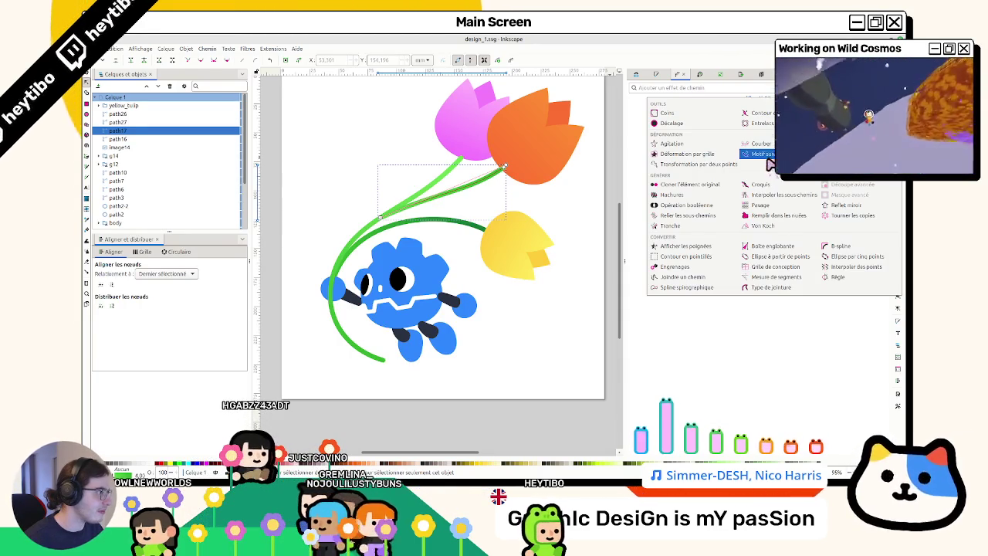
pyautogui.press('Escape')
pyautogui.hotkey('ctrl', '&')
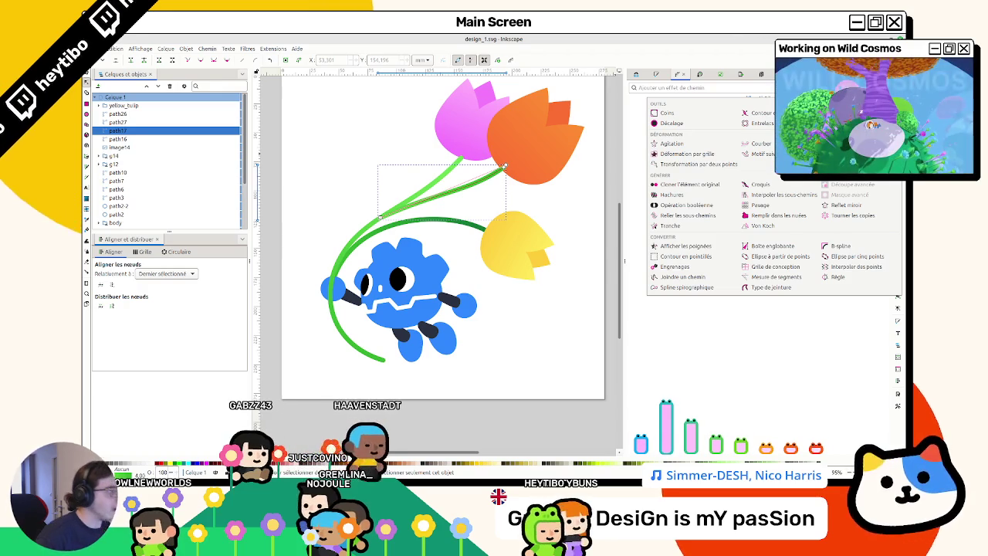
pyautogui.click(760, 113)
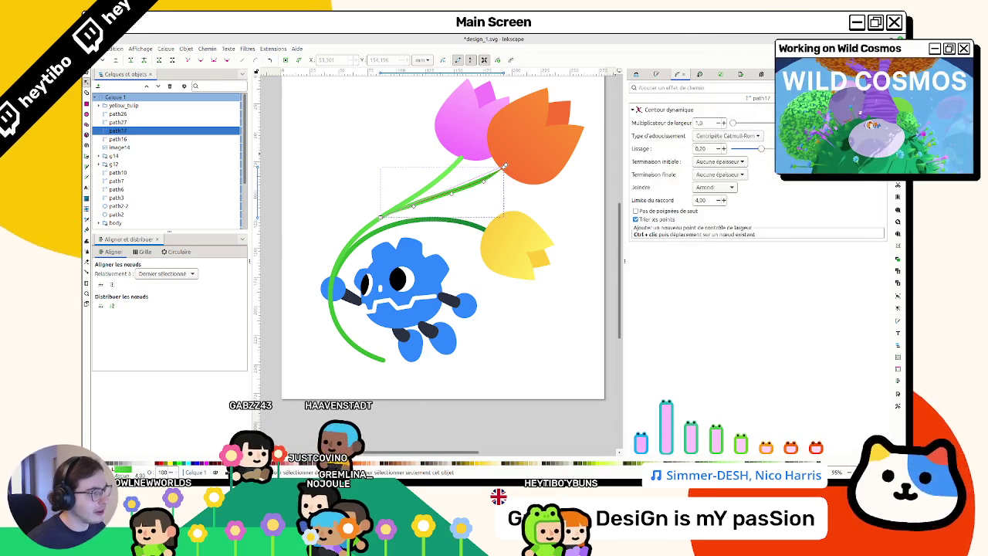
# Step: Drag path17's width knots to swell the stem into a leaf toward its tip, then view the page
pyautogui.scroll(2, 461, 201)
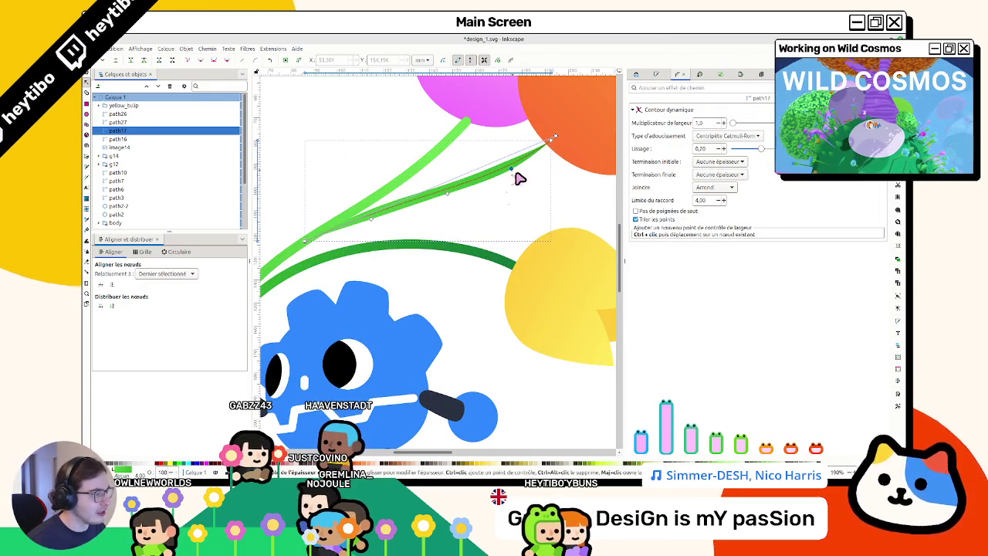
pyautogui.moveTo(512, 171); pyautogui.dragTo(551, 162)
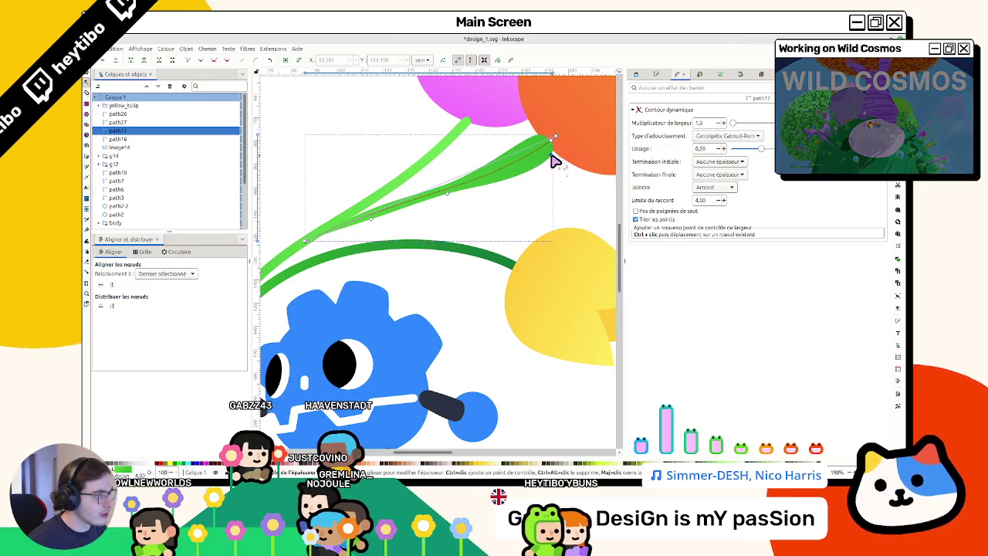
pyautogui.click(552, 144)
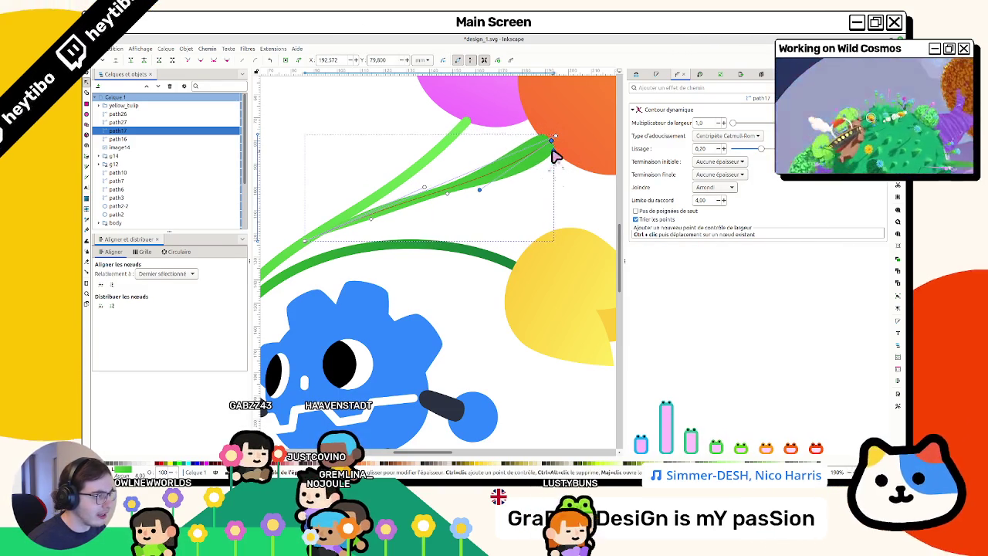
pyautogui.moveTo(451, 199)
pyautogui.mouseDown()
pyautogui.moveTo(368, 220)
pyautogui.moveTo(332, 247)
pyautogui.mouseUp()
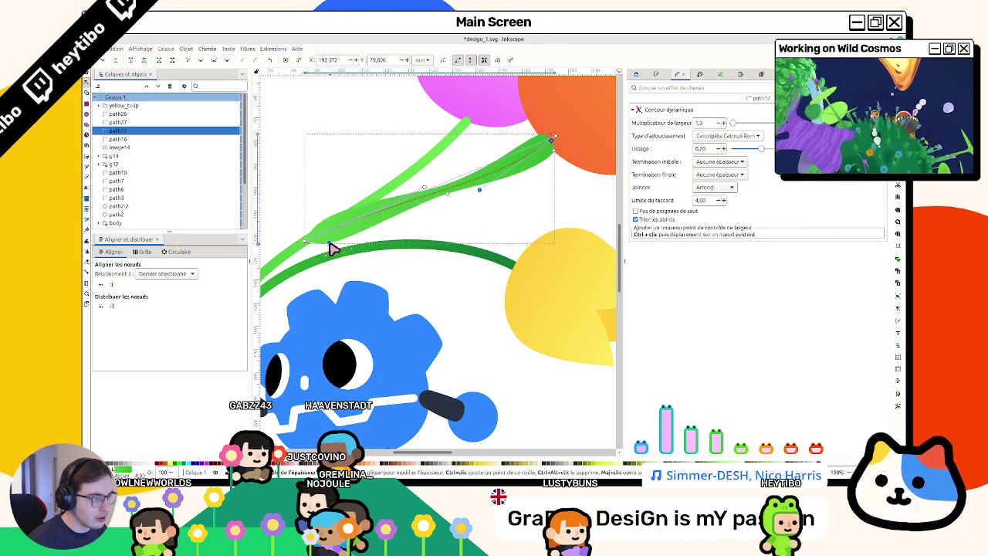
pyautogui.moveTo(332, 247); pyautogui.dragTo(331, 241)
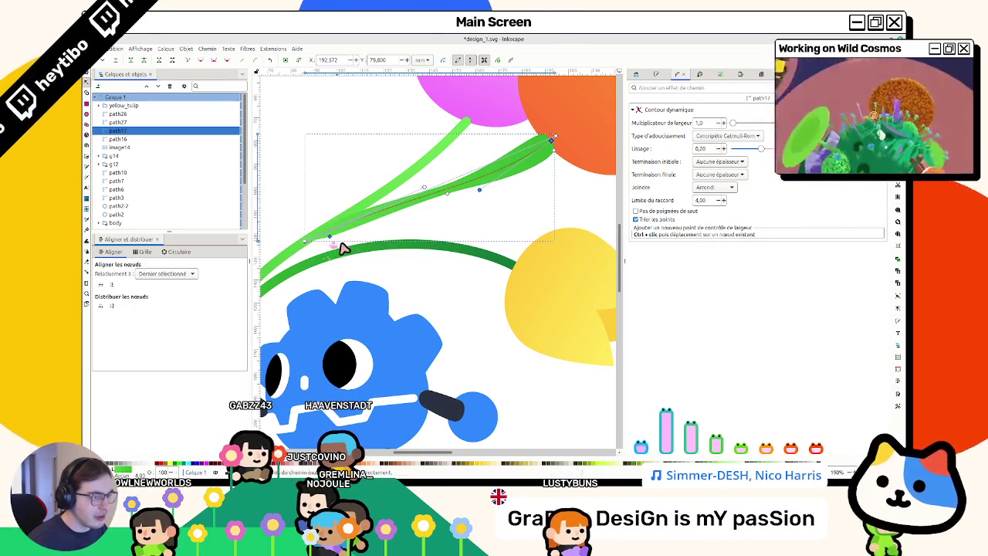
pyautogui.press('Escape')
pyautogui.press('s')
pyautogui.press('5')
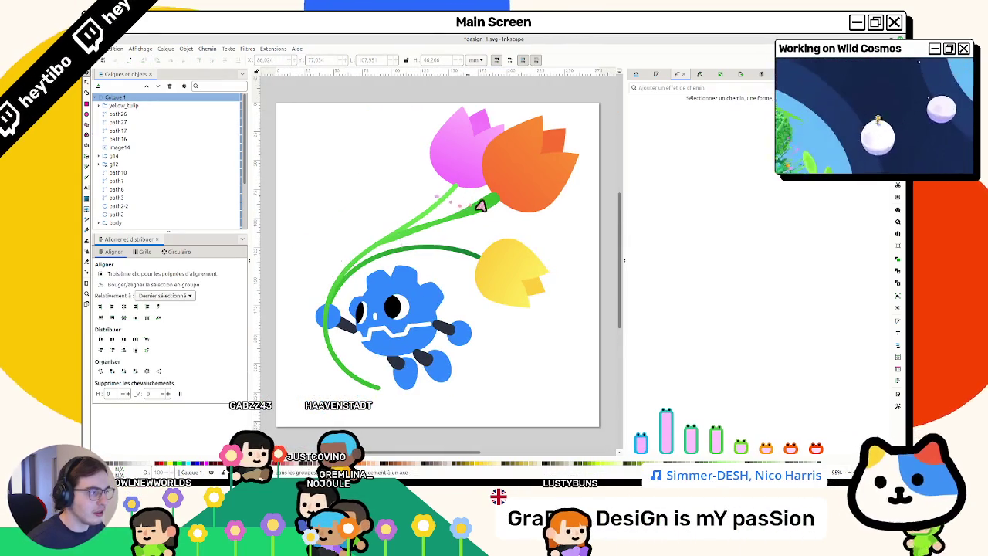
pyautogui.scroll(2, 471, 203)
# Step: Nudge the leaf's lower end up-right and adjust its width along its length
pyautogui.doubleClick(503, 197)
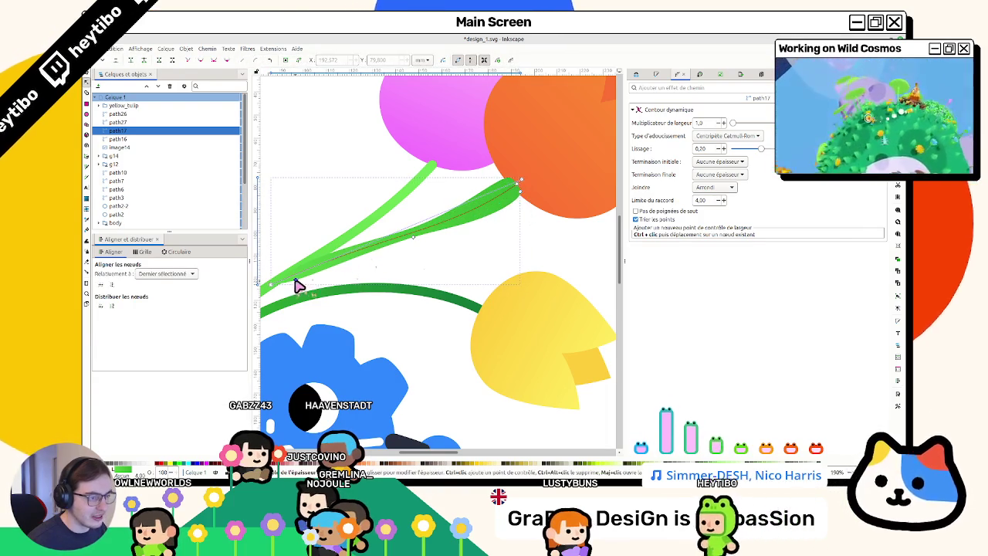
pyautogui.moveTo(296, 282); pyautogui.dragTo(301, 276)
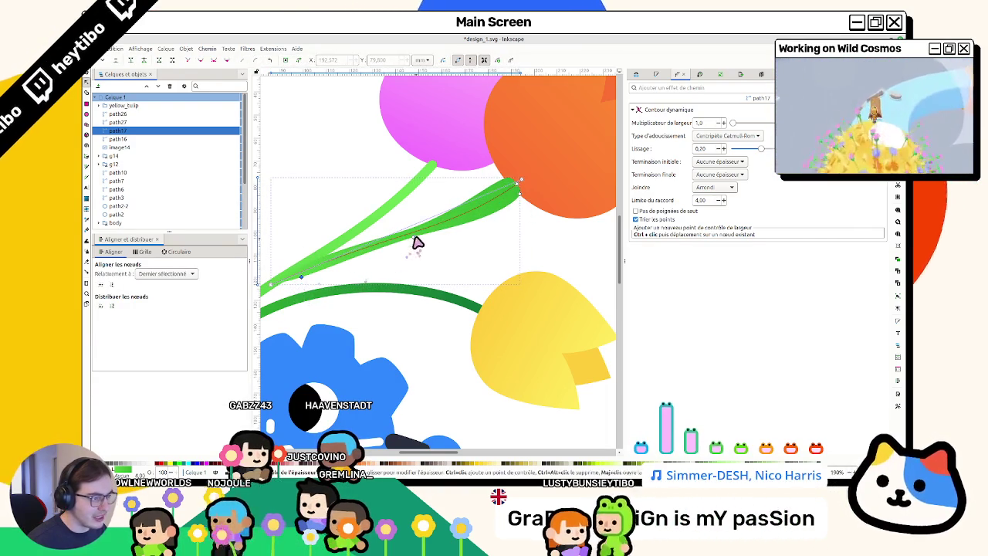
pyautogui.moveTo(416, 245); pyautogui.dragTo(487, 220)
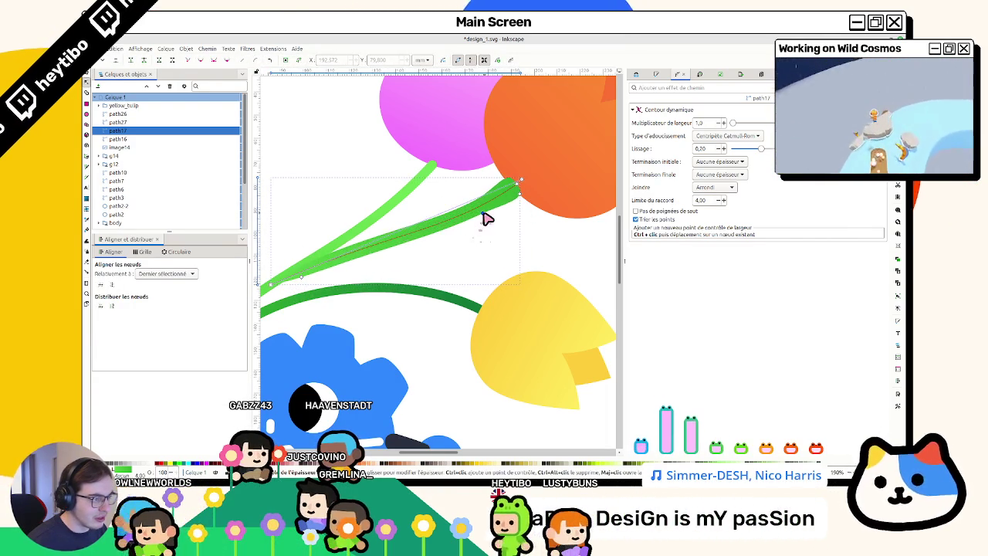
pyautogui.press('Escape')
pyautogui.scroll(-2, 494, 255)
pyautogui.scroll(-2, 386, 251)
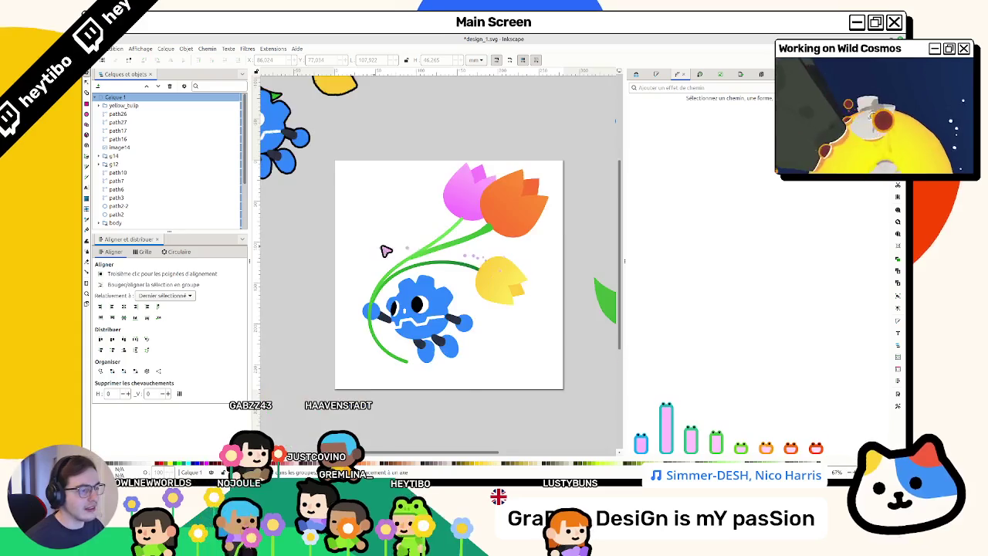
pyautogui.scroll(3, 386, 250)
# Step: Reselect the upper stem, pan the tulips into view and show the darker stem's nodes
pyautogui.click(494, 257)
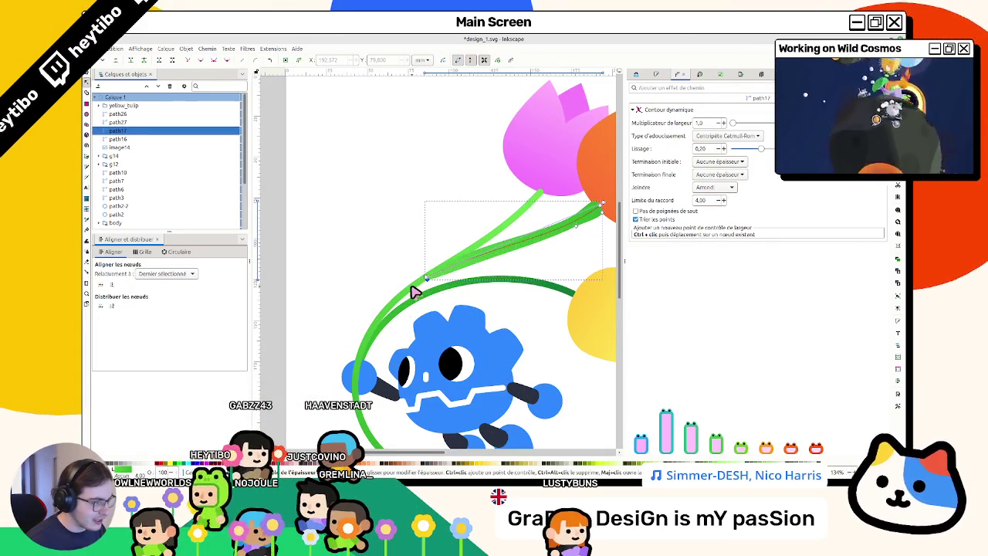
pyautogui.press('s')
pyautogui.press('Escape')
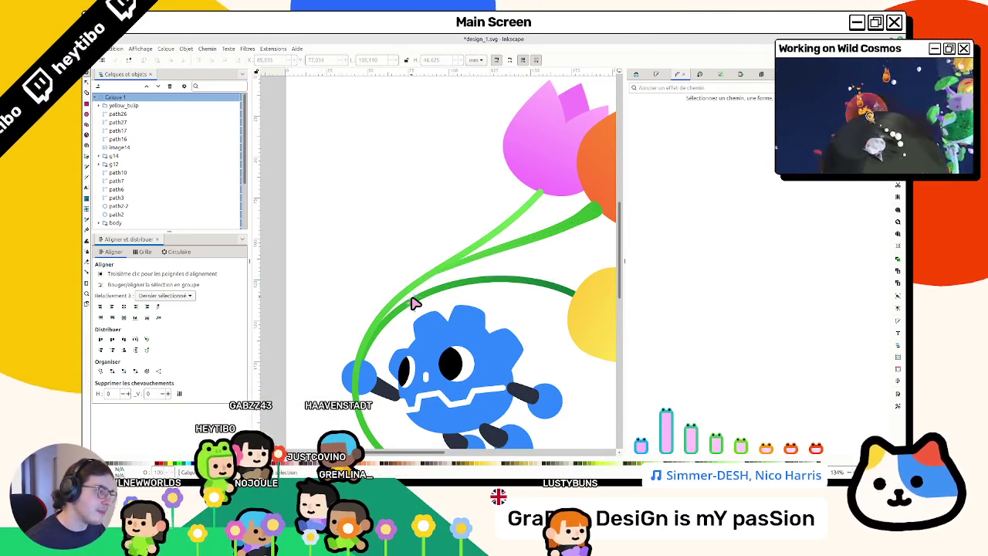
pyautogui.hscroll(4, 411, 302)
pyautogui.moveTo(410, 291)
pyautogui.mouseDown()
pyautogui.moveTo(342, 254)
pyautogui.moveTo(450, 277)
pyautogui.mouseUp()
pyautogui.doubleClick(410, 268)
pyautogui.press('3')
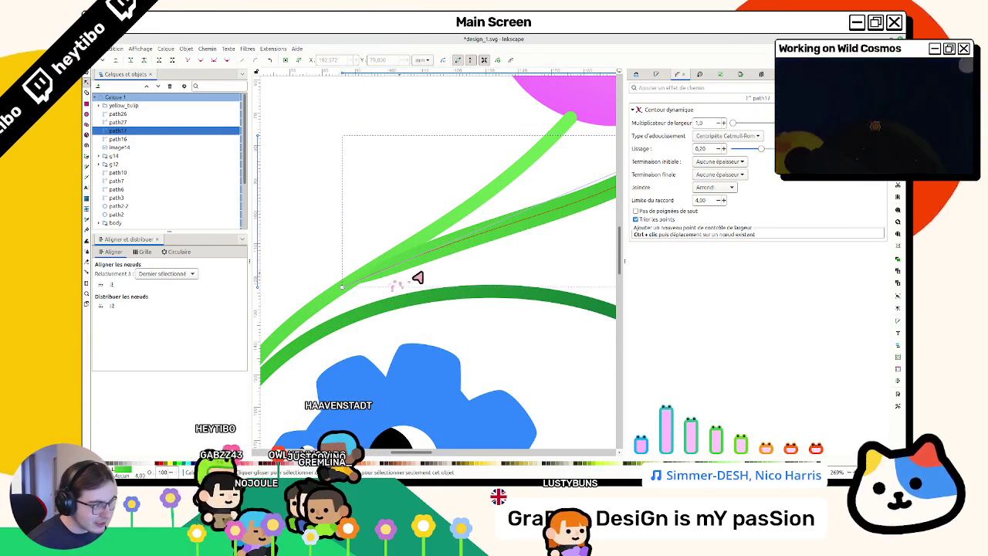
# Step: Inspect the stems and finish with the other green stem selected
pyautogui.scroll(-2, 402, 279)
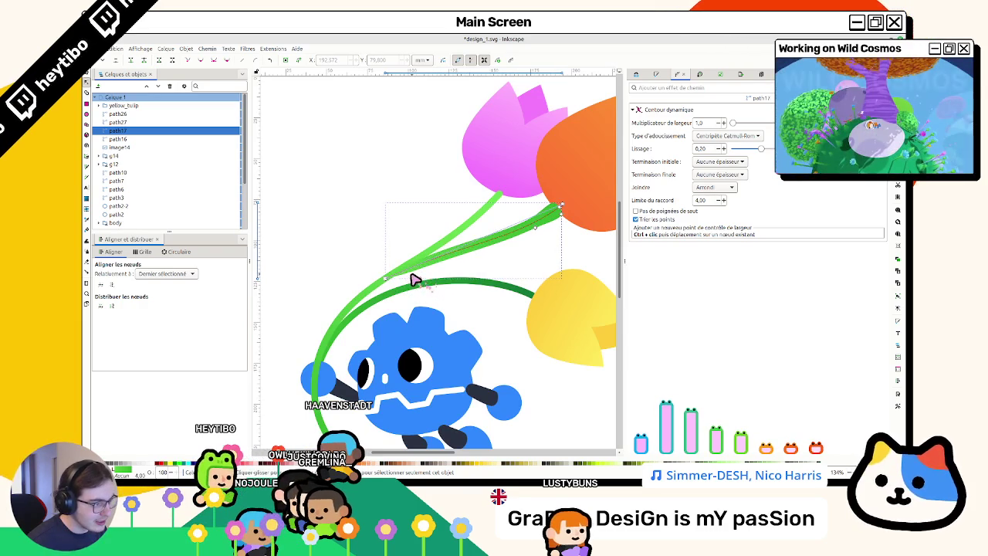
pyautogui.click(397, 286)
pyautogui.click(478, 252)
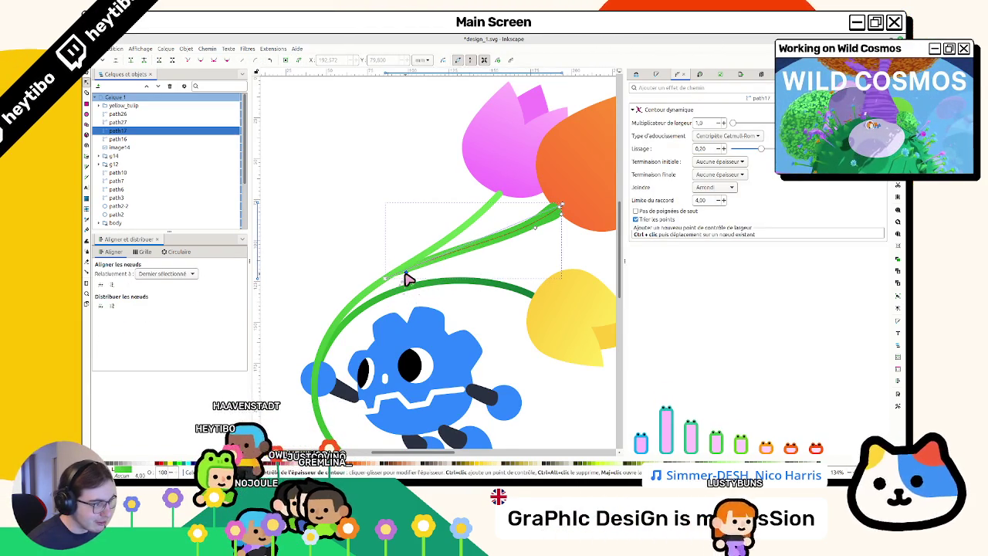
pyautogui.scroll(-1, 409, 279)
pyautogui.scroll(-2, 432, 301)
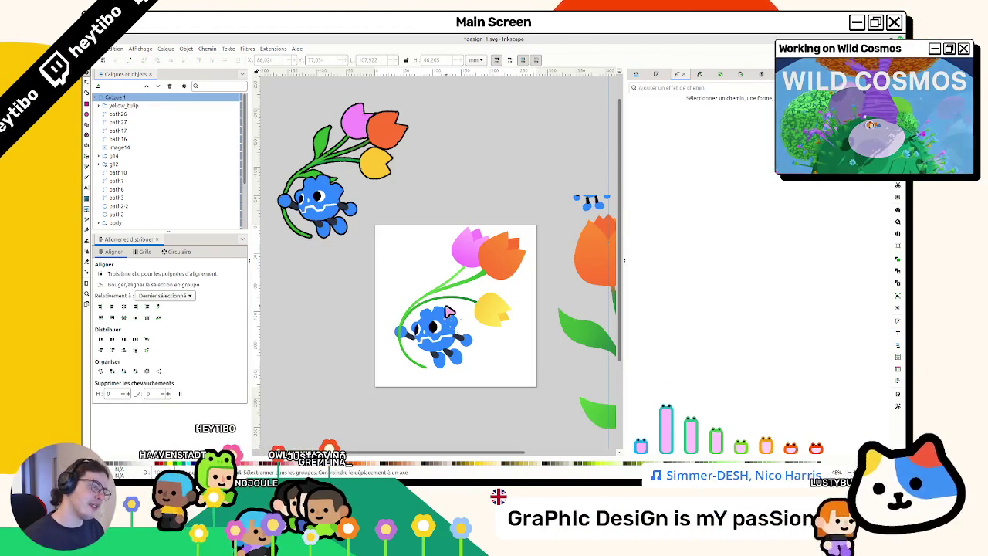
pyautogui.scroll(2, 446, 299)
pyautogui.scroll(2, 490, 275)
pyautogui.click(518, 249)
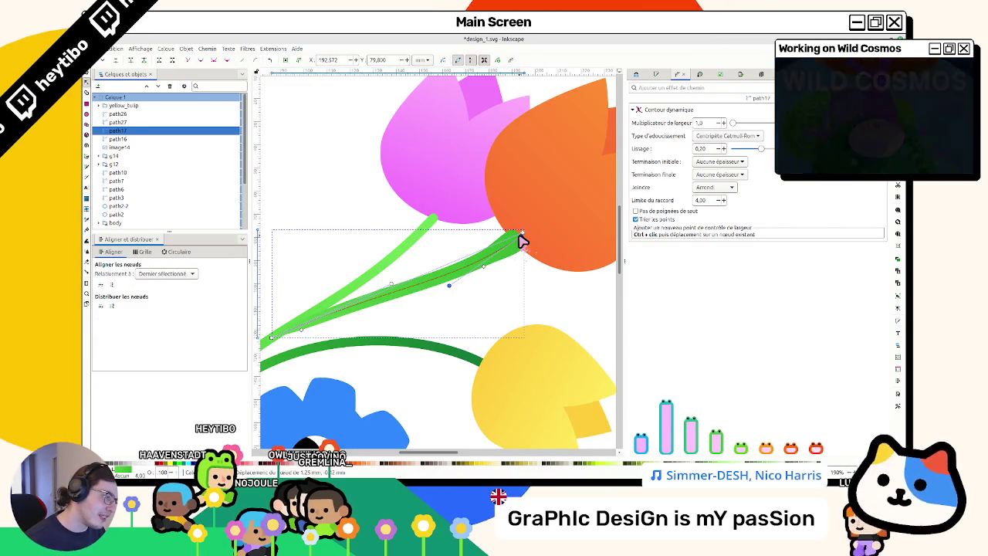
pyautogui.press('Escape')
pyautogui.press('s')
pyautogui.hscroll(1, 466, 293)
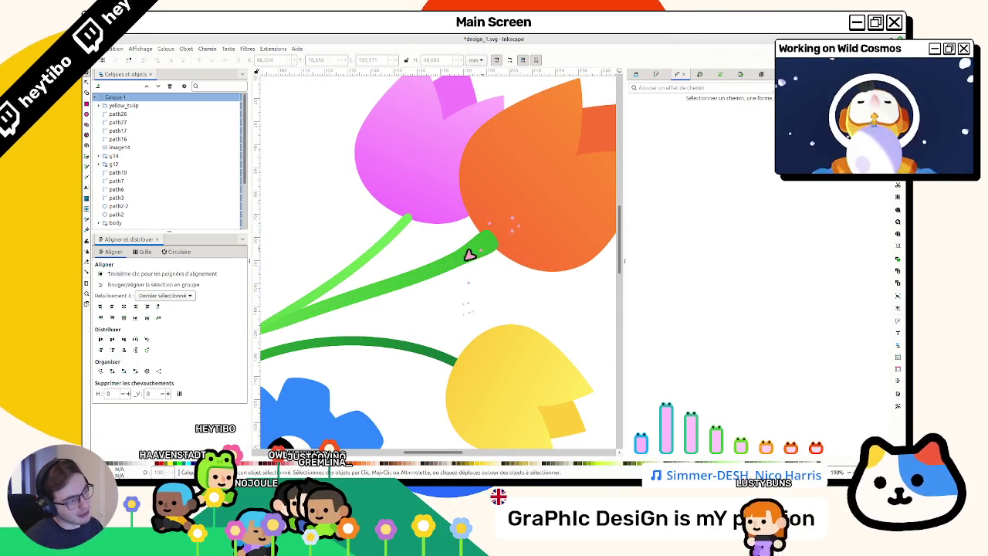
pyautogui.click(475, 257)
# Step: Select the light-green stem path16 and add the Contour dynamique path effect to it
pyautogui.press('n')
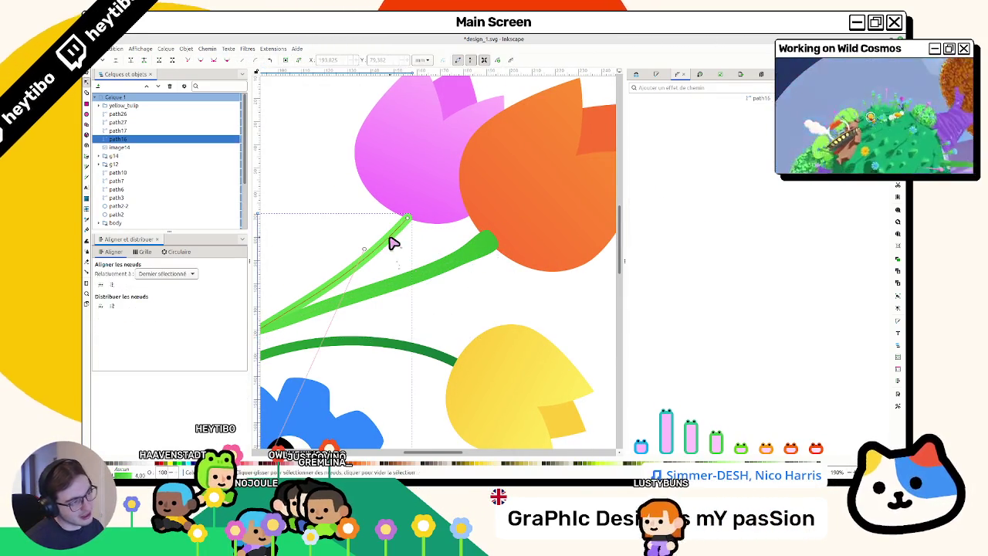
pyautogui.press('s')
pyautogui.click(401, 227)
pyautogui.hscroll(-2, 434, 211)
pyautogui.hotkey('ctrl', 's')
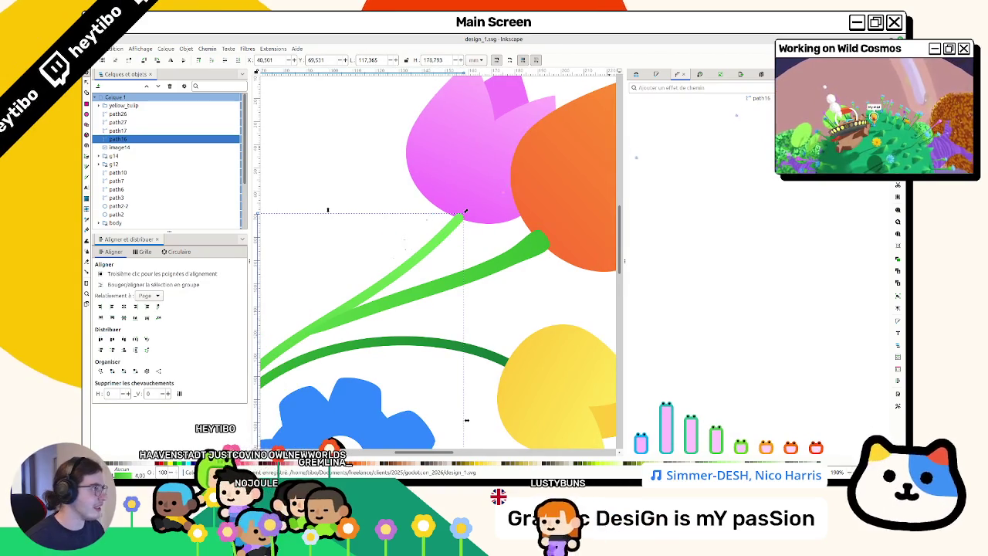
pyautogui.hotkey('ctrl', '7')
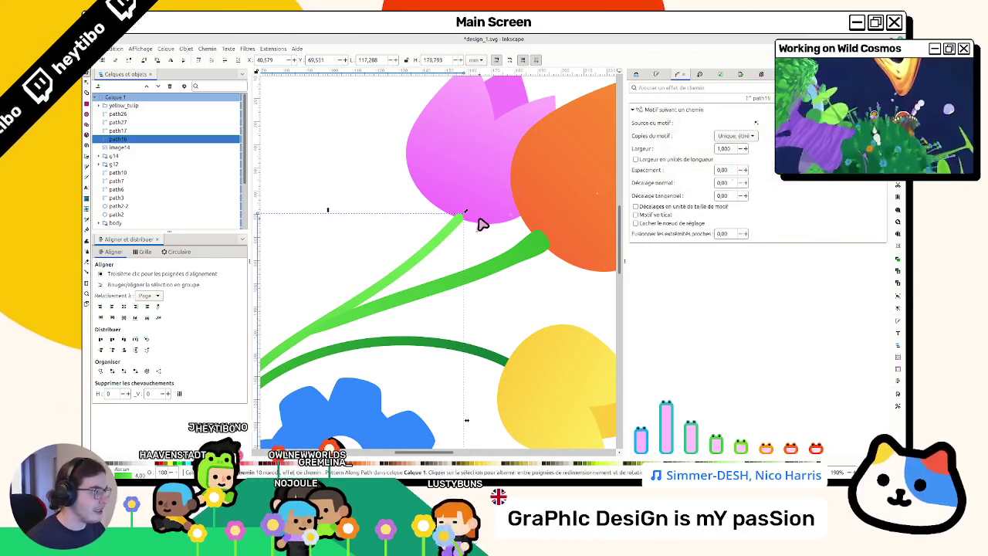
pyautogui.hotkey('ctrl', '7')
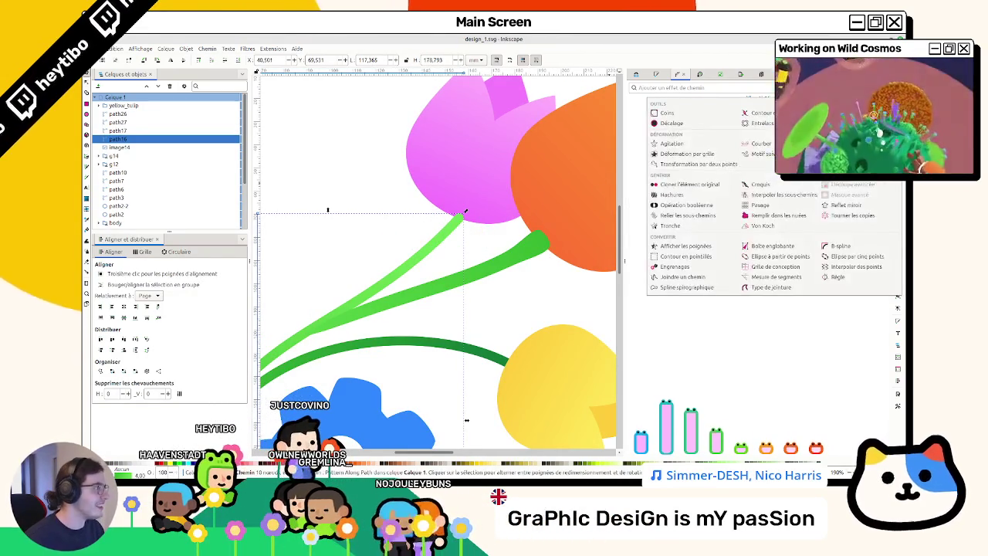
pyautogui.click(760, 113)
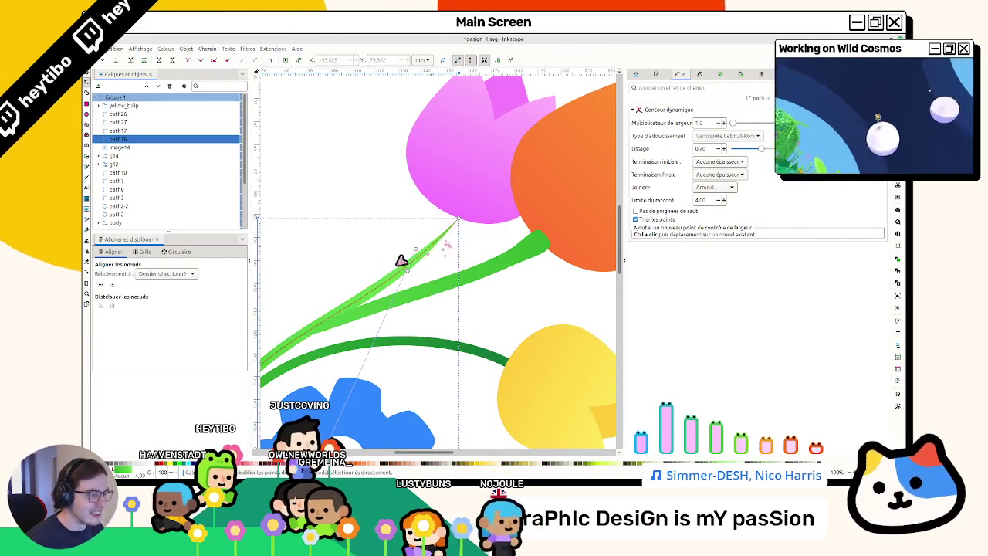
# Step: Widen the stem toward its top, narrow its width profile and bend its curve upper-right
pyautogui.moveTo(411, 277)
pyautogui.mouseDown()
pyautogui.moveTo(458, 216)
pyautogui.moveTo(466, 222)
pyautogui.mouseUp()
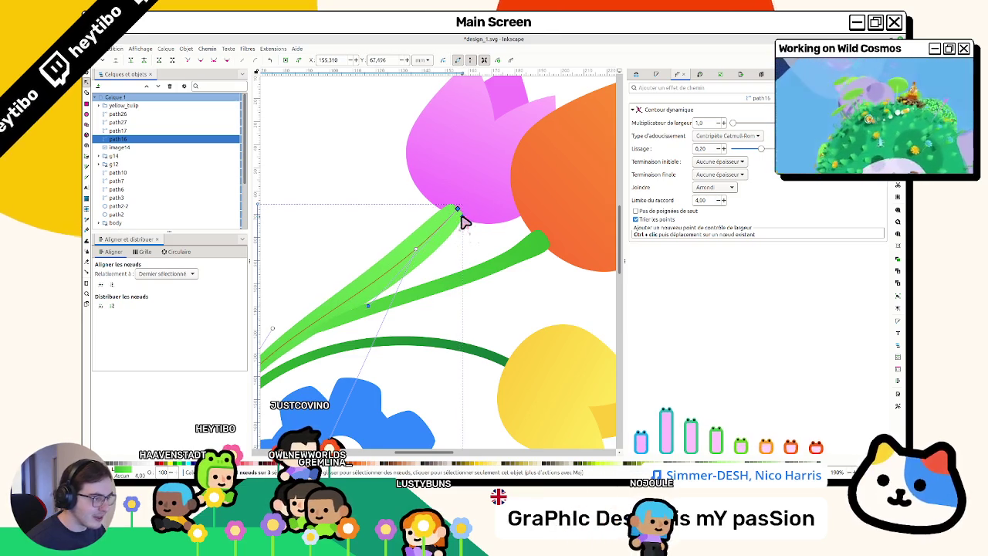
pyautogui.moveTo(371, 310); pyautogui.dragTo(409, 332)
pyautogui.hscroll(-4, 388, 322)
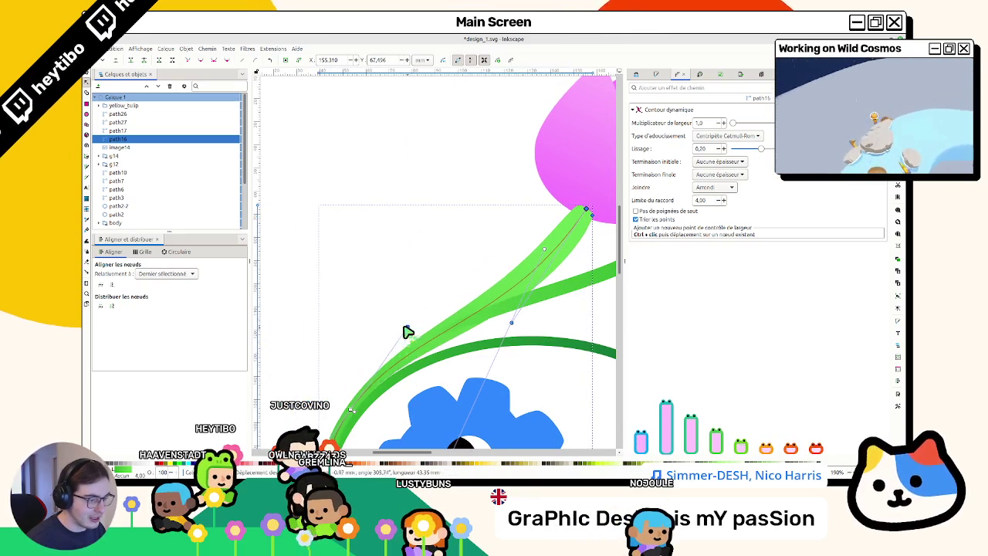
pyautogui.click(586, 209)
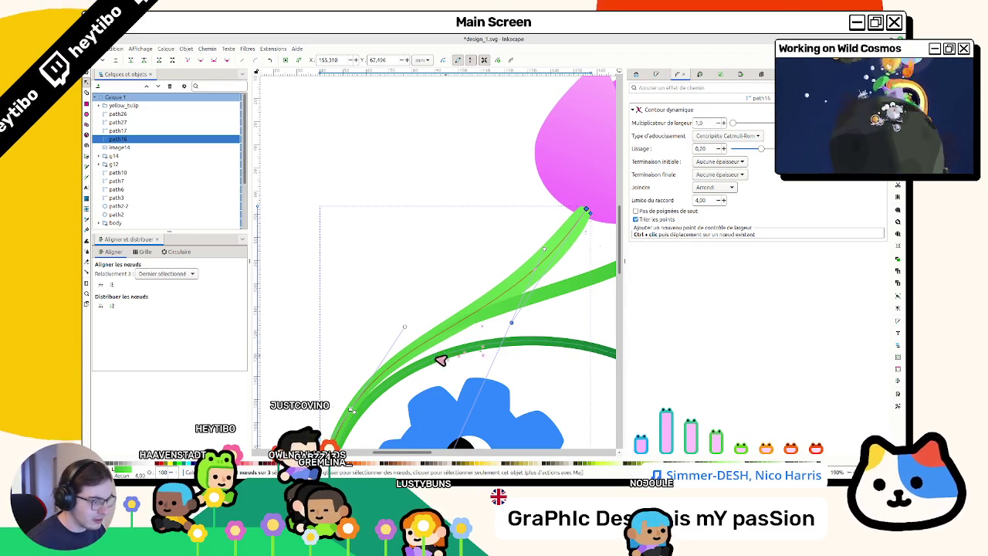
pyautogui.scroll(-1, 365, 401)
pyautogui.moveTo(355, 392); pyautogui.dragTo(488, 289)
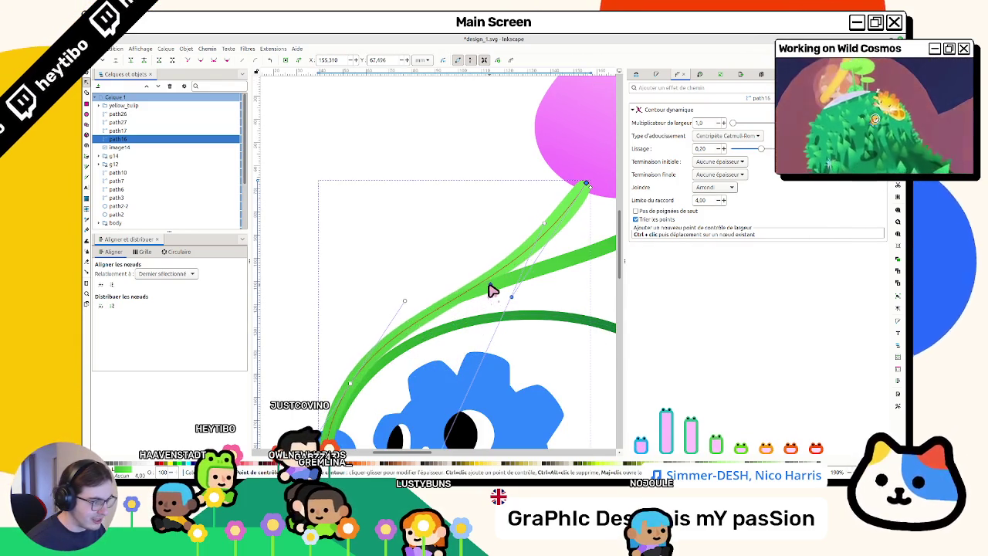
# Step: Widen the lower stem, adjust its bottom tip width and reshape its curve around the robot
pyautogui.scroll(-7, 488, 293)
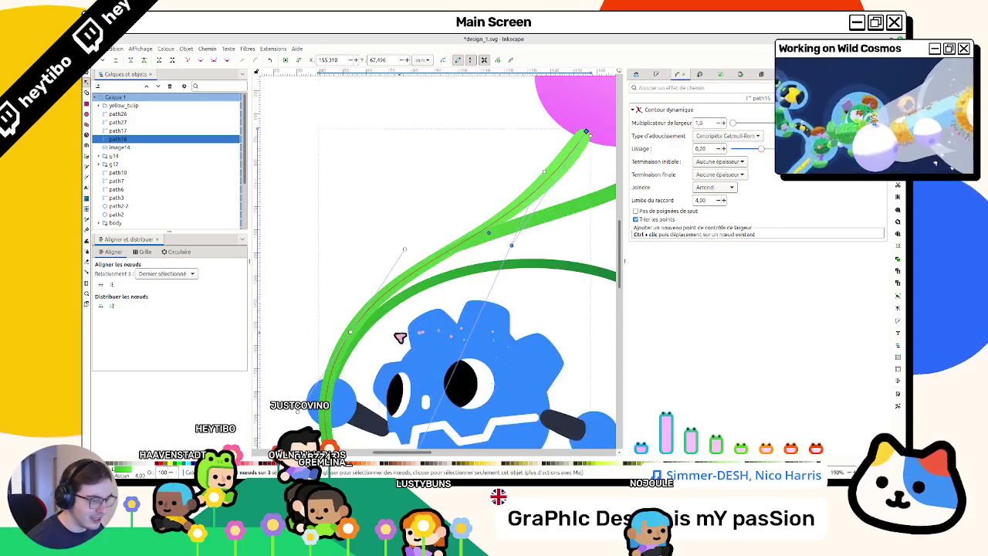
pyautogui.moveTo(379, 394)
pyautogui.mouseDown()
pyautogui.moveTo(434, 416)
pyautogui.moveTo(425, 415)
pyautogui.mouseUp()
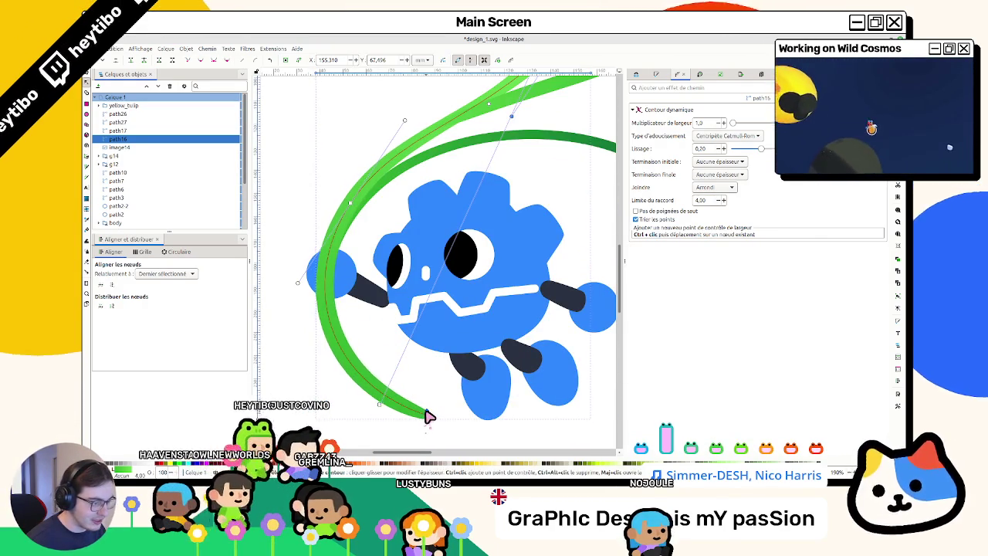
pyautogui.moveTo(427, 416); pyautogui.dragTo(429, 417)
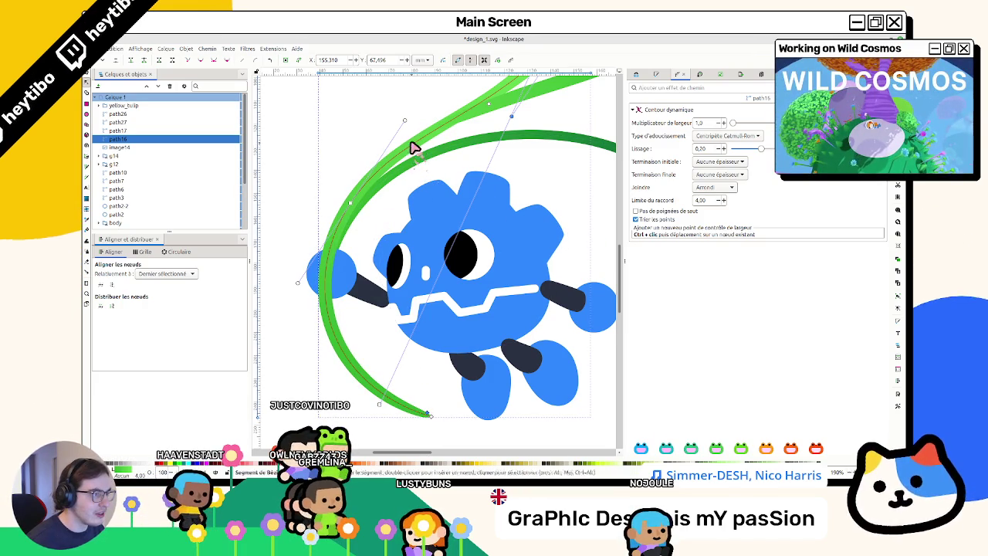
pyautogui.moveTo(410, 131); pyautogui.dragTo(412, 129)
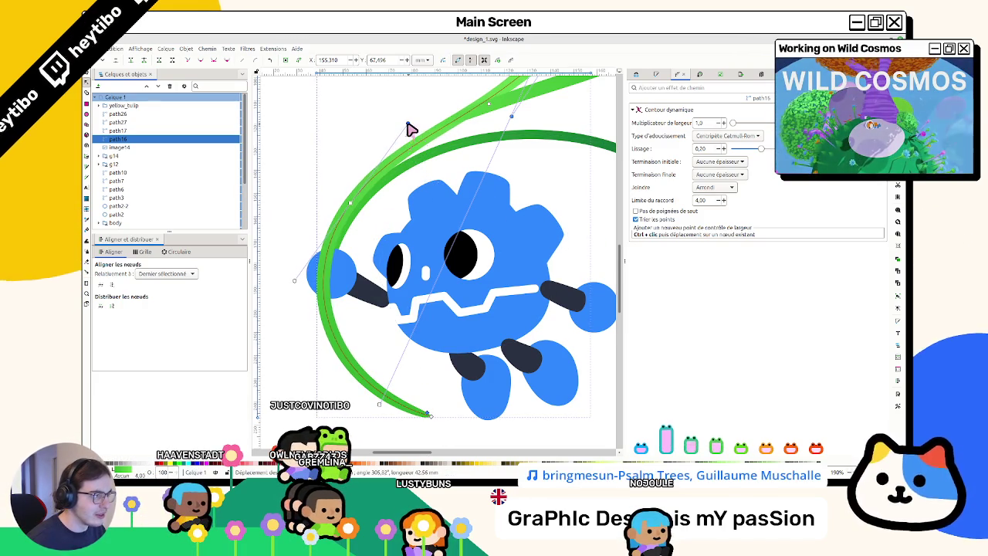
pyautogui.press('s')
pyautogui.scroll(-5, 412, 137)
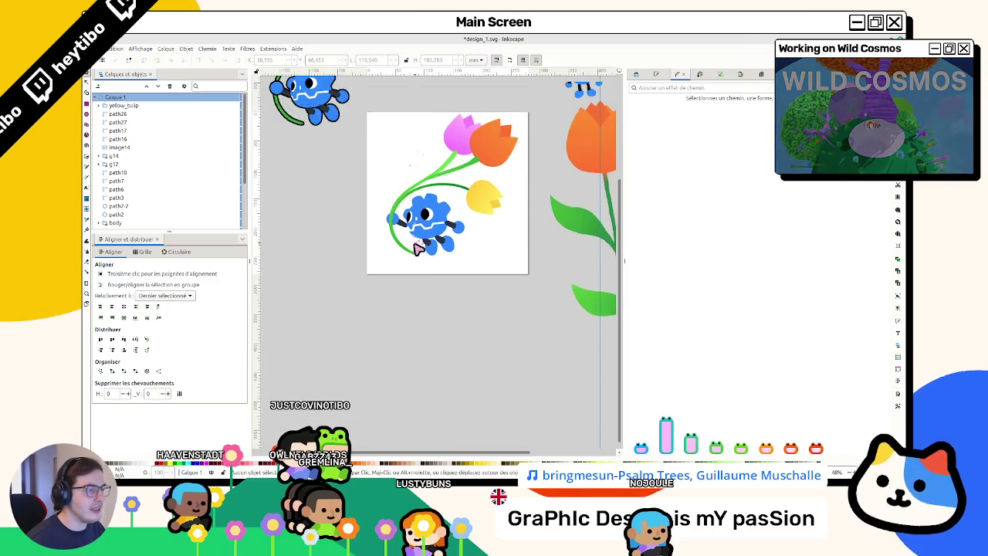
pyautogui.scroll(4, 413, 242)
# Step: Thicken the stem at its tip and thin it near the top, then deselect to preview
pyautogui.doubleClick(418, 266)
pyautogui.scroll(6, 421, 272)
pyautogui.moveTo(431, 272)
pyautogui.mouseDown()
pyautogui.moveTo(477, 279)
pyautogui.moveTo(463, 273)
pyautogui.mouseUp()
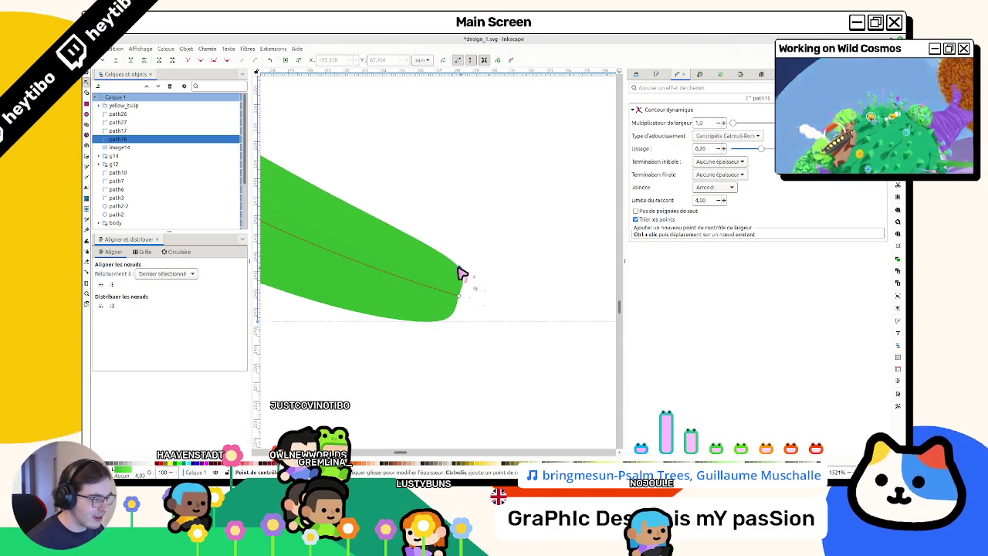
pyautogui.scroll(-2, 457, 269)
pyautogui.scroll(-1, 455, 268)
pyautogui.scroll(-1, 455, 268)
pyautogui.scroll(-1, 450, 241)
pyautogui.scroll(-2, 434, 223)
pyautogui.scroll(-2, 486, 170)
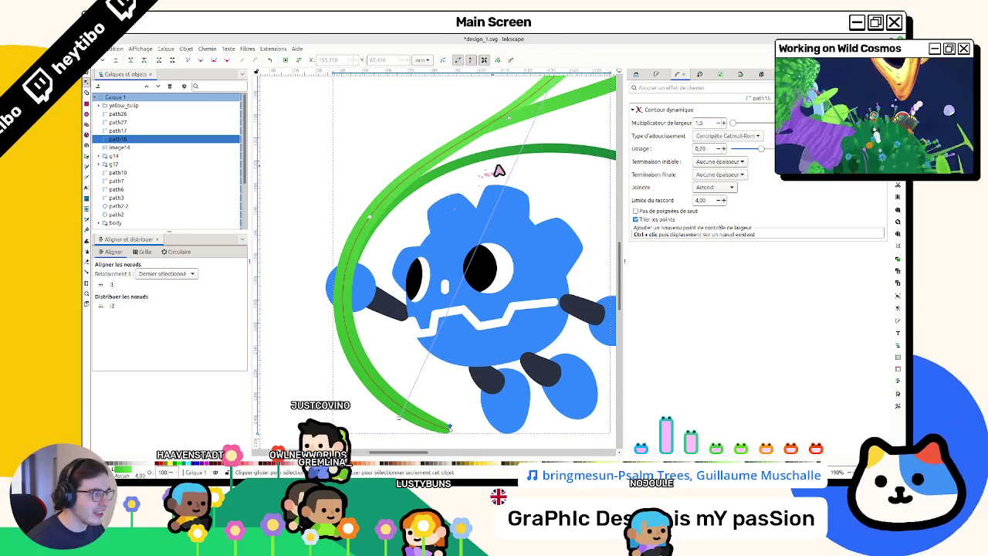
pyautogui.scroll(4, 506, 162)
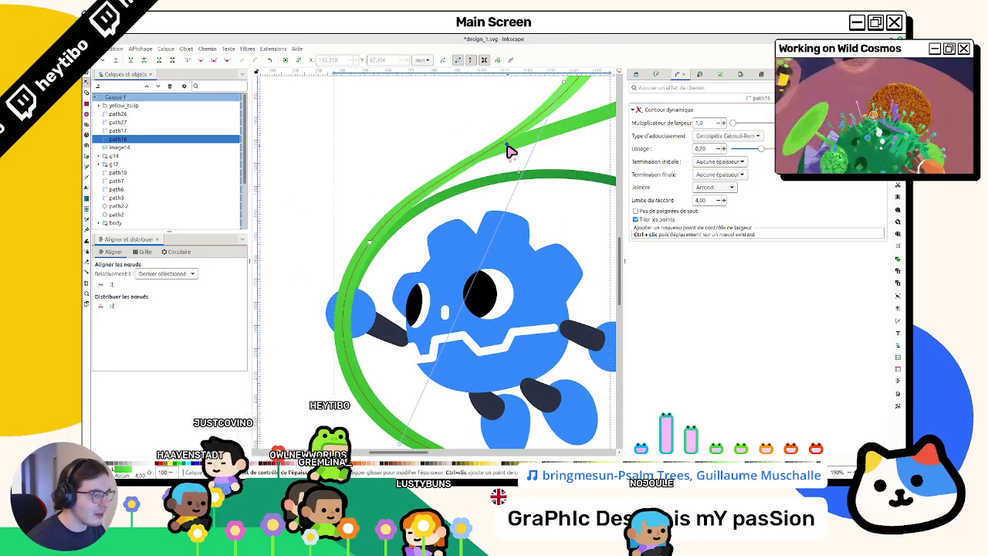
pyautogui.moveTo(509, 150)
pyautogui.mouseDown()
pyautogui.moveTo(402, 213)
pyautogui.moveTo(392, 233)
pyautogui.mouseUp()
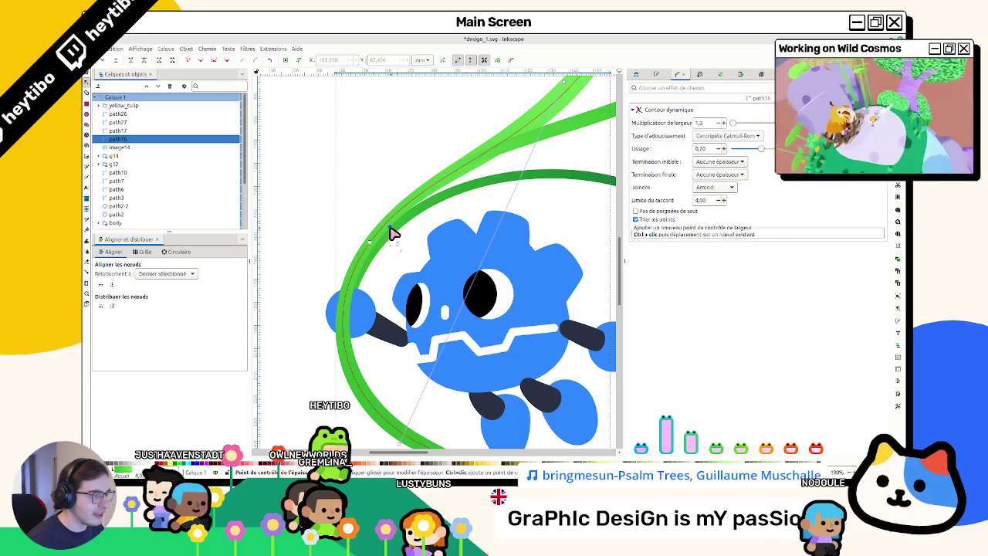
pyautogui.scroll(-1, 397, 239)
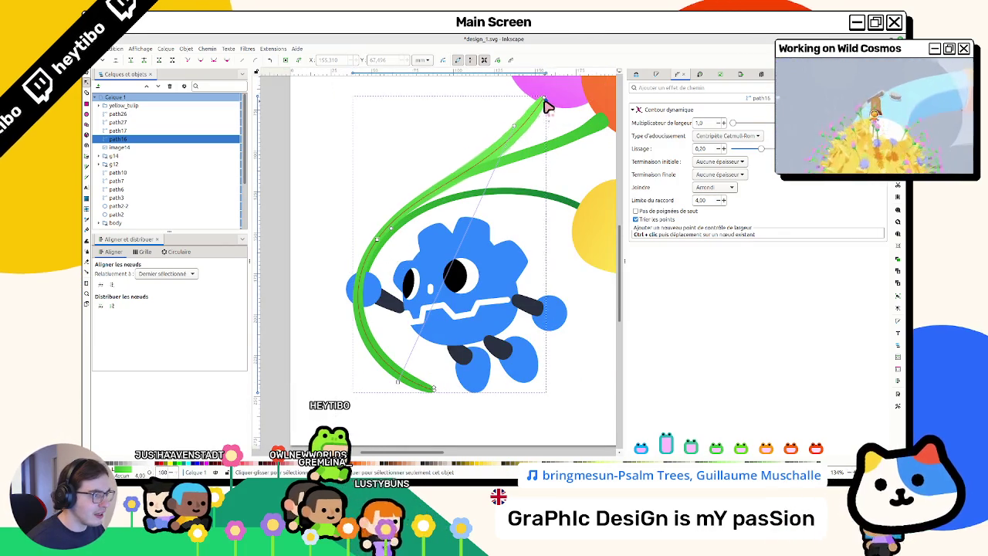
pyautogui.click(554, 153)
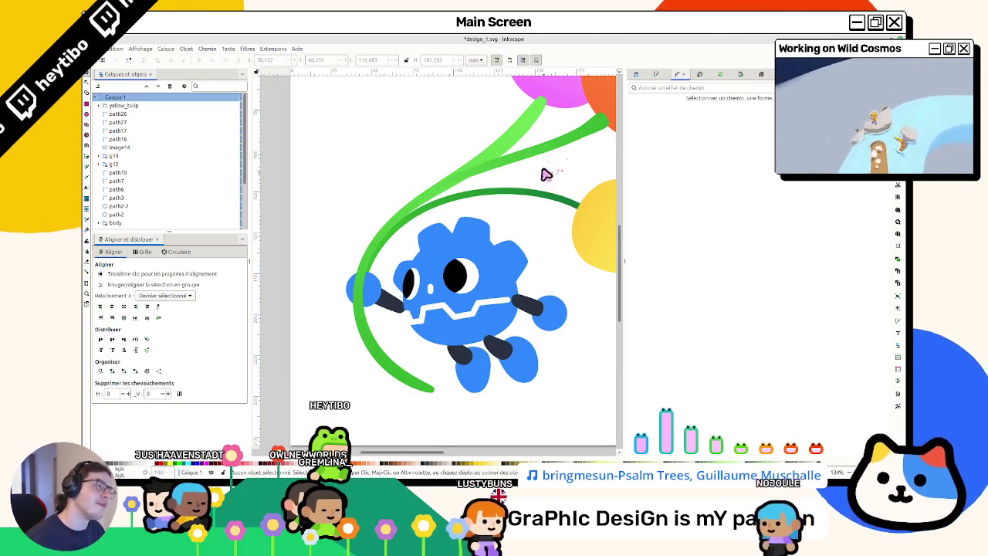
# Step: Reselect the stem in node editing and review the tapered result along its length
pyautogui.scroll(5, 555, 154)
pyautogui.scroll(4, 541, 100)
pyautogui.scroll(3, 470, 131)
pyautogui.click(455, 151)
pyautogui.press('n')
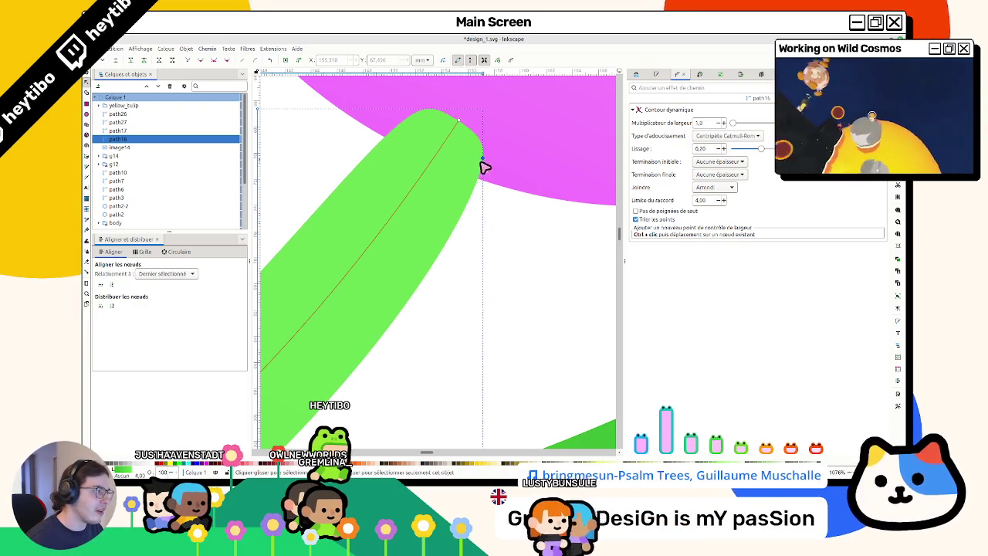
pyautogui.scroll(-2, 470, 163)
pyautogui.scroll(-2, 465, 165)
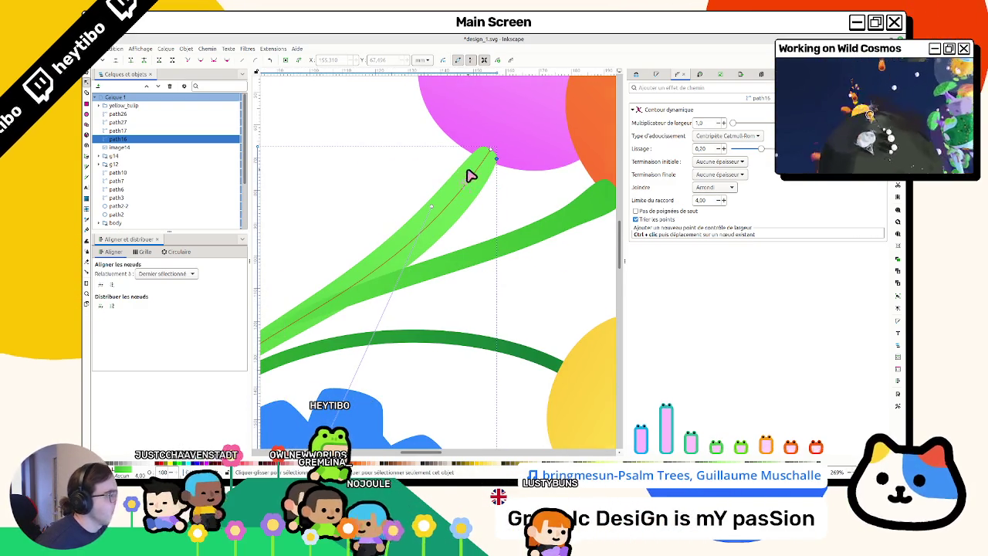
pyautogui.scroll(-1, 470, 174)
pyautogui.scroll(-2, 720, 125)
pyautogui.scroll(-2, 720, 125)
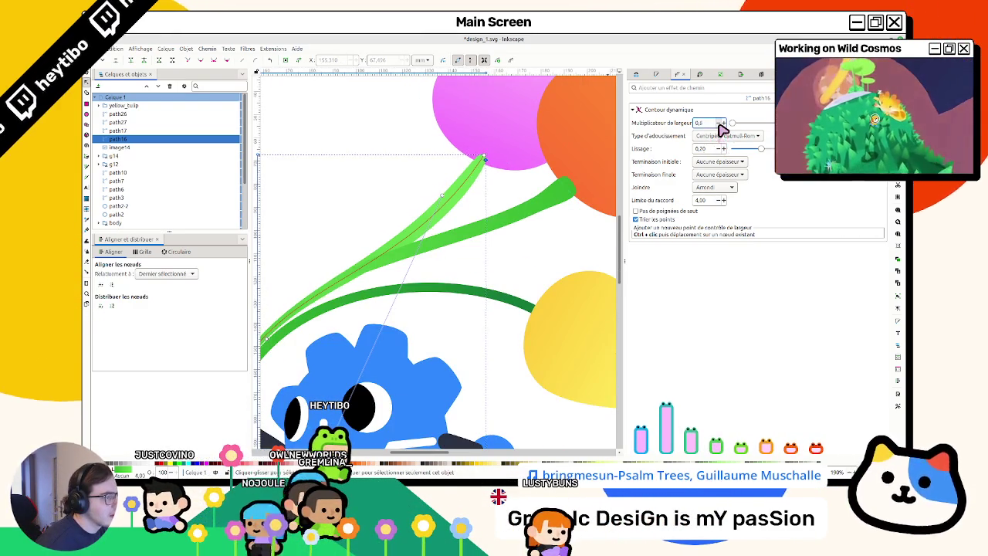
pyautogui.scroll(-2, 395, 236)
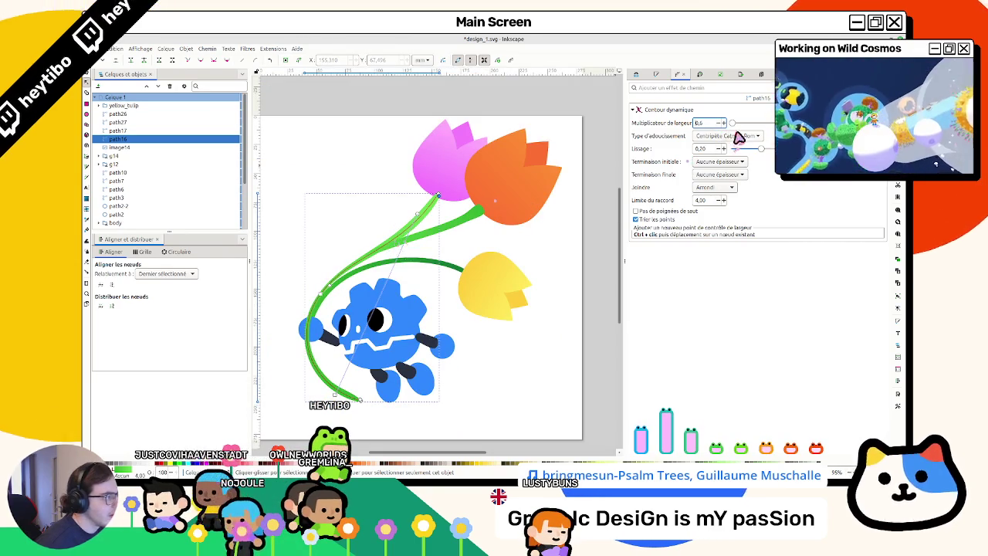
pyautogui.click(362, 178)
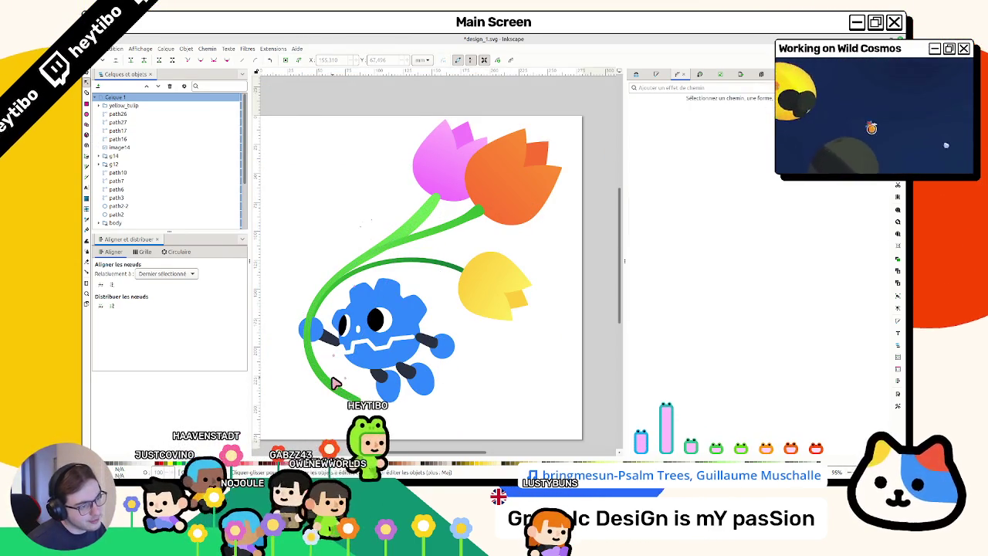
pyautogui.hscroll(-2, 337, 417)
pyautogui.click(398, 406)
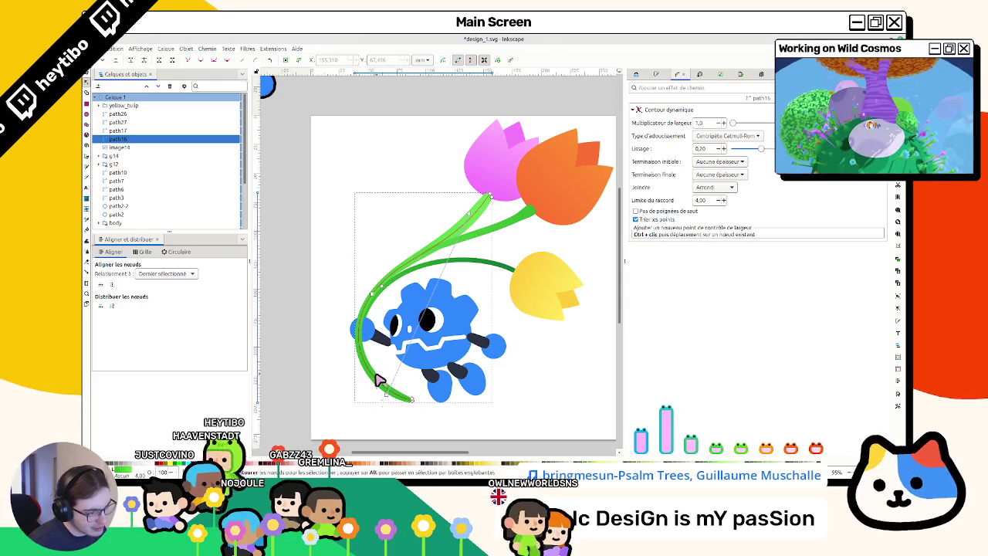
# Step: Show the stem's nodes, thicken its lower end and narrow it near the robot's head
pyautogui.doubleClick(375, 382)
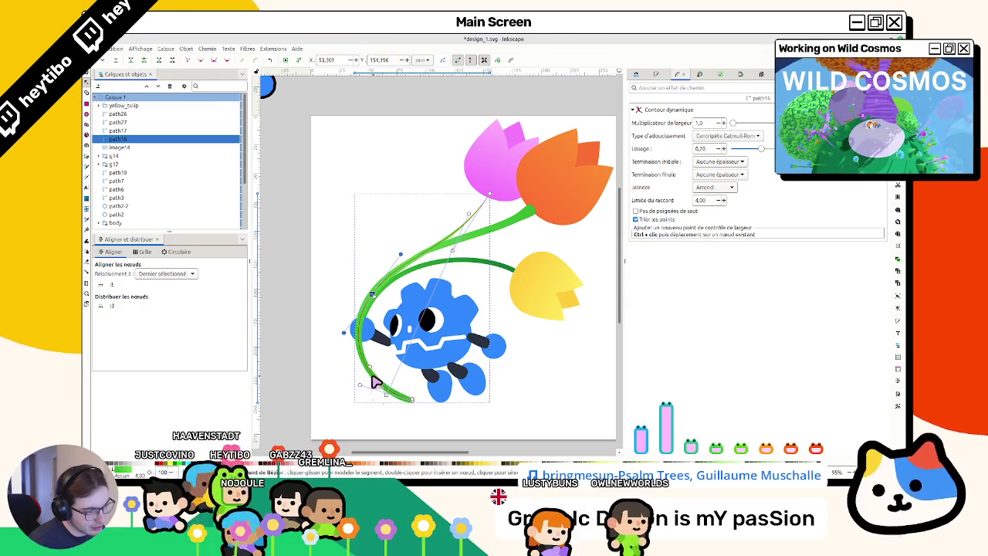
pyautogui.click(375, 380)
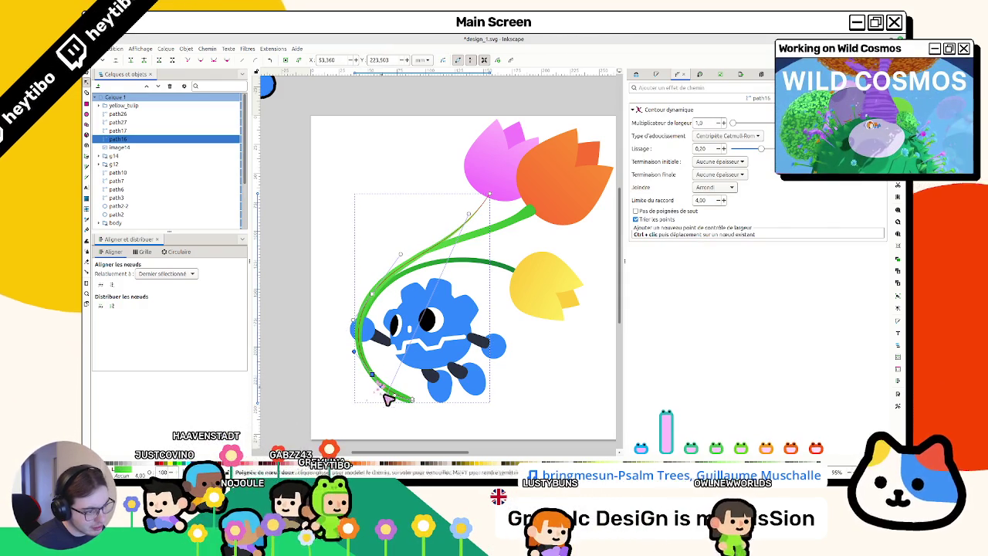
pyautogui.moveTo(404, 397)
pyautogui.mouseDown()
pyautogui.moveTo(378, 373)
pyautogui.moveTo(381, 351)
pyautogui.moveTo(400, 361)
pyautogui.moveTo(390, 340)
pyautogui.mouseUp()
pyautogui.scroll(3, 377, 296)
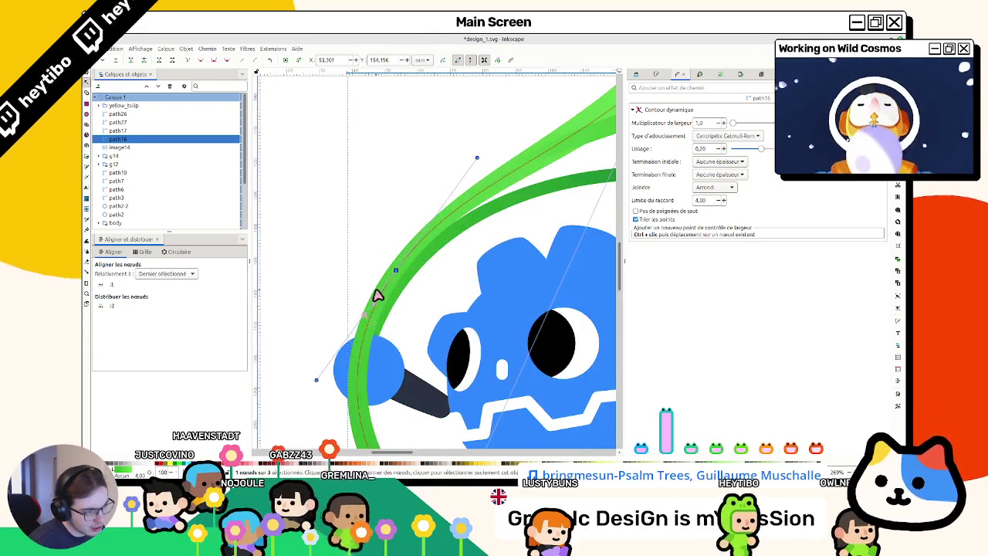
pyautogui.click(382, 290)
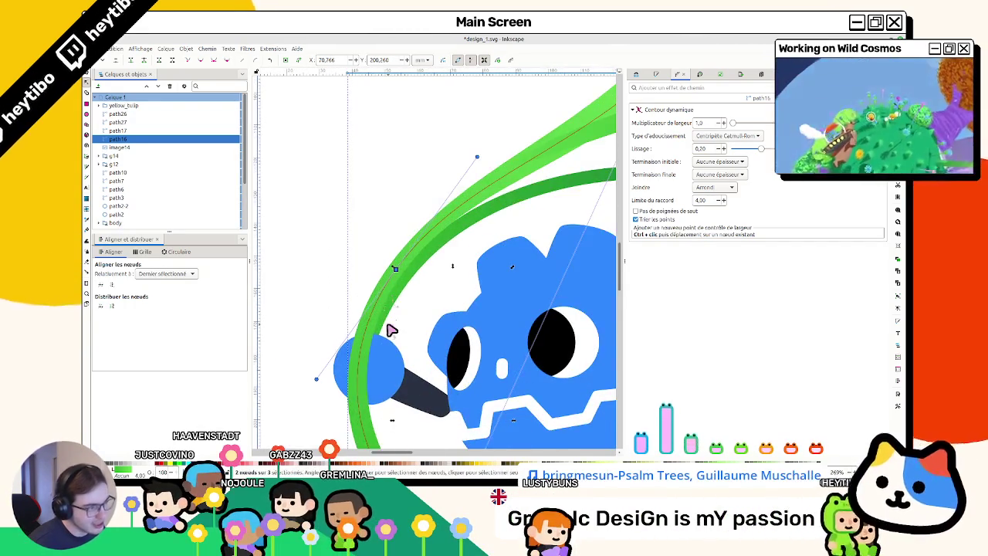
pyautogui.scroll(-1, 391, 330)
pyautogui.scroll(-1, 386, 331)
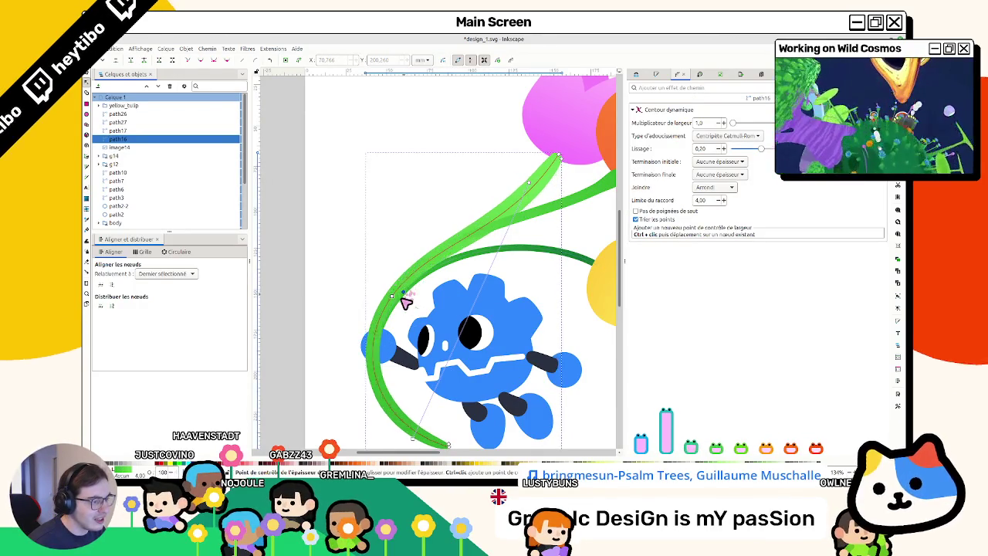
pyautogui.moveTo(394, 315); pyautogui.dragTo(392, 315)
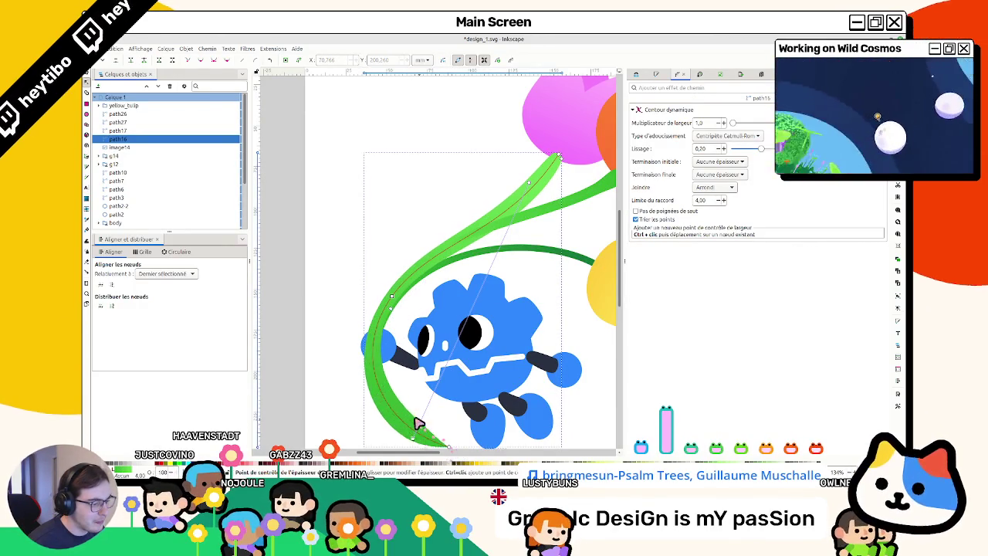
# Step: Adjust the lower stem's width knots so its bottom end tapers thinner
pyautogui.moveTo(405, 417); pyautogui.dragTo(402, 419)
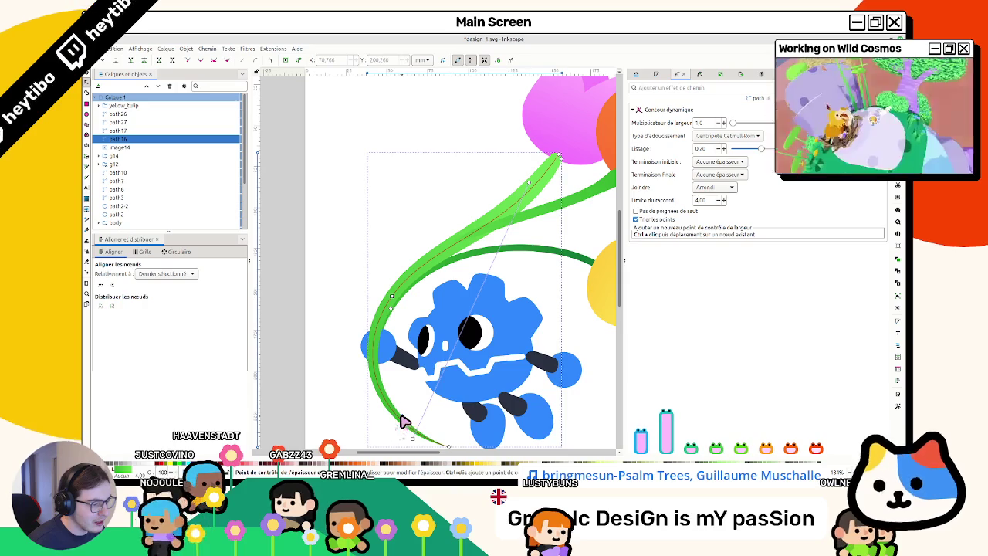
pyautogui.moveTo(452, 453); pyautogui.dragTo(457, 446)
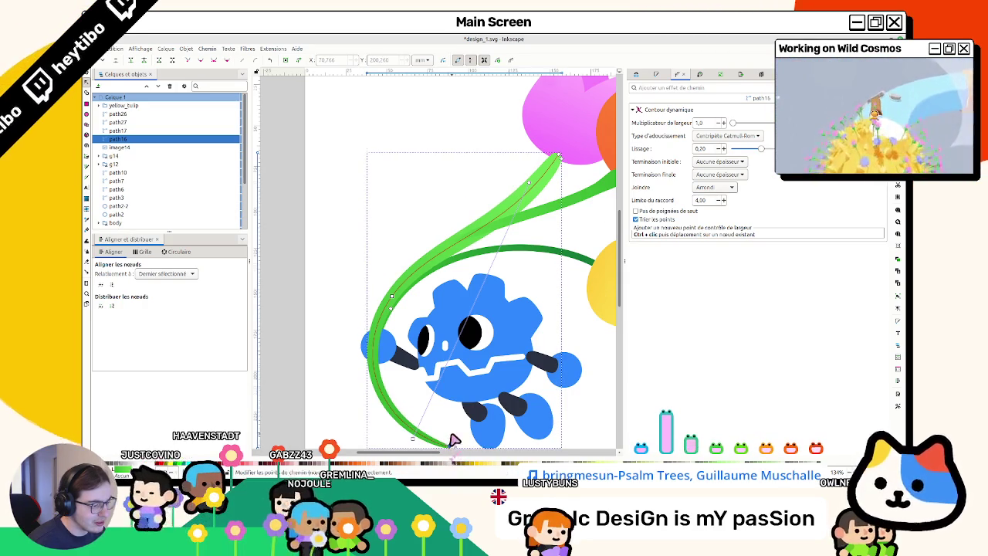
pyautogui.scroll(1, 452, 435)
pyautogui.scroll(1, 453, 419)
pyautogui.scroll(1, 453, 417)
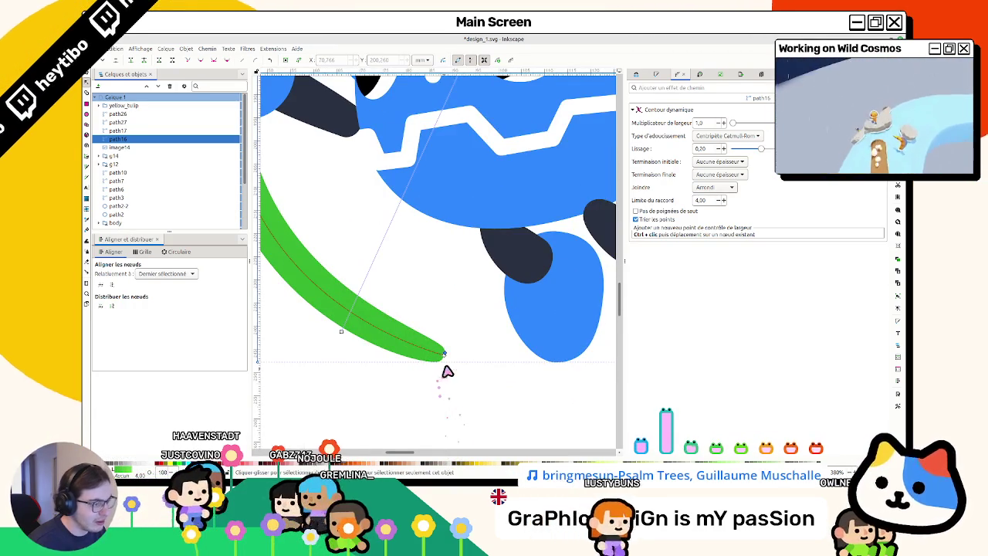
pyautogui.moveTo(470, 361); pyautogui.dragTo(442, 349)
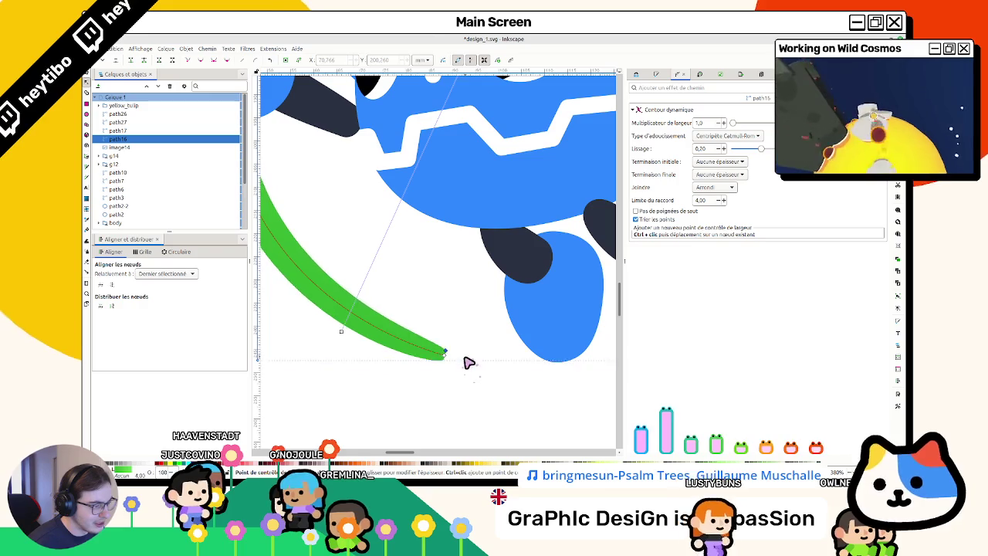
pyautogui.scroll(-2, 442, 354)
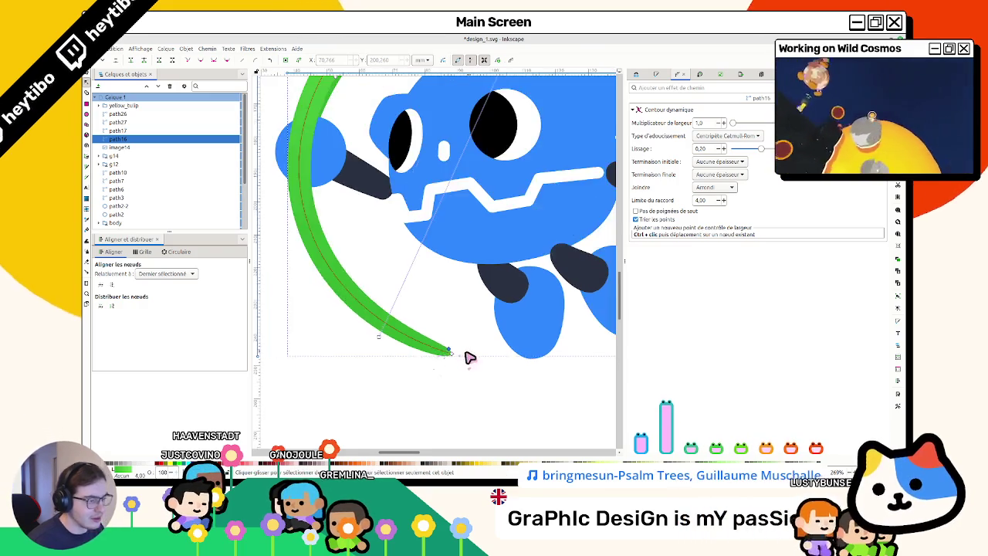
pyautogui.scroll(-1, 455, 354)
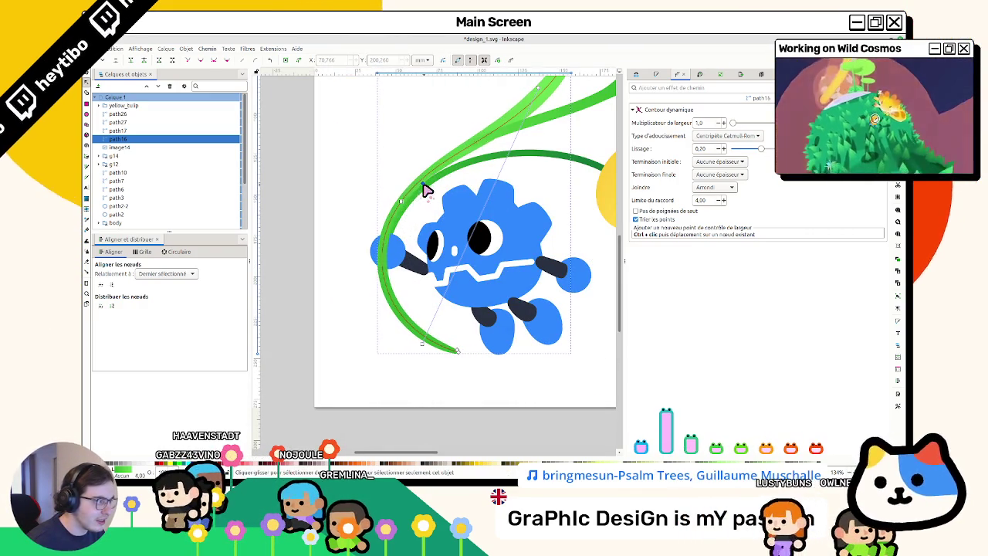
pyautogui.scroll(3, 457, 189)
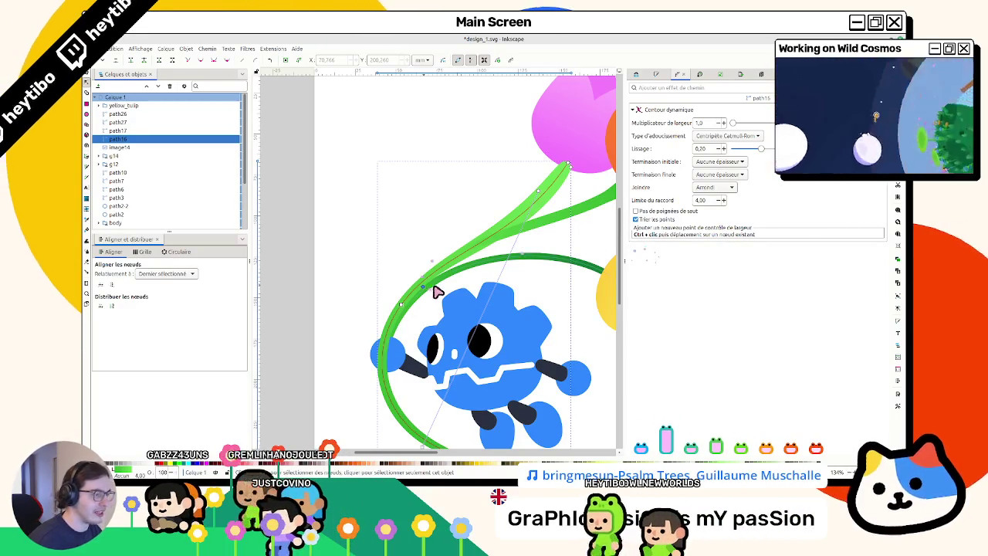
# Step: Reselect the stem around the robot and bend its curve down and to the right
pyautogui.click(506, 232)
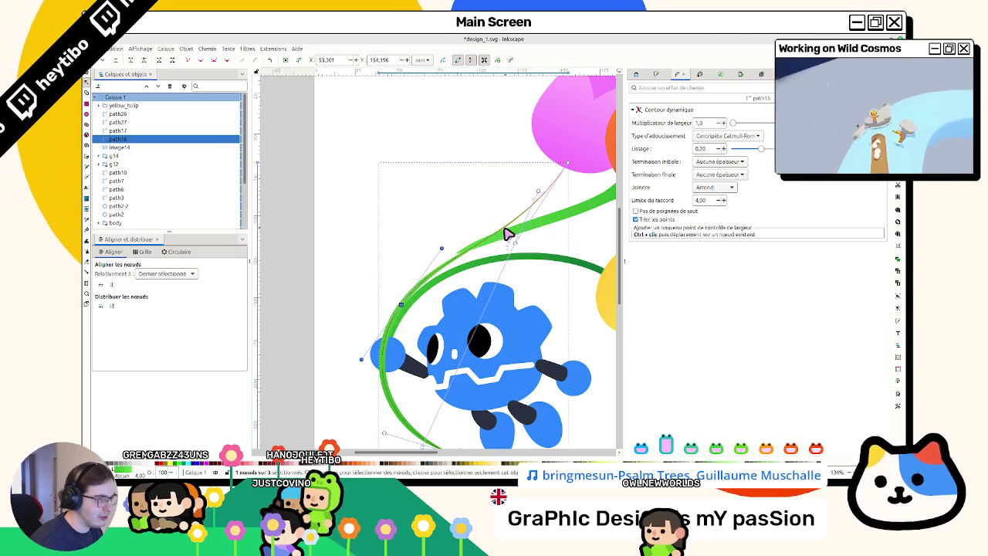
pyautogui.click(509, 233)
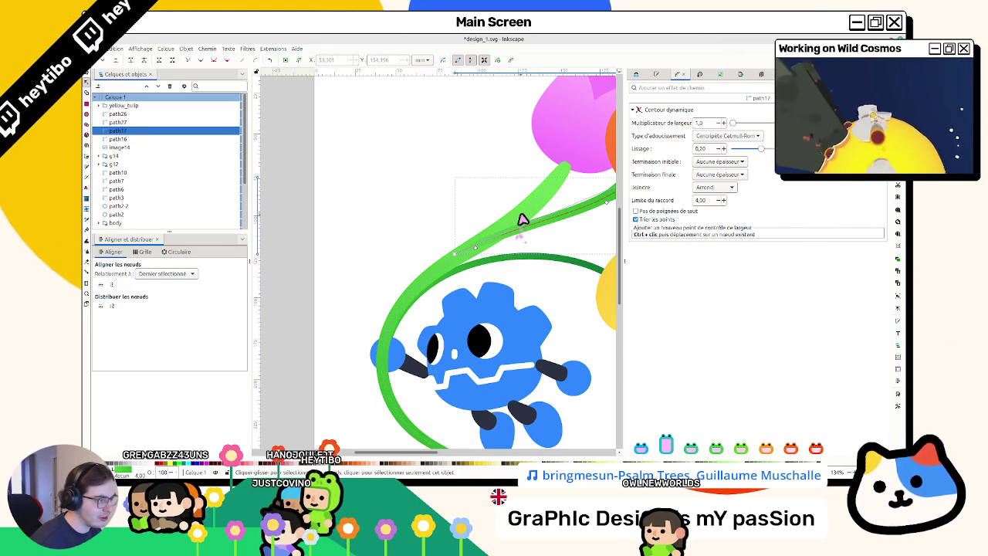
pyautogui.click(525, 210)
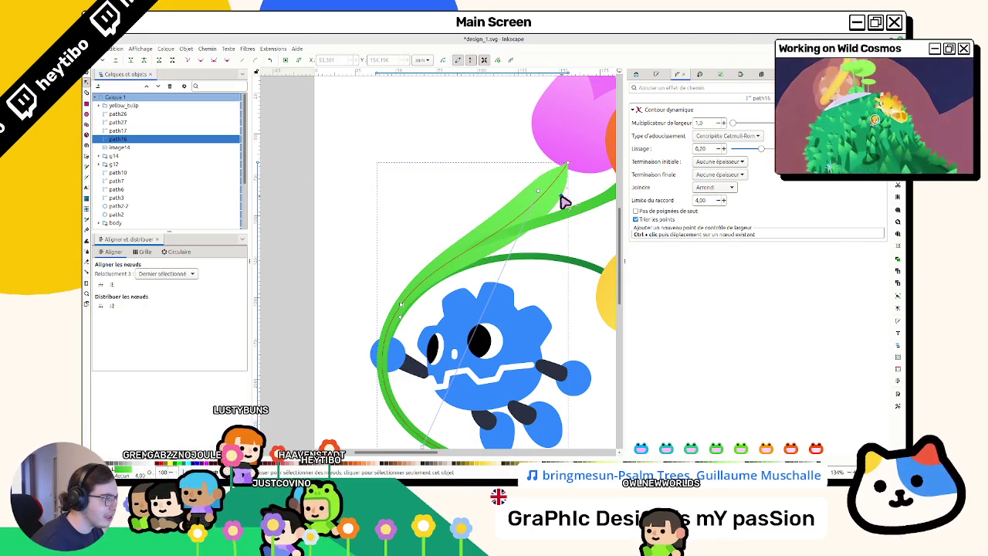
pyautogui.click(551, 202)
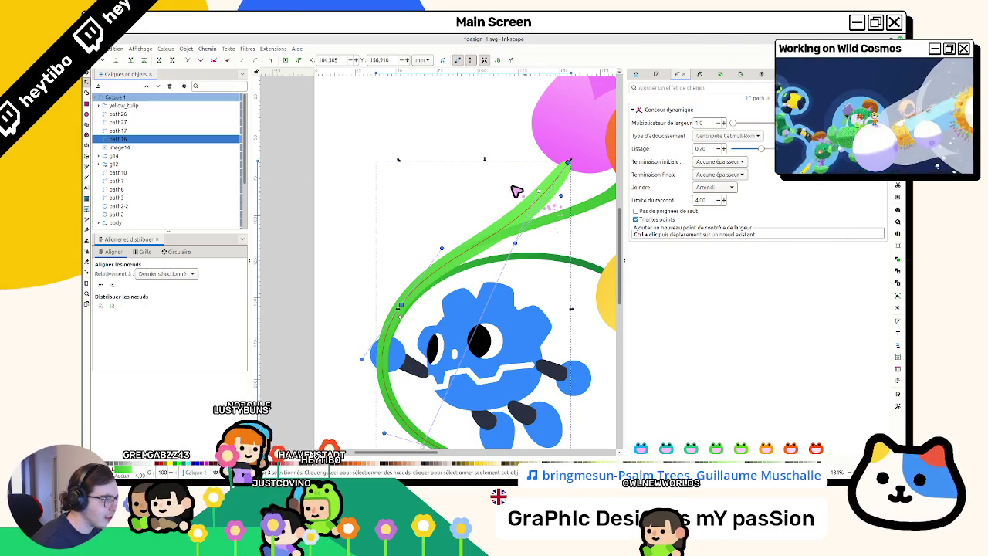
pyautogui.click(532, 211)
pyautogui.click(534, 214)
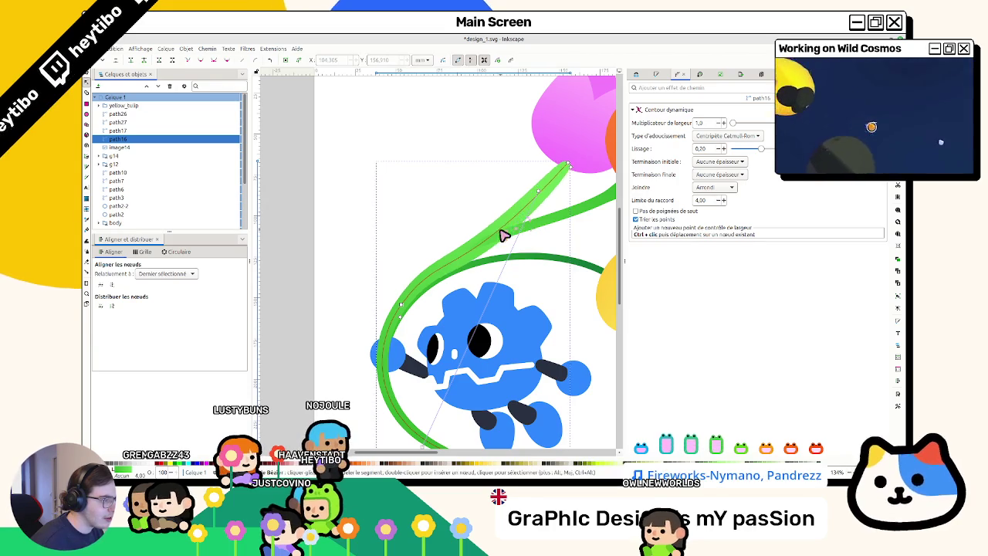
pyautogui.moveTo(509, 218); pyautogui.dragTo(517, 223)
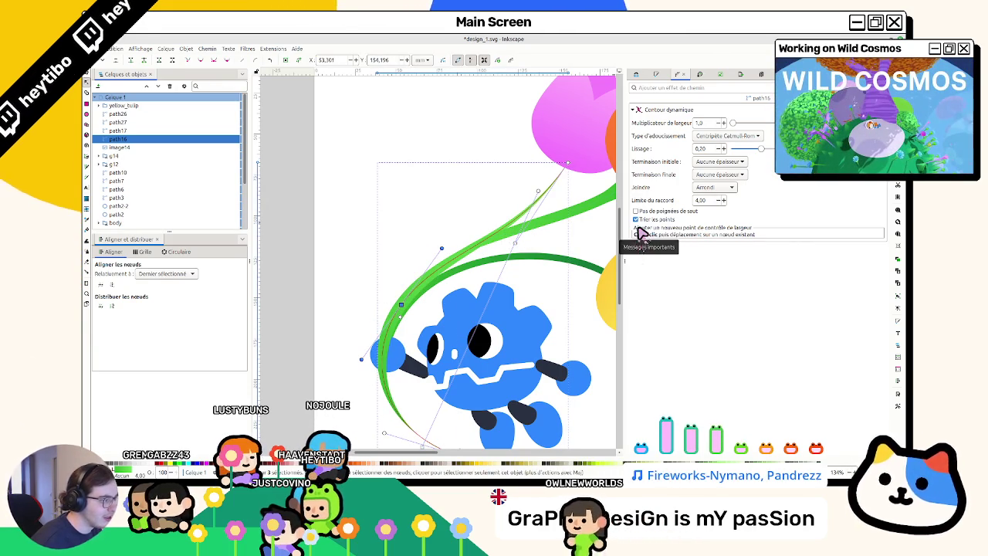
pyautogui.click(423, 174)
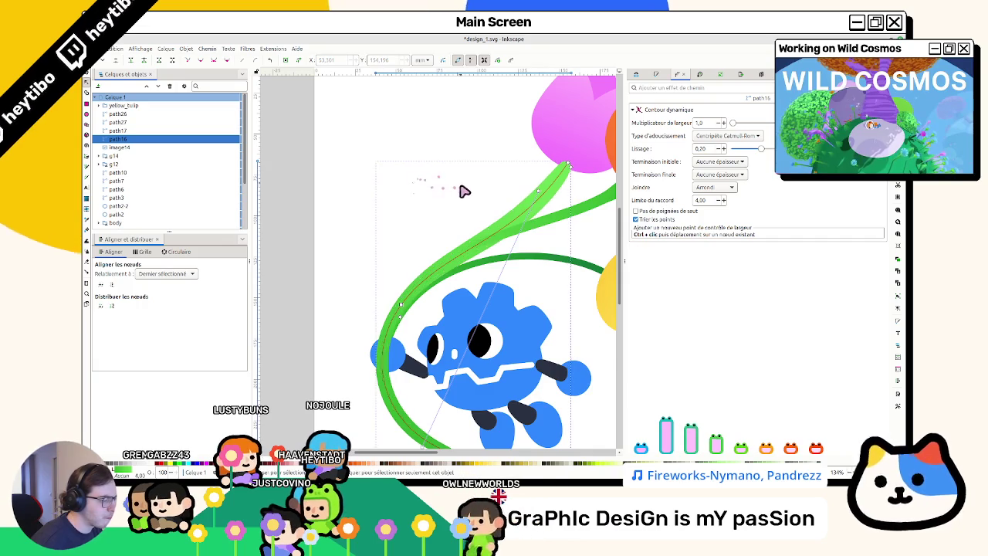
# Step: Rework the tail end, narrowing its tip and widening the stem along its left side
pyautogui.scroll(-3, 463, 187)
pyautogui.moveTo(453, 312); pyautogui.dragTo(440, 313)
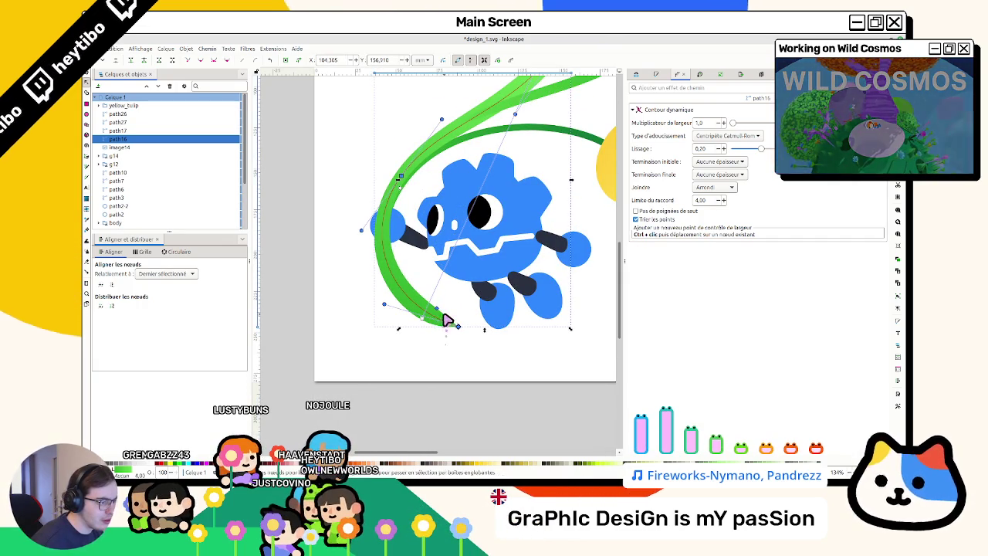
pyautogui.scroll(4, 453, 325)
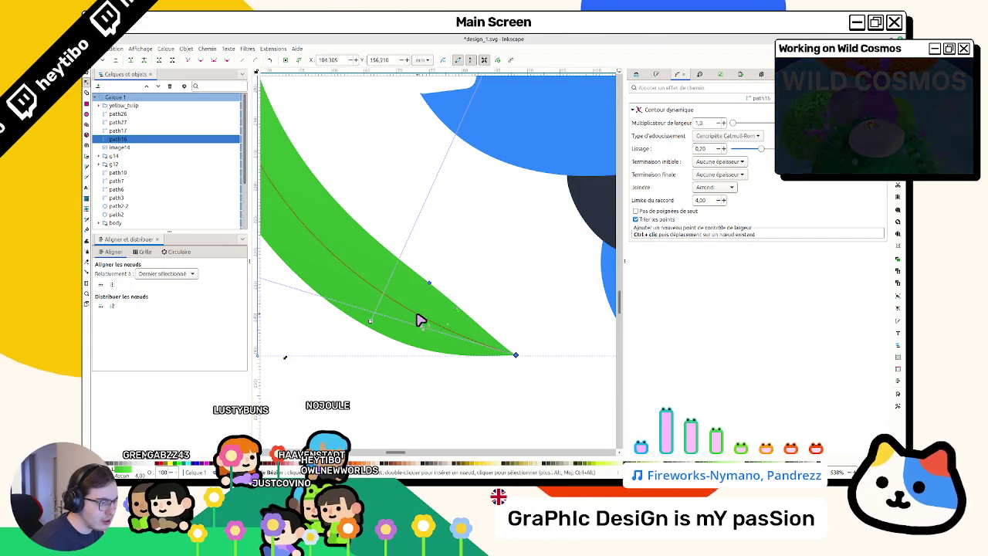
pyautogui.hotkey('ctrl', 'z')
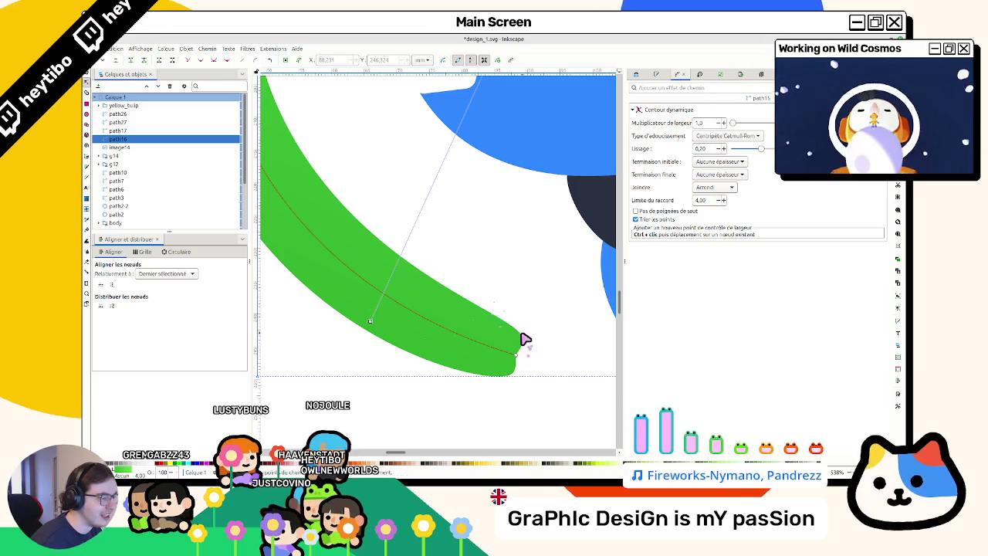
pyautogui.moveTo(524, 340); pyautogui.dragTo(517, 335)
pyautogui.scroll(-2, 514, 332)
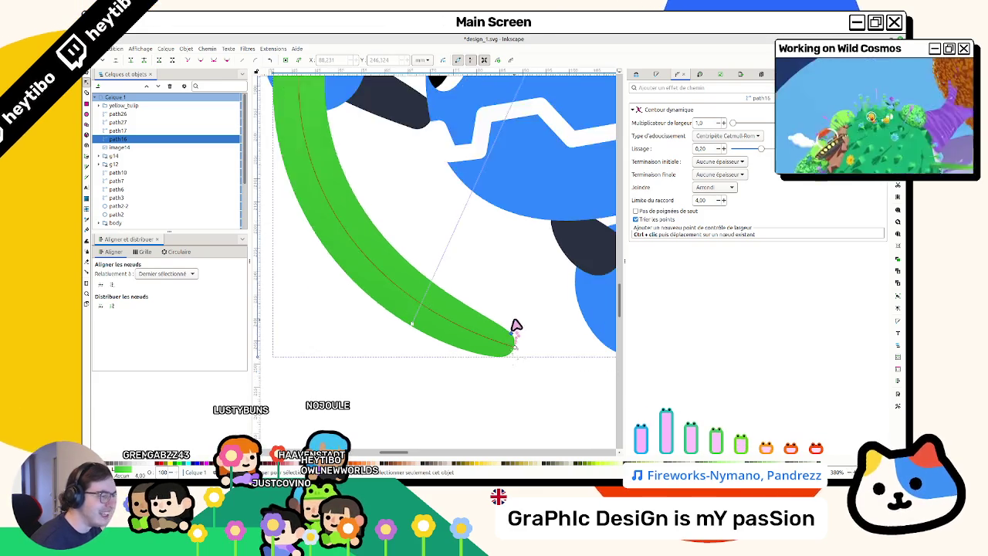
pyautogui.scroll(-3, 510, 328)
pyautogui.scroll(1, 507, 222)
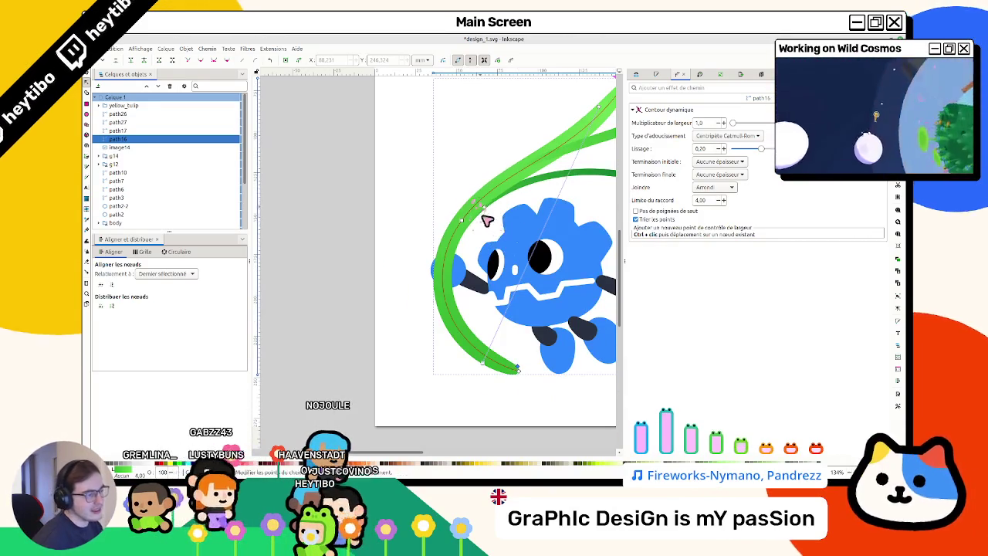
pyautogui.moveTo(470, 222); pyautogui.dragTo(453, 285)
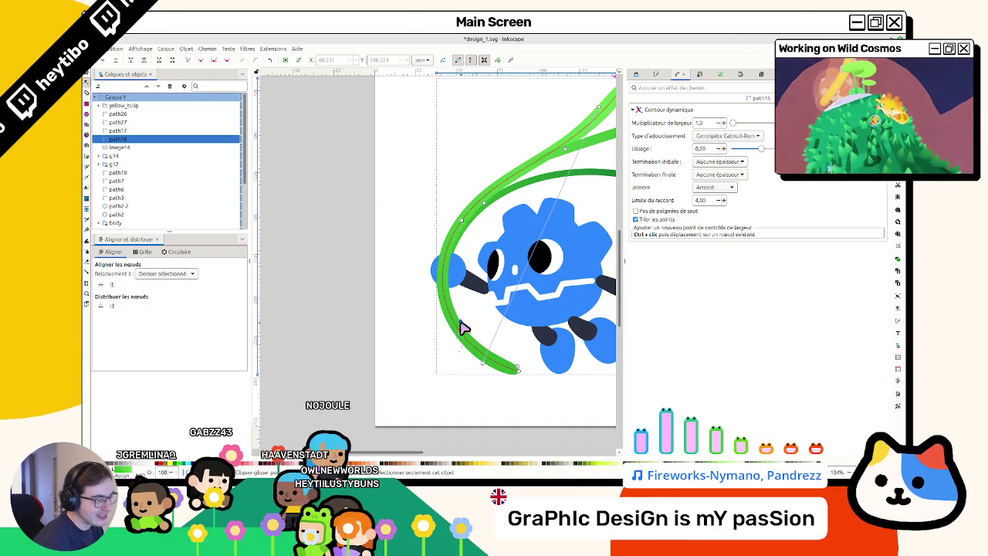
# Step: Adjust the green stem's Power Stroke width near its tip
pyautogui.scroll(2, 513, 355)
pyautogui.scroll(2, 533, 308)
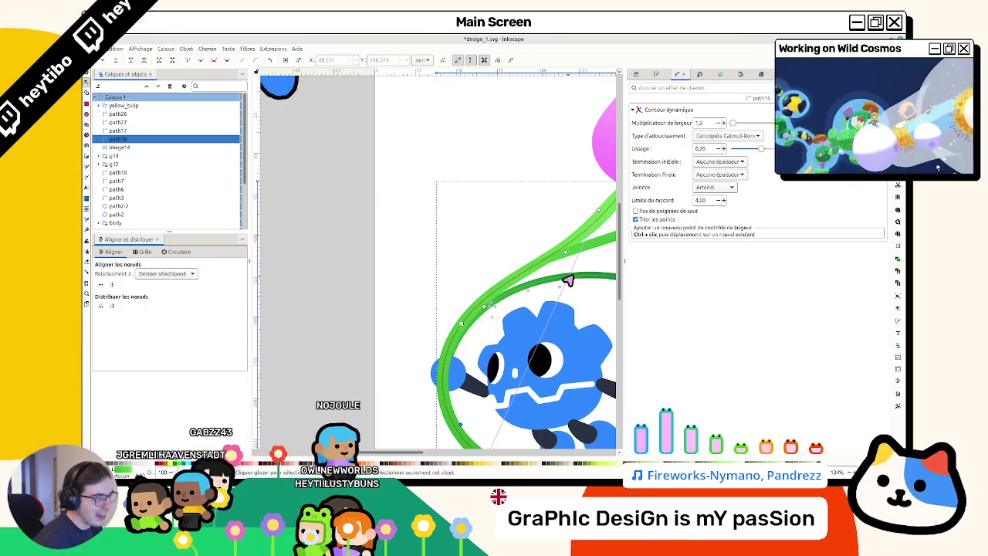
pyautogui.hscroll(3, 553, 260)
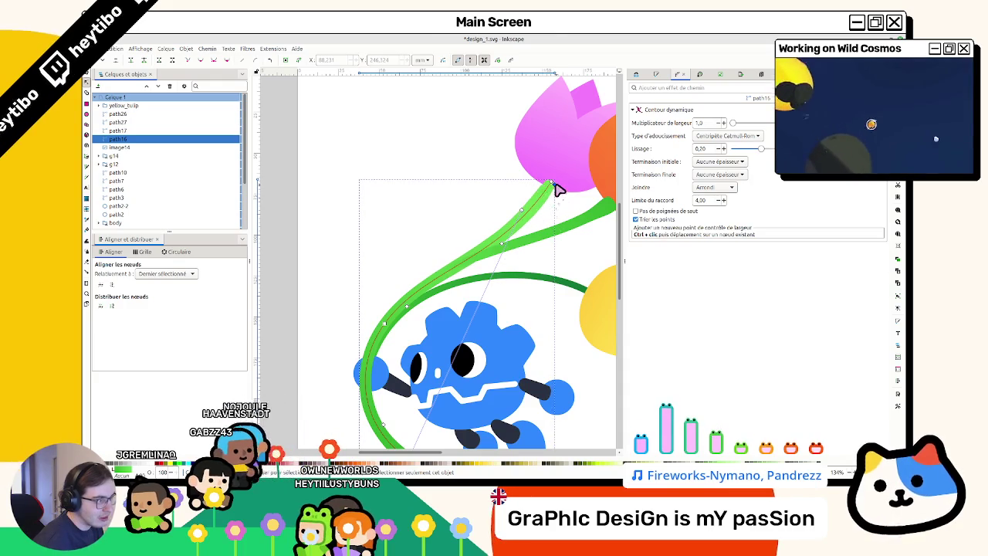
pyautogui.keyDown('ctrl'); pyautogui.scroll(2, 559, 191); pyautogui.keyUp('ctrl')
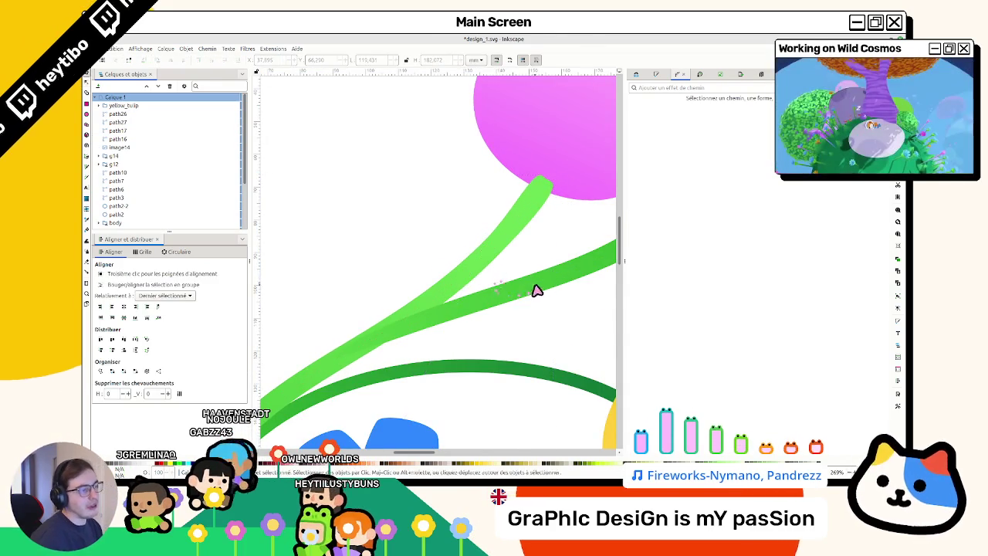
pyautogui.keyDown('ctrl'); pyautogui.scroll(-1, 532, 287); pyautogui.keyUp('ctrl')
pyautogui.keyDown('ctrl'); pyautogui.scroll(4, 545, 232); pyautogui.keyUp('ctrl')
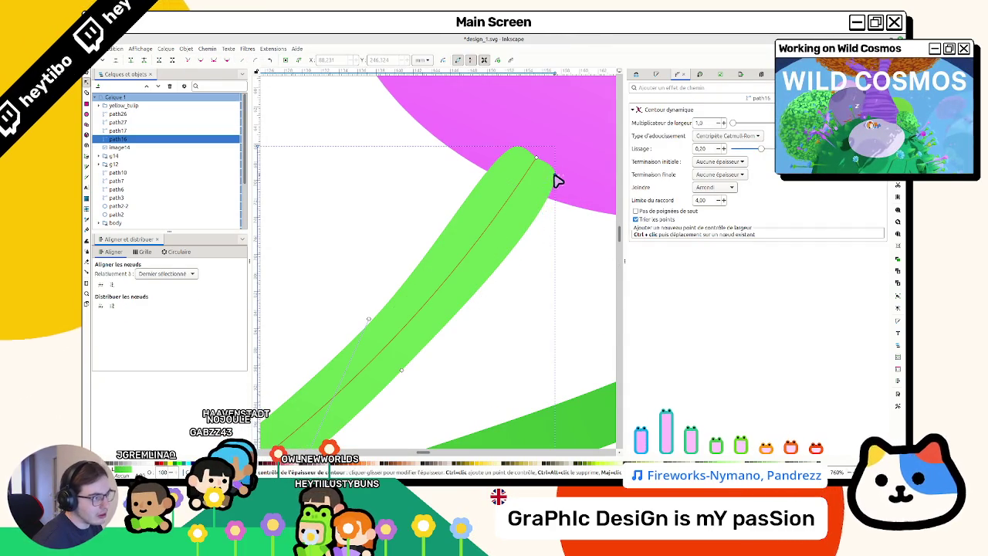
pyautogui.press('Escape')
pyautogui.press('s')
pyautogui.doubleClick(548, 187)
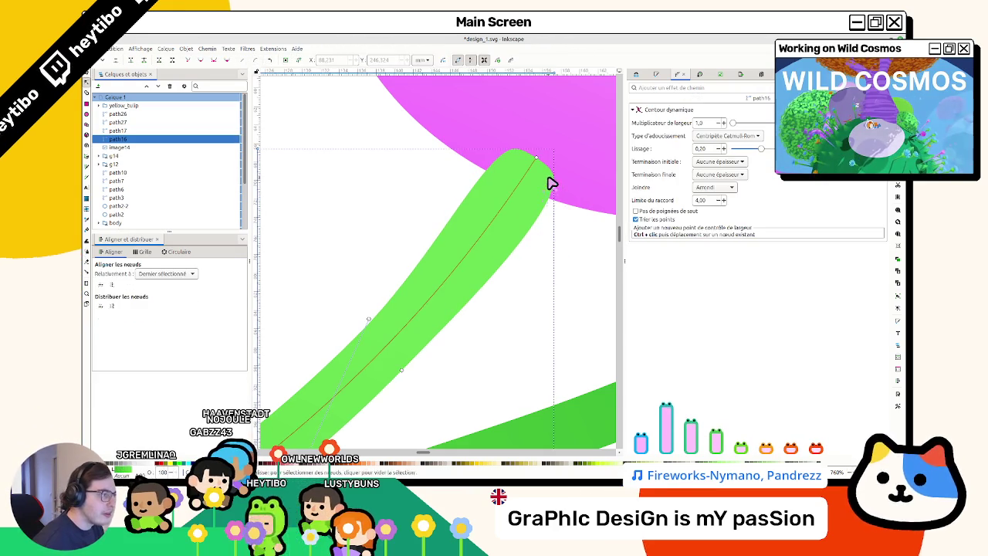
pyautogui.moveTo(558, 190)
pyautogui.mouseDown()
pyautogui.moveTo(545, 161)
pyautogui.moveTo(542, 194)
pyautogui.mouseUp()
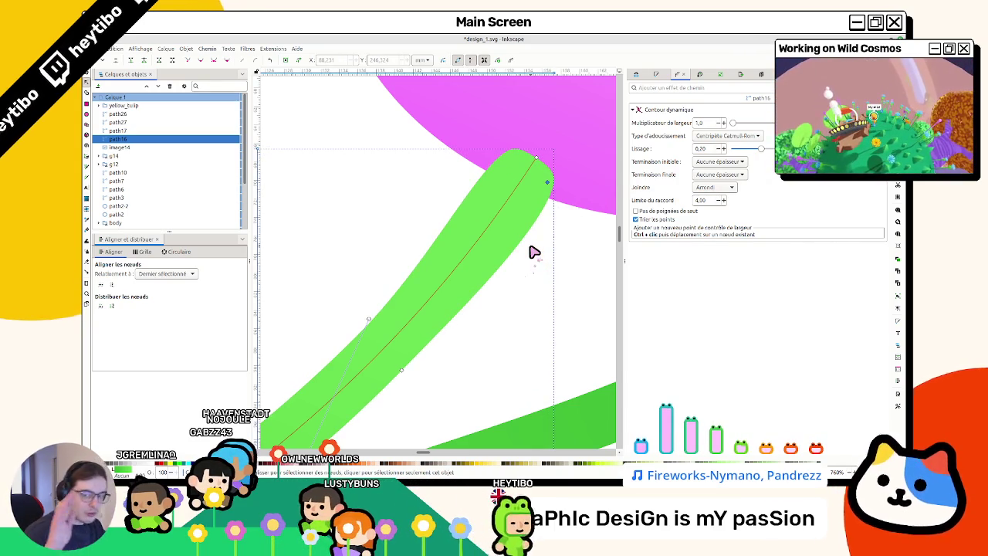
pyautogui.press('Escape')
# Step: Lengthen and bend the long green stem's lower end past the robot
pyautogui.scroll(-2, 522, 278)
pyautogui.scroll(-2, 518, 324)
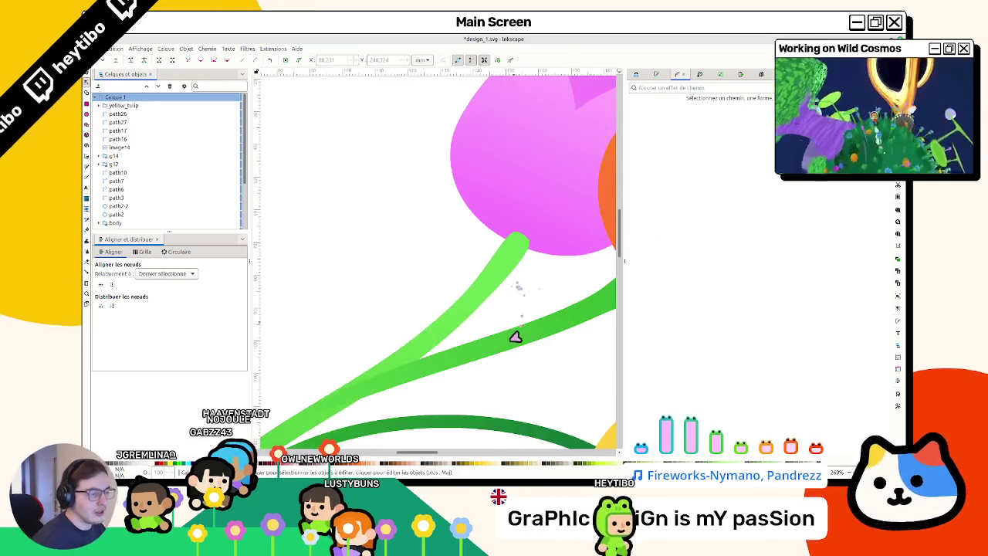
pyautogui.scroll(-2, 512, 347)
pyautogui.scroll(-1, 463, 349)
pyautogui.click(406, 429)
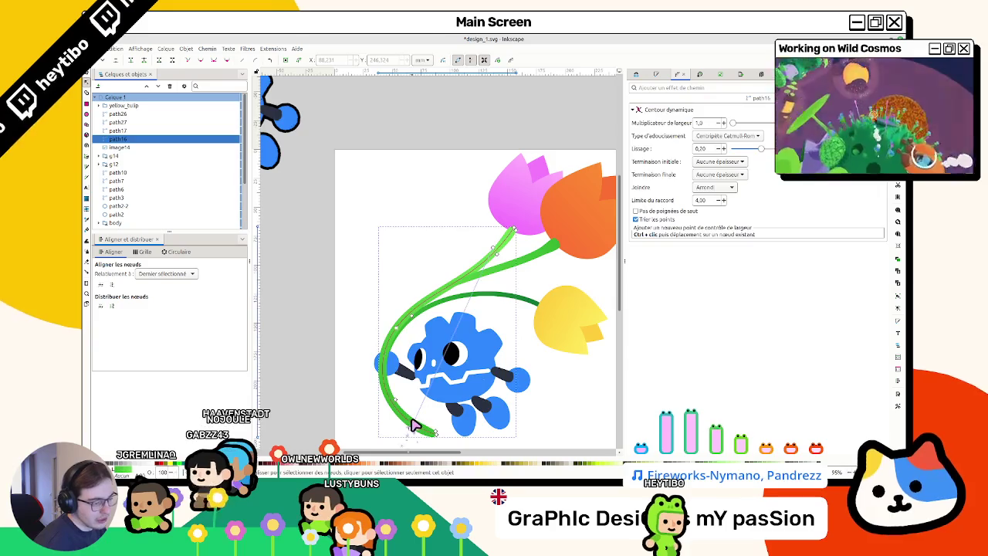
pyautogui.scroll(5, 414, 440)
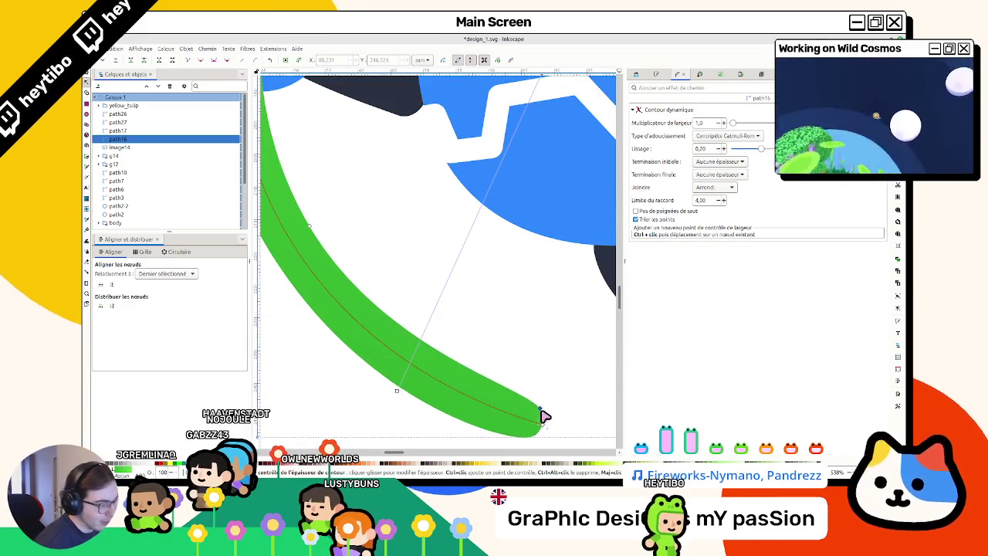
pyautogui.scroll(3, 332, 233)
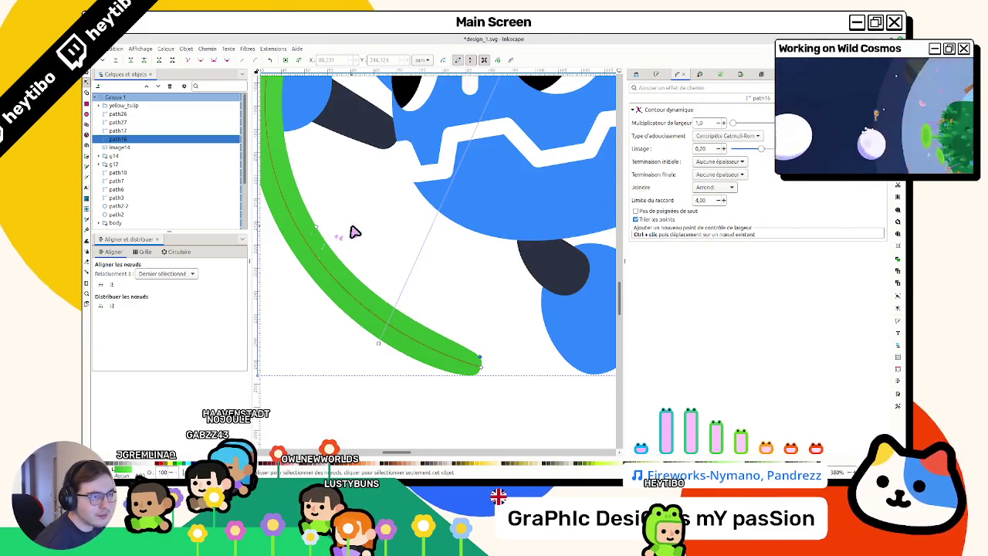
pyautogui.scroll(3, 343, 228)
pyautogui.scroll(-1, 360, 219)
pyautogui.scroll(-2, 416, 171)
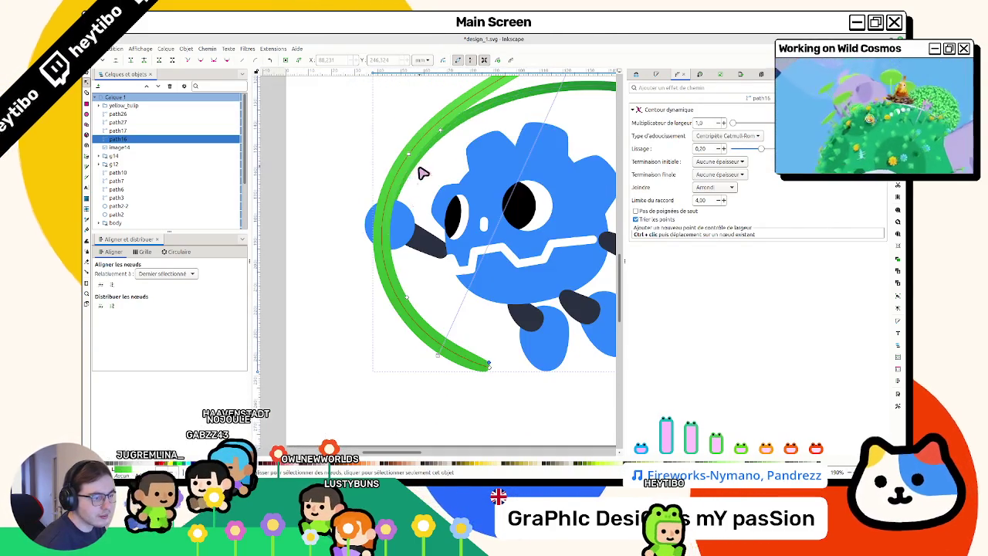
pyautogui.scroll(1, 412, 309)
pyautogui.scroll(1, 404, 298)
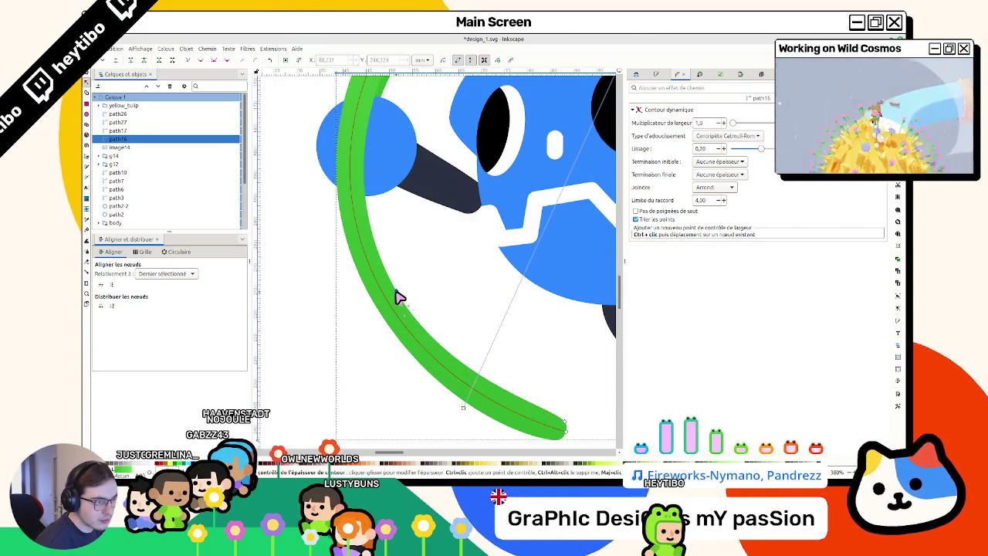
pyautogui.scroll(1, 398, 297)
pyautogui.press('s')
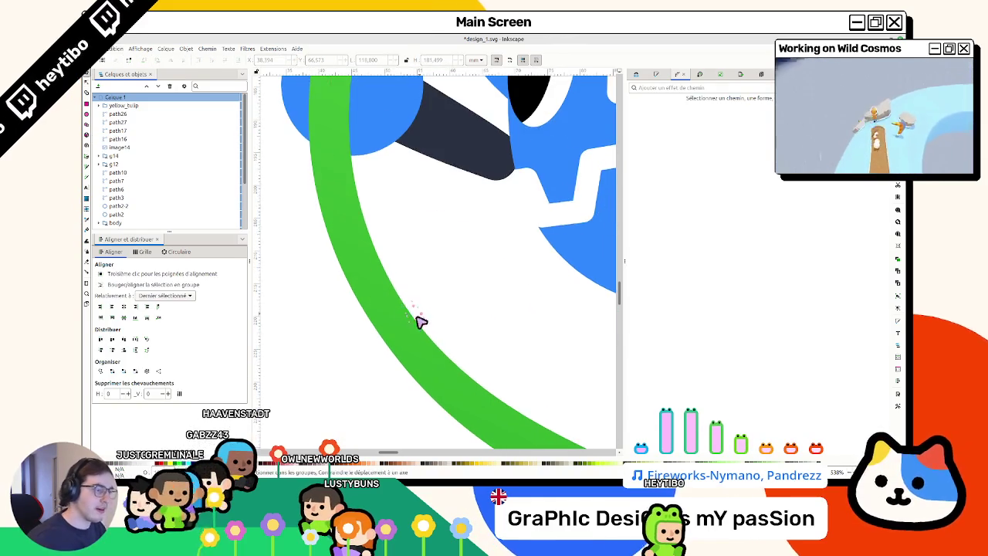
pyautogui.scroll(-5, 423, 340)
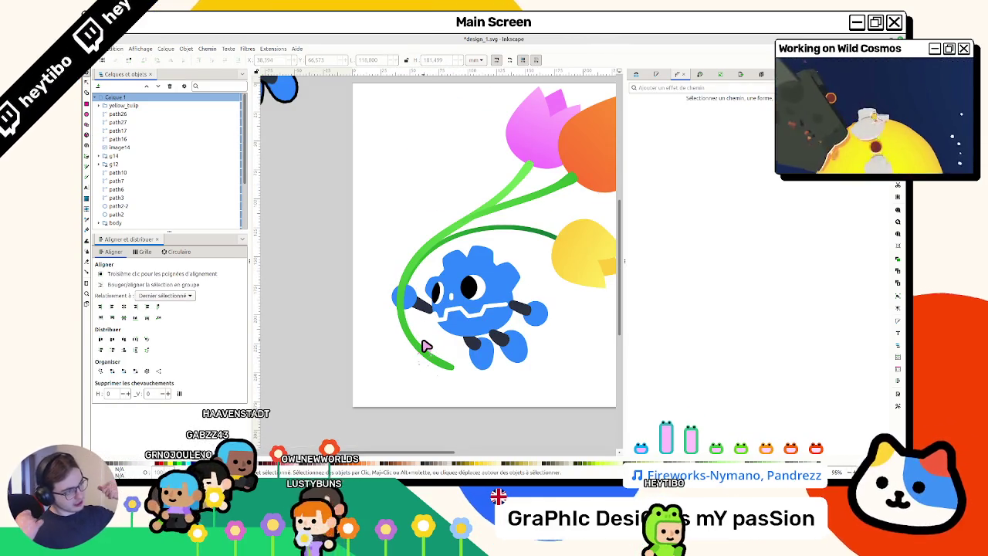
pyautogui.scroll(4, 428, 347)
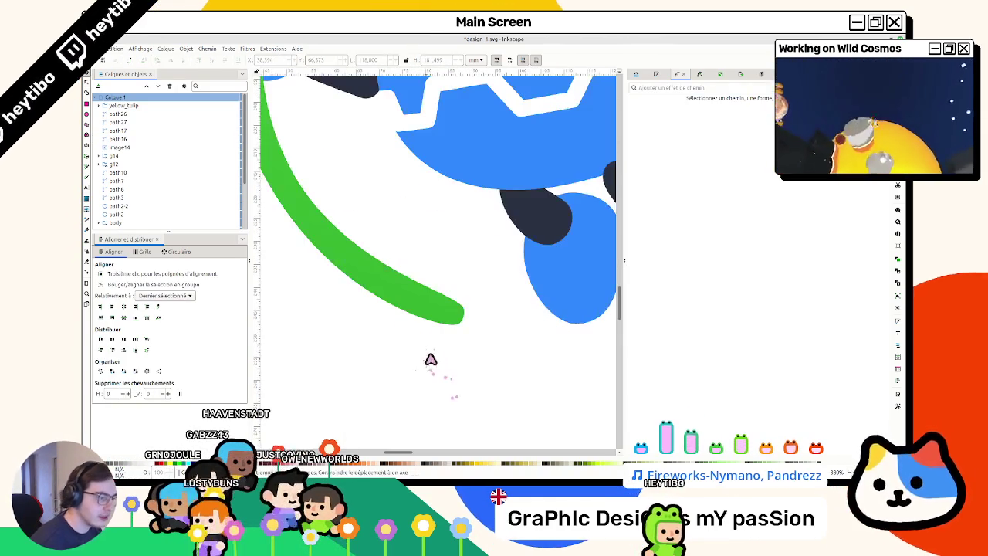
pyautogui.doubleClick(428, 324)
pyautogui.moveTo(460, 310); pyautogui.dragTo(502, 401)
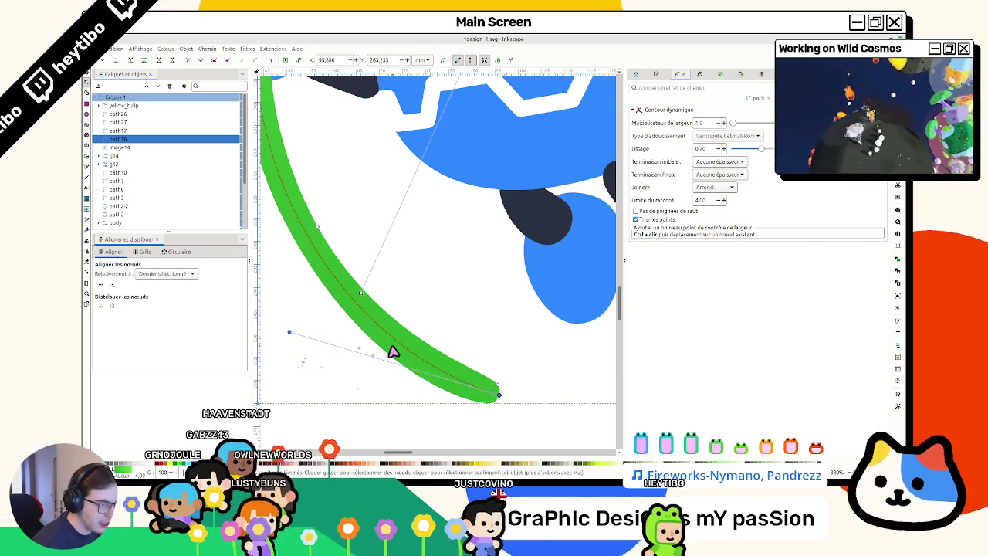
pyautogui.scroll(-6, 390, 349)
pyautogui.scroll(3, 389, 353)
pyautogui.press('Escape')
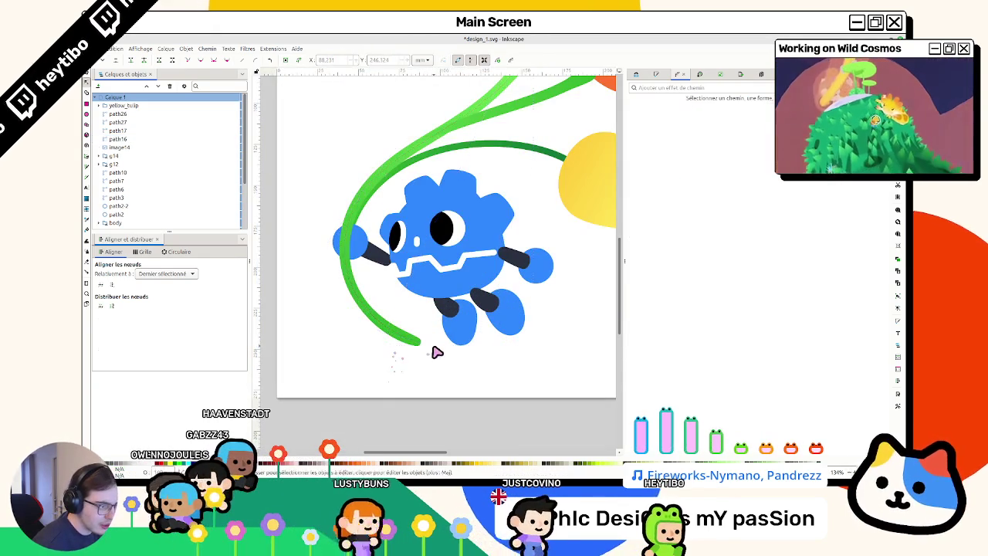
pyautogui.press('s')
# Step: Widen the middle of the pink tulip's stem with its width knot
pyautogui.scroll(2, 441, 362)
pyautogui.scroll(3, 442, 314)
pyautogui.hscroll(3, 444, 307)
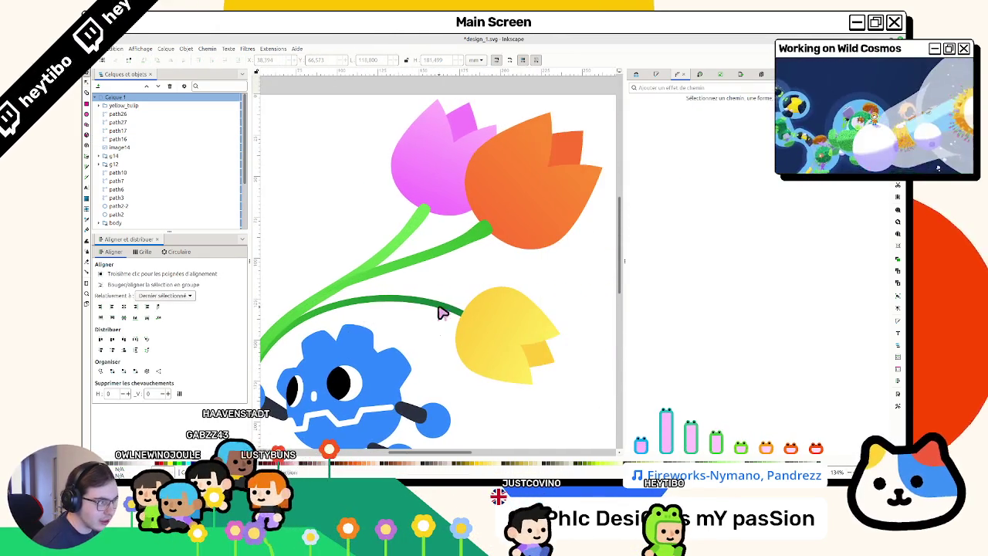
pyautogui.hscroll(1, 457, 234)
pyautogui.hscroll(-2, 448, 235)
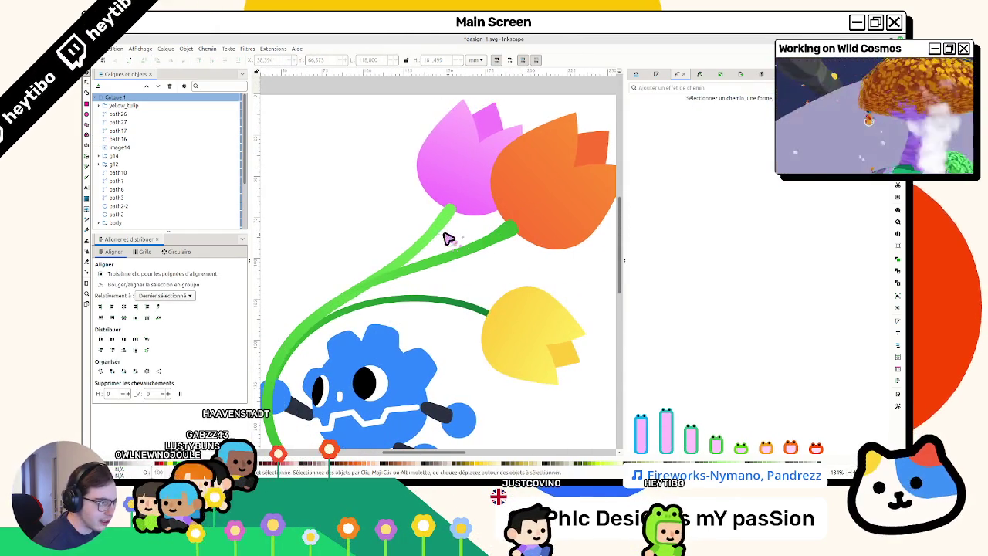
pyautogui.click(448, 228)
pyautogui.press('n')
pyautogui.scroll(2, 456, 216)
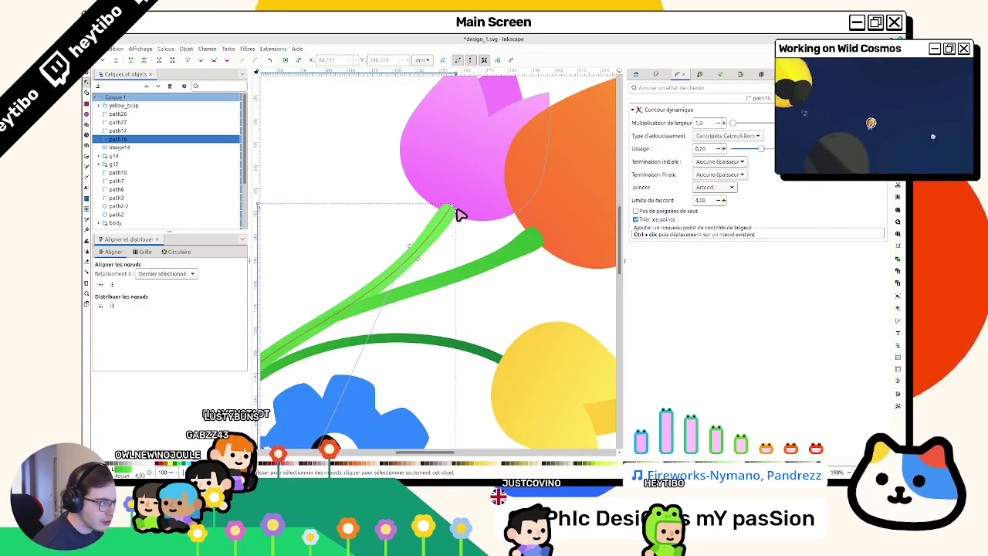
pyautogui.scroll(1, 457, 216)
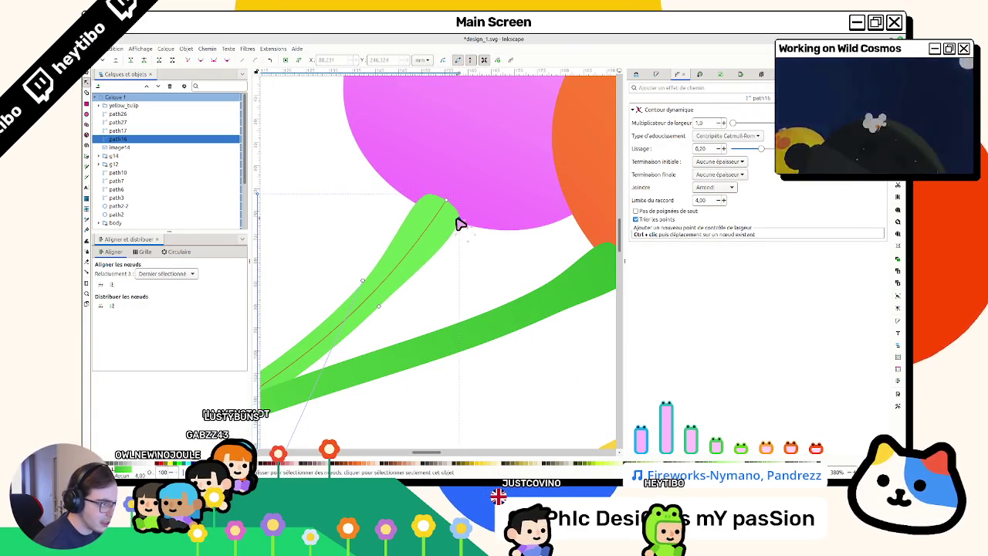
pyautogui.press('Escape')
pyautogui.press('s')
pyautogui.scroll(-1, 469, 273)
pyautogui.scroll(-1, 453, 254)
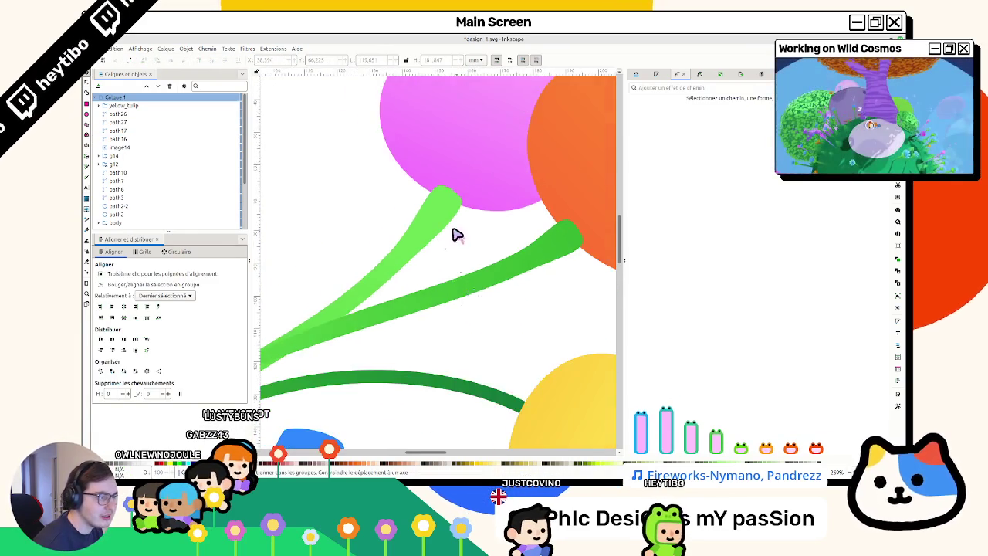
pyautogui.scroll(-1, 447, 216)
pyautogui.scroll(-2, 440, 197)
pyautogui.scroll(3, 452, 199)
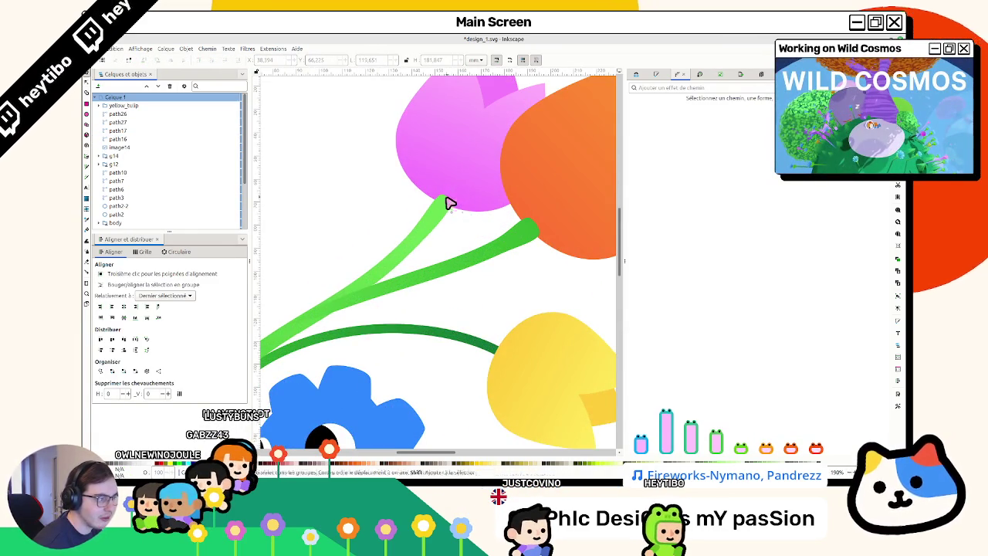
pyautogui.scroll(1, 450, 202)
pyautogui.doubleClick(453, 220)
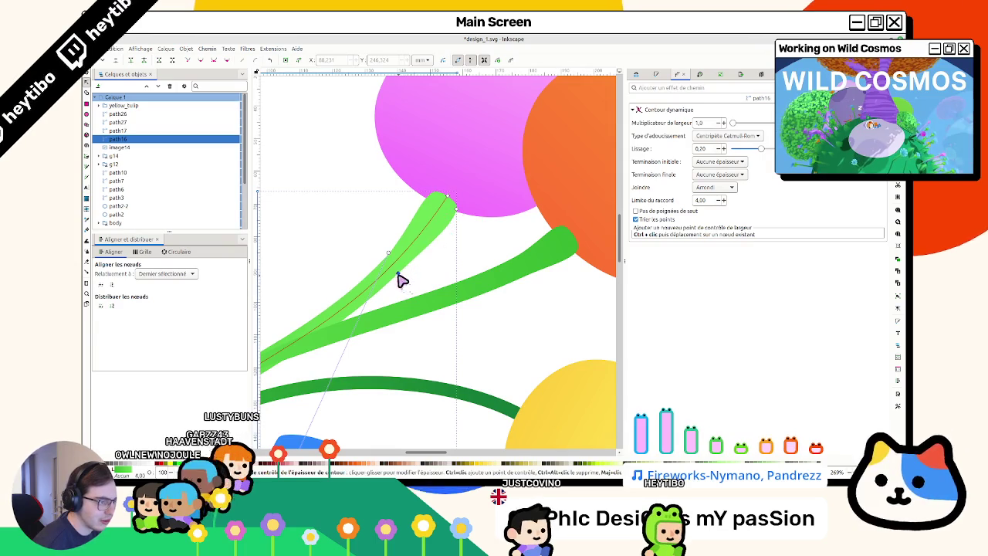
pyautogui.moveTo(415, 262); pyautogui.dragTo(424, 261)
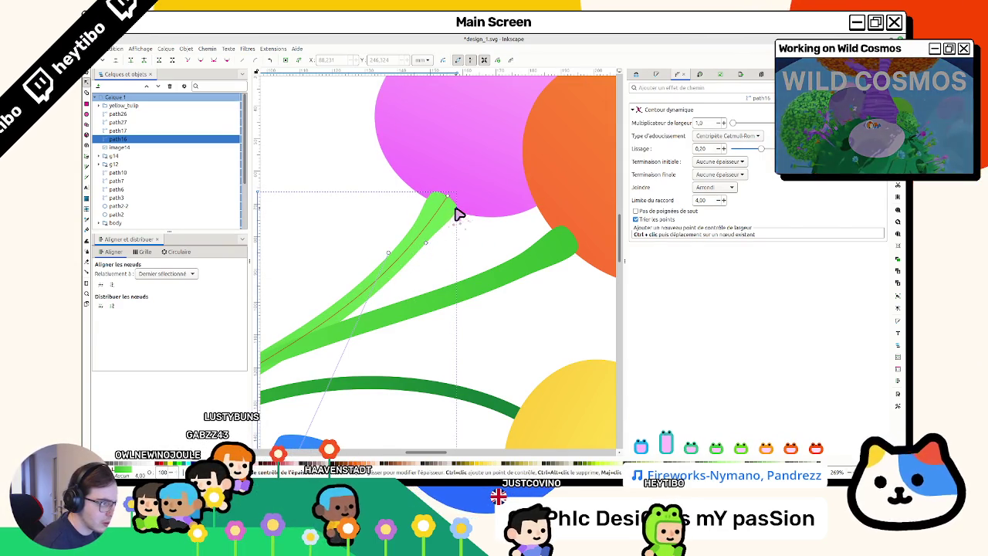
pyautogui.press('Escape')
pyautogui.press('s')
# Step: Tuck the top end of the pink tulip's stem into the tulip's base
pyautogui.press('5')
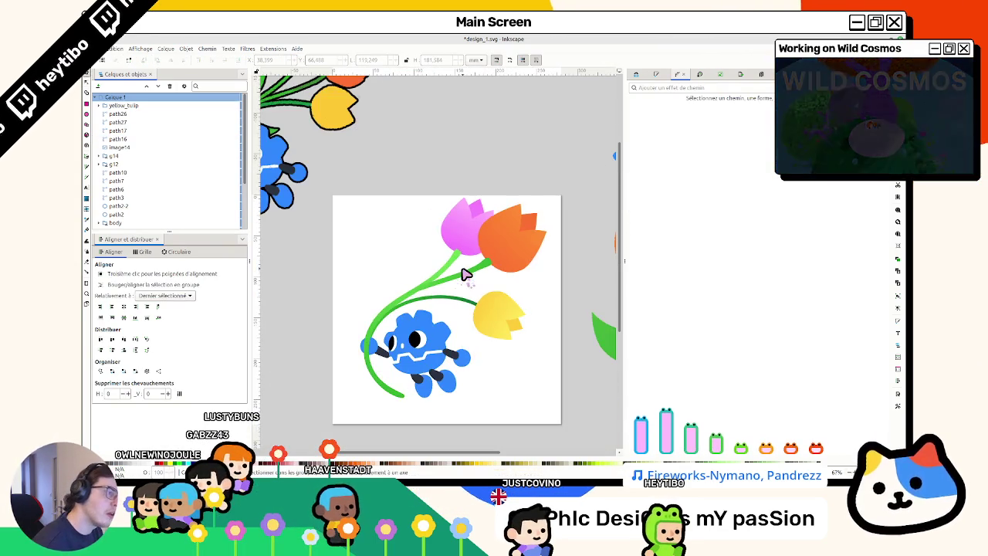
pyautogui.scroll(1, 466, 278)
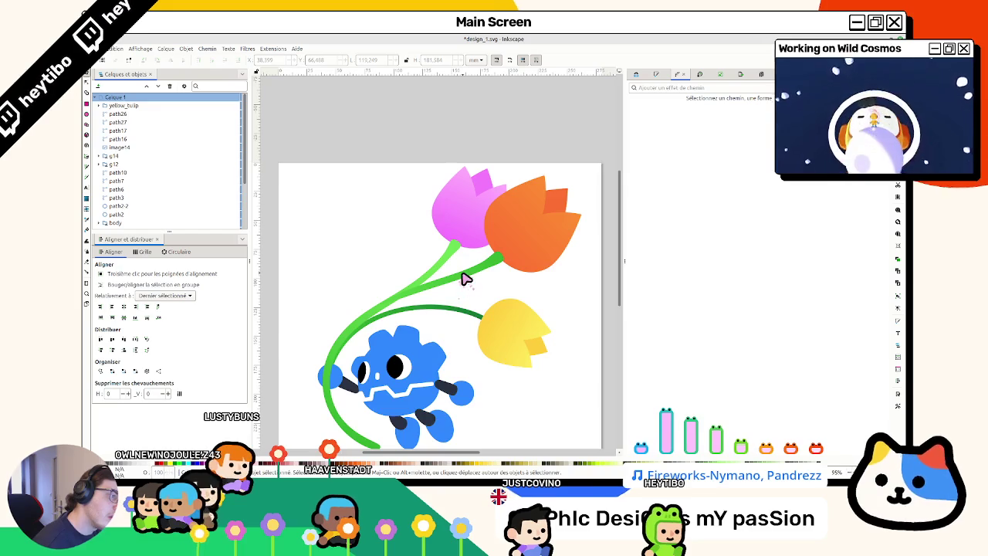
pyautogui.scroll(1, 466, 278)
pyautogui.doubleClick(452, 239)
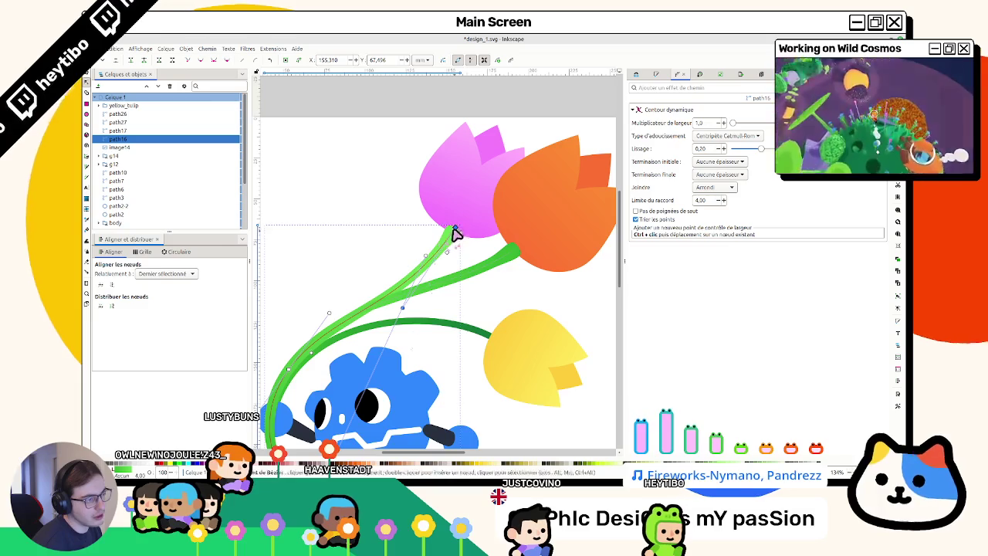
pyautogui.moveTo(455, 228); pyautogui.dragTo(448, 226)
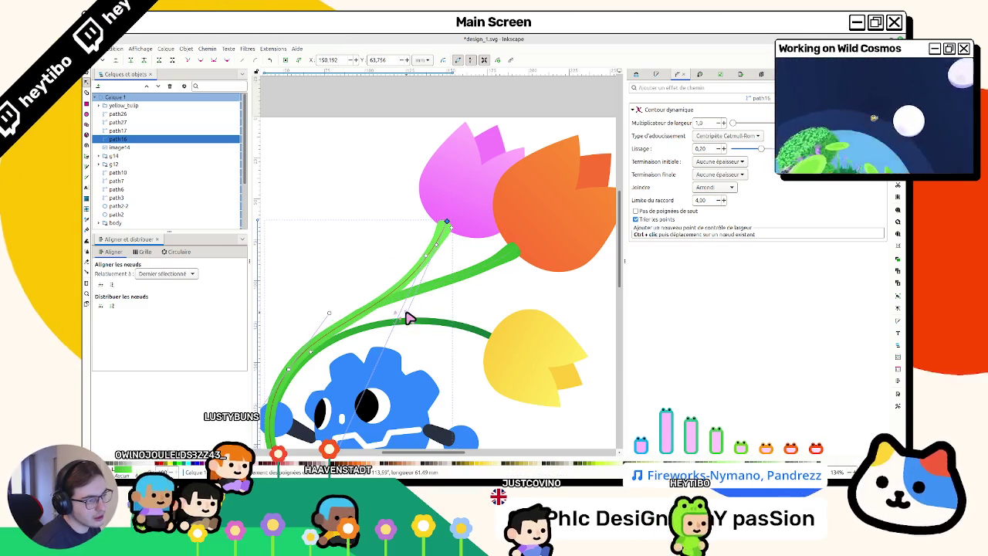
pyautogui.click(360, 317)
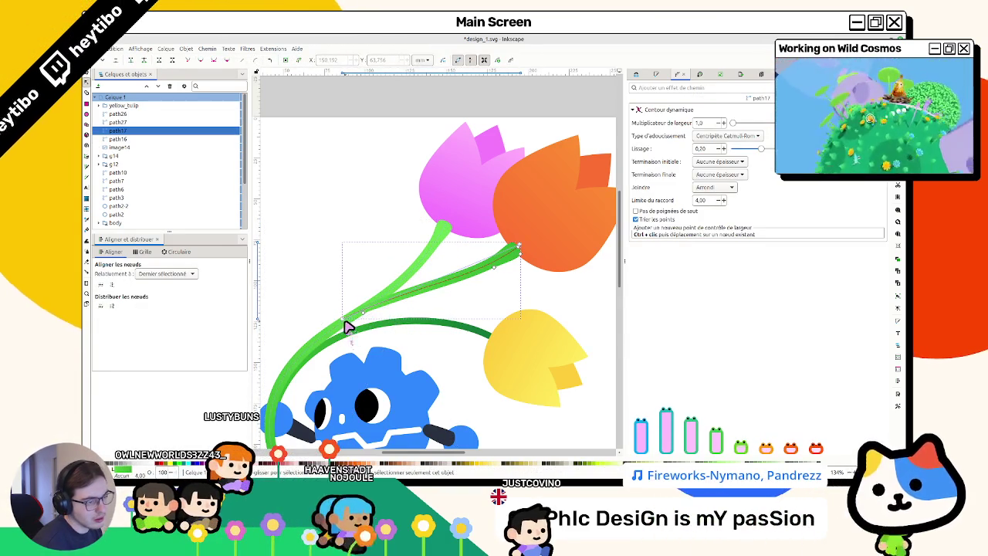
# Step: Inspect the nodes of the orange tulip's stem, including its lower end
pyautogui.click(345, 322)
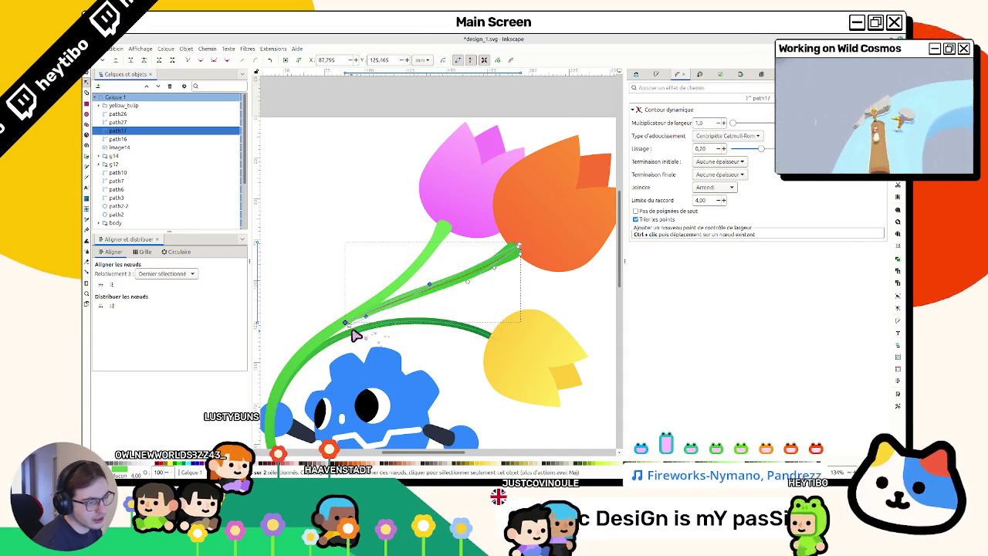
pyautogui.scroll(2, 356, 327)
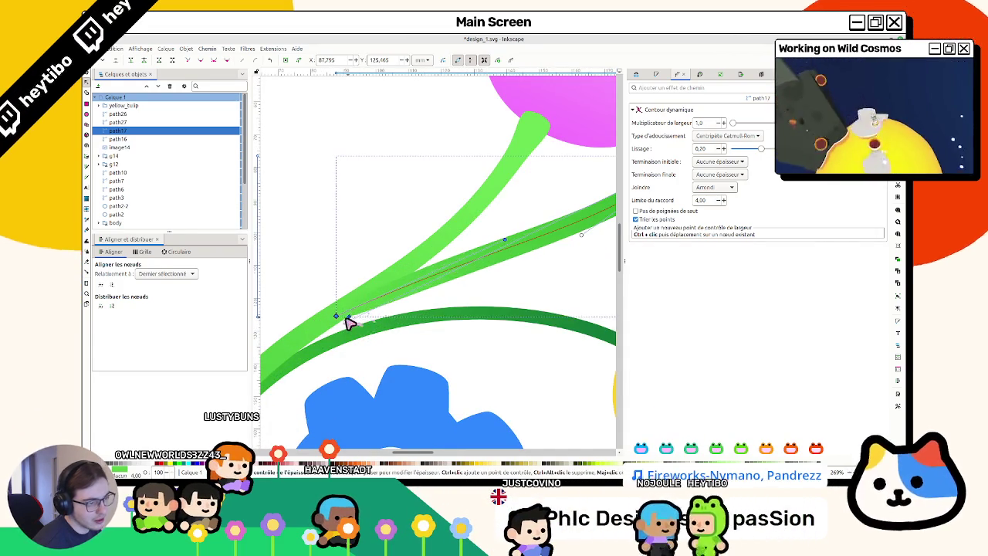
pyautogui.press('Escape')
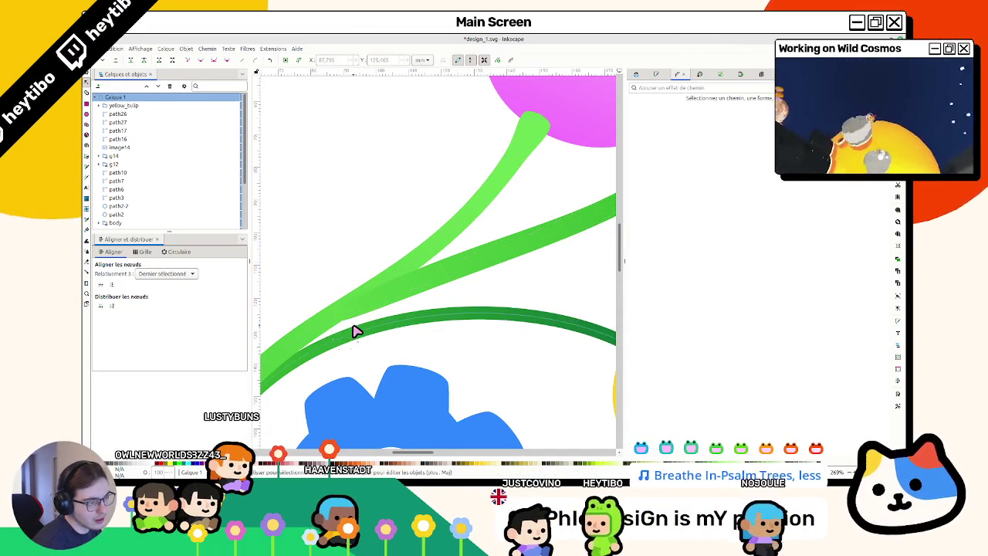
pyautogui.click(393, 309)
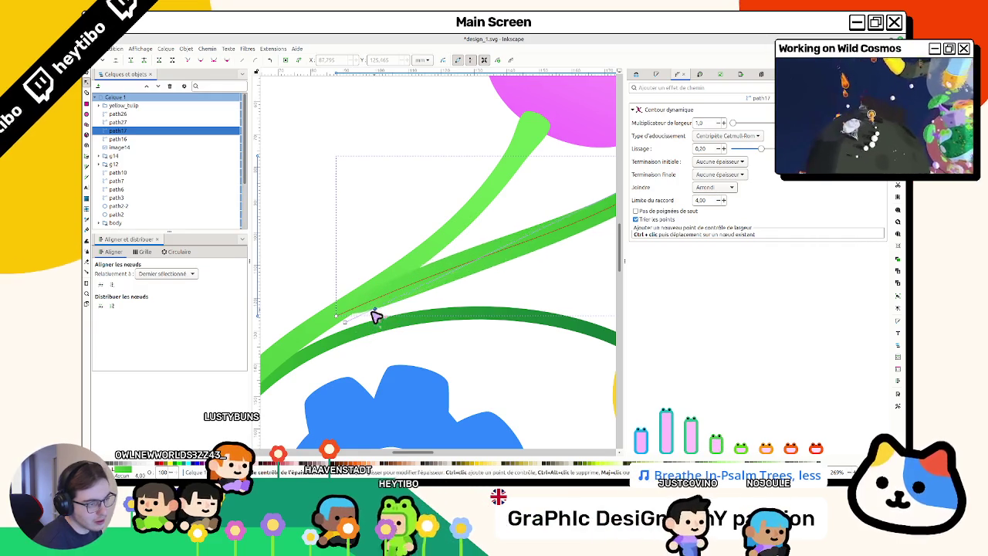
pyautogui.scroll(-2, 454, 304)
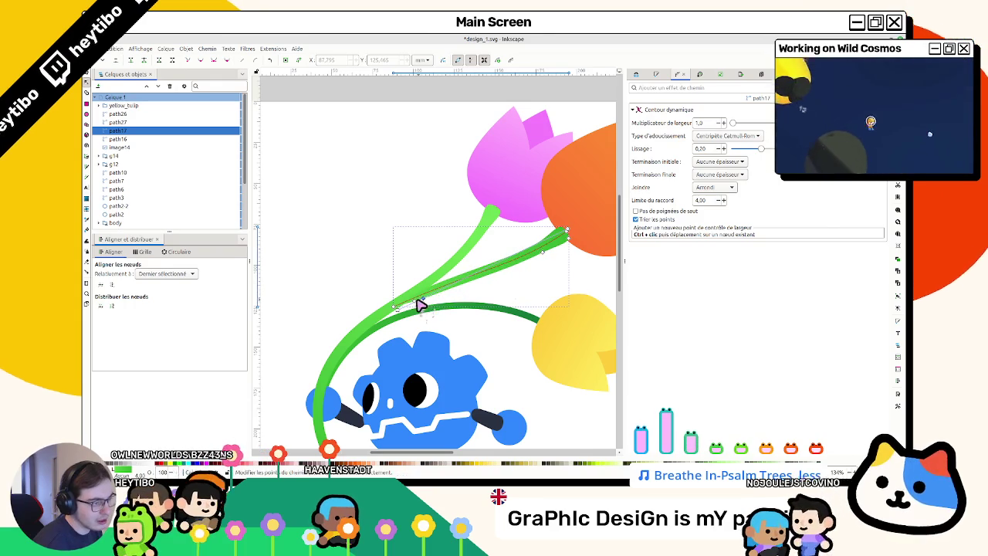
pyautogui.scroll(3, 419, 306)
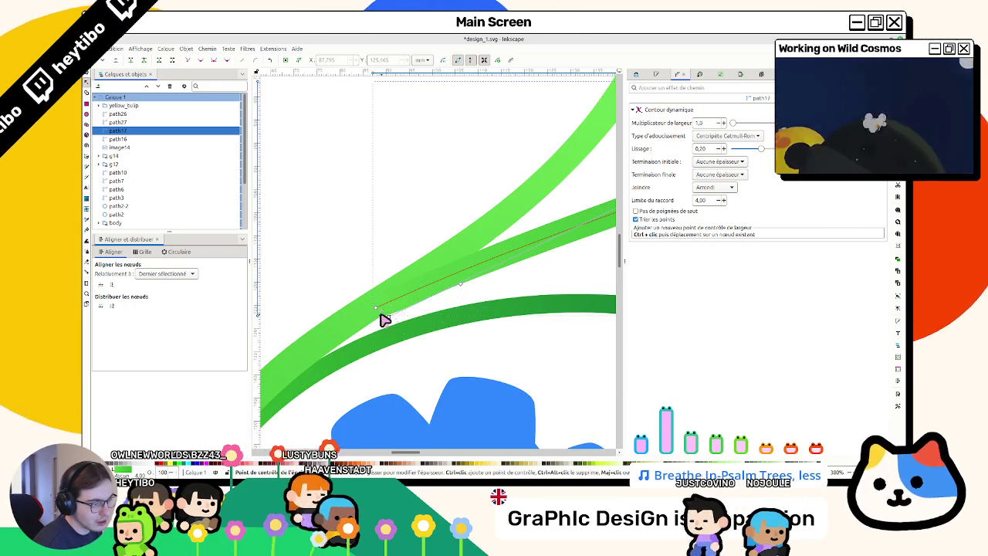
pyautogui.click(376, 308)
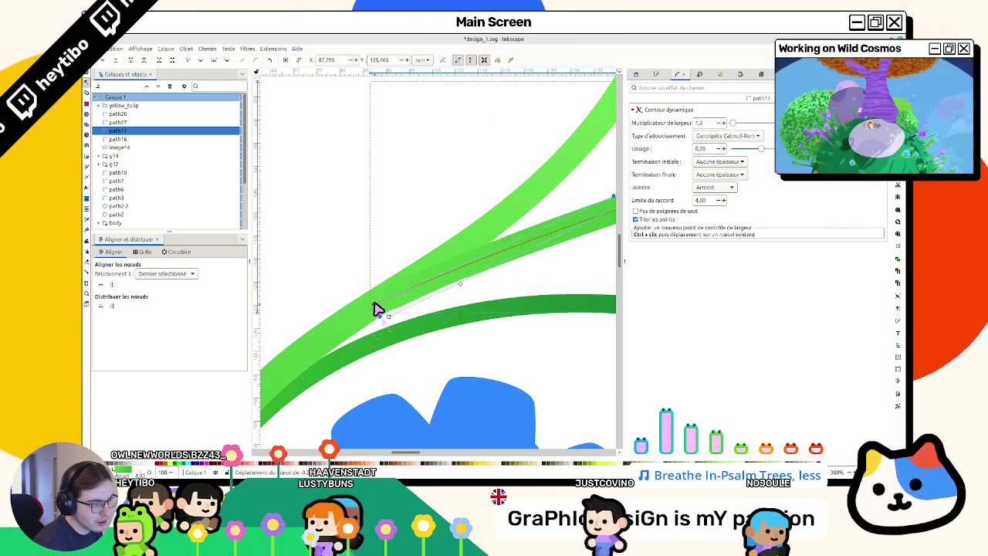
pyautogui.scroll(-1, 469, 293)
pyautogui.scroll(-2, 476, 291)
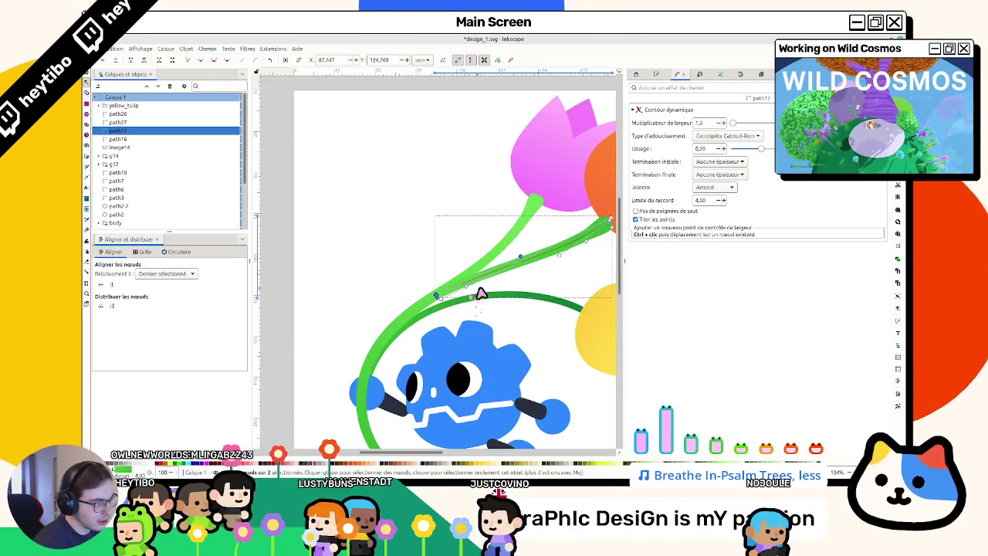
pyautogui.scroll(2, 564, 267)
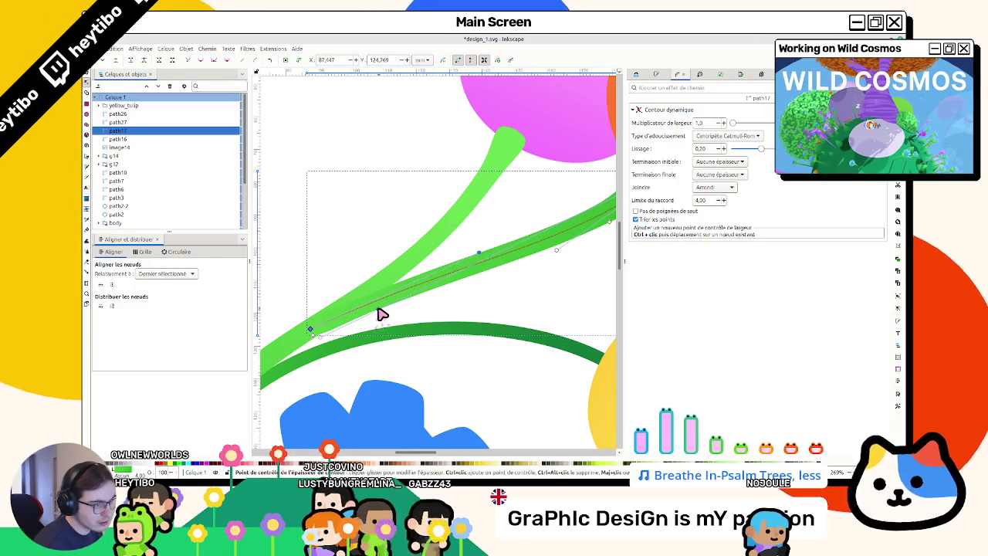
pyautogui.hscroll(2, 562, 243)
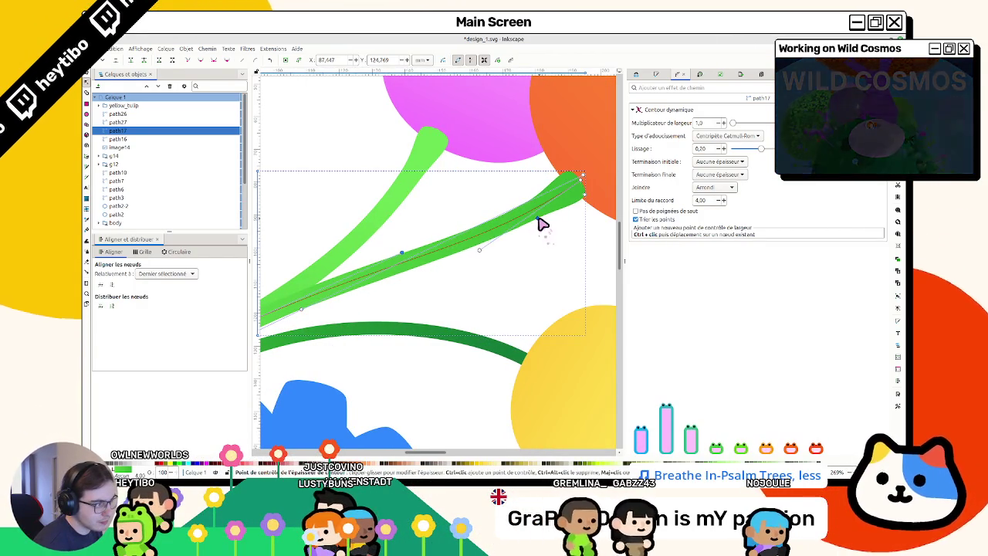
# Step: Save the drawing as design_1.svg
pyautogui.click(523, 273)
pyautogui.press('s')
pyautogui.keyDown('ctrl'); pyautogui.scroll(-1, 503, 280); pyautogui.keyUp('ctrl')
pyautogui.keyDown('ctrl'); pyautogui.scroll(-2, 503, 279); pyautogui.keyUp('ctrl')
pyautogui.hotkey('ctrl', 's')
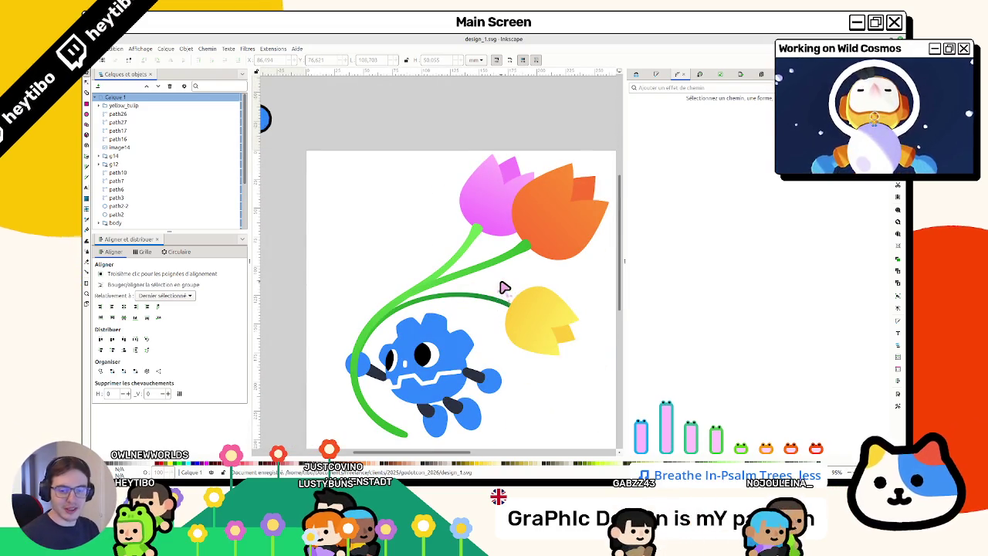
pyautogui.click(484, 310)
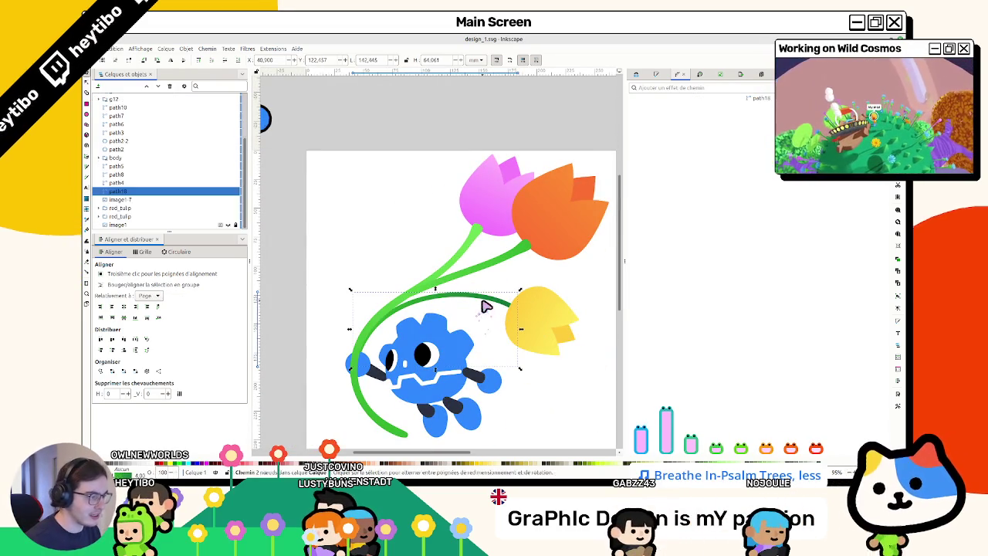
# Step: Add a Contour dynamique effect to the dark green stem and thicken its middle
pyautogui.click(679, 87)
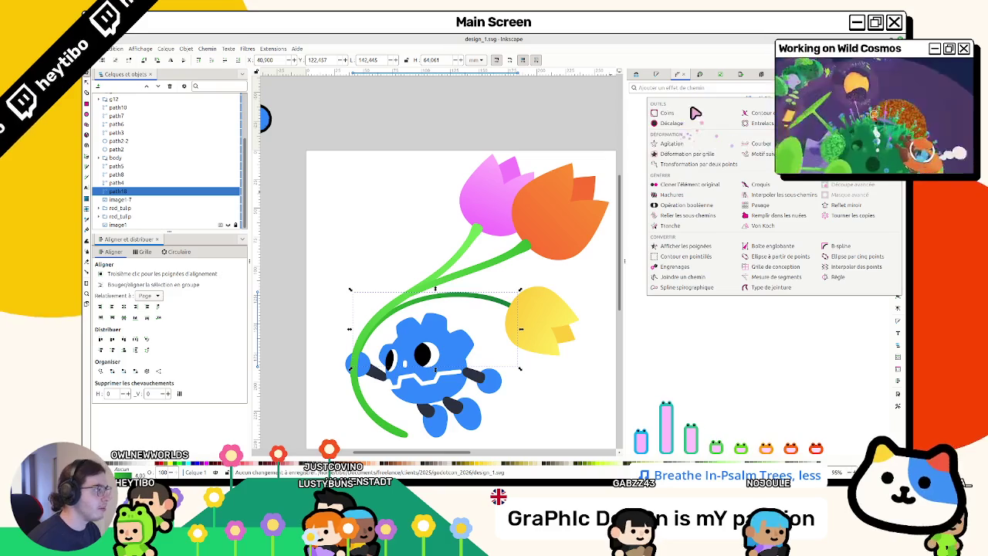
pyautogui.click(764, 112)
pyautogui.press('n')
pyautogui.scroll(2, 494, 300)
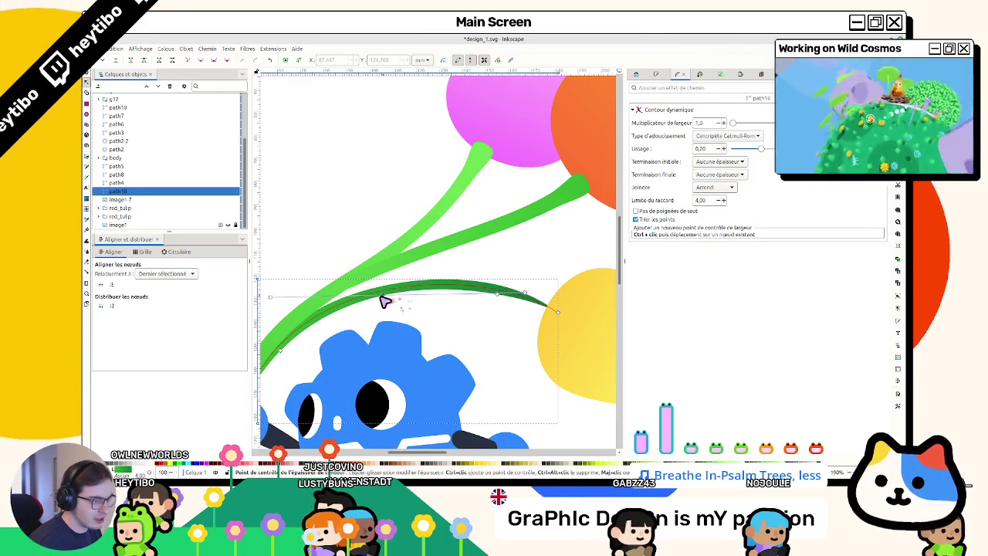
pyautogui.moveTo(385, 301); pyautogui.dragTo(394, 310)
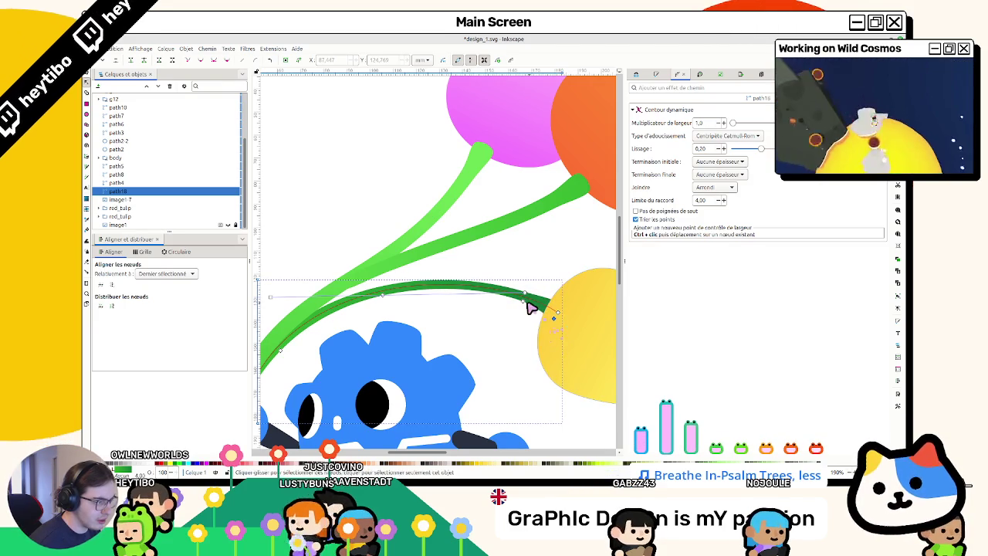
pyautogui.scroll(2, 364, 324)
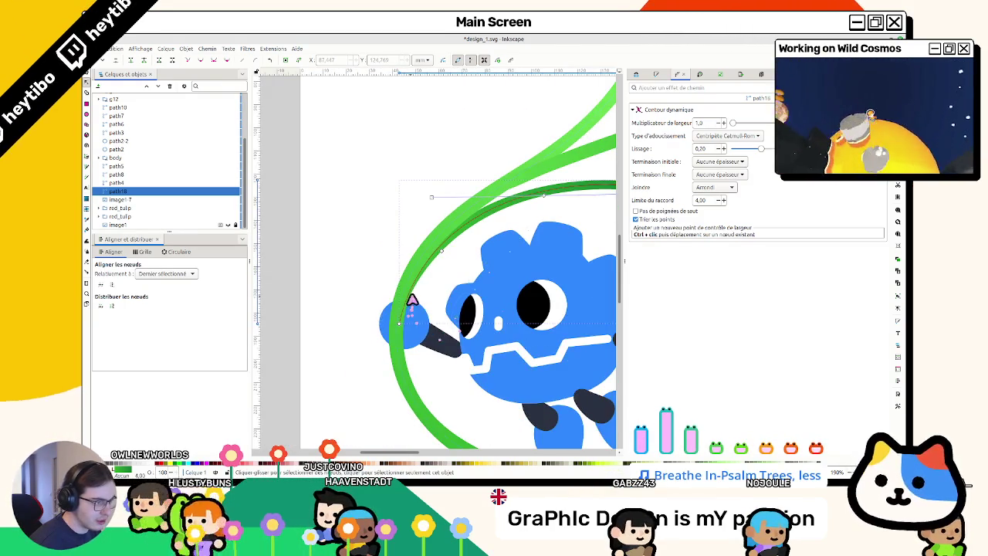
pyautogui.scroll(-1, 324, 323)
# Step: Reselect the dark green stem to check its new width profile
pyautogui.press('Escape')
pyautogui.press('s')
pyautogui.scroll(-5, 346, 318)
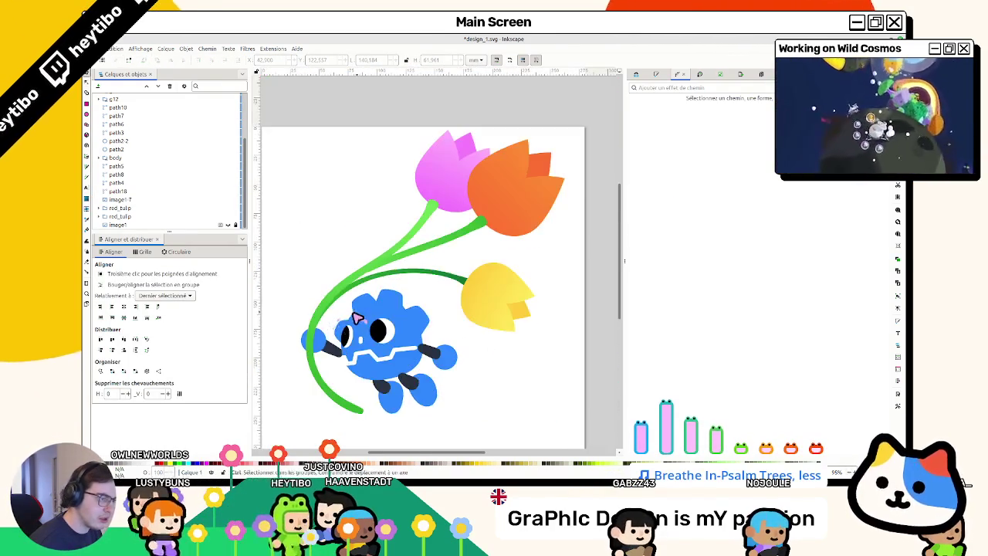
pyautogui.scroll(5, 357, 322)
pyautogui.click(331, 284)
pyautogui.press('n')
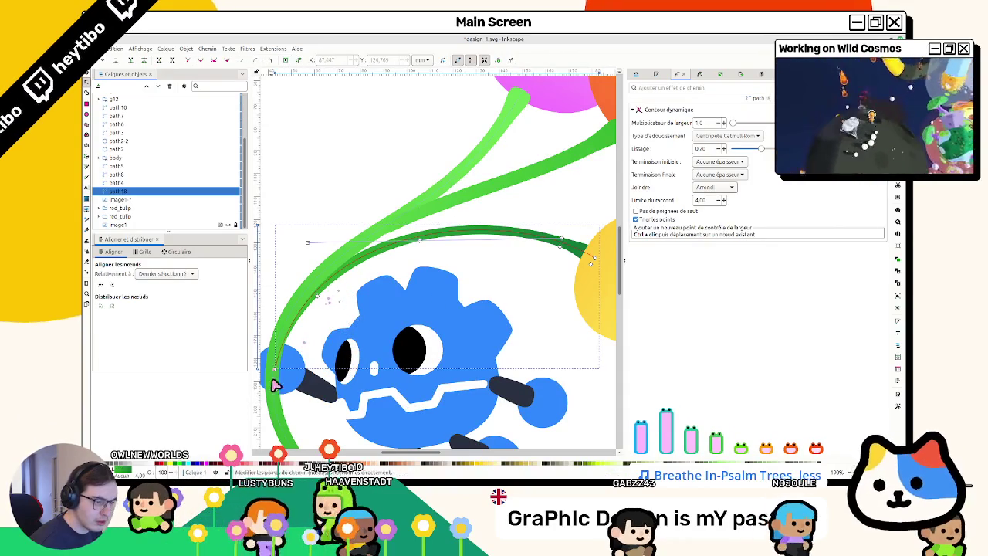
pyautogui.press('Escape')
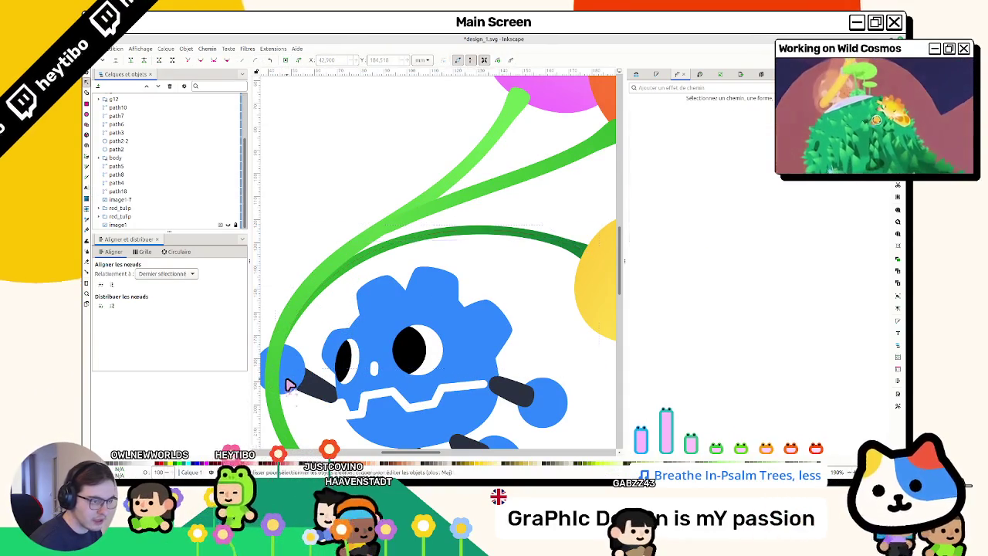
pyautogui.press('s')
pyautogui.scroll(2, 291, 384)
pyautogui.scroll(-2, 301, 378)
pyautogui.scroll(-4, 301, 371)
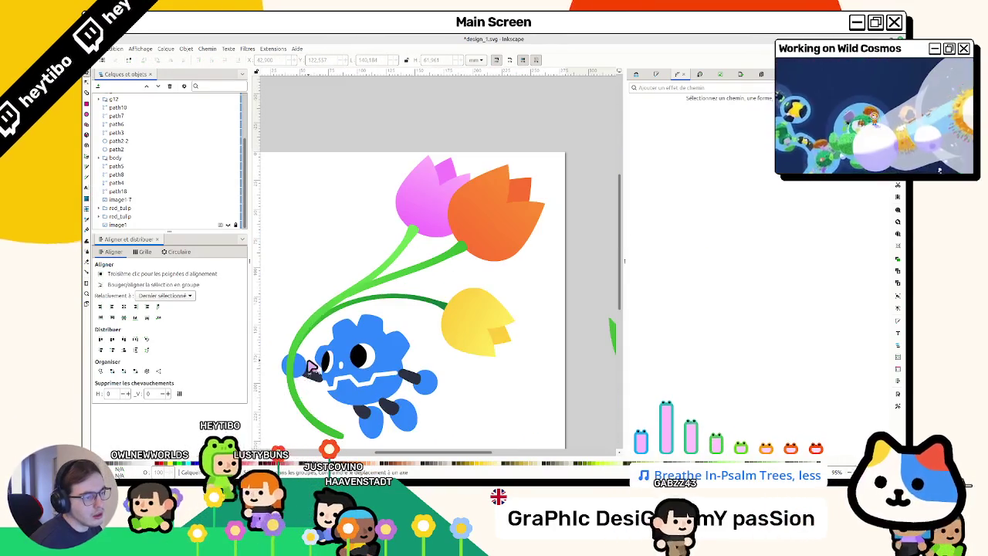
pyautogui.scroll(4, 342, 306)
# Step: Re-curve the light green path17 stem where it meets the orange tulip
pyautogui.doubleClick(381, 278)
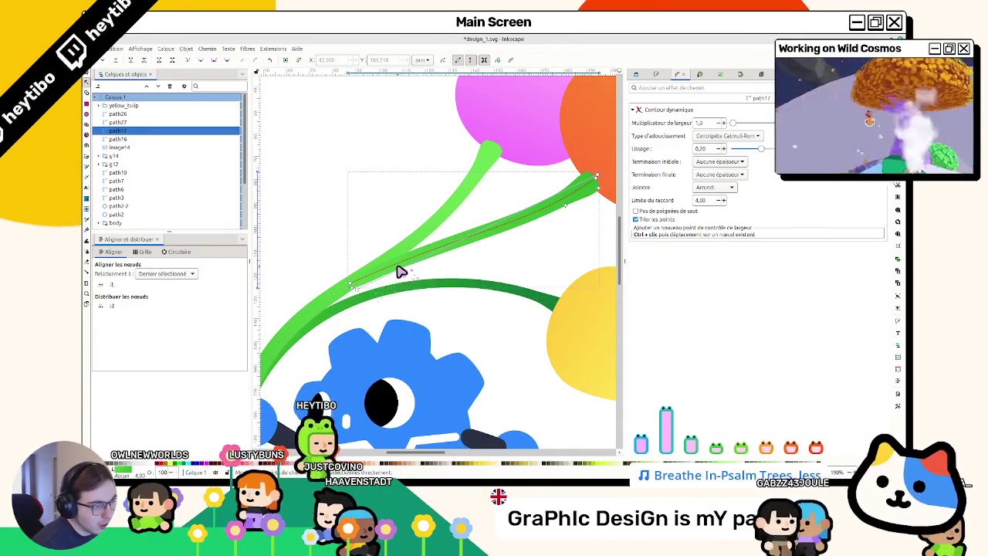
pyautogui.click(350, 284)
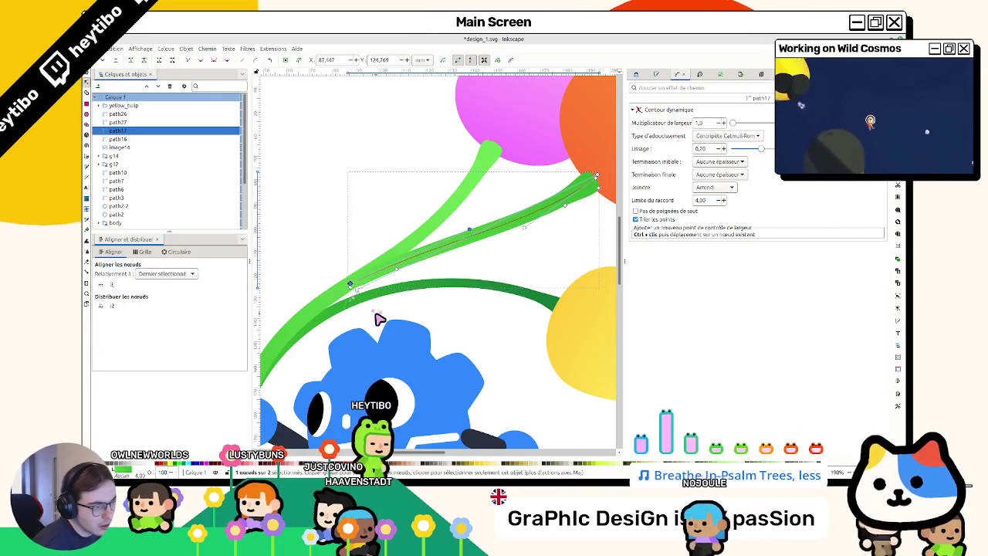
pyautogui.moveTo(467, 230)
pyautogui.mouseDown()
pyautogui.moveTo(468, 218)
pyautogui.moveTo(521, 252)
pyautogui.moveTo(479, 251)
pyautogui.mouseUp()
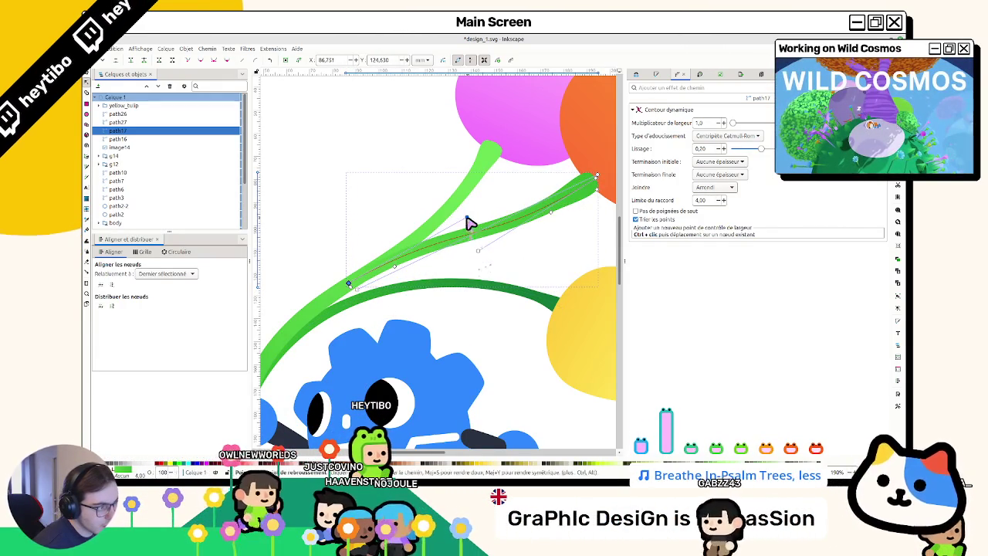
pyautogui.press('Escape')
pyautogui.press('s')
pyautogui.press('Escape')
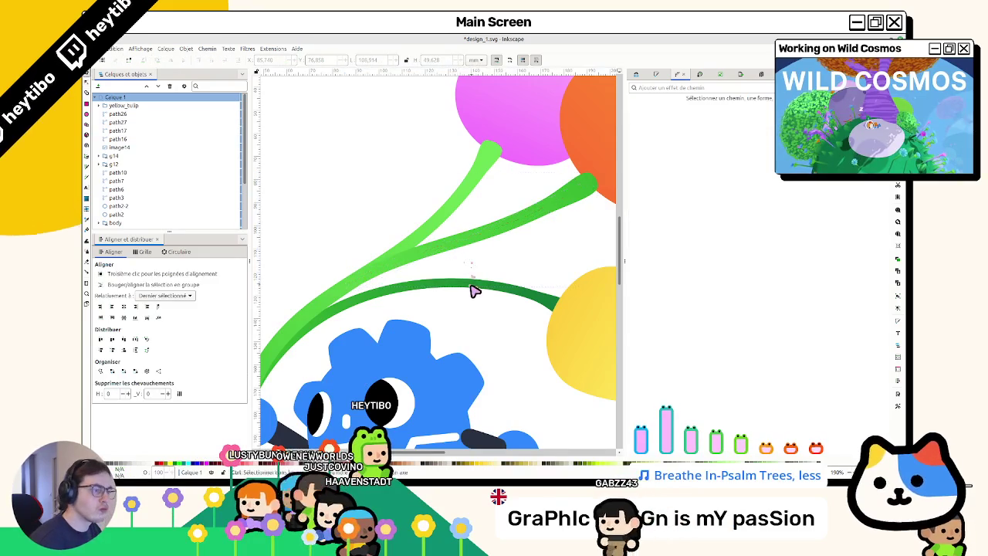
pyautogui.press('5')
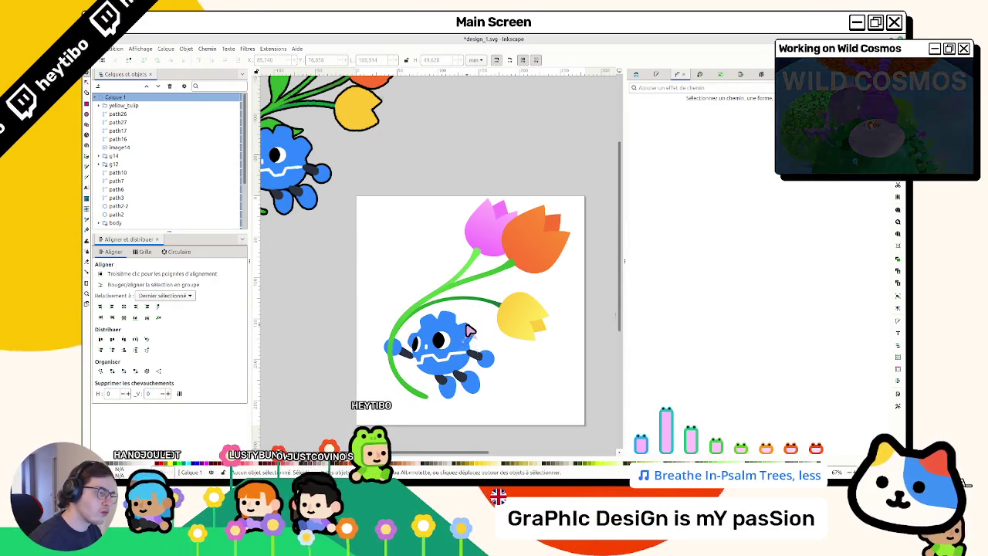
pyautogui.scroll(2, 509, 272)
pyautogui.doubleClick(497, 278)
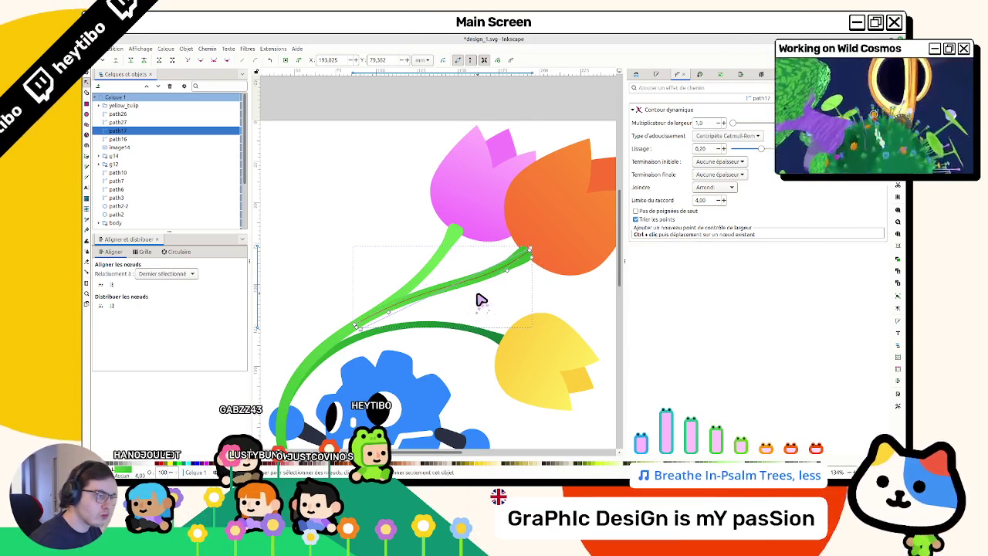
pyautogui.press('Escape')
pyautogui.press('s')
pyautogui.scroll(-3, 479, 301)
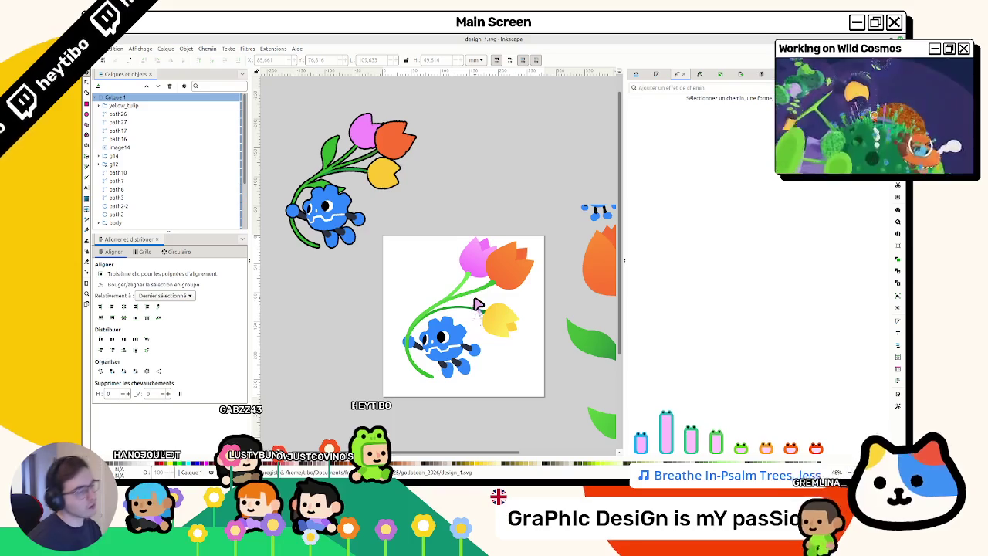
# Step: Node-edit the yellow tulip's dark green stem and select its end node at the tulip
pyautogui.scroll(2, 477, 304)
pyautogui.scroll(3, 467, 312)
pyautogui.scroll(1, 463, 260)
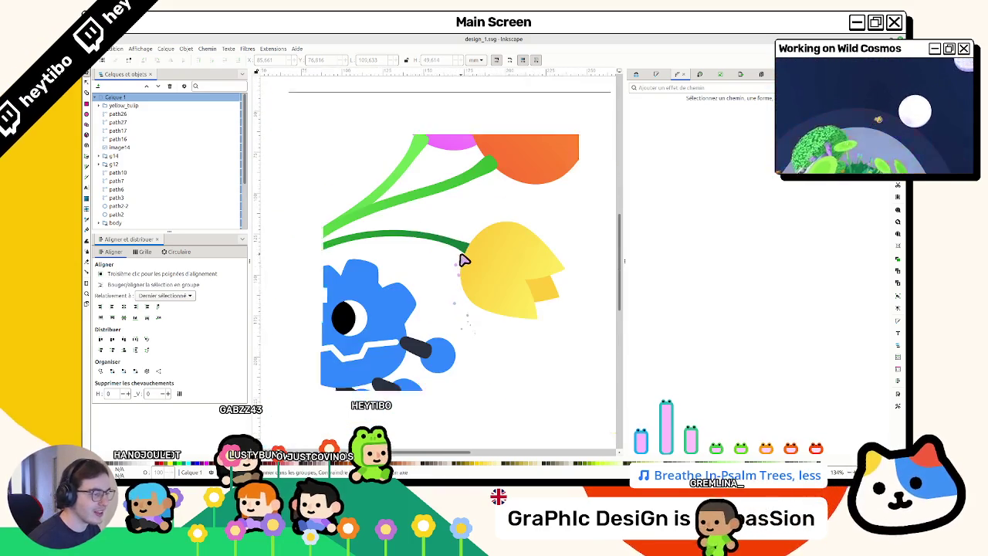
pyautogui.doubleClick(469, 258)
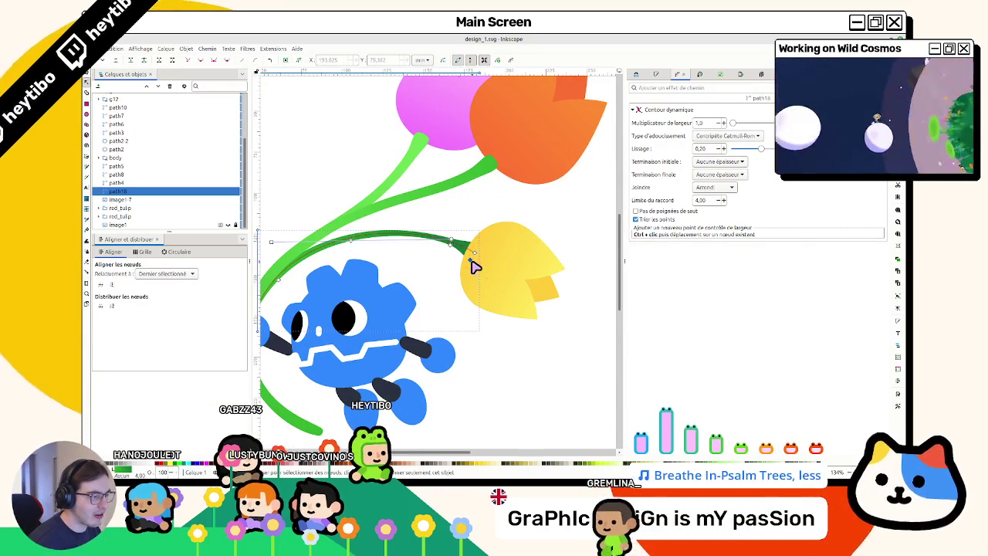
pyautogui.click(473, 257)
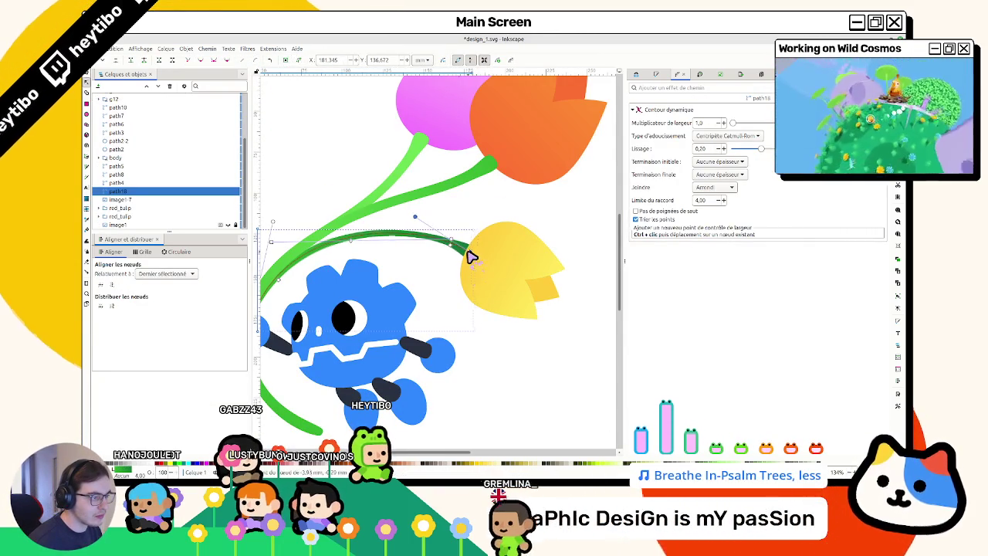
pyautogui.scroll(3, 467, 260)
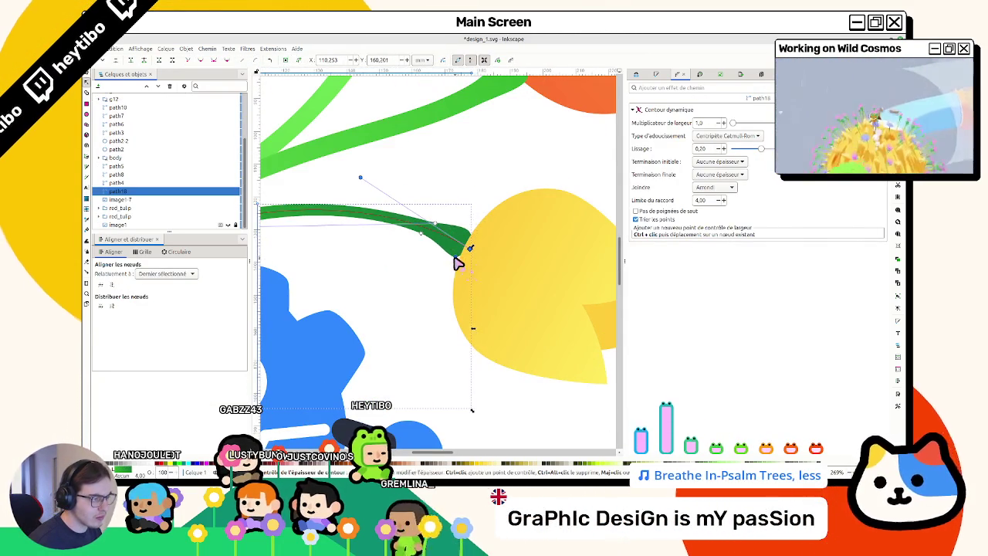
pyautogui.press('s')
pyautogui.click(453, 305)
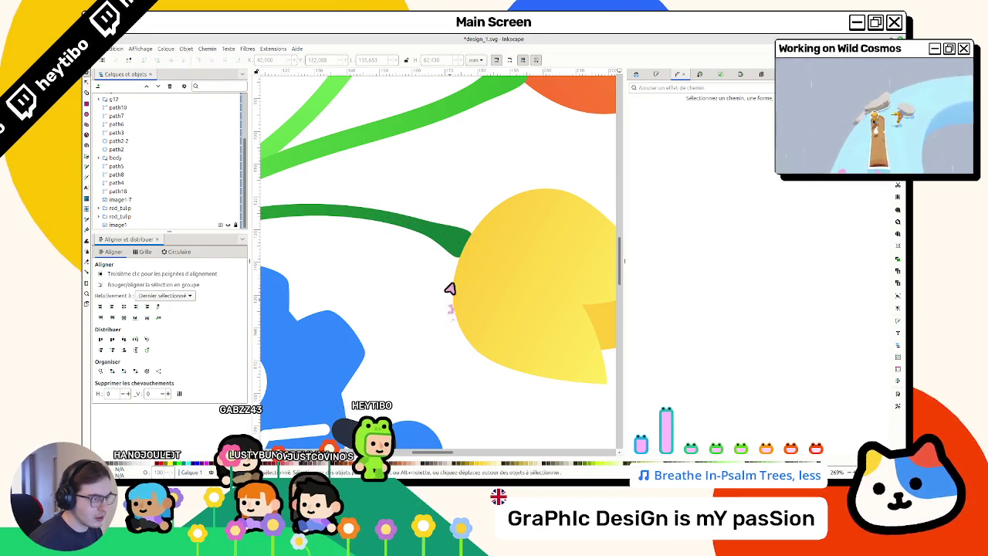
pyautogui.scroll(-2, 453, 293)
pyautogui.scroll(-2, 453, 255)
# Step: Add a middle stop to the stem's gradient and colour it darker green 137e38
pyautogui.click(434, 248)
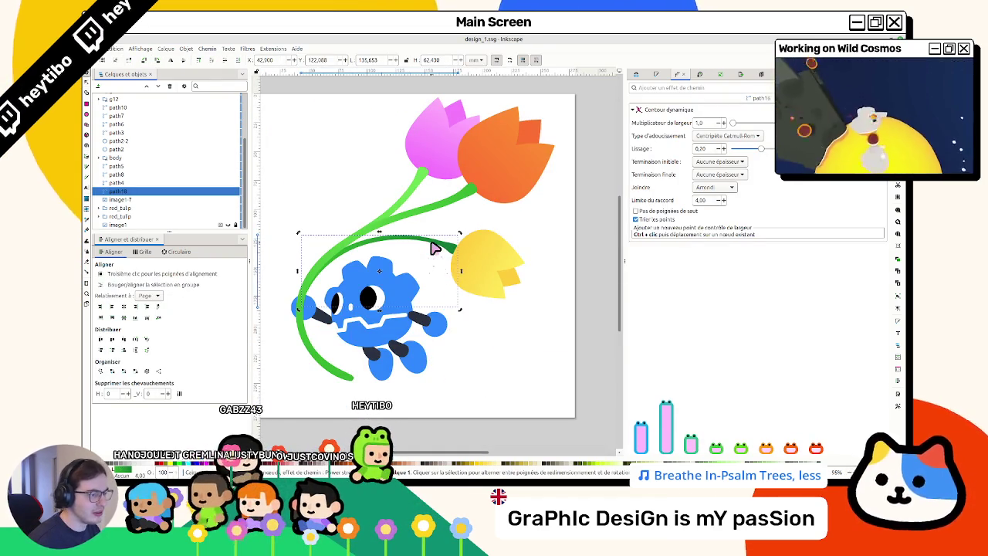
pyautogui.press('n')
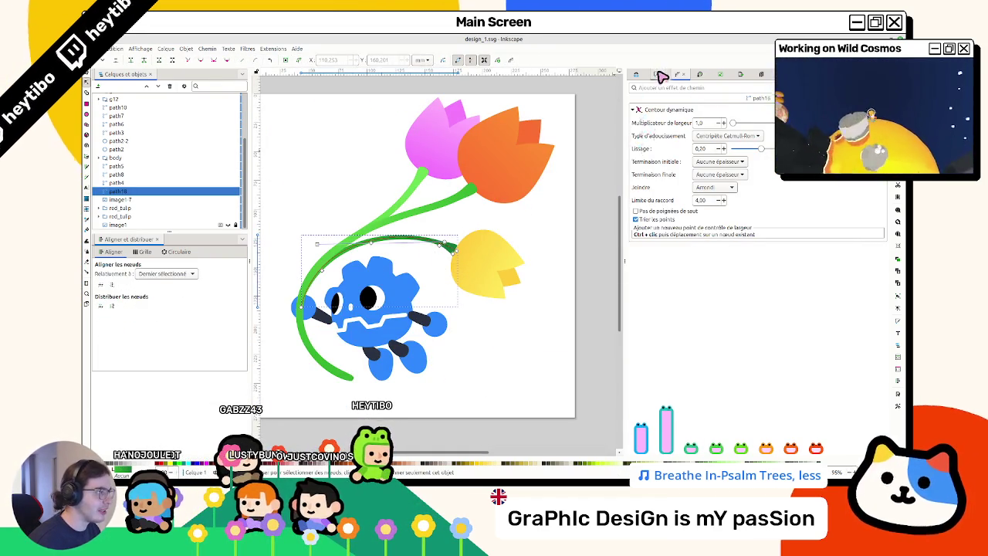
pyautogui.click(659, 73)
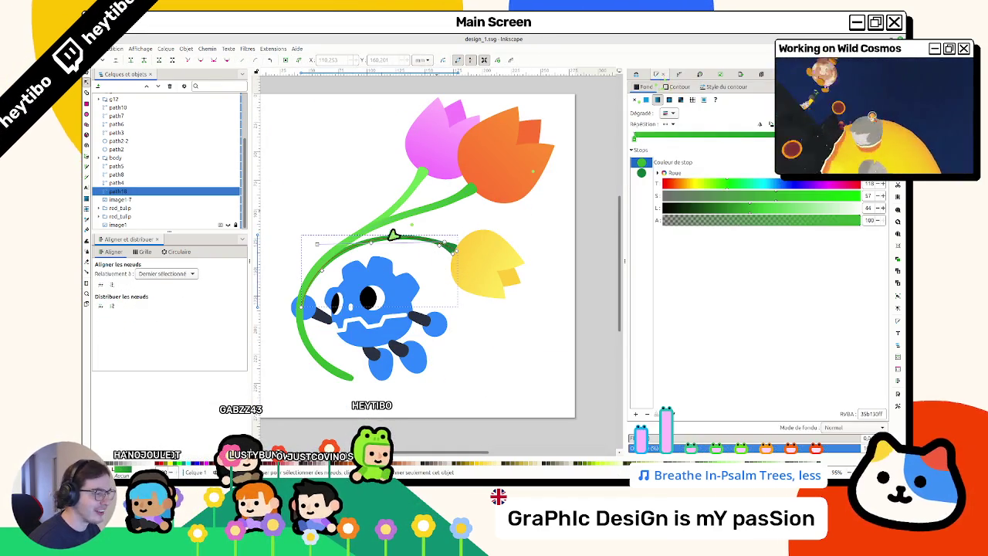
pyautogui.click(452, 253)
pyautogui.click(345, 247)
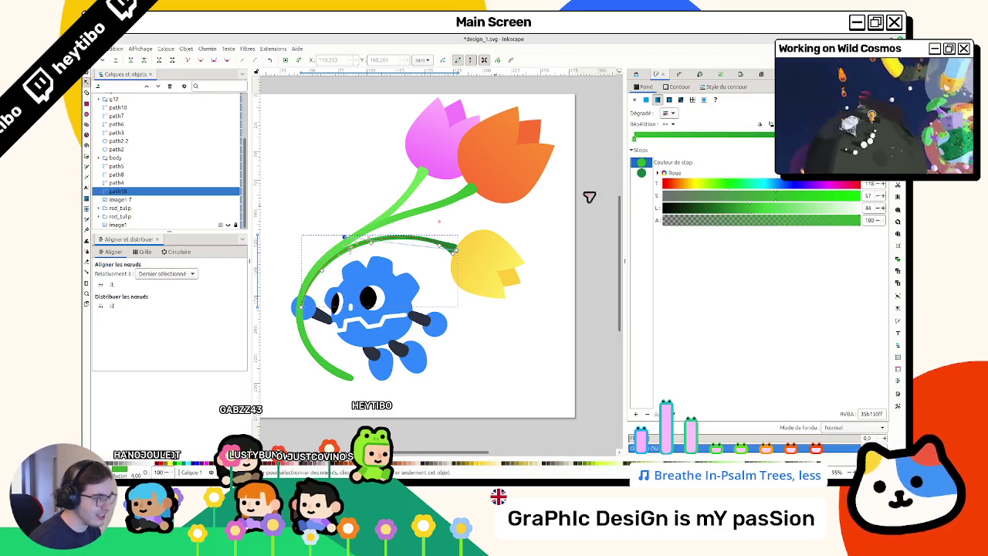
pyautogui.click(636, 414)
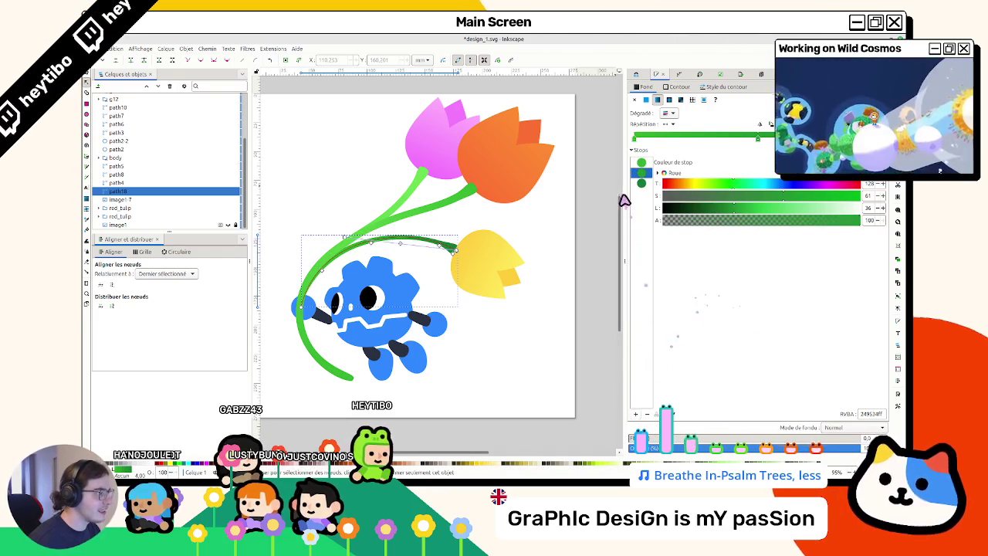
pyautogui.click(641, 183)
pyautogui.click(642, 173)
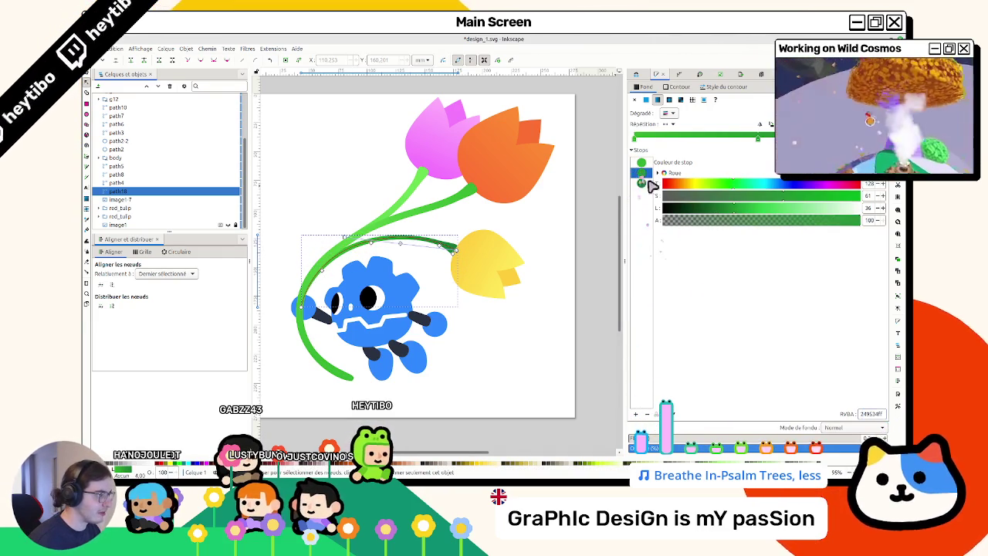
pyautogui.hotkey('ctrl', 'v')
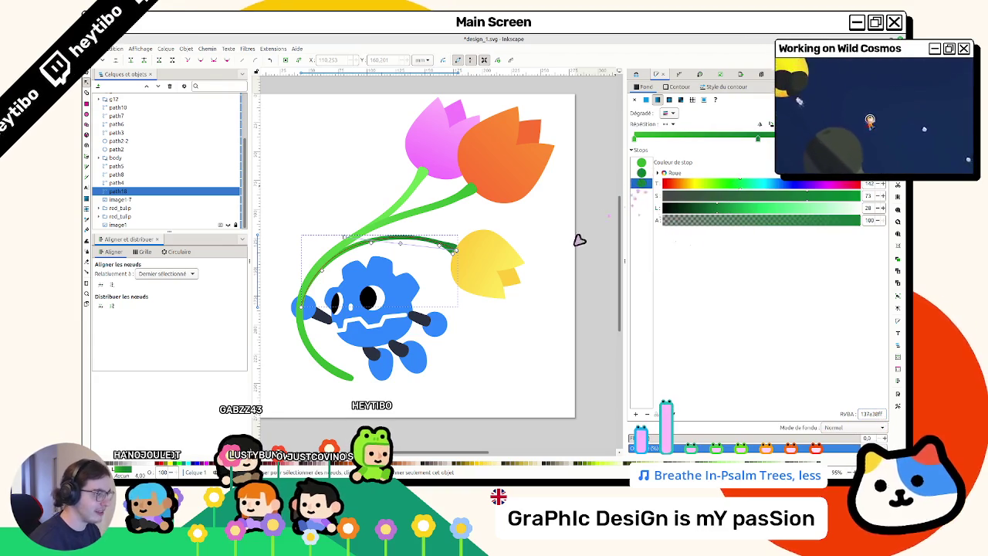
# Step: Set the stem's end gradient stop to the yellow tulip's colour
pyautogui.click(493, 263)
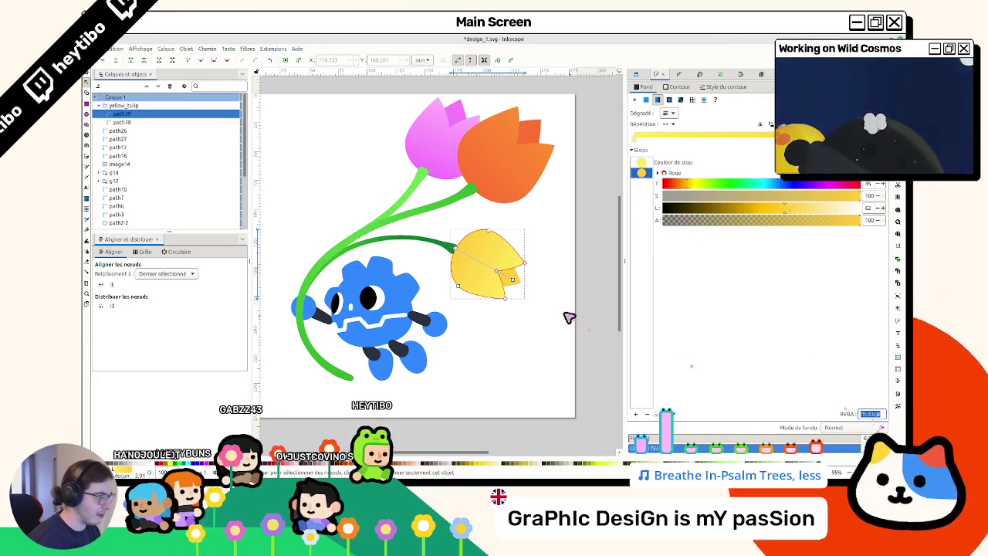
pyautogui.click(445, 245)
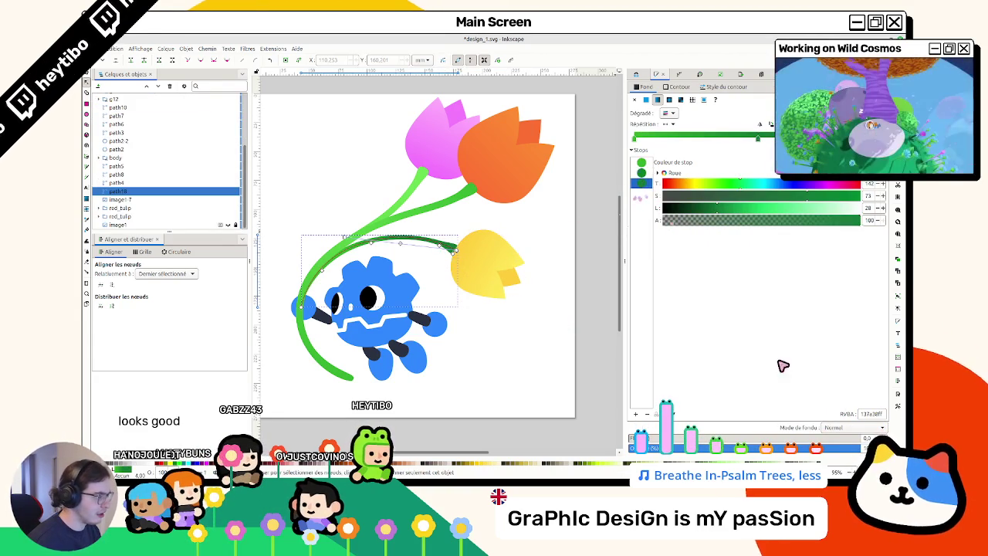
pyautogui.hotkey('ctrl', 'v')
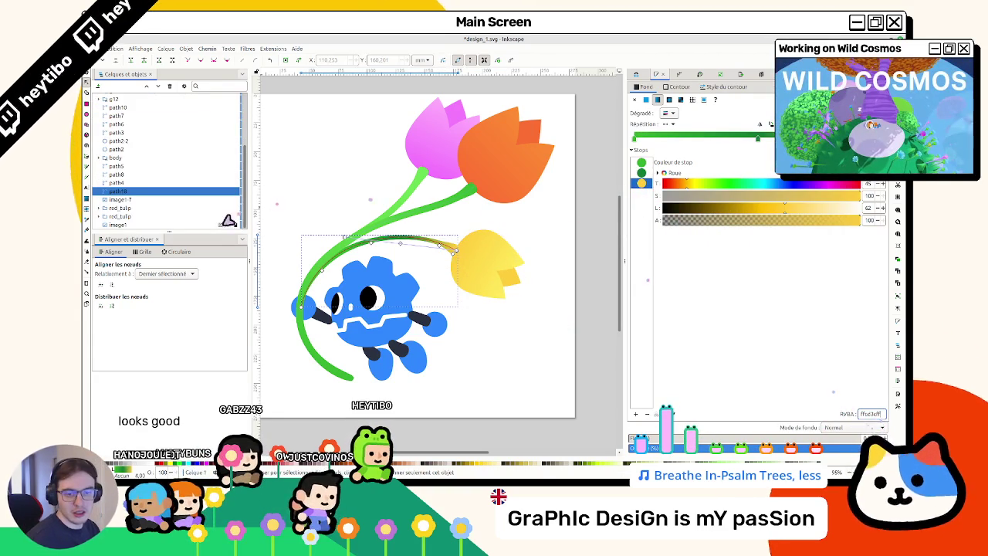
pyautogui.press('s')
pyautogui.press('Escape')
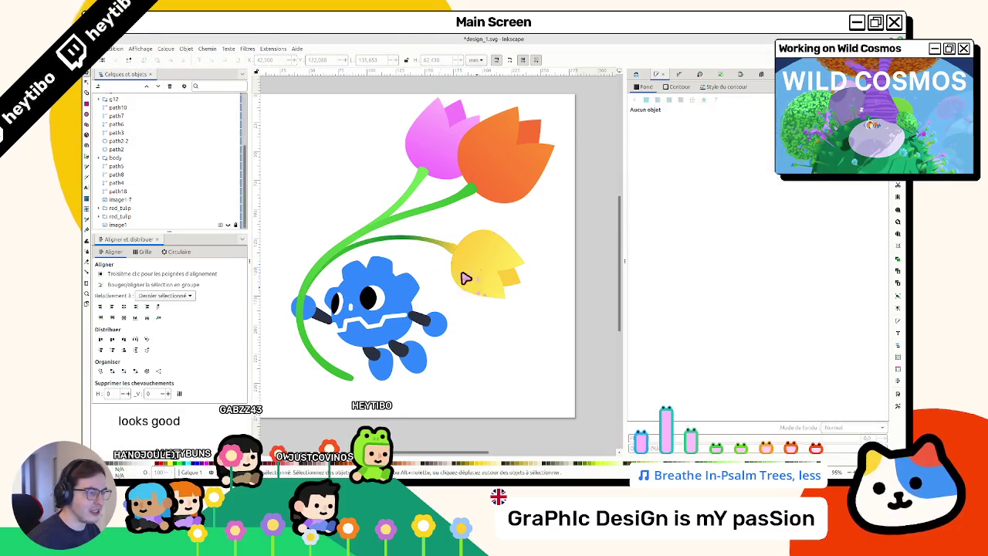
pyautogui.scroll(1, 446, 257)
# Step: Review the stem's green gradient stops, then deselect and zoom out
pyautogui.doubleClick(451, 247)
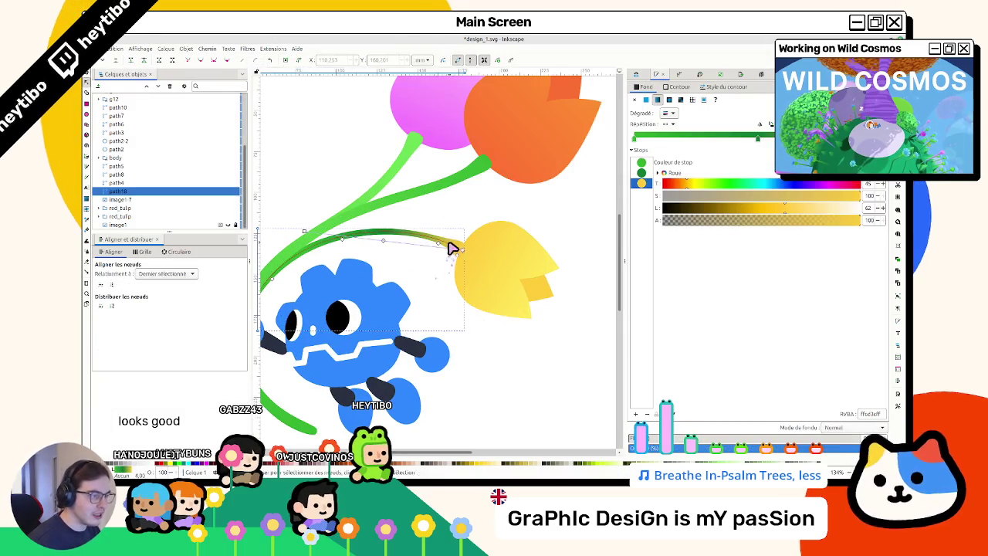
pyautogui.click(383, 241)
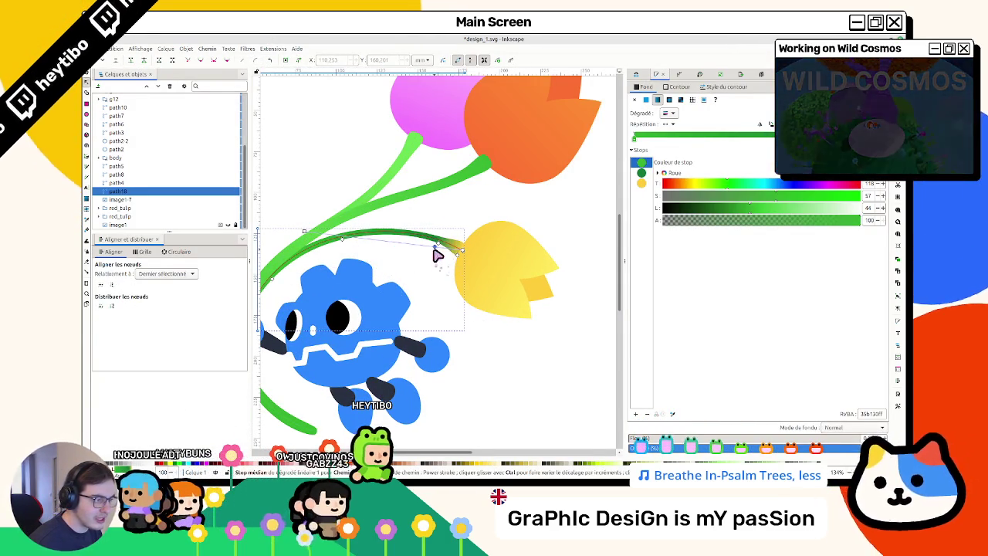
pyautogui.click(306, 234)
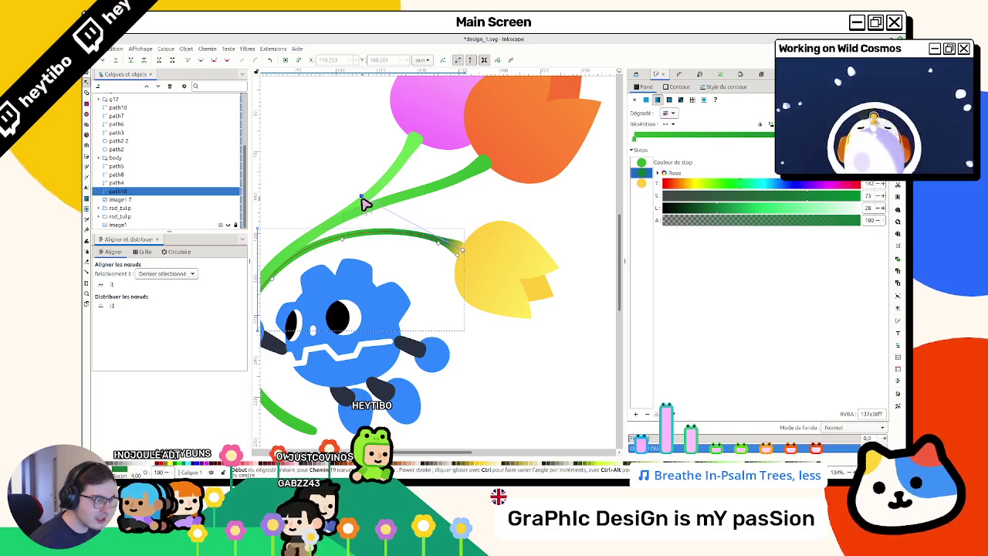
pyautogui.press('Escape')
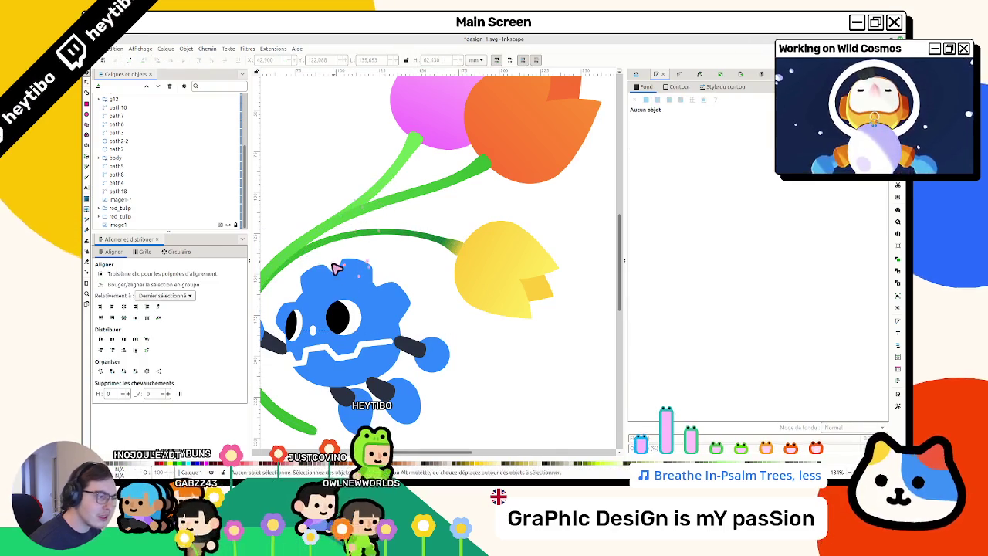
pyautogui.scroll(-3, 355, 297)
pyautogui.scroll(3, 321, 295)
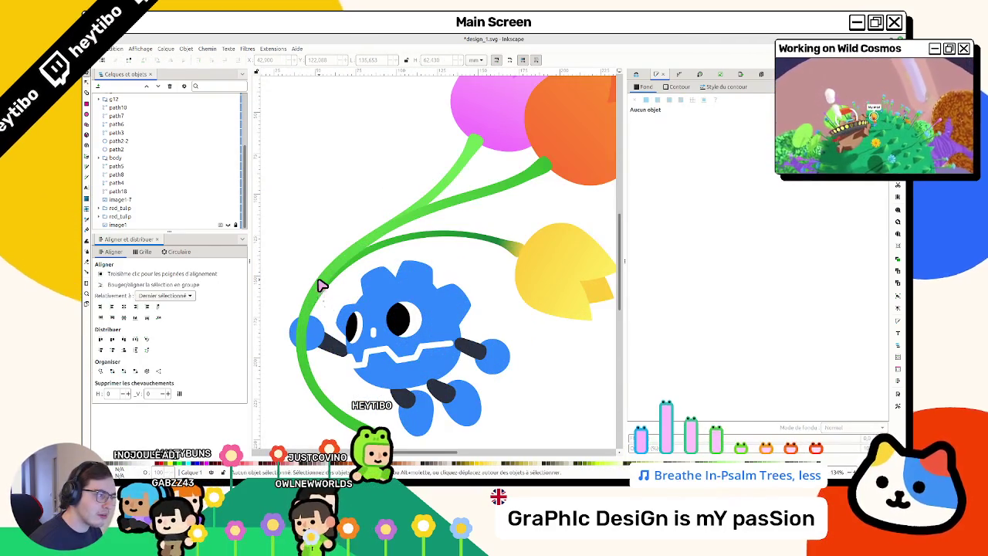
pyautogui.scroll(-1, 504, 258)
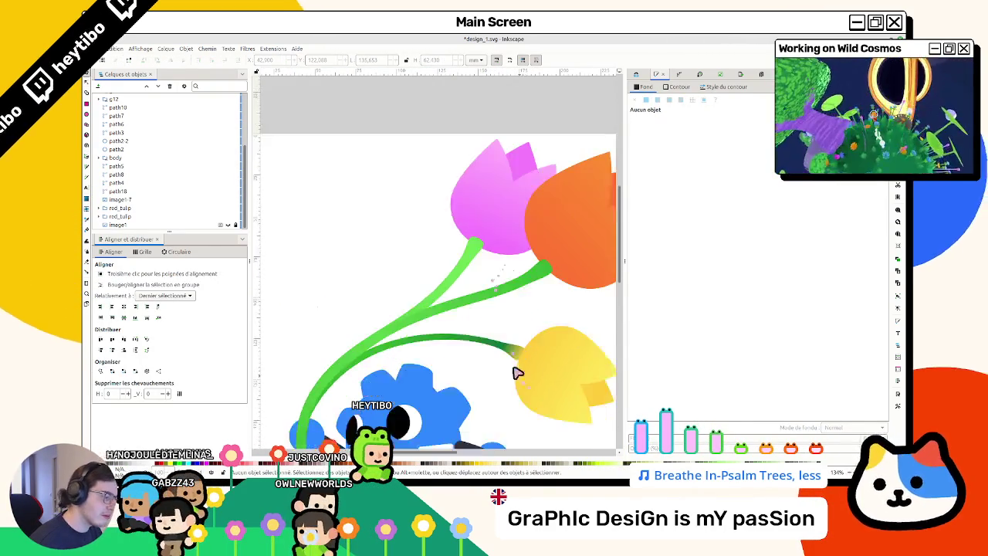
pyautogui.scroll(-1, 439, 265)
pyautogui.scroll(-1, 424, 322)
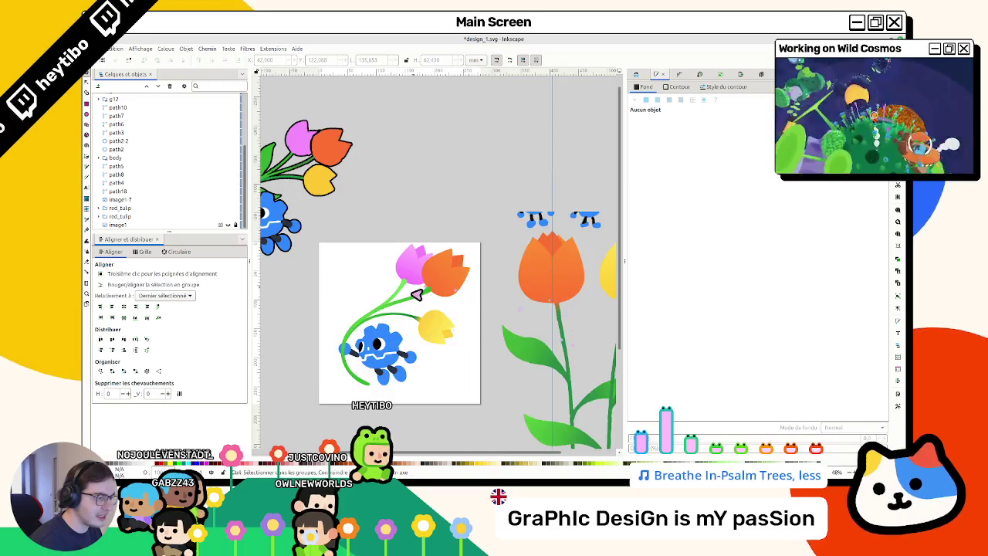
pyautogui.scroll(3, 409, 299)
# Step: Add a third stop to the orange tulip's stem gradient and end it in orange ff7132
pyautogui.doubleClick(454, 292)
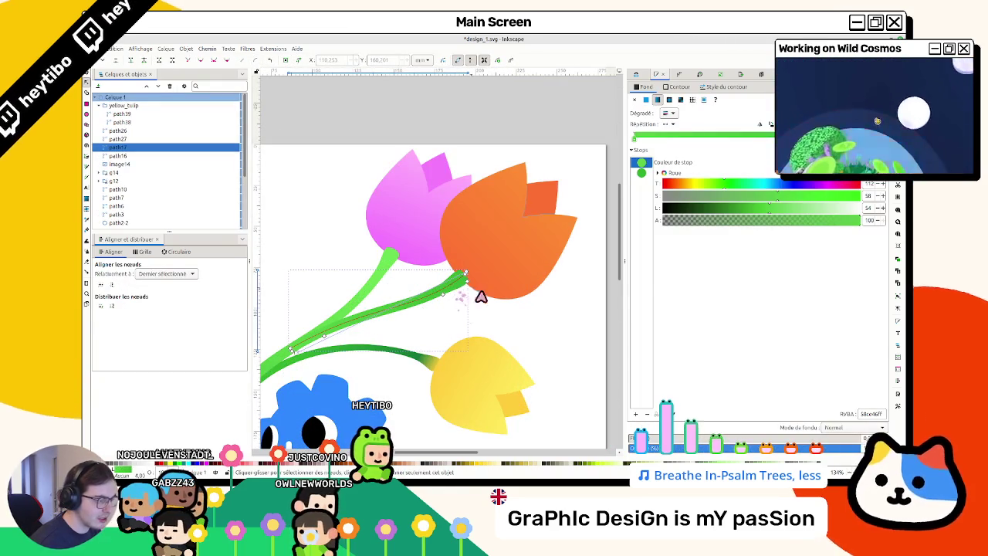
pyautogui.scroll(-2, 470, 320)
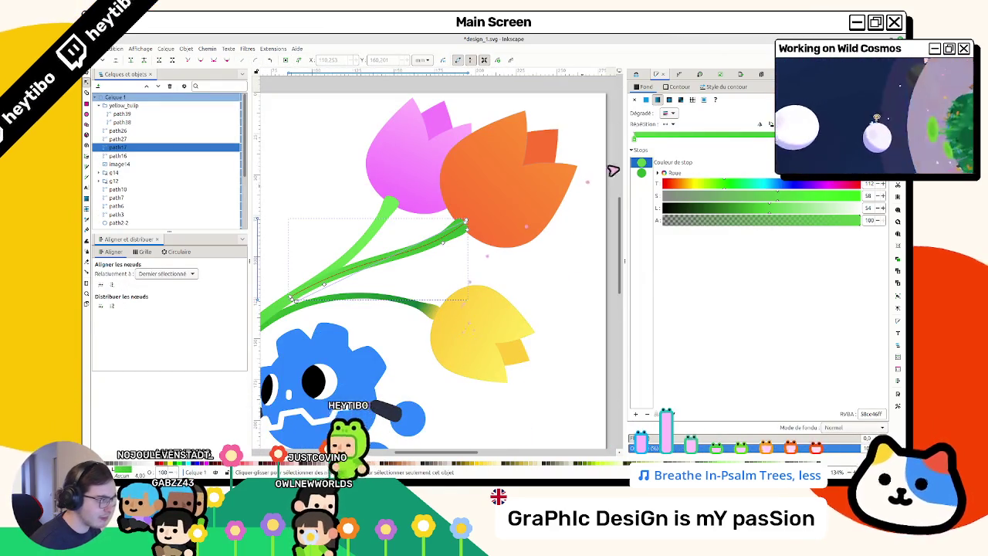
pyautogui.click(640, 174)
pyautogui.click(635, 414)
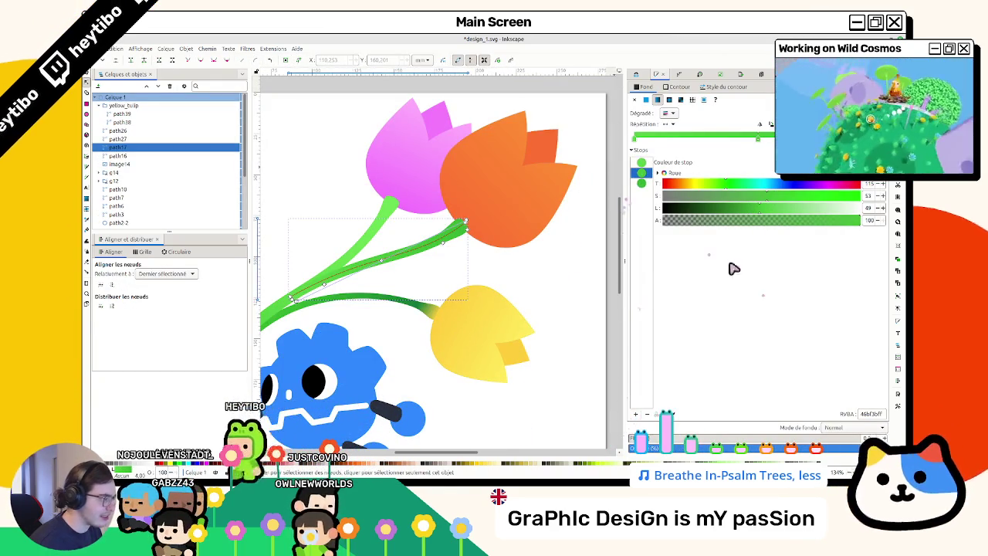
pyautogui.click(642, 184)
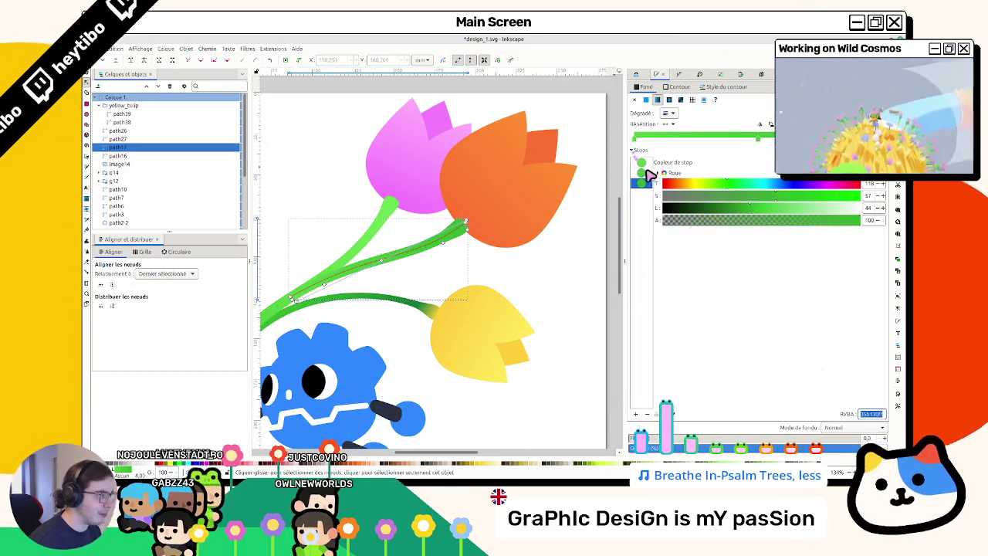
pyautogui.click(648, 174)
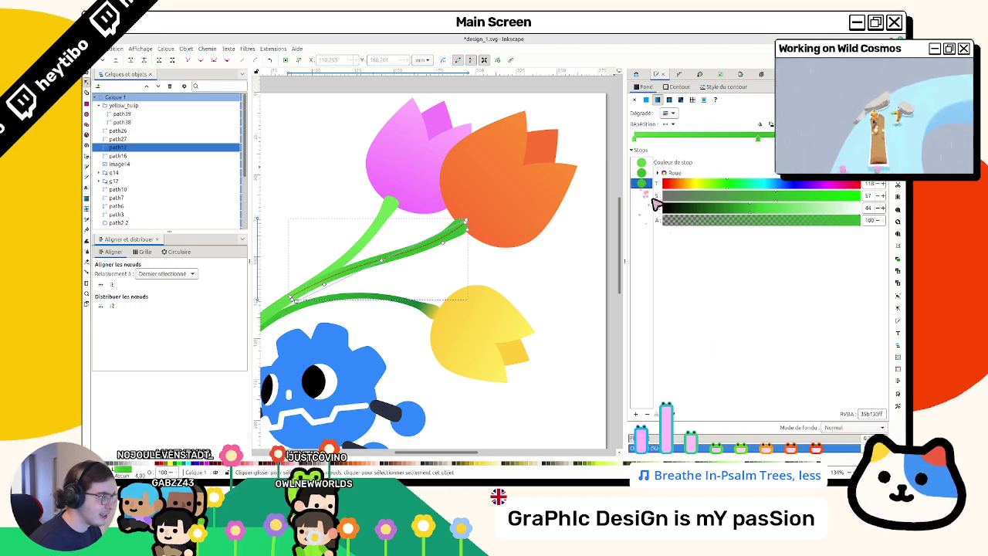
pyautogui.click(476, 241)
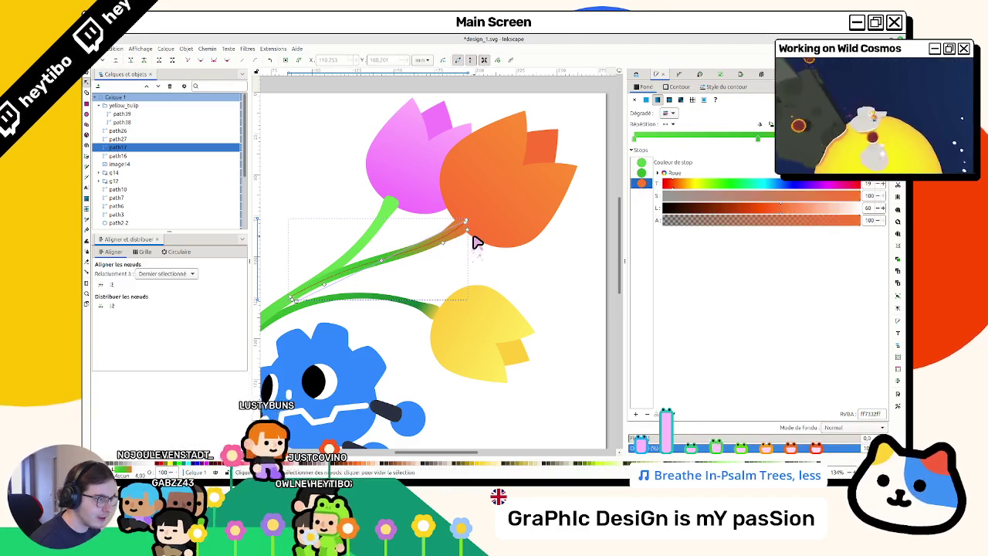
pyautogui.click(474, 287)
pyautogui.click(420, 258)
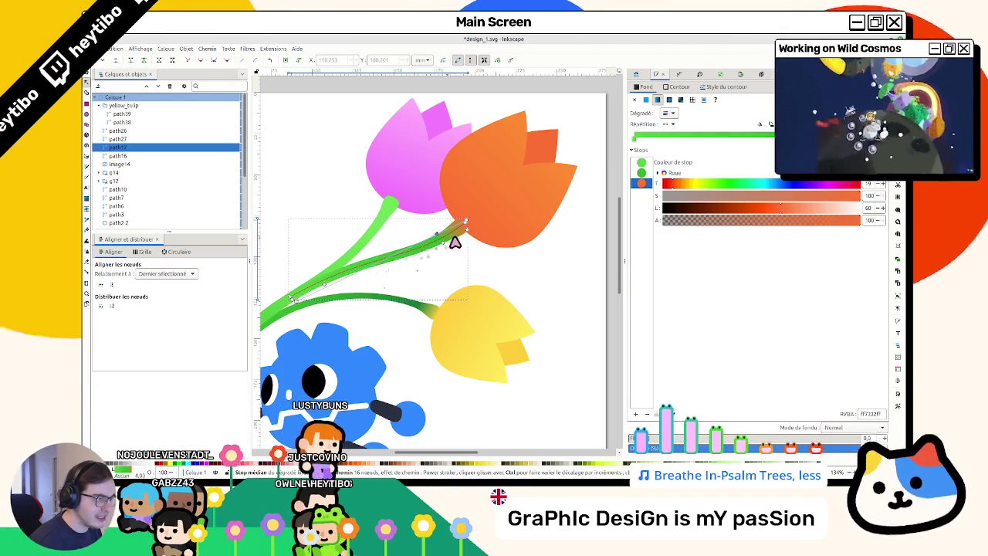
# Step: Recheck the stem's orange end stop, then deselect and view the whole drawing
pyautogui.press('s')
pyautogui.press('Escape')
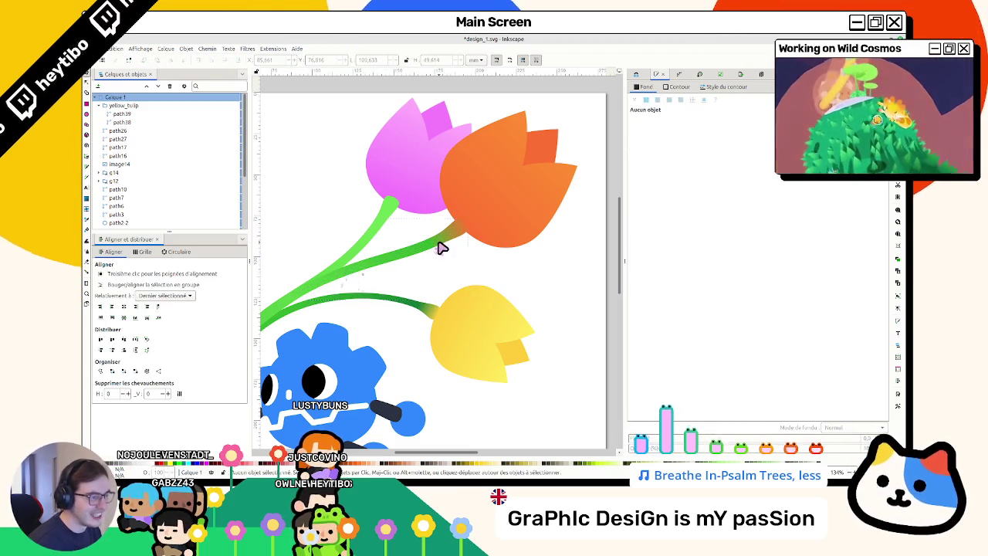
pyautogui.doubleClick(439, 245)
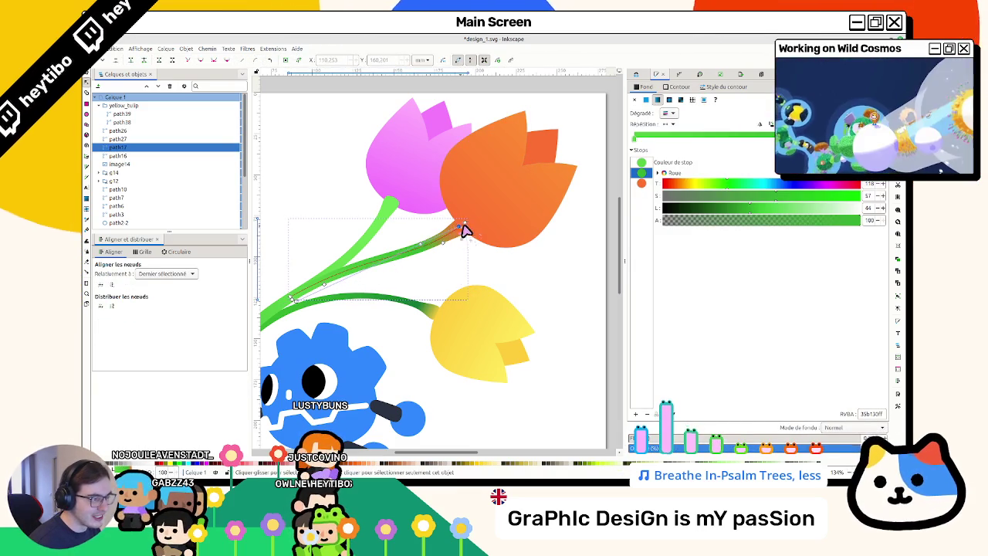
pyautogui.click(464, 226)
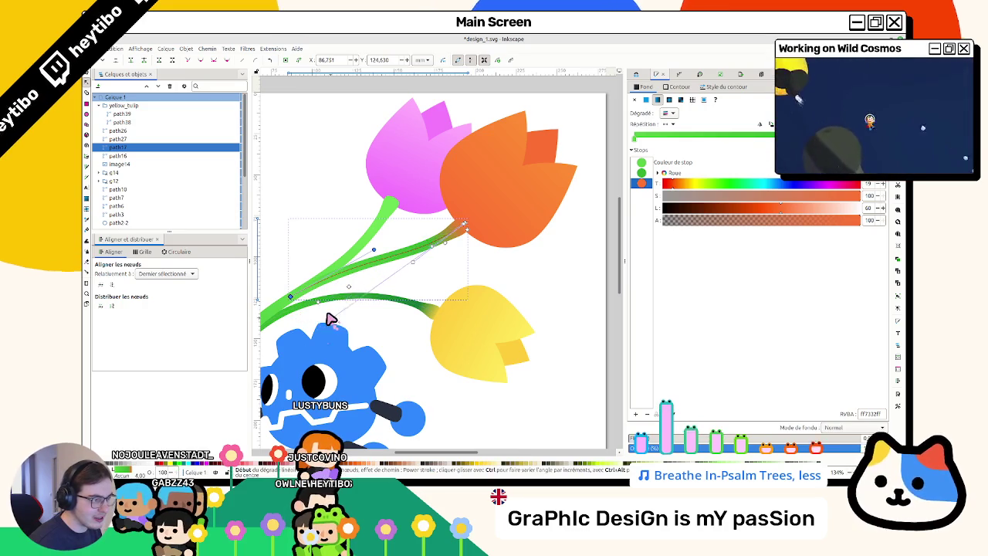
pyautogui.press('Escape')
pyautogui.press('s')
pyautogui.press('4')
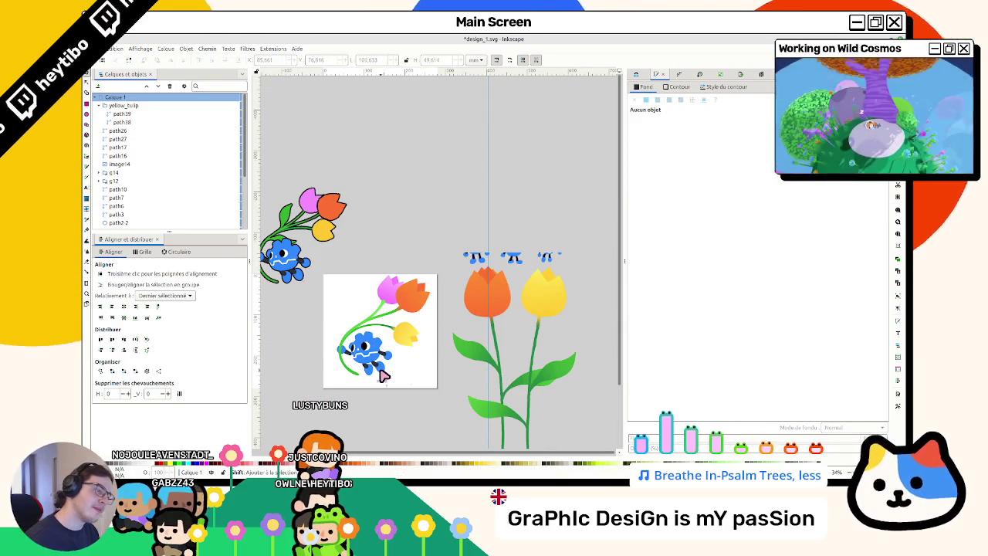
# Step: Move the start of the yellow tulip stem's gradient further up the stem
pyautogui.scroll(2, 383, 376)
pyautogui.scroll(1, 384, 376)
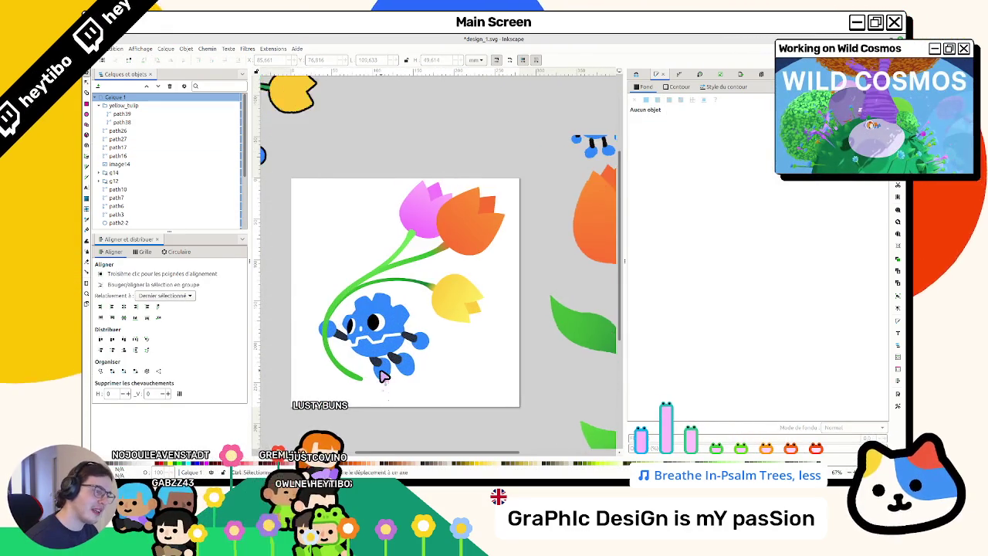
pyautogui.scroll(2, 383, 376)
pyautogui.scroll(-2, 383, 376)
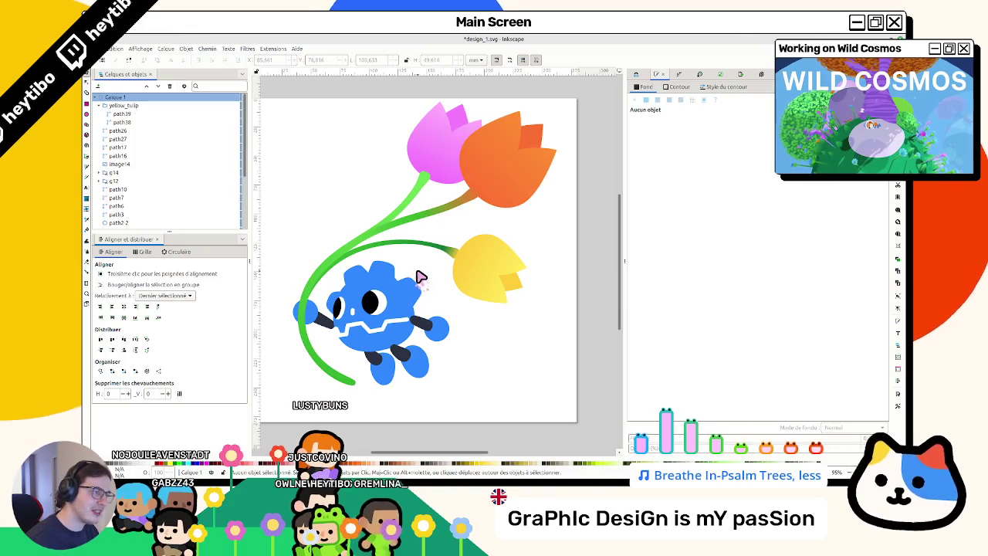
pyautogui.press('ctrl')
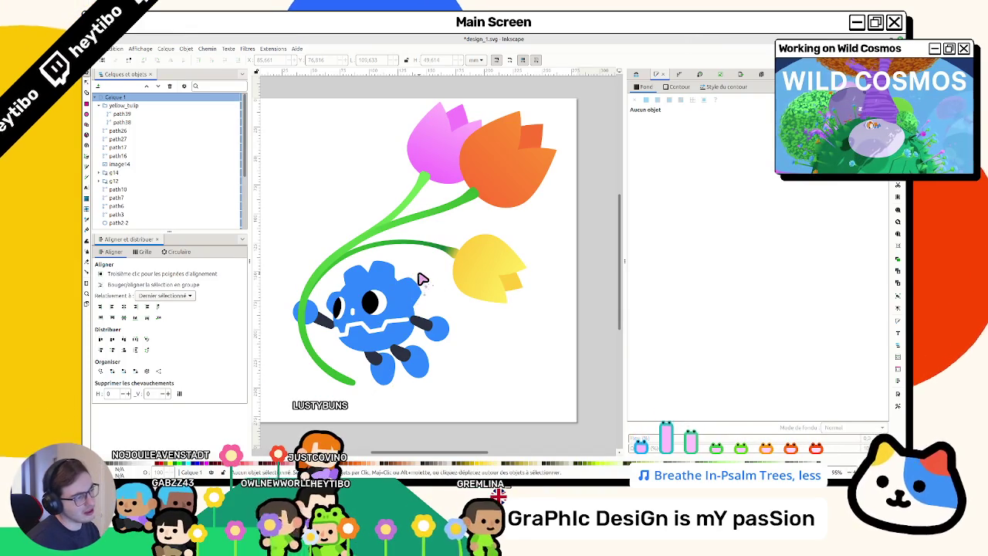
pyautogui.scroll(-2, 421, 278)
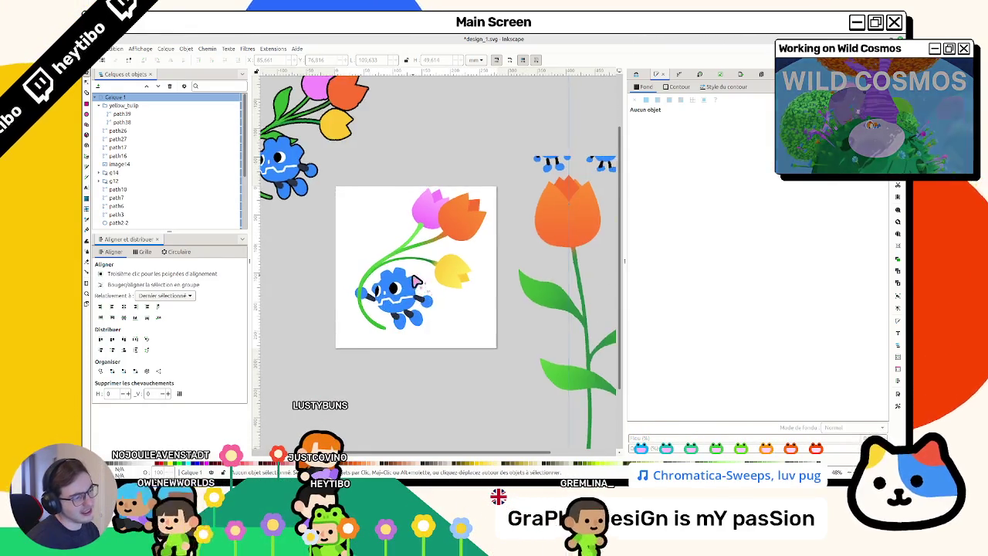
pyautogui.scroll(-4, 421, 278)
pyautogui.scroll(1, 490, 310)
pyautogui.scroll(7, 489, 310)
pyautogui.doubleClick(489, 311)
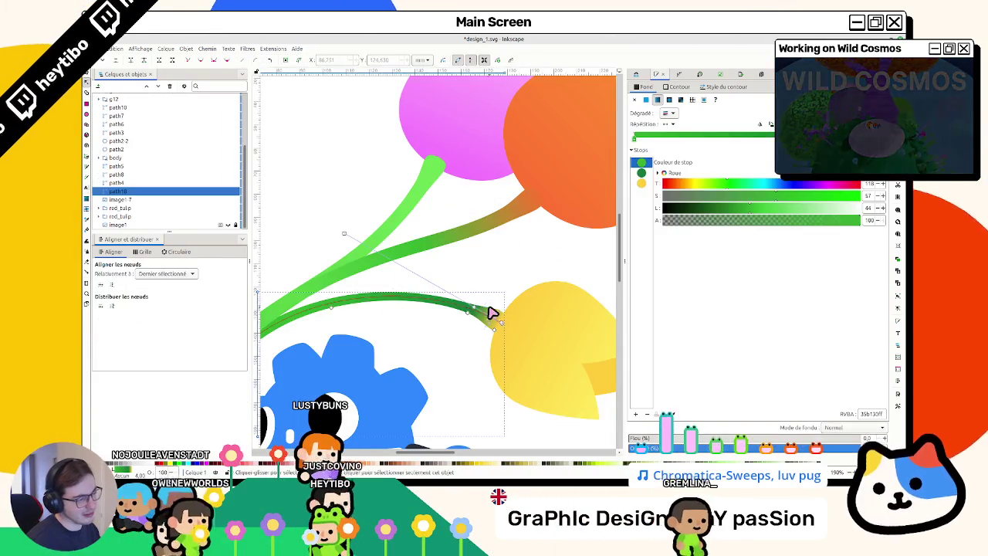
pyautogui.scroll(-3, 362, 248)
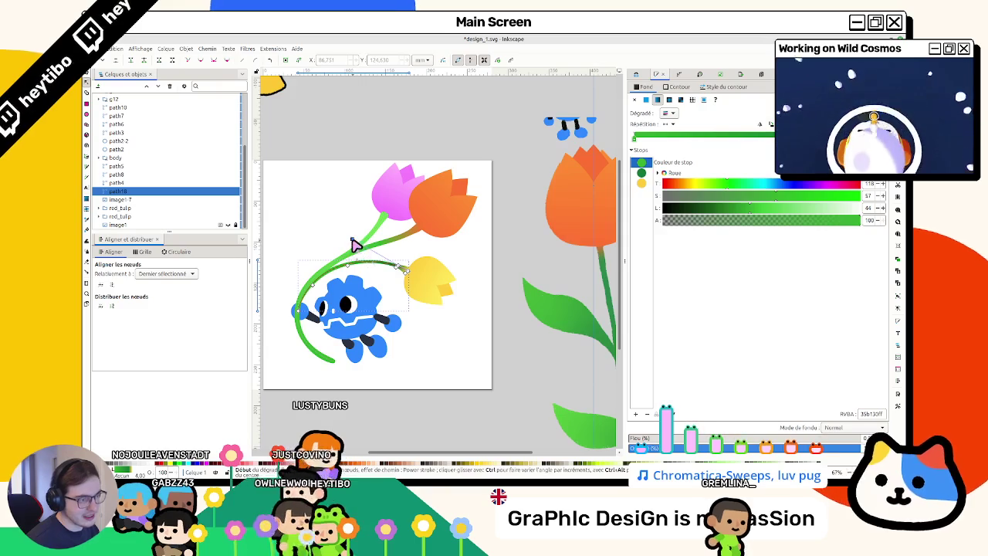
pyautogui.moveTo(301, 297); pyautogui.dragTo(334, 247)
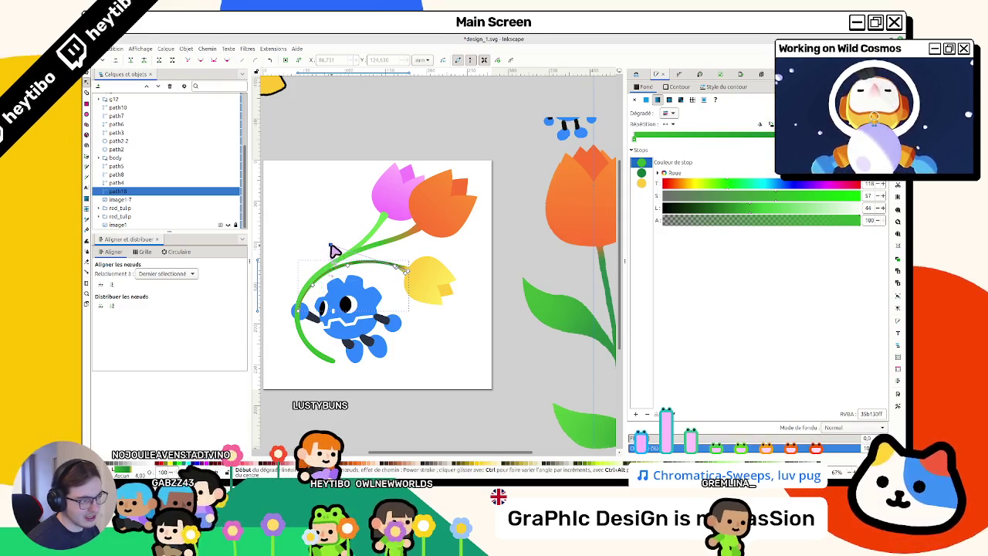
pyautogui.scroll(1, 432, 281)
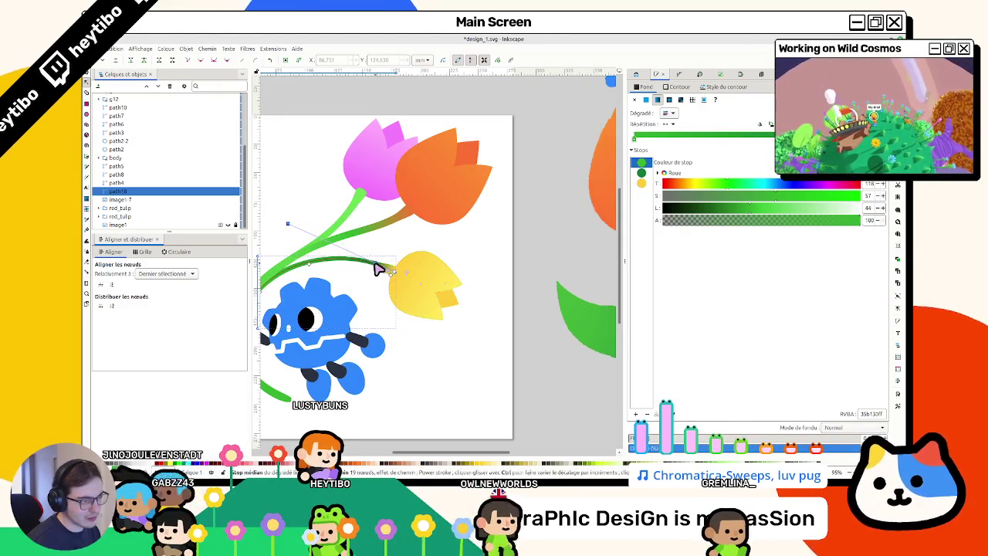
pyautogui.press('Escape')
pyautogui.press('s')
# Step: Nudge the pink tulip slightly up and enlarge the orange tulip
pyautogui.hscroll(-2, 469, 249)
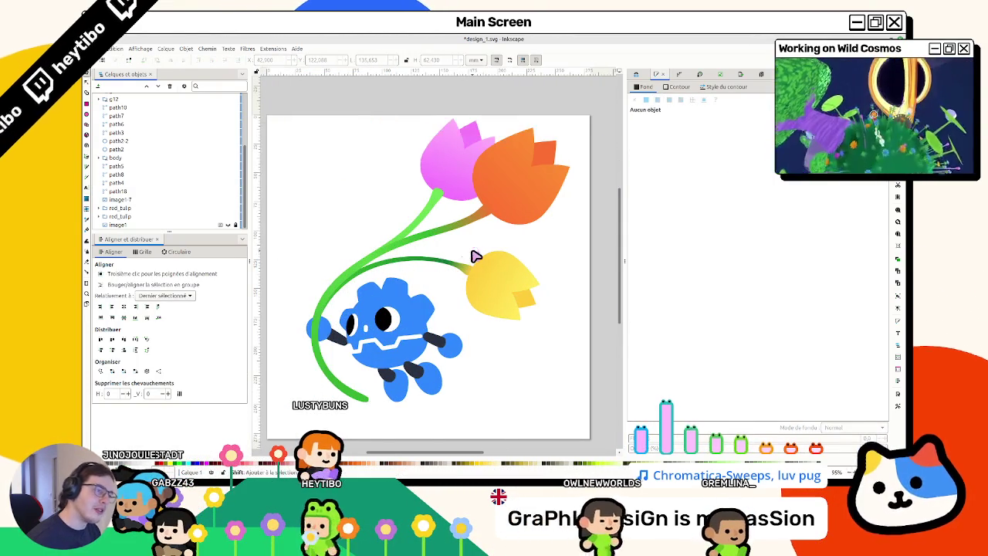
pyautogui.click(448, 228)
pyautogui.moveTo(448, 161); pyautogui.dragTo(457, 158)
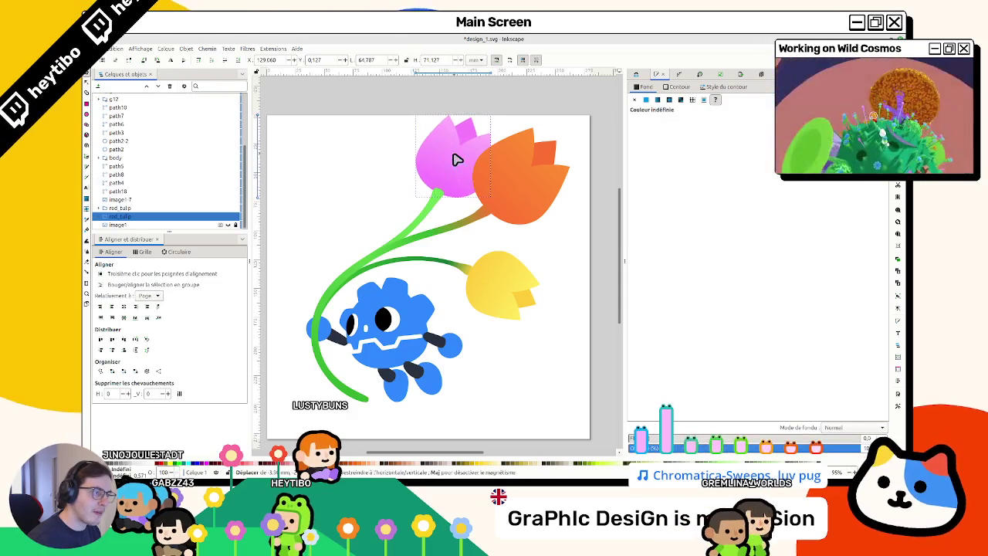
pyautogui.click(496, 214)
pyautogui.moveTo(569, 221); pyautogui.dragTo(580, 236)
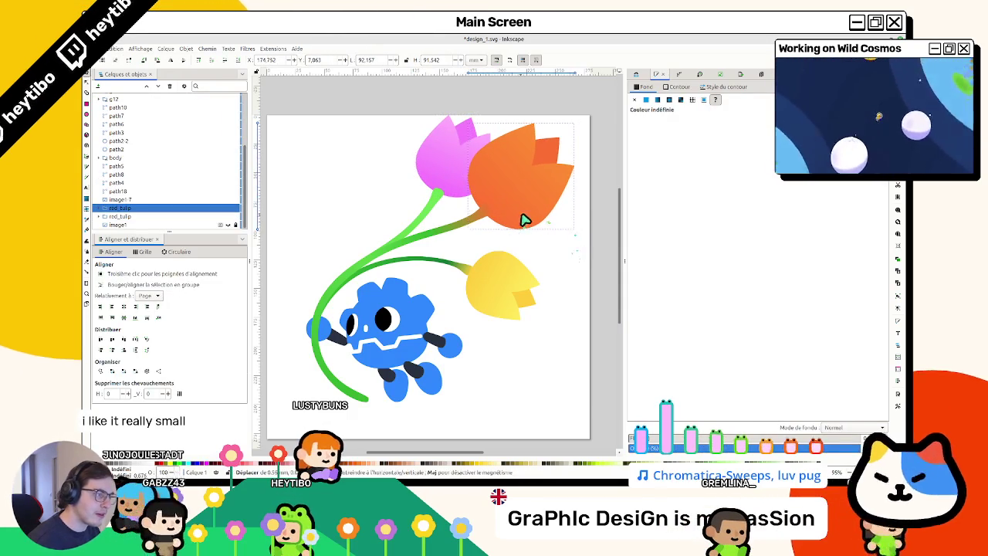
pyautogui.click(523, 250)
# Step: Fit the page and add a third gradient stop to the pink tulip's green stem
pyautogui.scroll(-4, 520, 249)
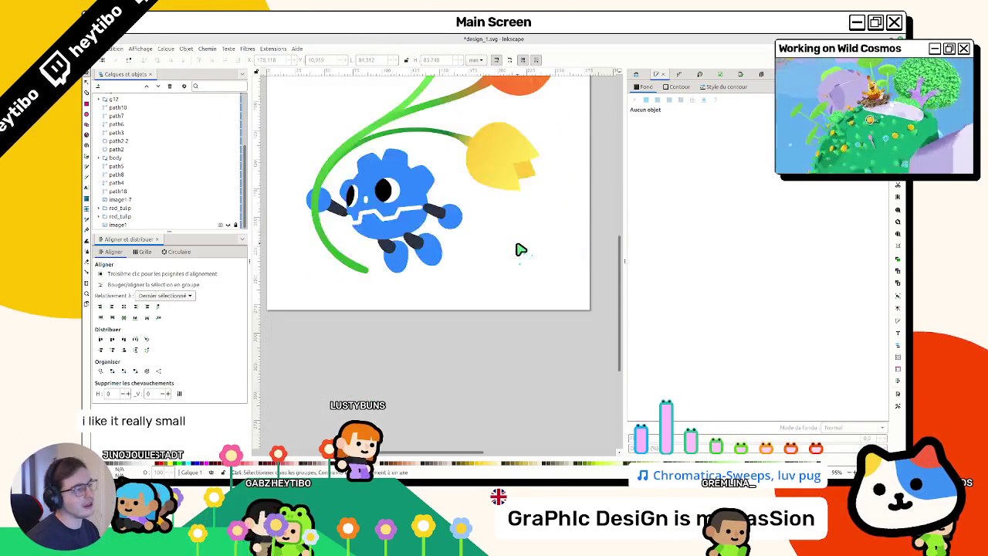
pyautogui.keyDown('ctrl'); pyautogui.scroll(-2, 521, 250); pyautogui.keyUp('ctrl')
pyautogui.press('5')
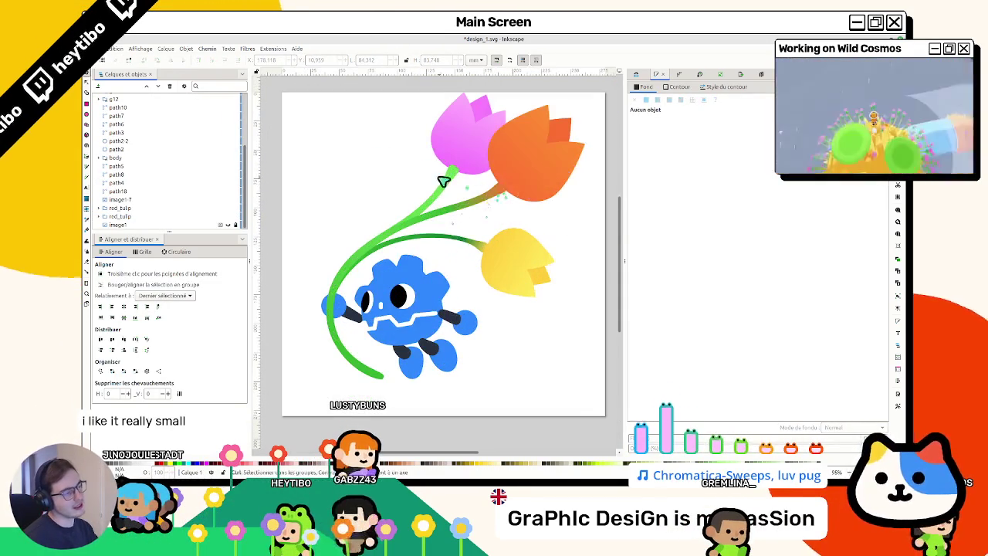
pyautogui.click(450, 176)
pyautogui.press('n')
pyautogui.keyDown('ctrl'); pyautogui.scroll(1, 444, 199); pyautogui.keyUp('ctrl')
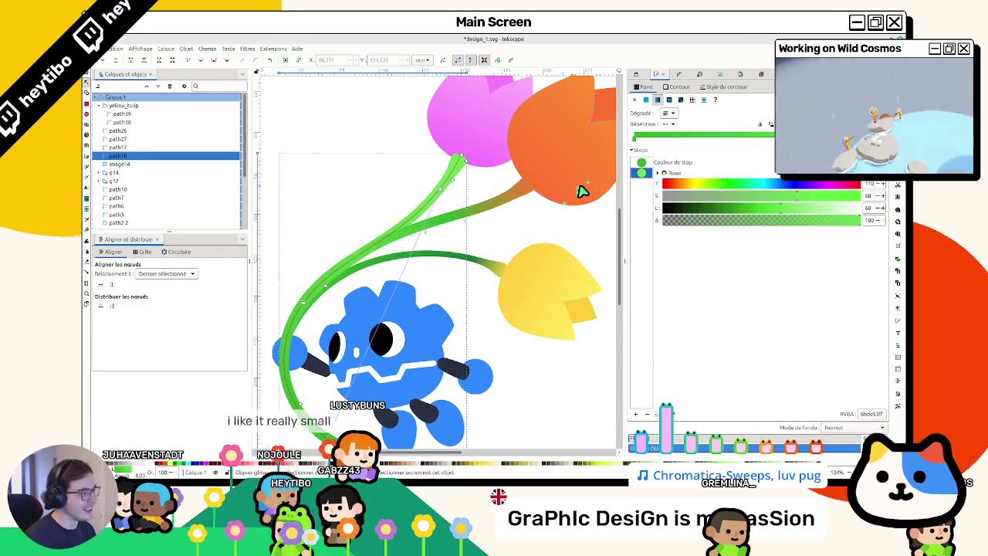
pyautogui.doubleClick(622, 211)
# Step: Set the middle stop to light green 6bde53ff and the end stop to the tulip's pink
pyautogui.click(641, 183)
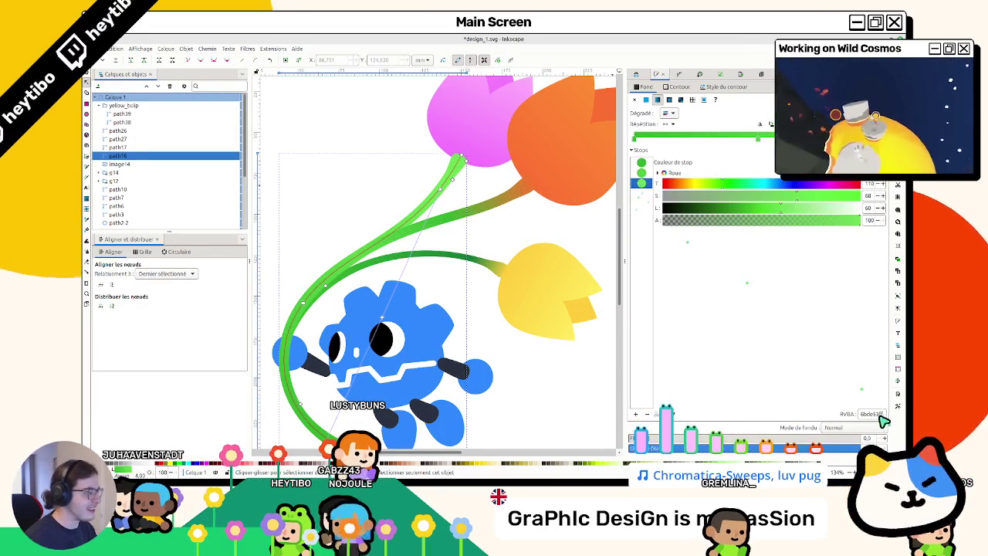
pyautogui.click(643, 172)
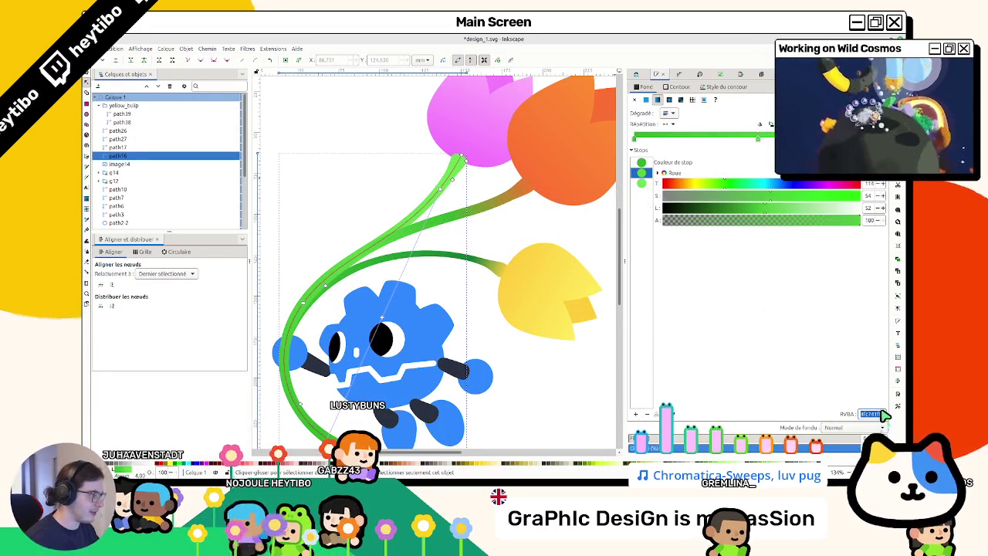
pyautogui.hotkey('ctrl', 'v')
pyautogui.press('Return')
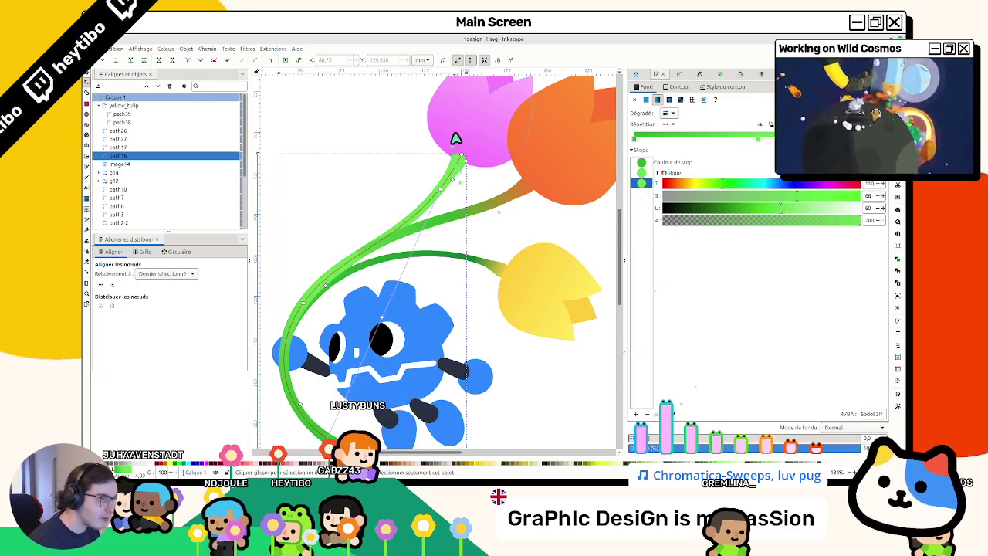
pyautogui.click(454, 138)
pyautogui.click(442, 192)
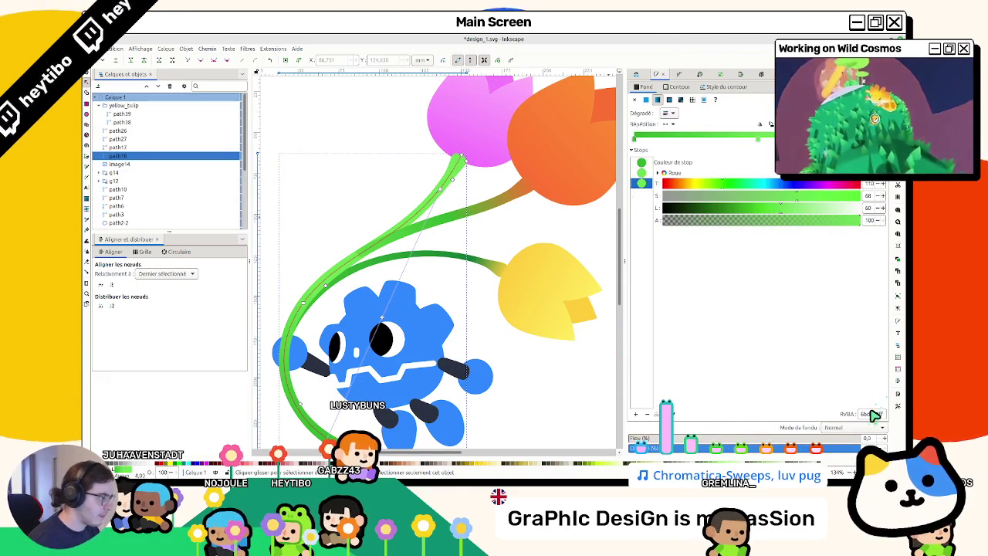
pyautogui.hotkey('ctrl', 'v')
pyautogui.press('Return')
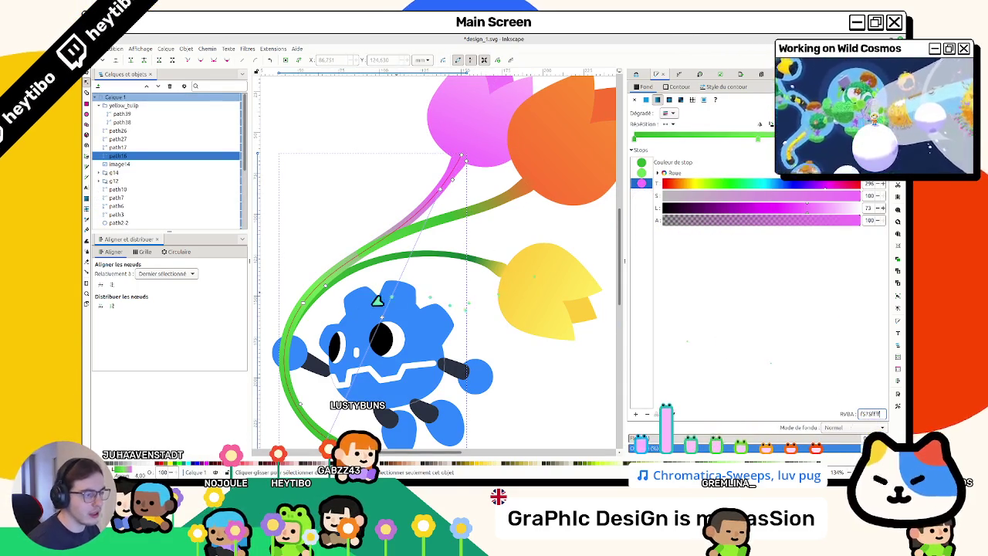
# Step: Fit the page and inspect the pink stem's green and pink gradient stops
pyautogui.press('s')
pyautogui.press('Escape')
pyautogui.press('5')
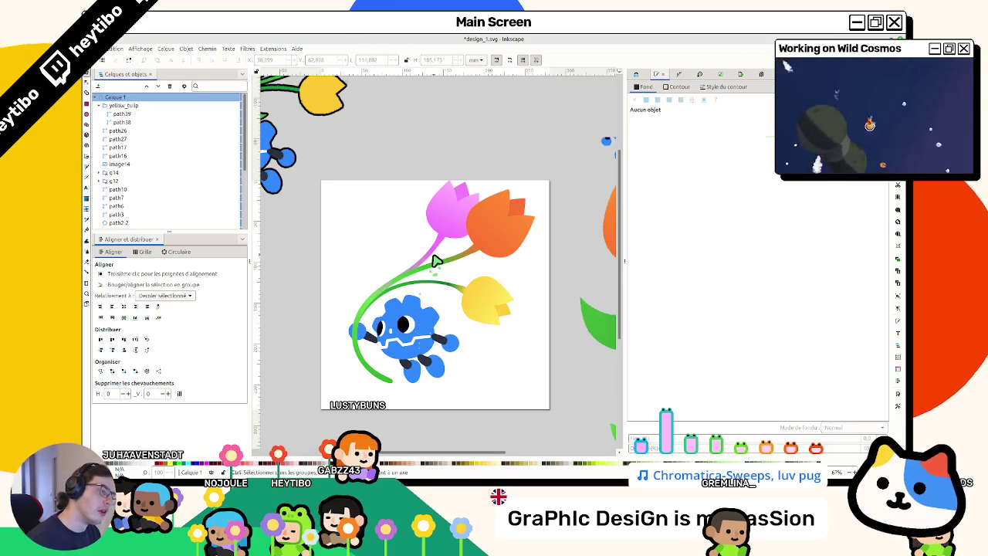
pyautogui.click(436, 262)
pyautogui.press('n')
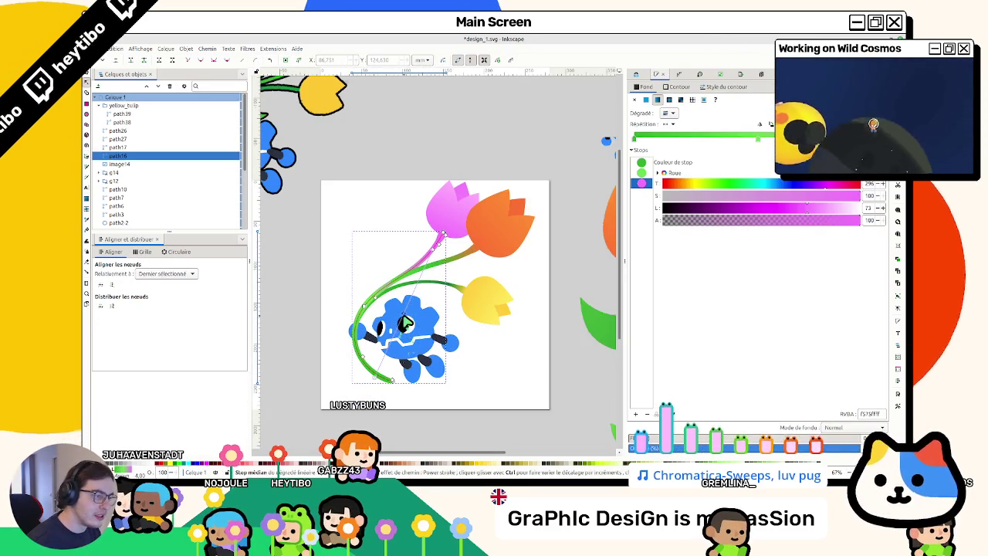
pyautogui.click(435, 256)
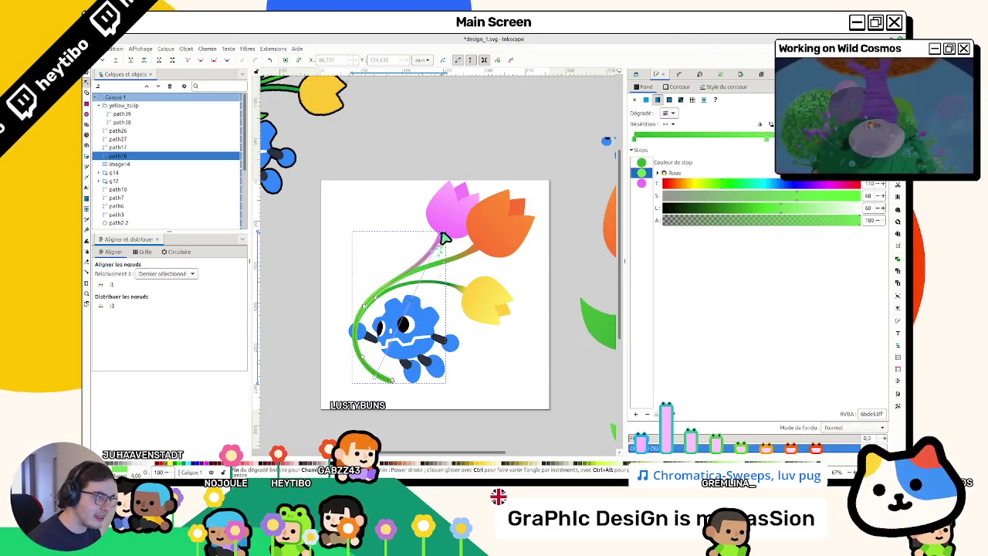
pyautogui.click(443, 233)
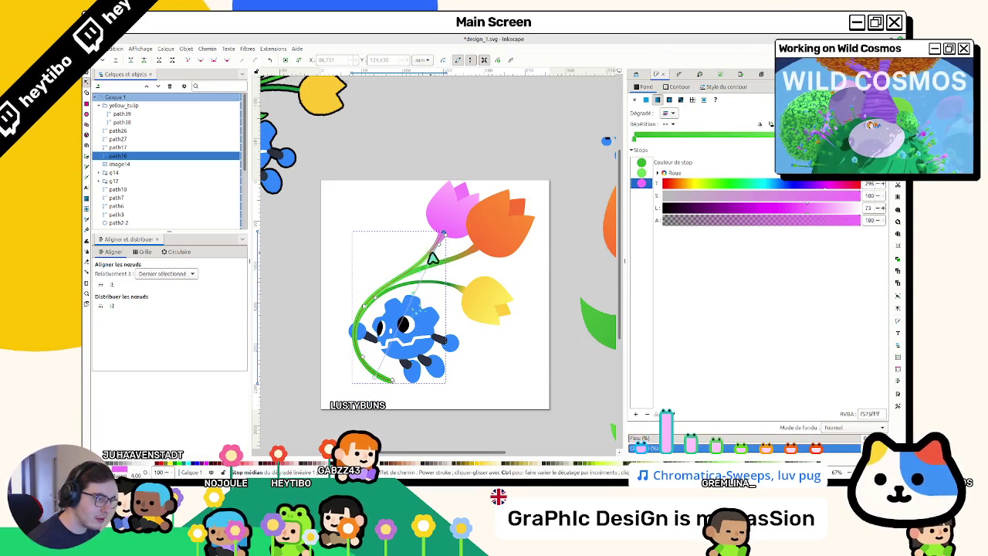
pyautogui.click(427, 268)
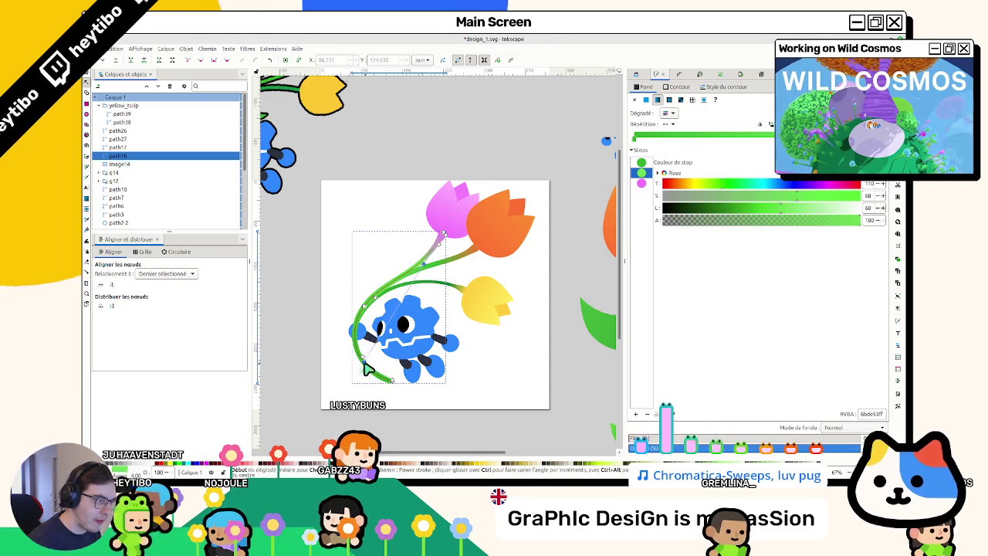
# Step: Deselect the stem, then reopen the pink tulip's stem for editing
pyautogui.press('Escape')
pyautogui.press('s')
pyautogui.scroll(-1, 551, 370)
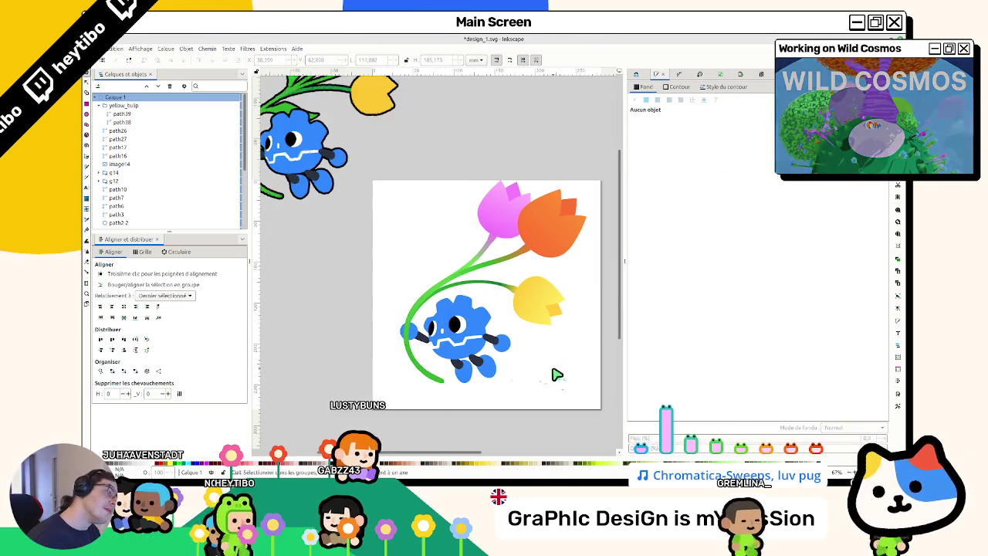
pyautogui.scroll(-2, 551, 378)
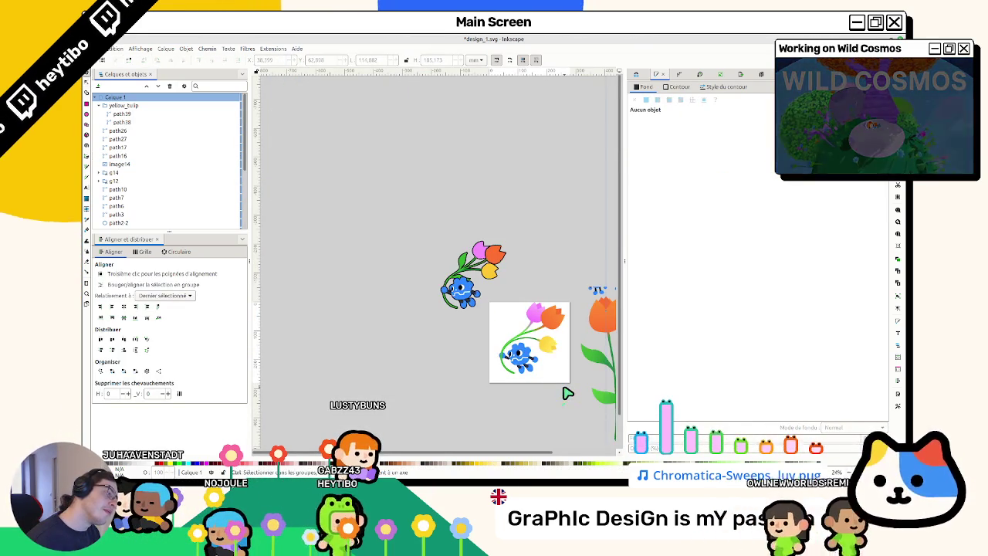
pyautogui.scroll(1, 565, 390)
pyautogui.scroll(3, 437, 198)
pyautogui.doubleClick(425, 152)
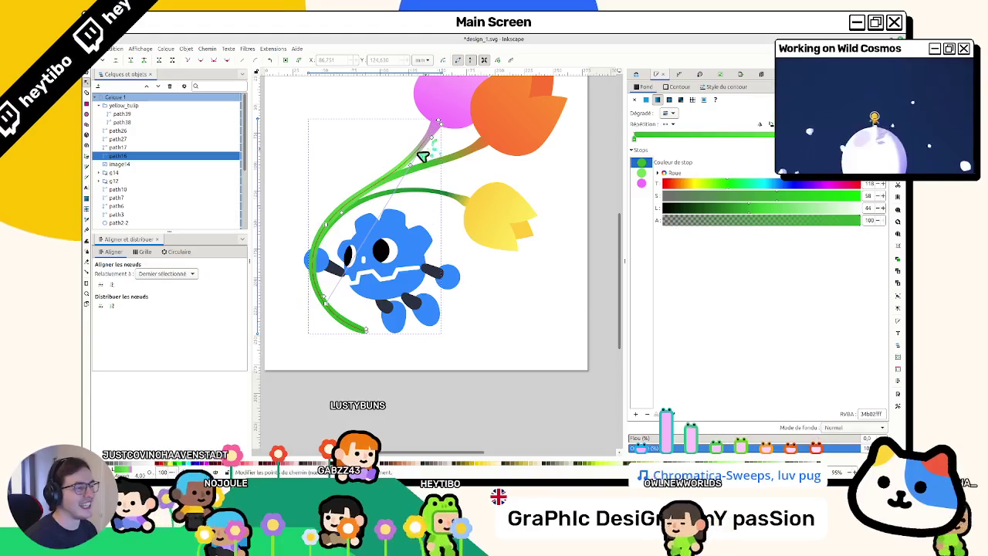
pyautogui.click(465, 157)
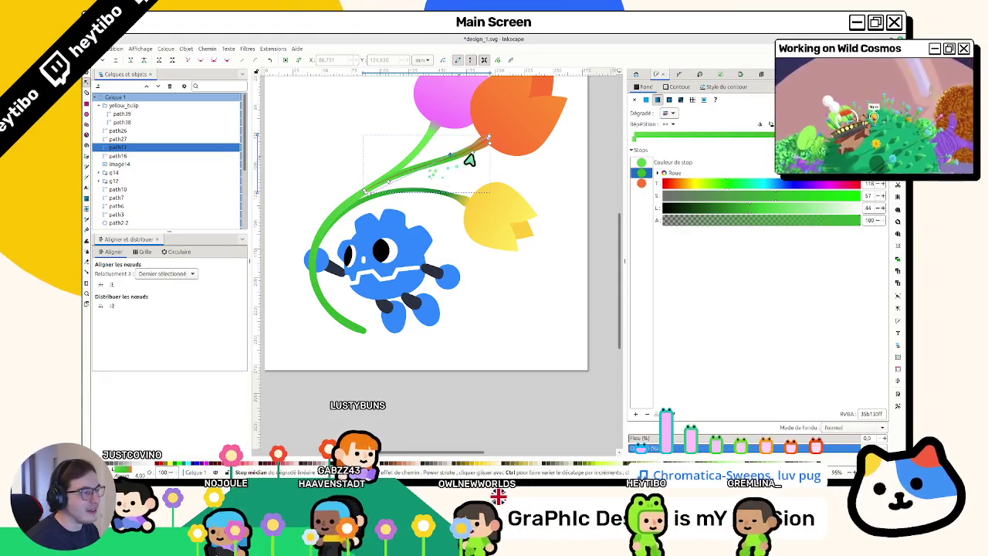
pyautogui.click(459, 199)
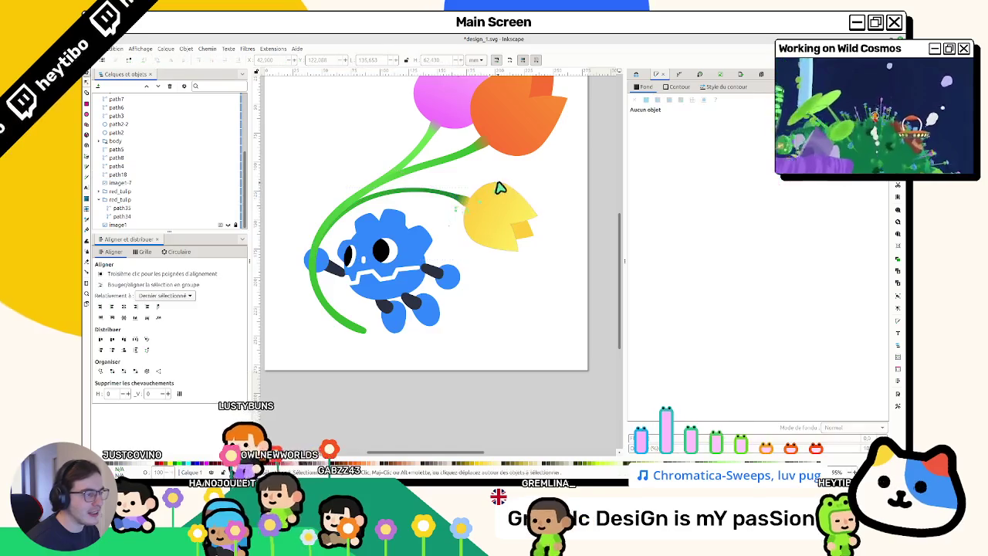
pyautogui.press('Escape')
pyautogui.press('s')
pyautogui.scroll(3, 494, 201)
pyautogui.scroll(-1, 479, 210)
pyautogui.scroll(-2, 525, 227)
pyautogui.scroll(-1, 504, 233)
pyautogui.scroll(2, 502, 227)
pyautogui.scroll(2, 475, 215)
pyautogui.click(477, 217)
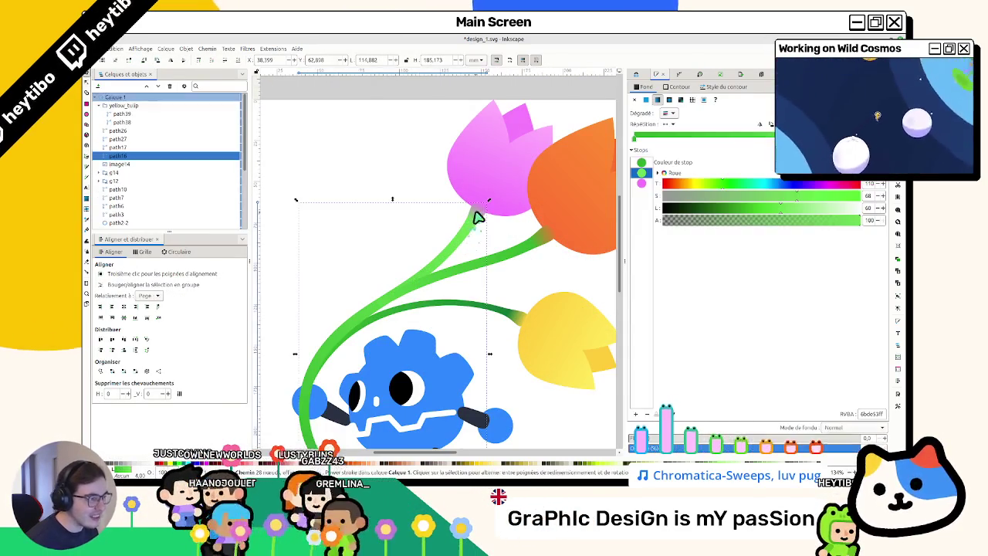
pyautogui.press('n')
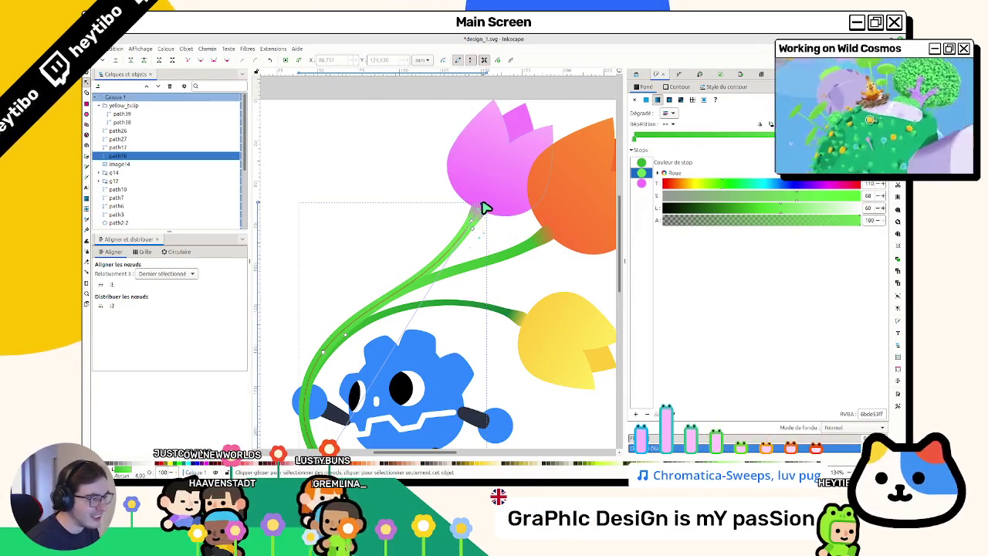
pyautogui.press('s')
pyautogui.press('Escape')
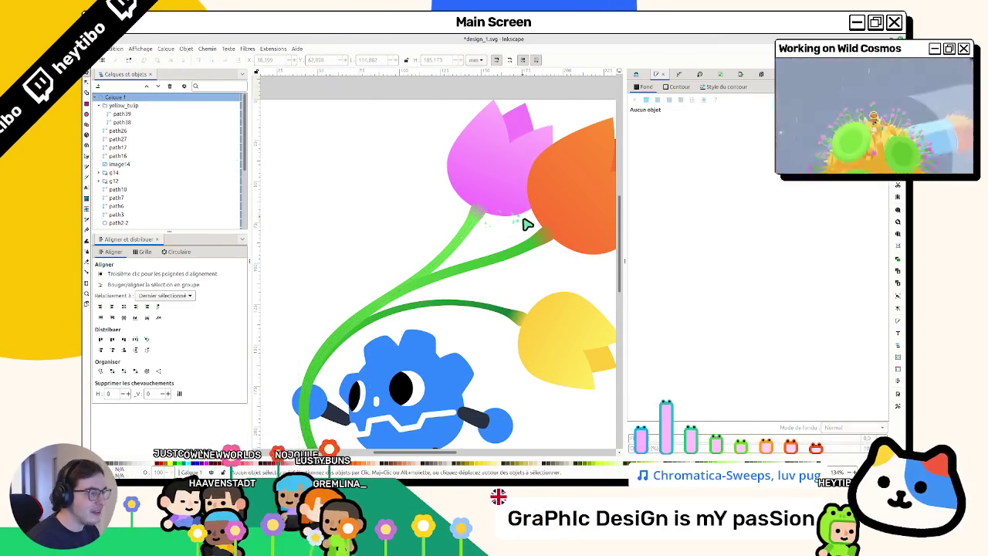
pyautogui.doubleClick(546, 241)
pyautogui.scroll(2, 562, 240)
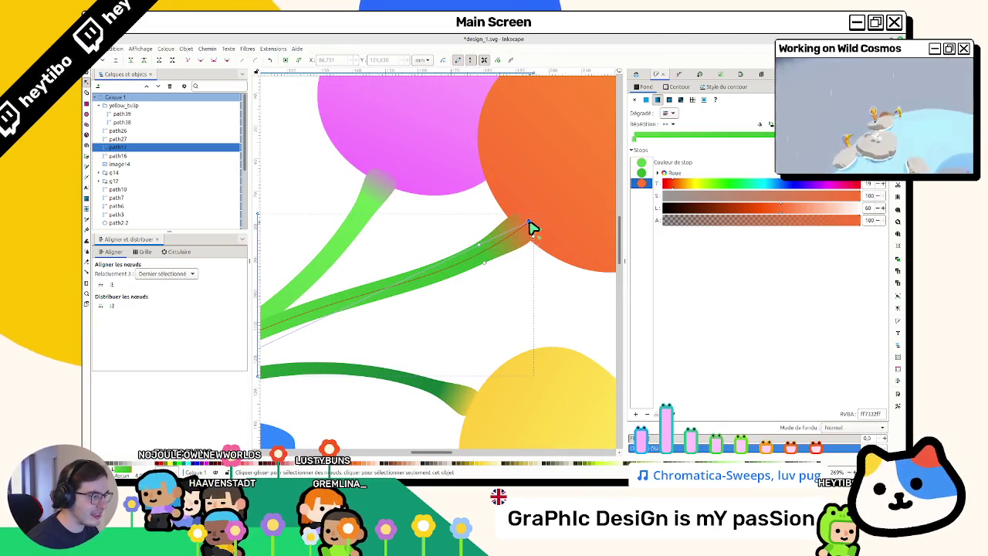
pyautogui.scroll(-1, 544, 221)
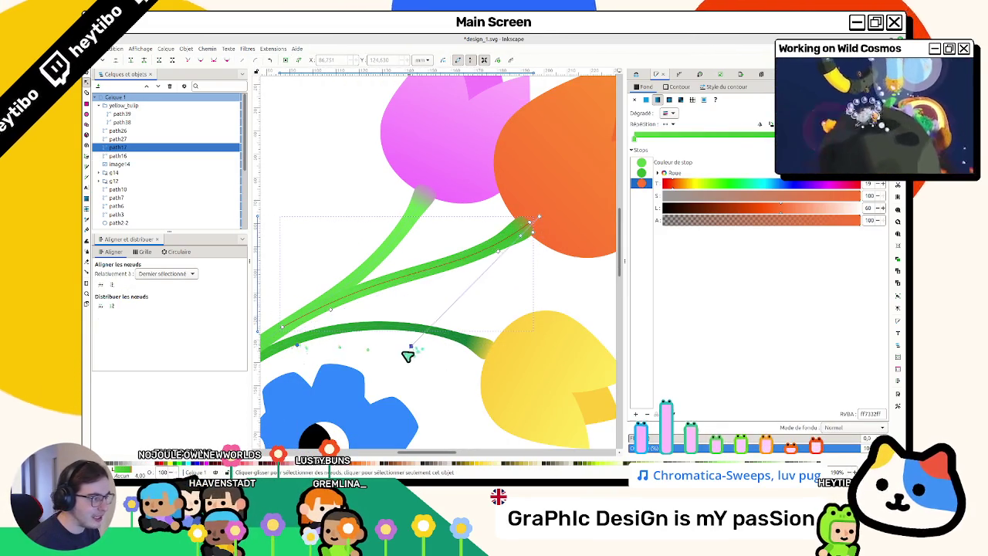
pyautogui.click(531, 223)
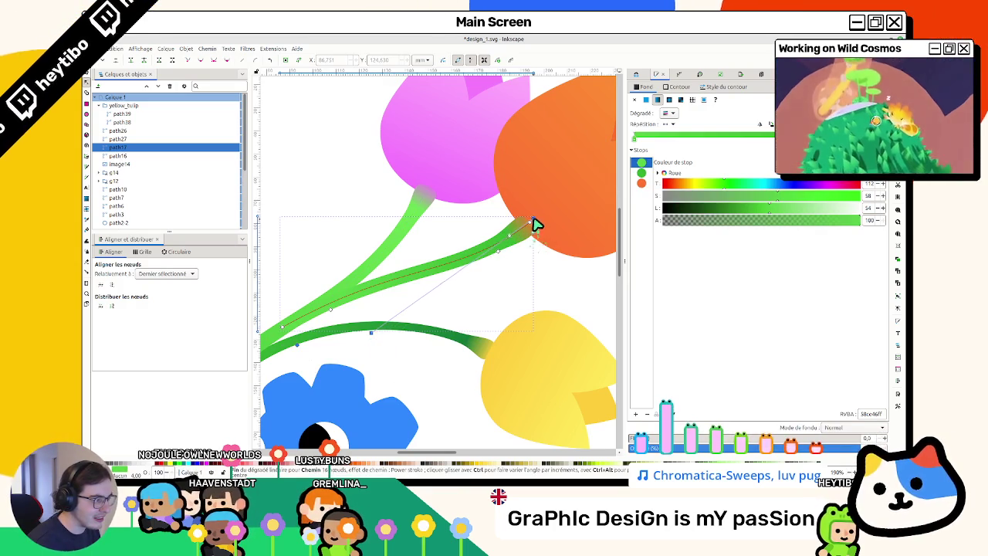
pyautogui.click(523, 232)
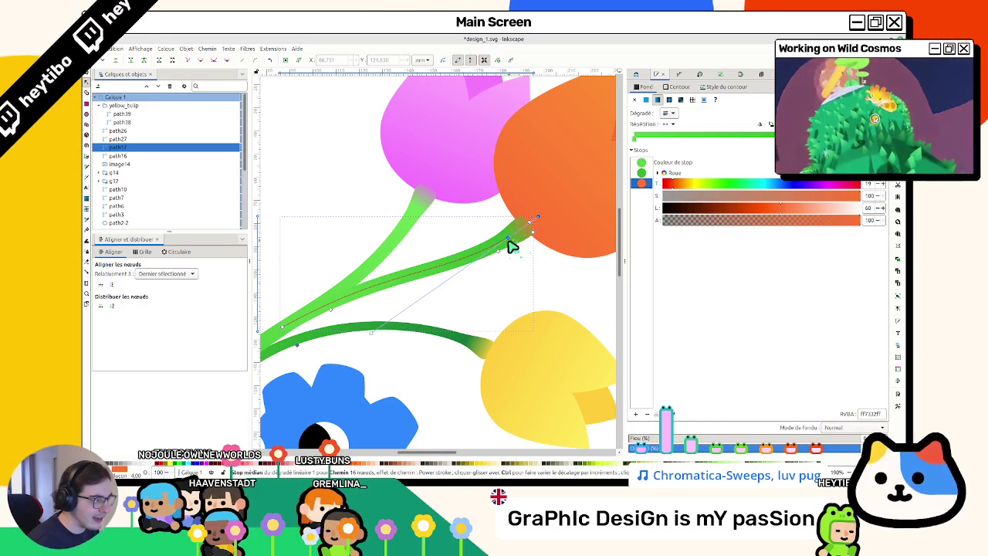
pyautogui.press('Escape')
pyautogui.press('s')
pyautogui.scroll(-3, 522, 315)
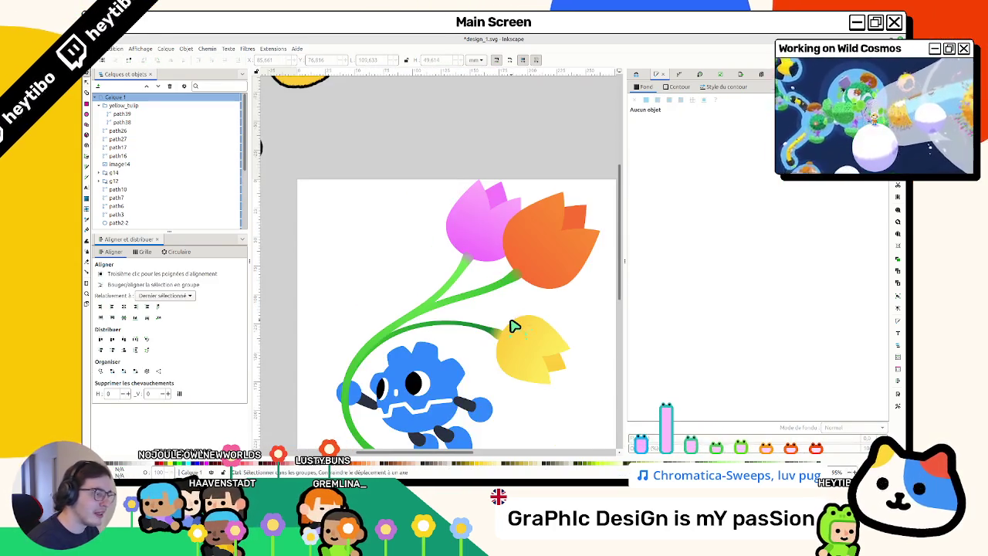
pyautogui.scroll(-2, 517, 324)
pyautogui.scroll(2, 523, 385)
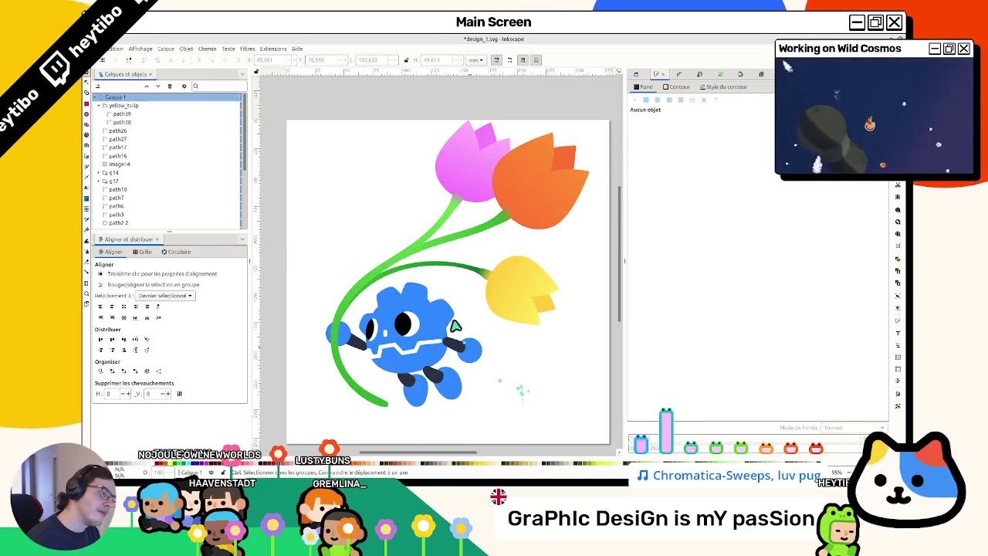
pyautogui.scroll(2, 467, 309)
# Step: Inspect the yellow end stop of the yellow tulip's stem, then deselect and zoom out
pyautogui.doubleClick(516, 254)
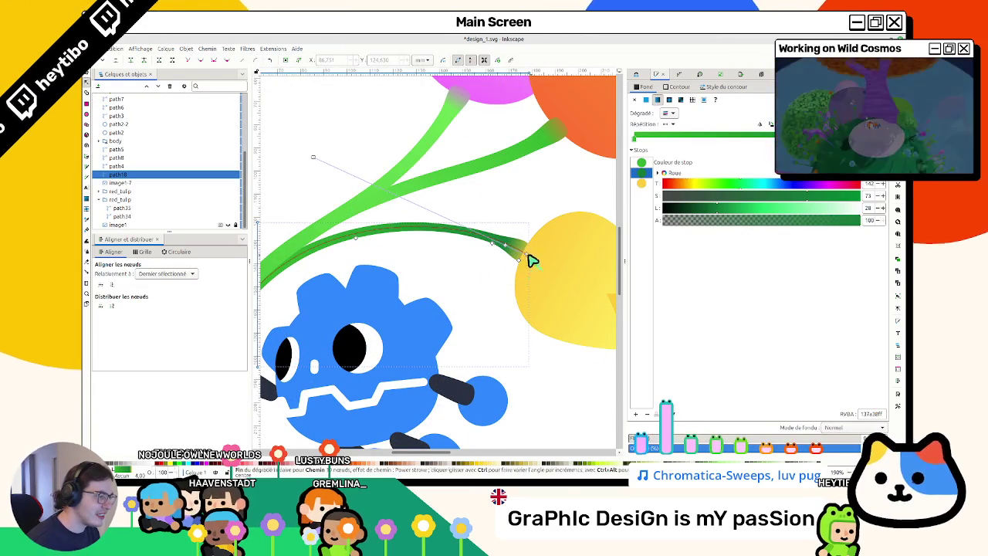
pyautogui.click(529, 257)
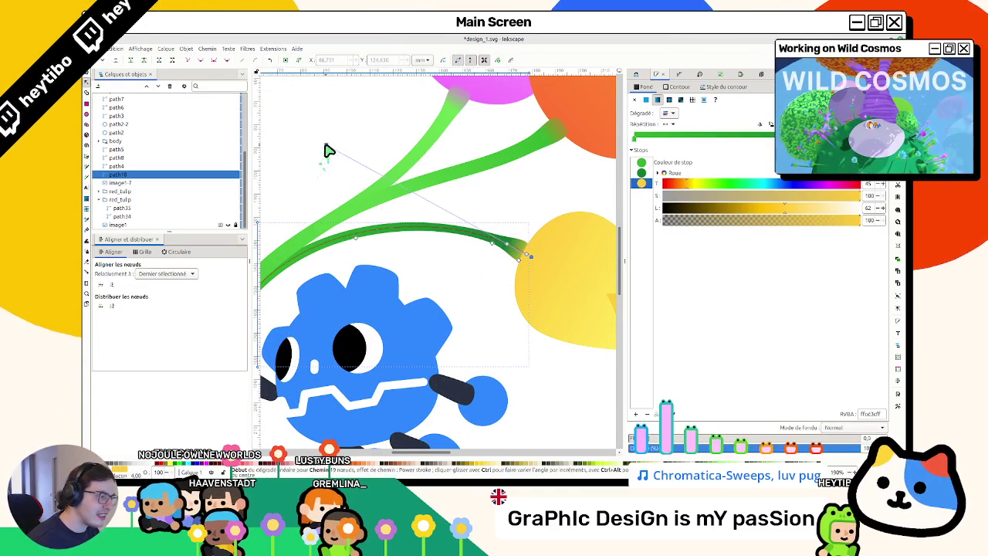
pyautogui.press('Escape')
pyautogui.press('s')
pyautogui.scroll(-1, 340, 185)
pyautogui.scroll(-1, 353, 203)
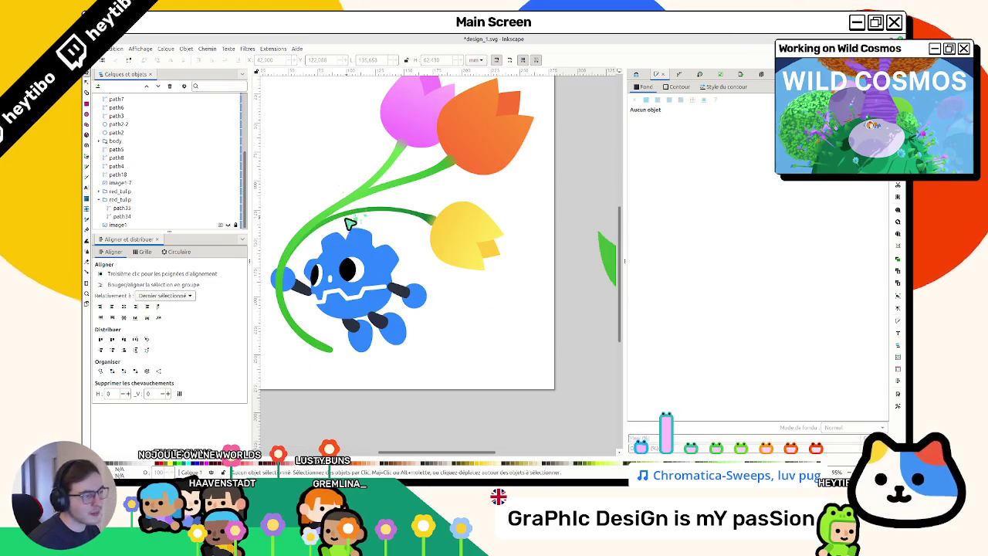
pyautogui.scroll(-2, 332, 231)
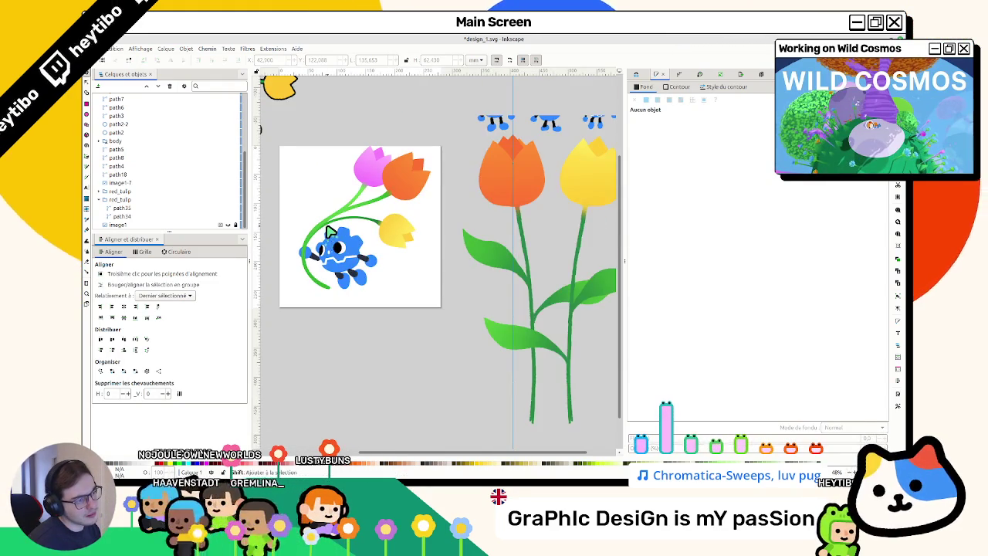
pyautogui.hscroll(-1, 332, 231)
pyautogui.hscroll(-1, 332, 232)
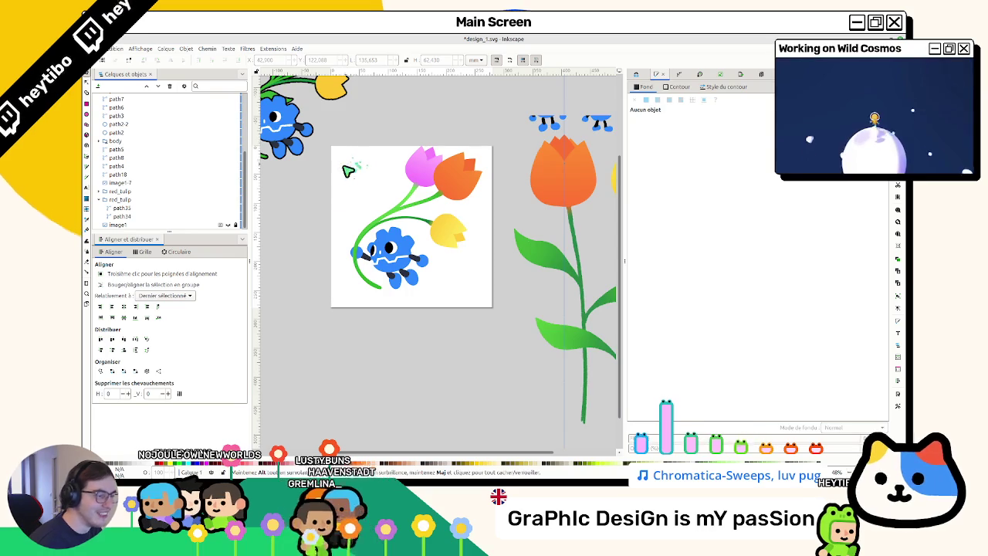
# Step: Save the drawing to design_1.svg and look over the artwork
pyautogui.scroll(1, 338, 260)
pyautogui.hotkey('ctrl', 's')
pyautogui.scroll(1, 344, 263)
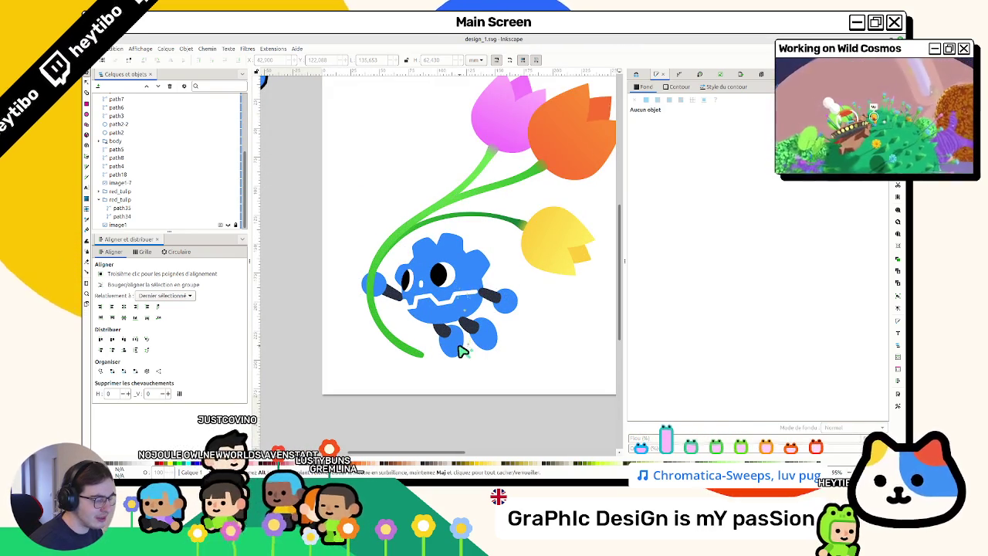
pyautogui.scroll(-5, 446, 351)
pyautogui.scroll(1, 448, 341)
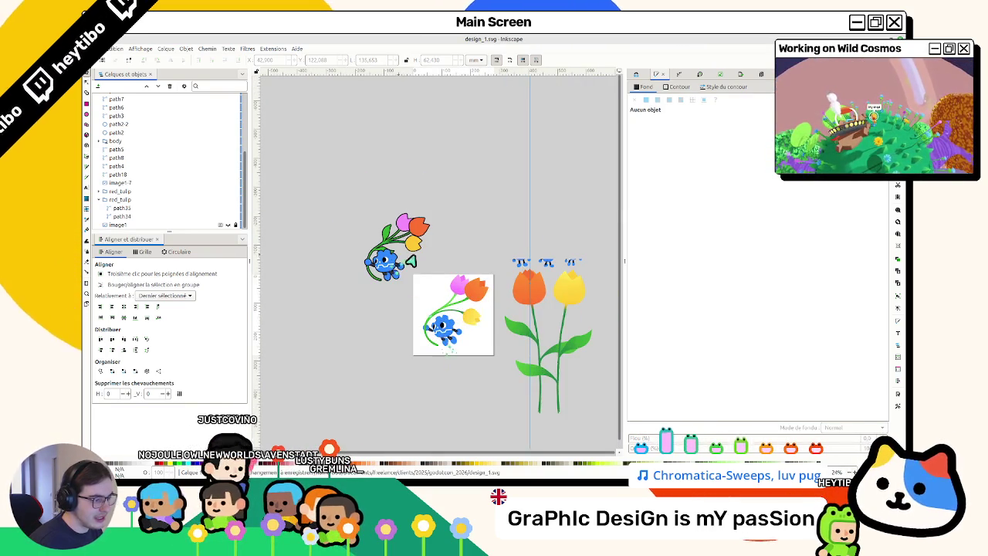
pyautogui.scroll(2, 455, 341)
pyautogui.hotkey('ctrl', 'a')
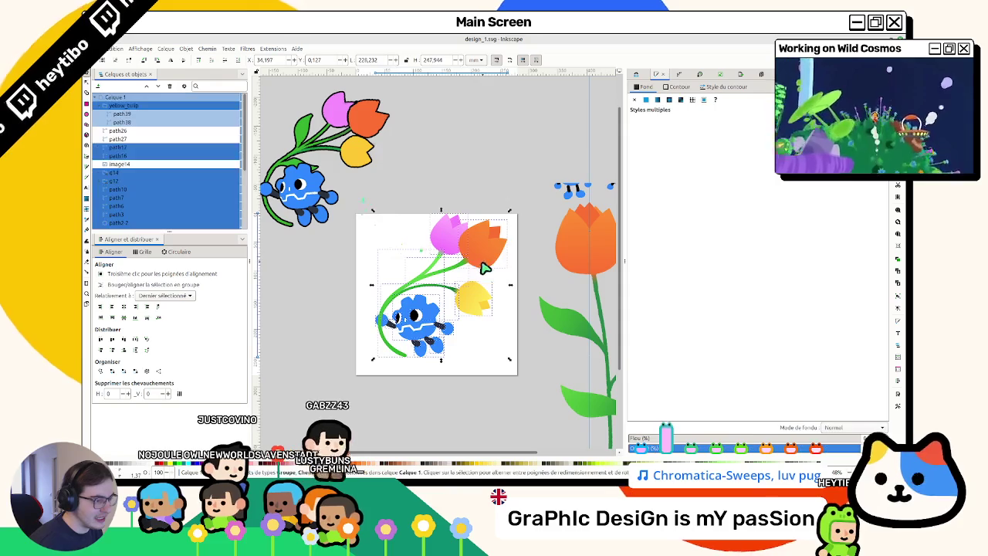
# Step: Box-select all the robot-and-tulips artwork, group it, and save
pyautogui.click(488, 161)
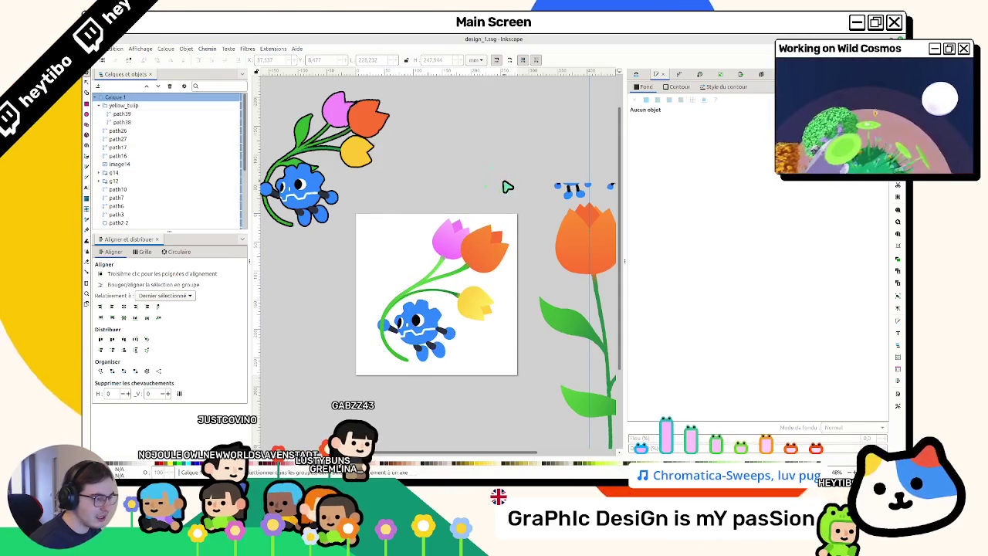
pyautogui.moveTo(506, 185); pyautogui.dragTo(370, 377)
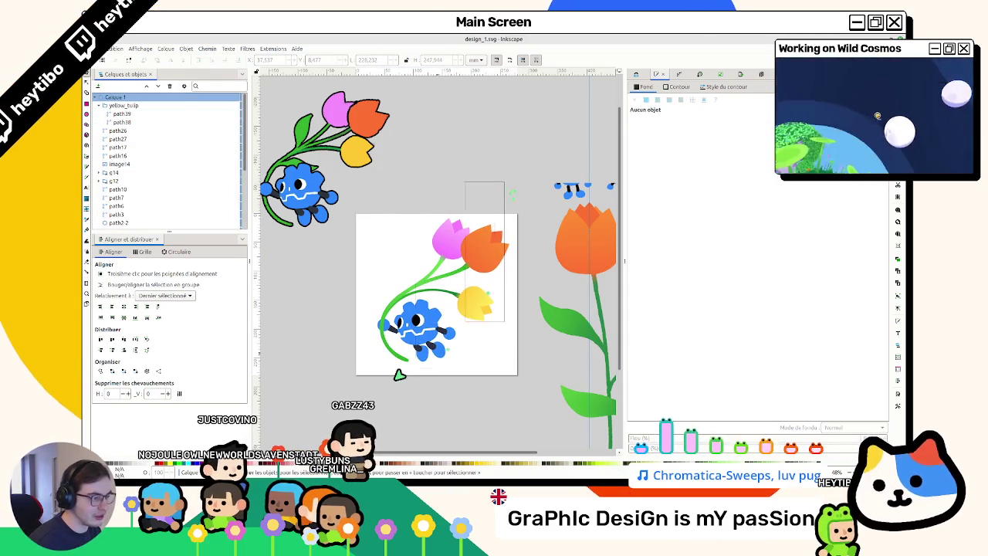
pyautogui.click(517, 194)
pyautogui.moveTo(518, 199); pyautogui.dragTo(355, 395)
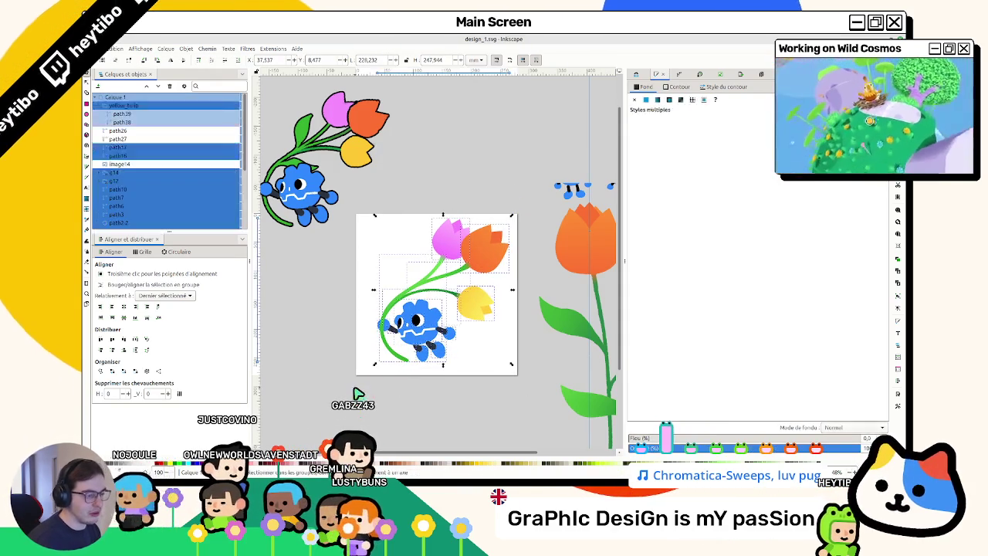
pyautogui.hotkey('ctrl', 'g')
pyautogui.press('Escape')
pyautogui.hotkey('ctrl', 's')
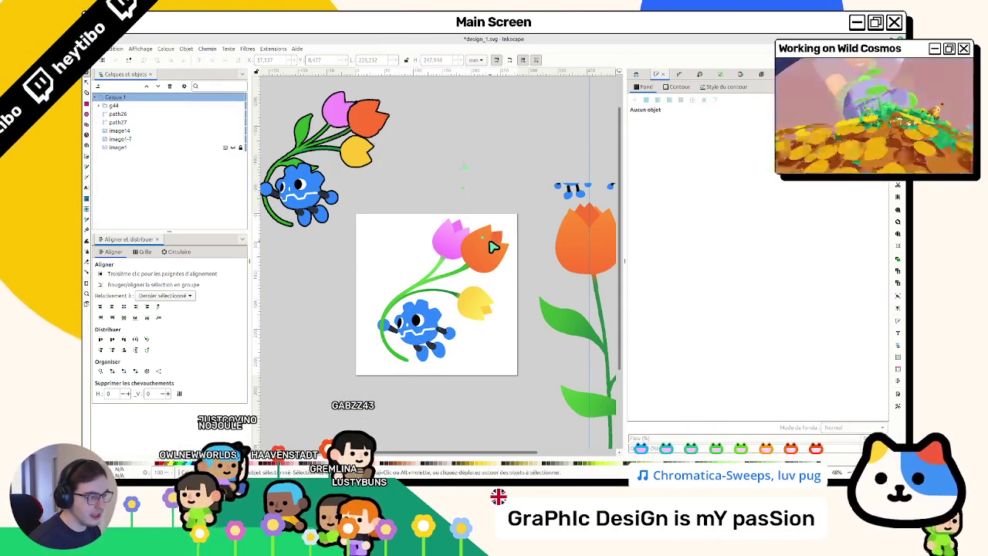
# Step: Redo the grouping as g44, save design_1.svg, and switch to Figma
pyautogui.hotkey('ctrl', 'z')
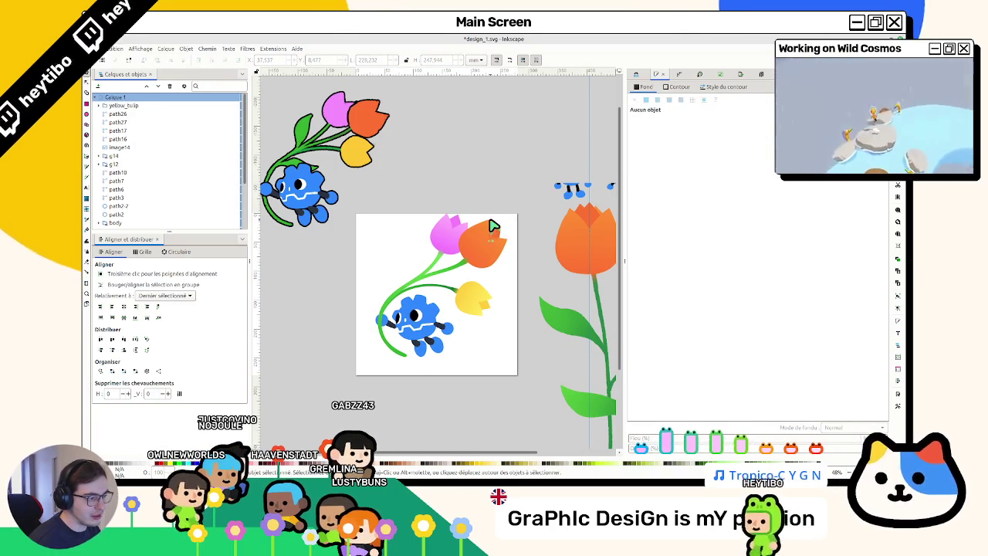
pyautogui.moveTo(524, 194); pyautogui.dragTo(366, 399)
pyautogui.hotkey('ctrl', 'g')
pyautogui.hotkey('ctrl', 's')
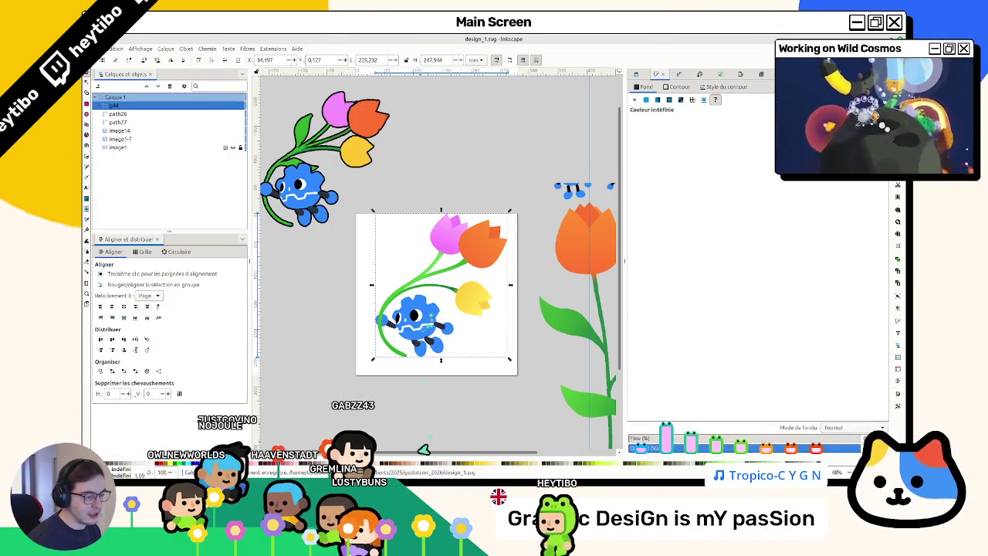
pyautogui.hotkey('alt', 'Tab')
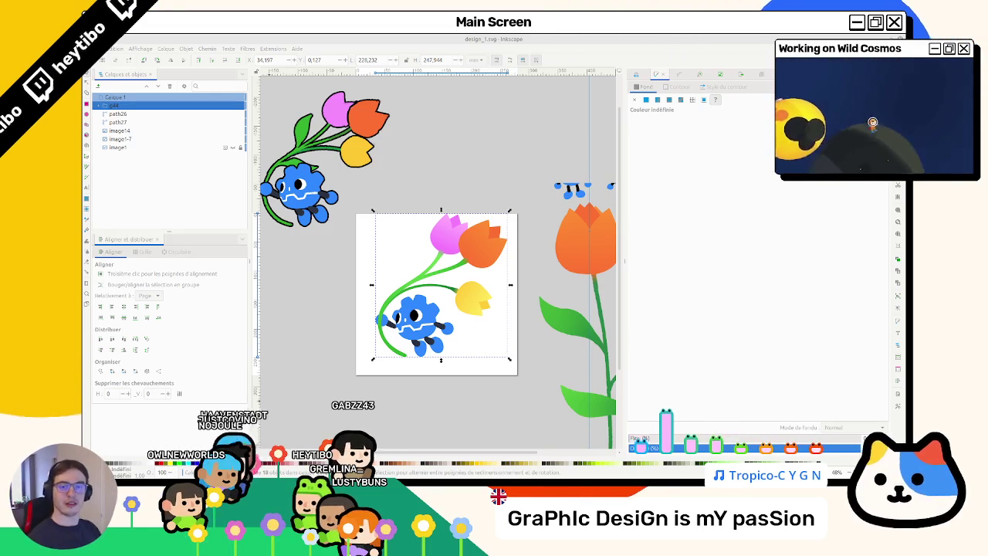
pyautogui.hotkey('alt', 'Tab')
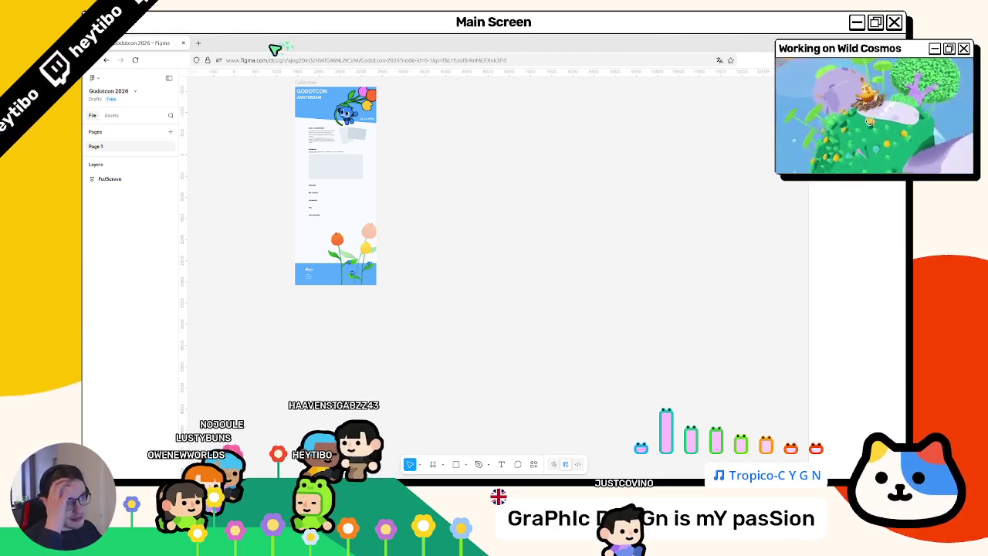
# Step: Delete the old robot-and-tulips image from the GODOTCON AMSTERDAM header frame
pyautogui.scroll(2, 294, 129)
pyautogui.scroll(3, 294, 129)
pyautogui.scroll(2, 294, 129)
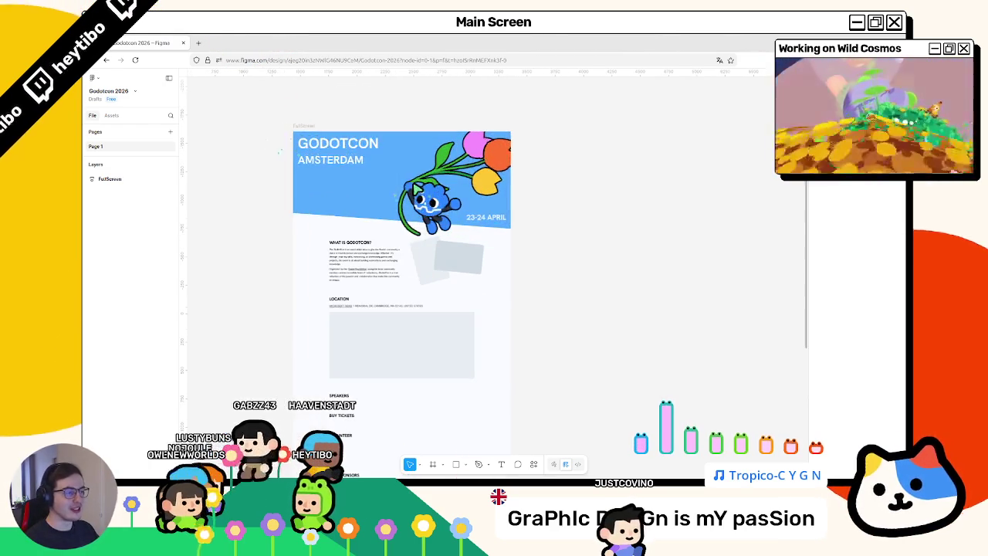
pyautogui.click(428, 201)
pyautogui.press('Delete')
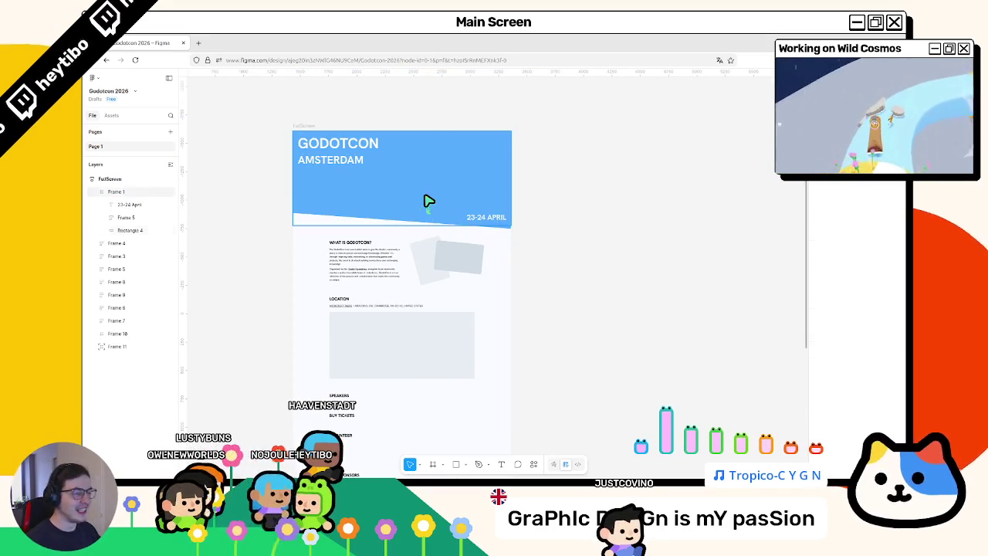
# Step: Paste the new robot-and-tulips artwork and drag it beside the poster
pyautogui.scroll(5, 424, 198)
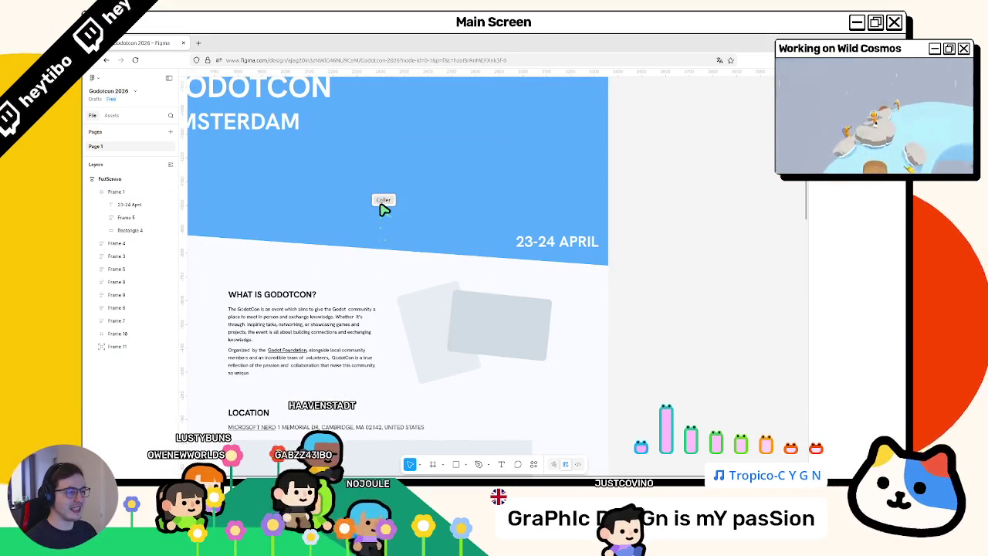
pyautogui.hotkey('ctrl', 'z')
pyautogui.moveTo(388, 302); pyautogui.dragTo(722, 286)
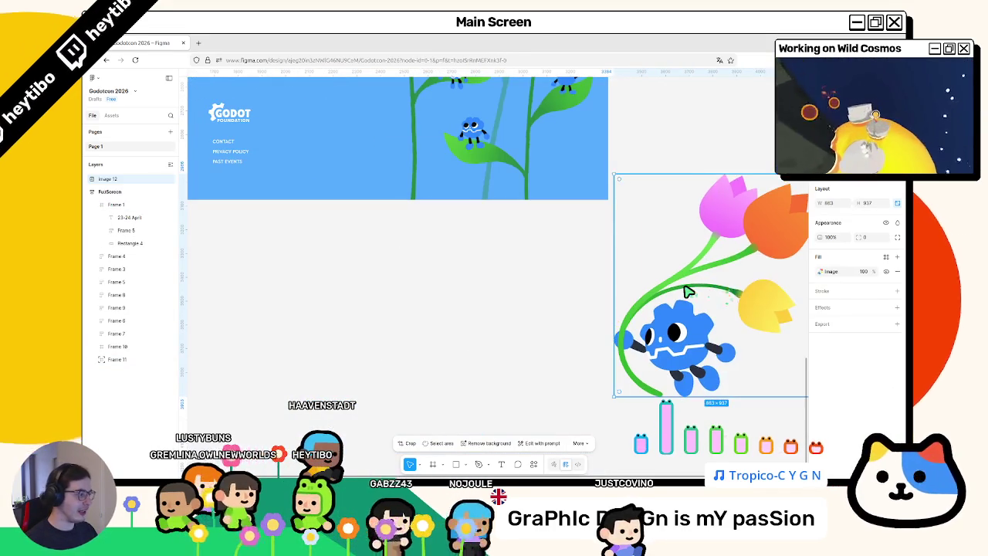
pyautogui.scroll(-3, 609, 284)
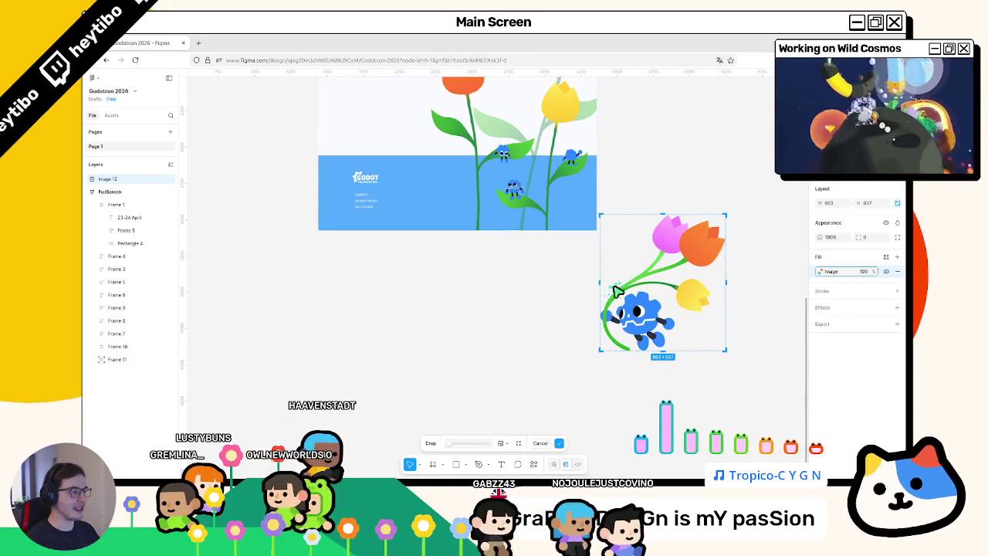
pyautogui.moveTo(637, 315); pyautogui.dragTo(660, 216)
# Step: Delete the pasted copy, restore the original outlined robot image, and paste the new artwork again
pyautogui.scroll(5, 659, 216)
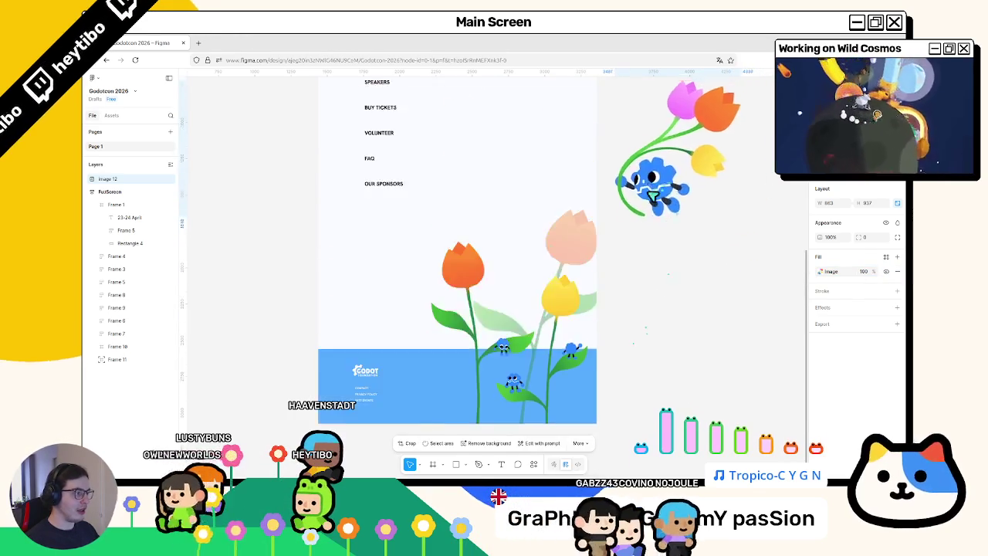
pyautogui.scroll(5, 660, 216)
pyautogui.rightClick(660, 216)
pyautogui.press('Escape')
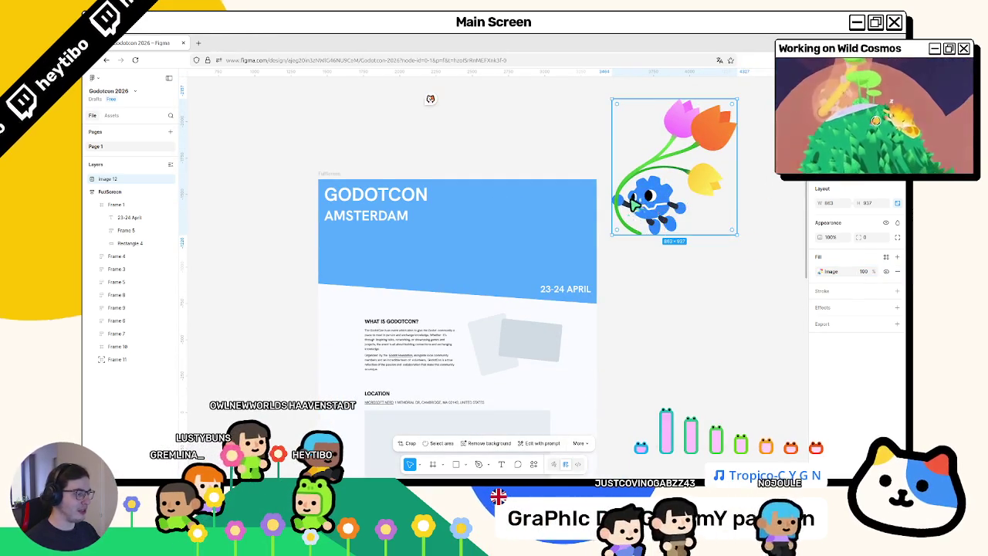
pyautogui.press('Delete')
pyautogui.hotkey('ctrl', 'z')
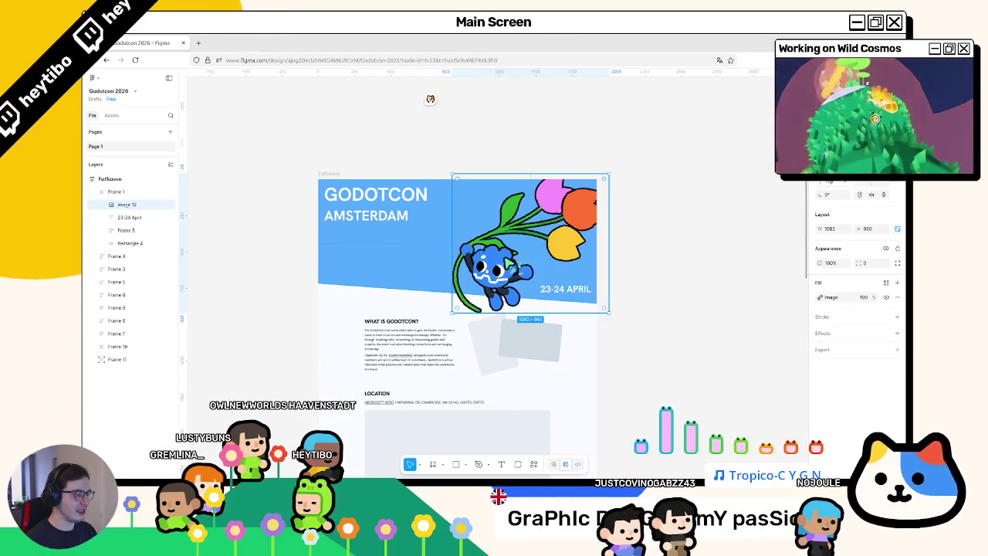
pyautogui.click(213, 215)
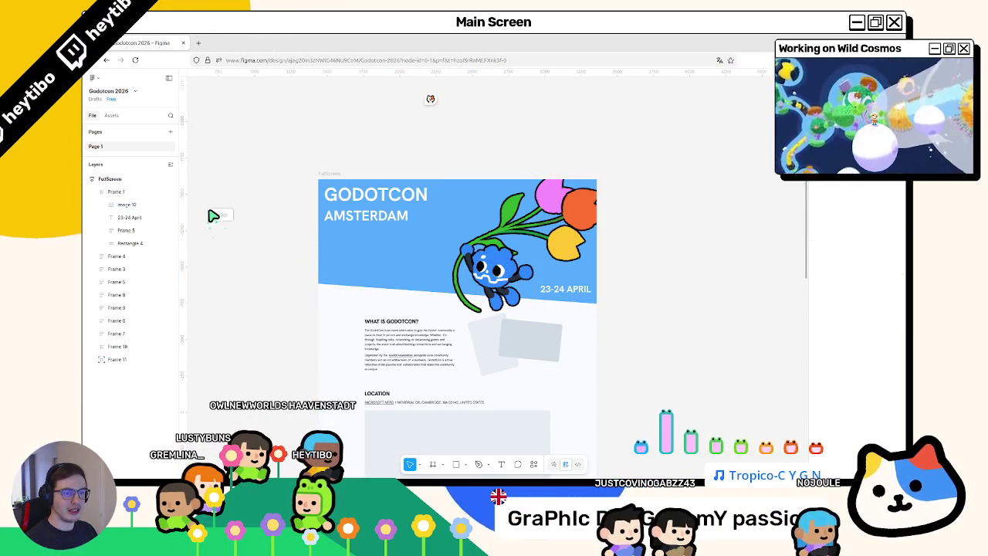
pyautogui.hotkey('ctrl', 'v')
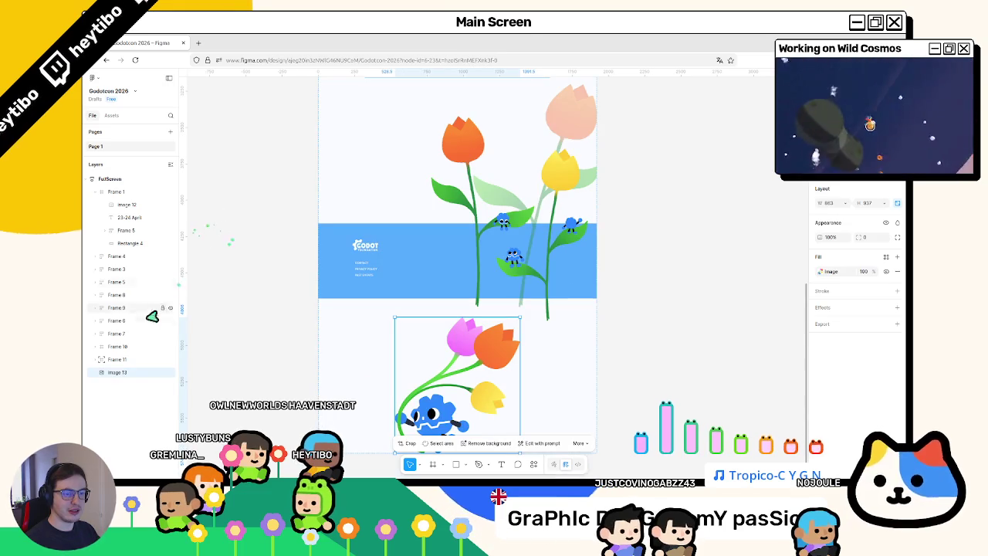
# Step: Move Image 13 into Frame 1 above Image 12 and select it
pyautogui.moveTo(156, 213); pyautogui.dragTo(157, 208)
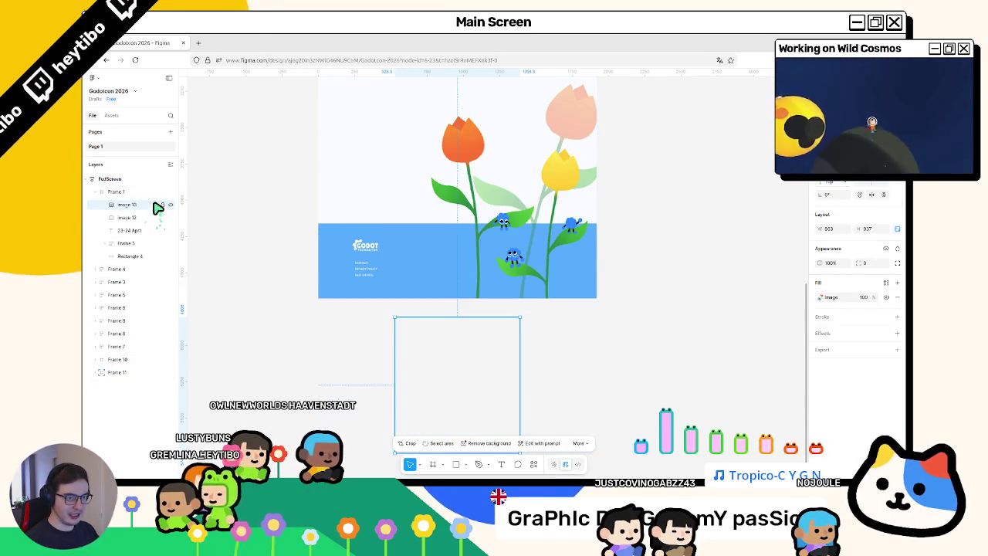
pyautogui.click(229, 227)
pyautogui.scroll(1, 231, 239)
pyautogui.scroll(5, 346, 209)
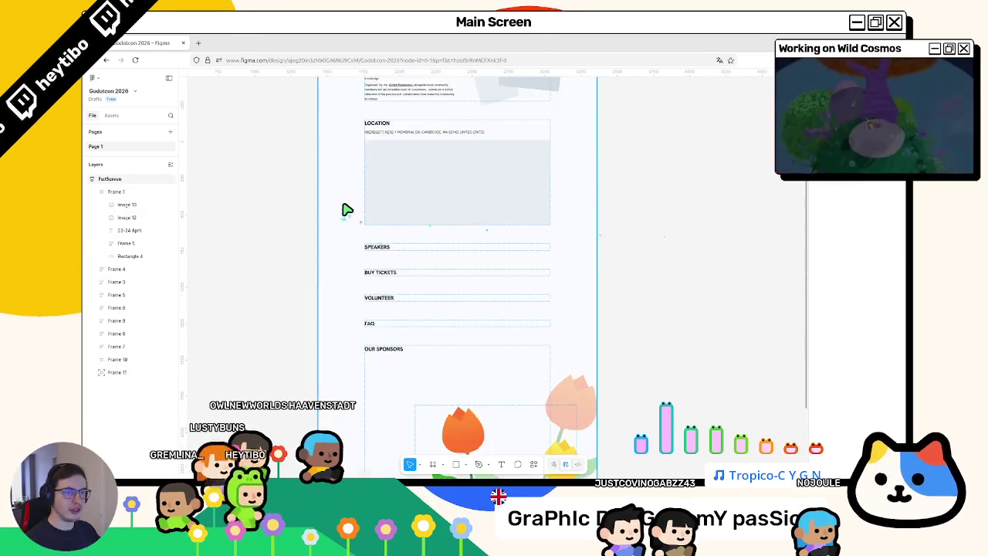
pyautogui.scroll(5, 347, 209)
pyautogui.click(135, 207)
# Step: Compare the sizes of Image 12 and Image 13, then scroll up to the top banner
pyautogui.scroll(-4, 236, 209)
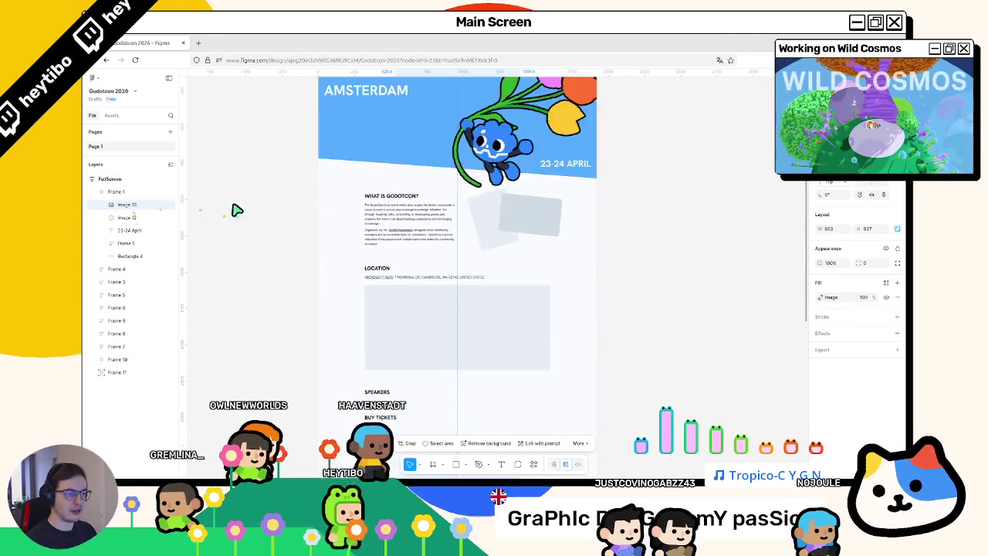
pyautogui.scroll(-5, 230, 203)
pyautogui.scroll(-5, 233, 209)
pyautogui.scroll(2, 234, 209)
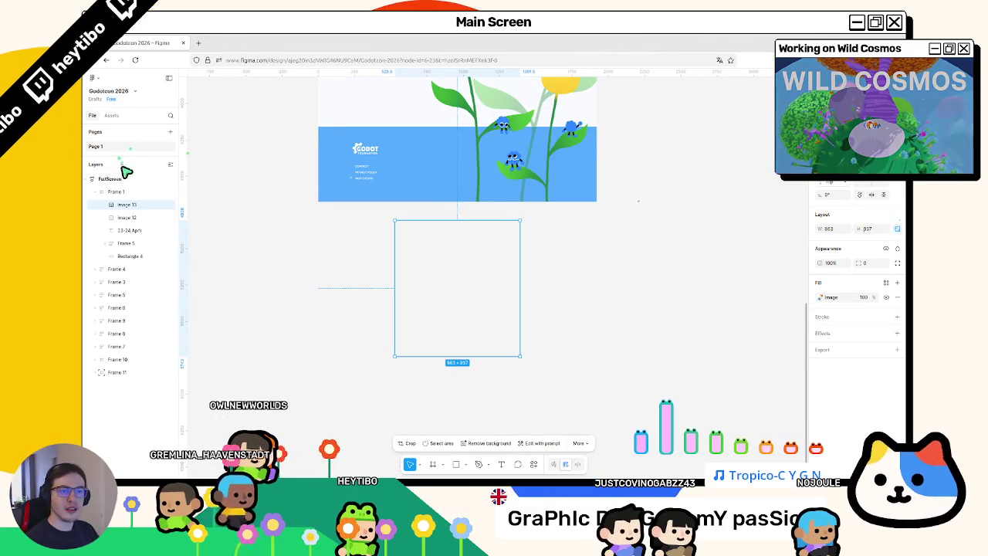
pyautogui.click(125, 218)
pyautogui.click(122, 205)
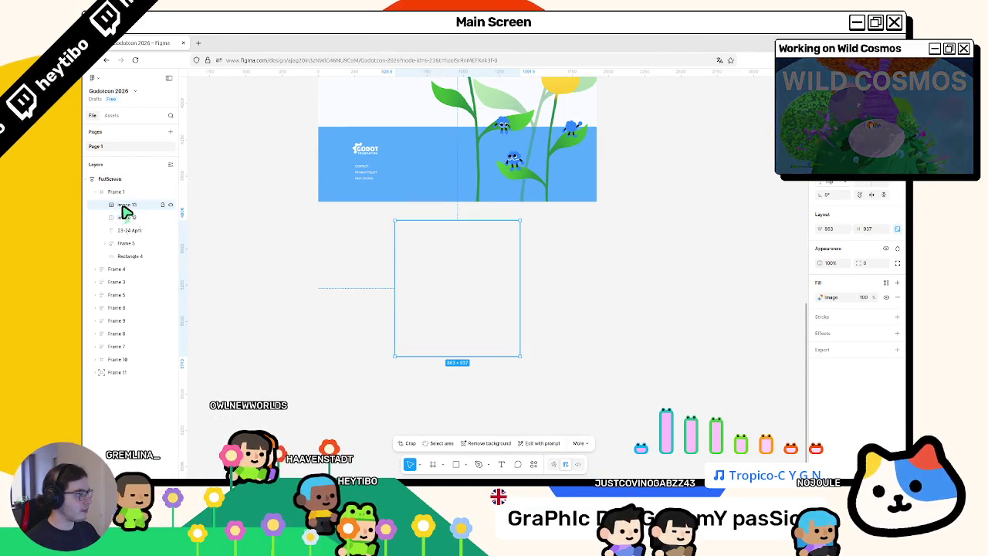
pyautogui.click(126, 218)
pyautogui.click(124, 209)
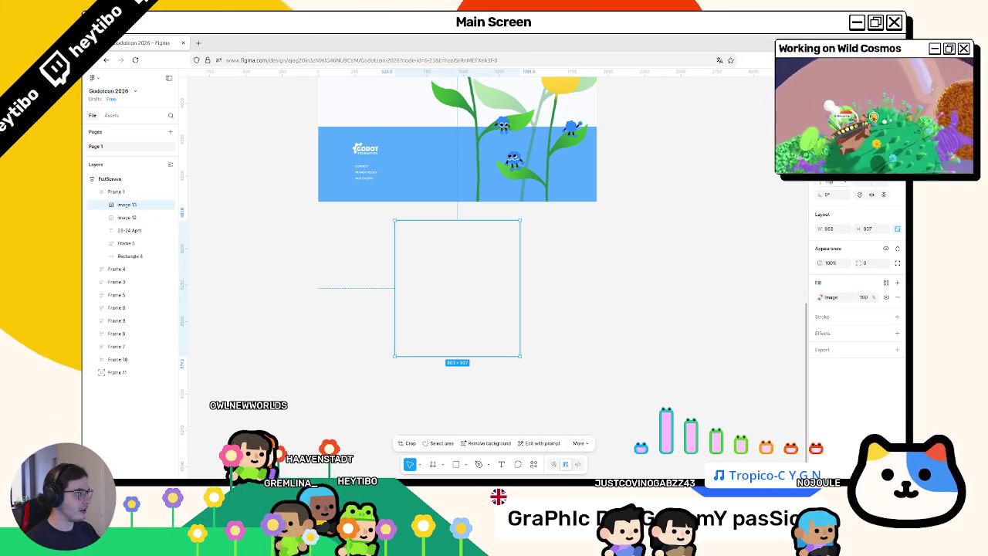
pyautogui.scroll(3, 540, 220)
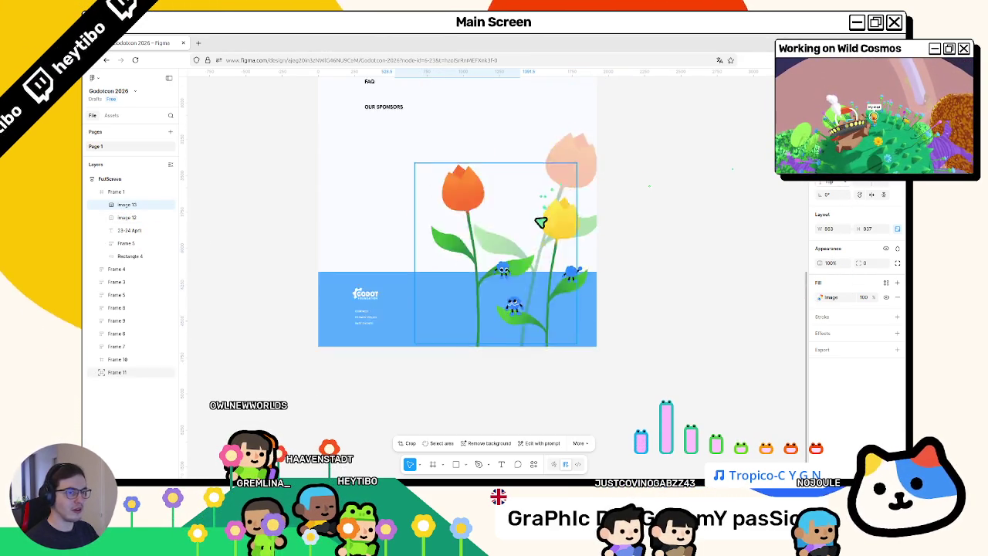
pyautogui.scroll(7, 568, 260)
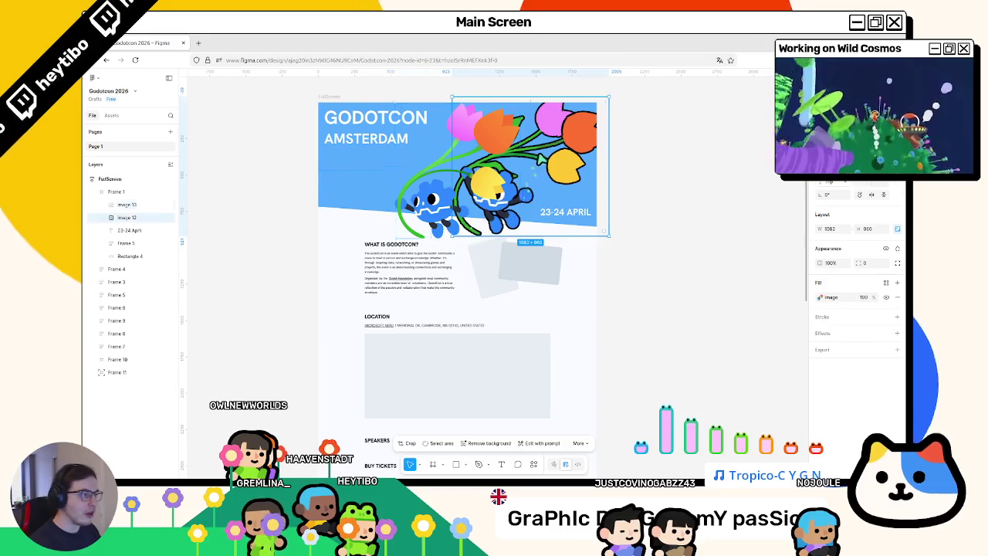
# Step: Delete the duplicate and place the remaining tulip-and-robot image beside the title
pyautogui.press('Delete')
pyautogui.moveTo(452, 210); pyautogui.dragTo(482, 198)
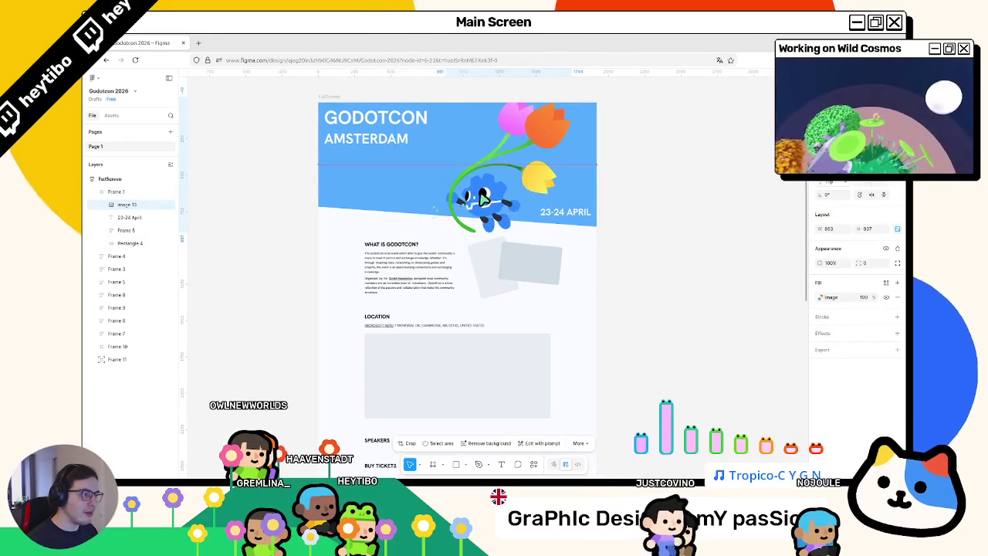
pyautogui.moveTo(584, 203); pyautogui.dragTo(638, 227)
pyautogui.hotkey('ctrl', 'z')
pyautogui.hotkey('ctrl', 'z')
pyautogui.scroll(2, 577, 195)
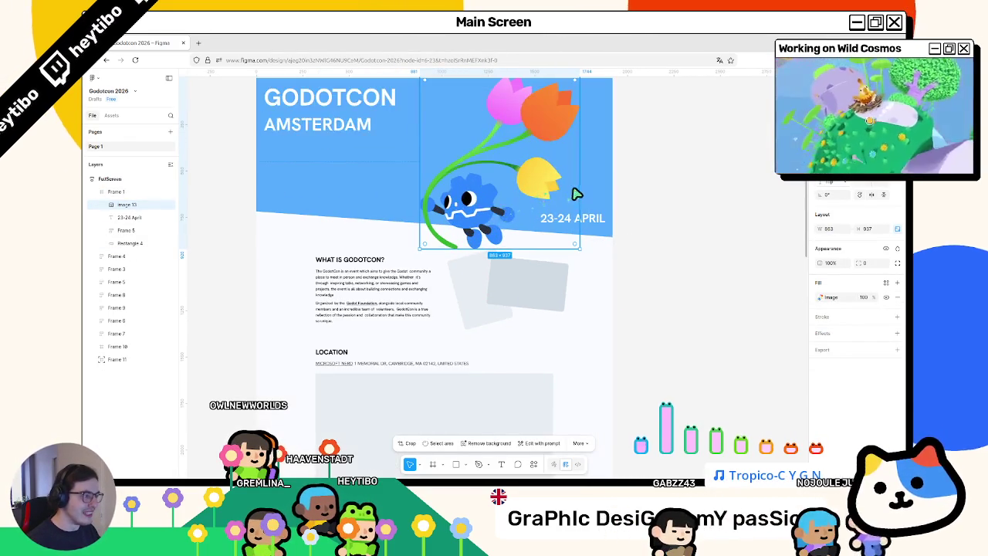
pyautogui.moveTo(584, 195)
pyautogui.mouseDown()
pyautogui.moveTo(581, 180)
pyautogui.moveTo(596, 183)
pyautogui.mouseUp()
pyautogui.hotkey('ctrl', 'z')
pyautogui.hotkey('ctrl', 'z')
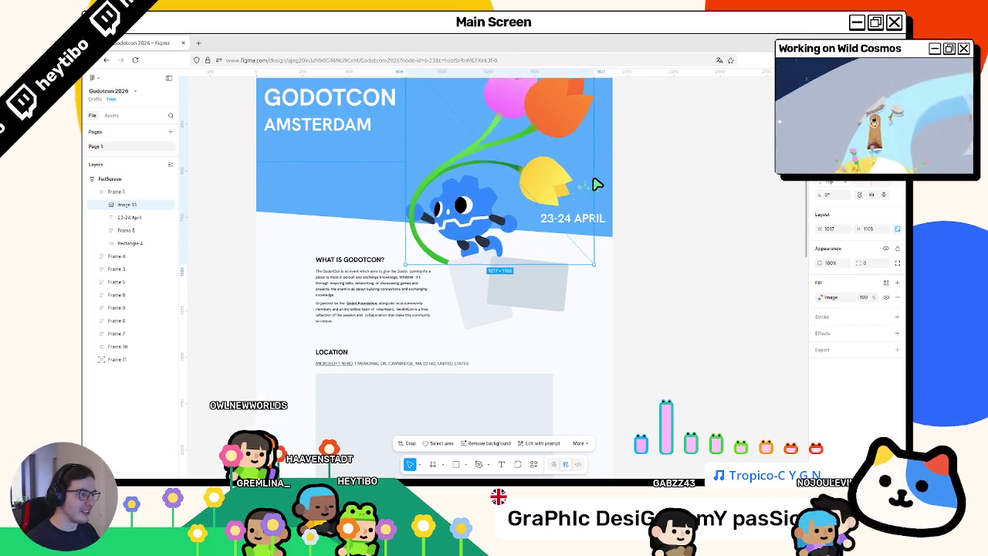
pyautogui.scroll(3, 473, 259)
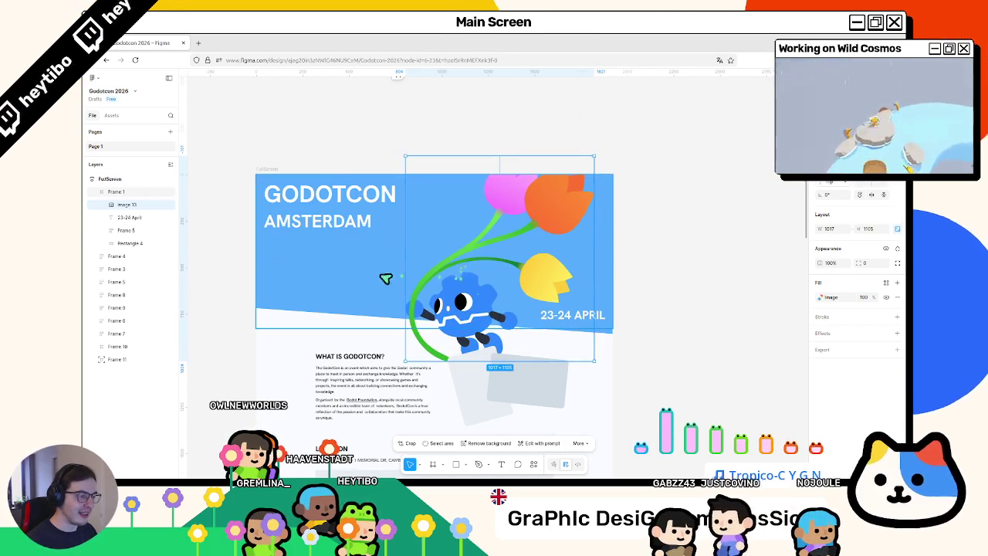
# Step: Stretch the banner frame to 957 px high and raise the 23-24 April date onto the blue
pyautogui.click(382, 304)
pyautogui.moveTo(376, 337)
pyautogui.mouseDown()
pyautogui.moveTo(376, 359)
pyautogui.moveTo(376, 333)
pyautogui.mouseUp()
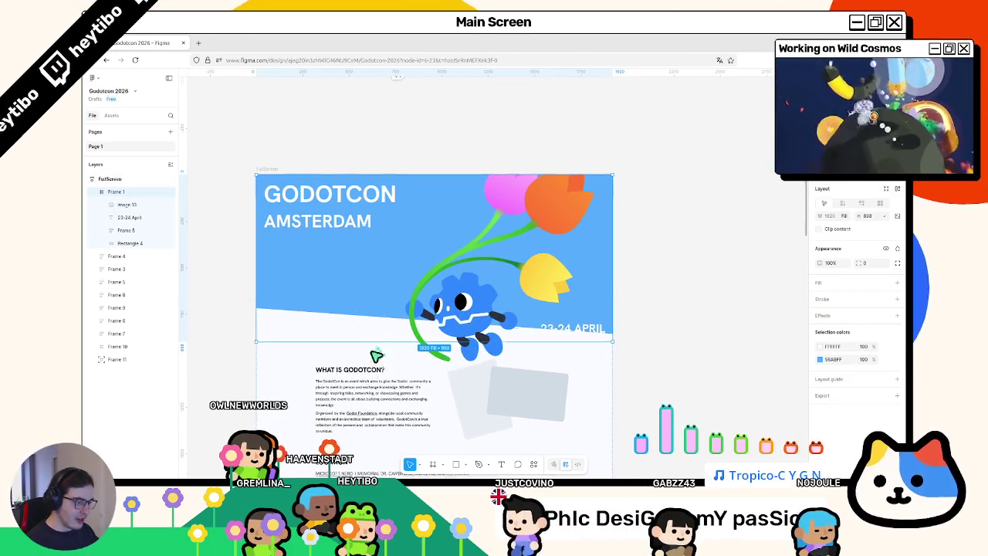
pyautogui.click(374, 358)
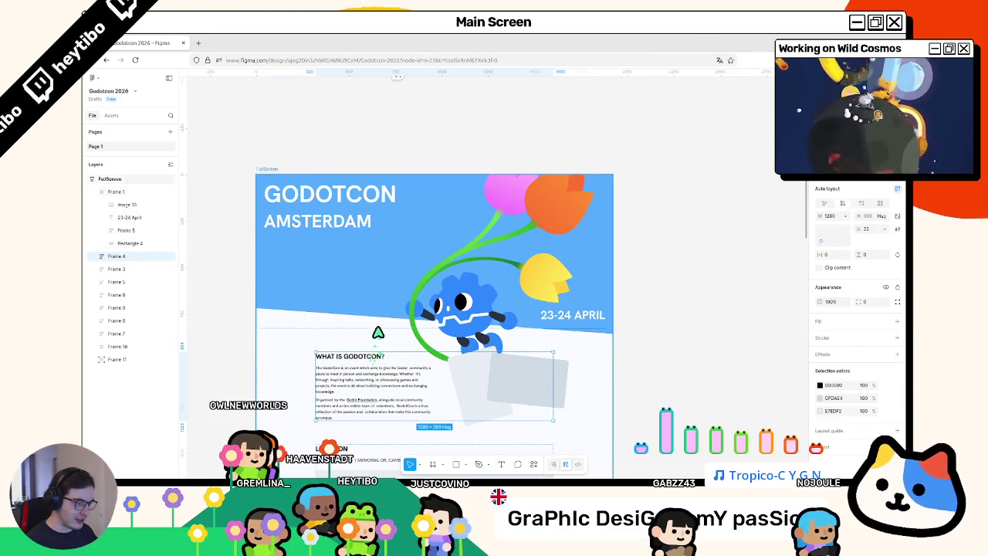
pyautogui.click(376, 329)
pyautogui.moveTo(379, 333); pyautogui.dragTo(382, 357)
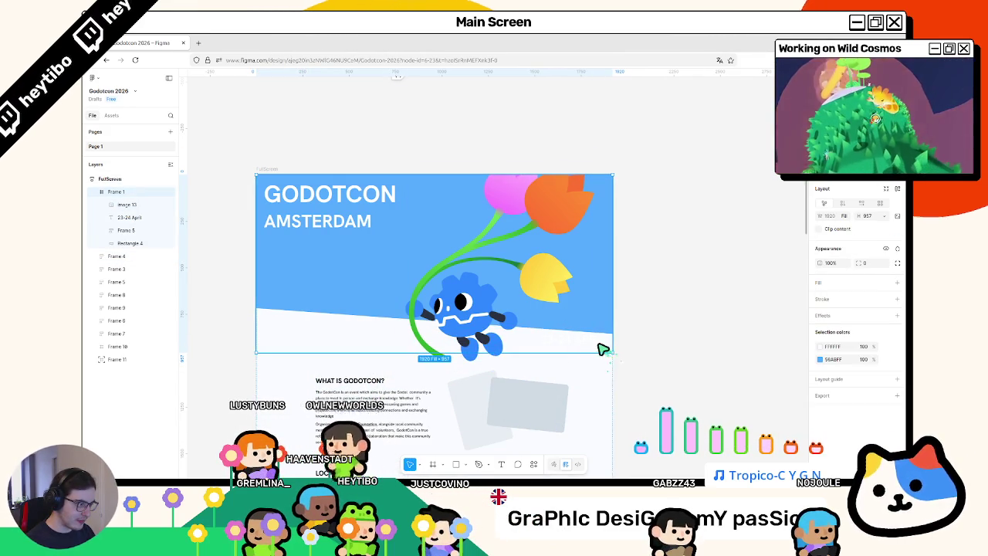
pyautogui.moveTo(605, 347); pyautogui.dragTo(600, 322)
# Step: Select Rectangle 4, the blue banner background
pyautogui.click(551, 223)
pyautogui.click(556, 224)
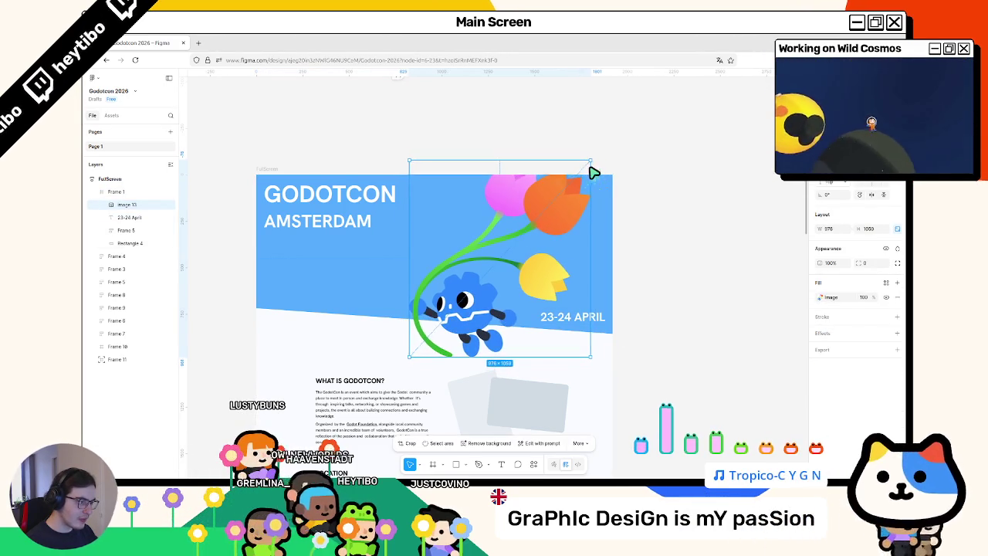
pyautogui.click(617, 176)
pyautogui.click(365, 254)
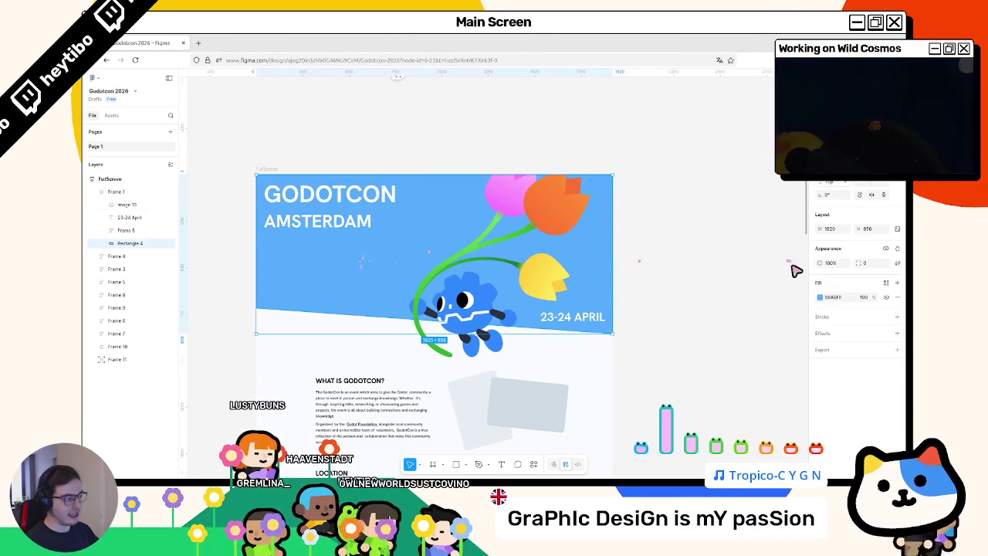
# Step: Set the banner background fill to pale yellow FFF1AA, sampled from the yellow tulip
pyautogui.click(821, 298)
pyautogui.click(723, 411)
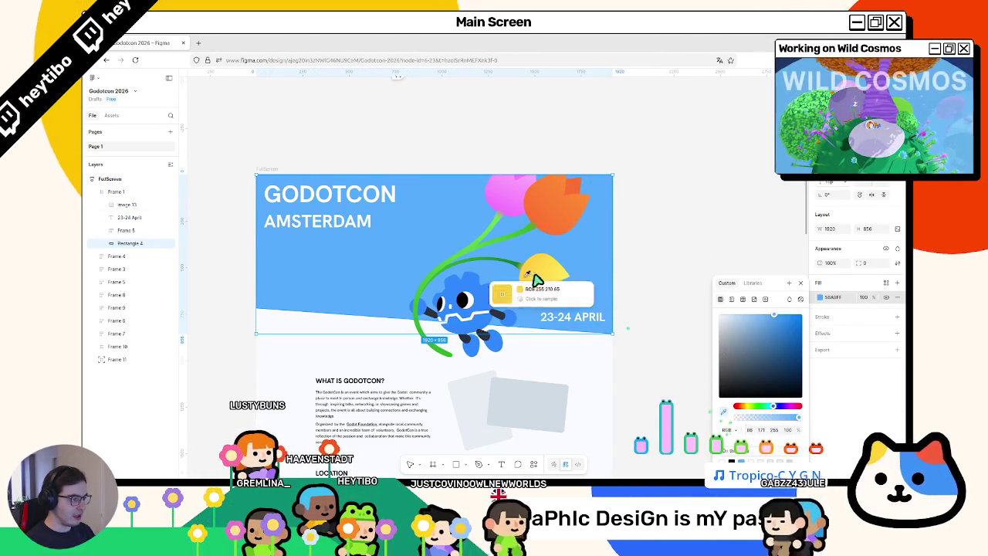
pyautogui.click(533, 280)
pyautogui.moveTo(780, 347); pyautogui.dragTo(748, 297)
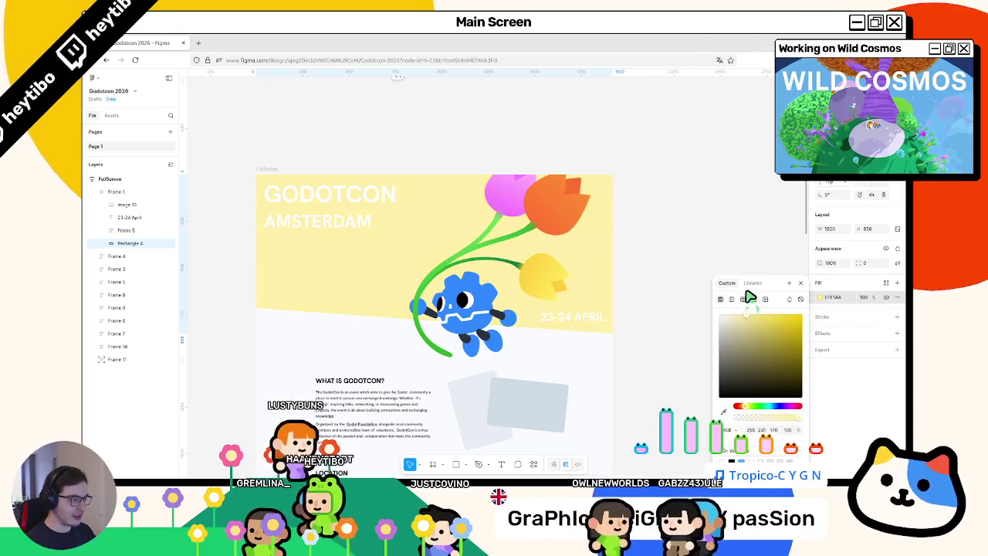
# Step: Colour the GODOTCON, AMSTERDAM and 23-24 APRIL text orange FF8132 from the orange tulip
pyautogui.click(575, 325)
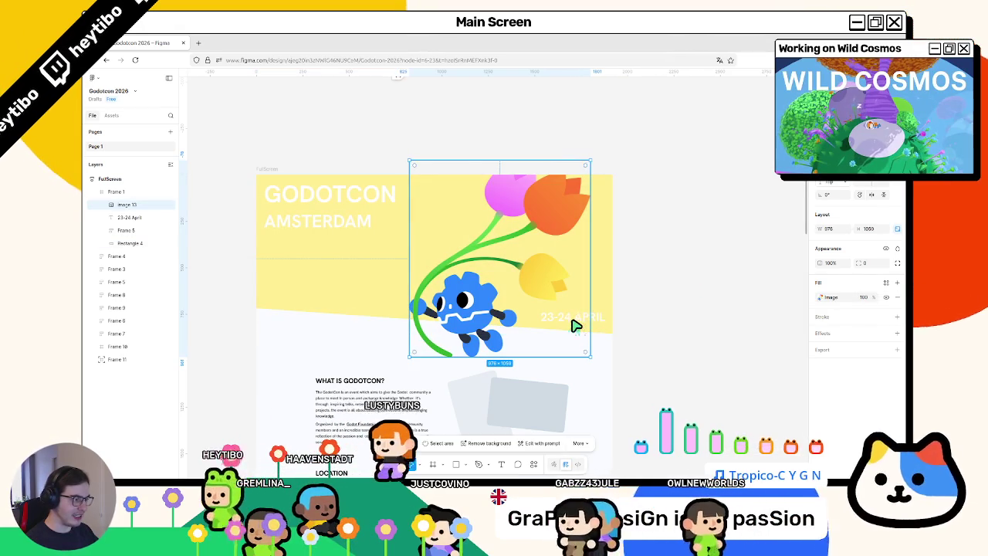
pyautogui.click(587, 317)
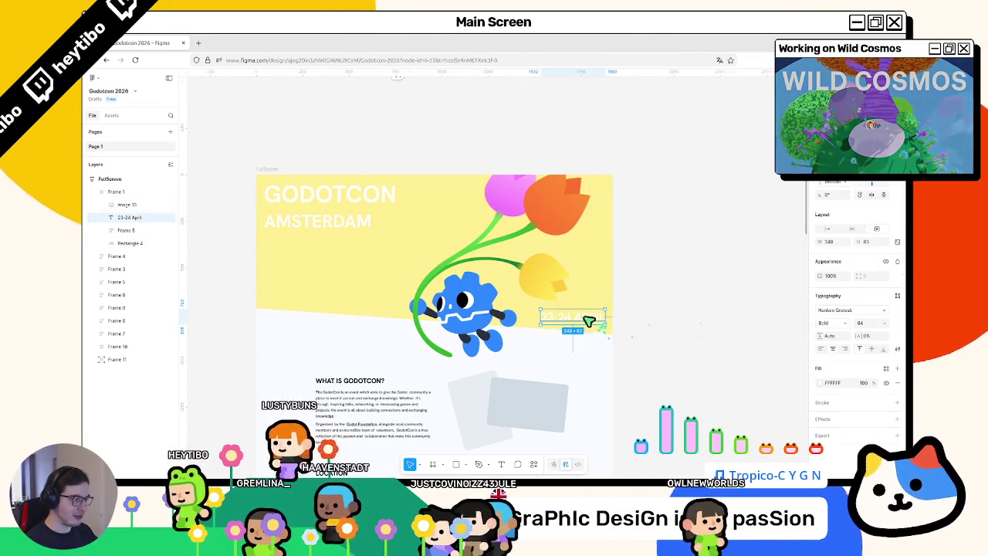
pyautogui.keyDown('shift'); pyautogui.click(342, 205); pyautogui.keyUp('shift')
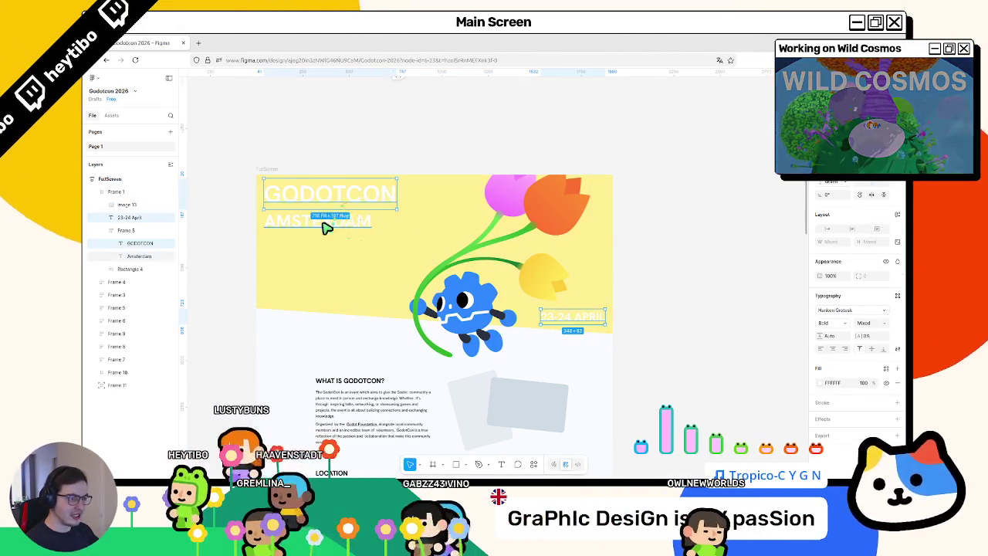
pyautogui.click(821, 383)
pyautogui.click(719, 396)
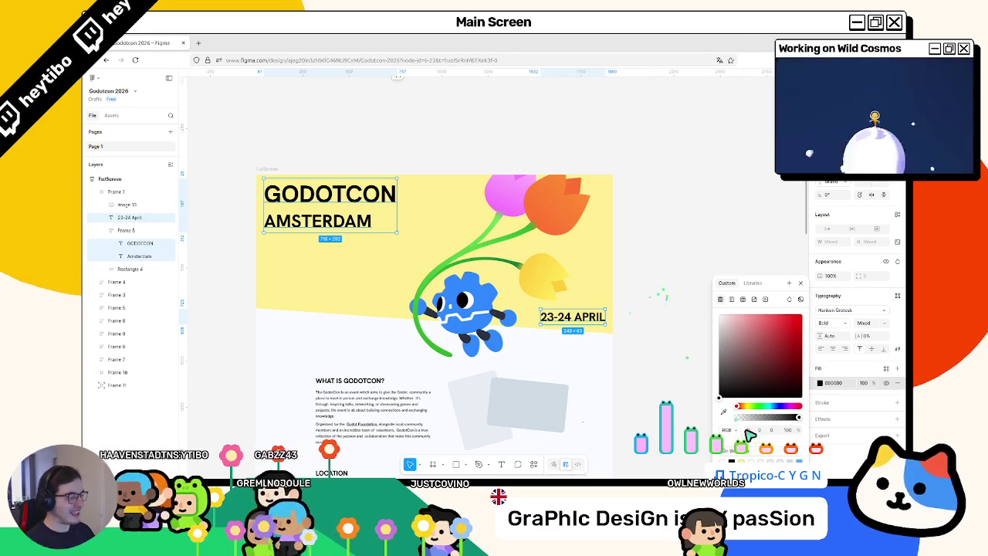
pyautogui.moveTo(717, 404)
pyautogui.mouseDown()
pyautogui.moveTo(673, 355)
pyautogui.moveTo(720, 404)
pyautogui.mouseUp()
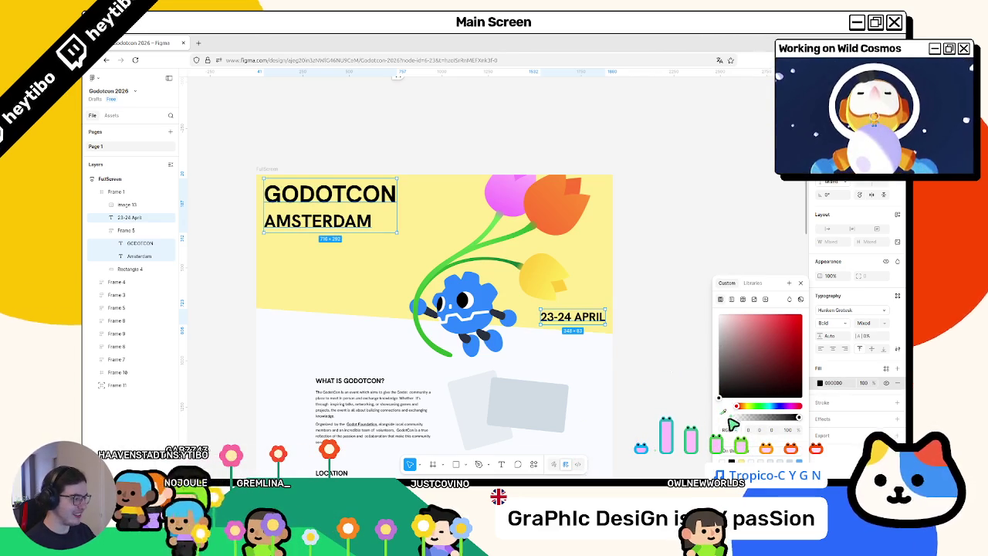
pyautogui.press('Escape')
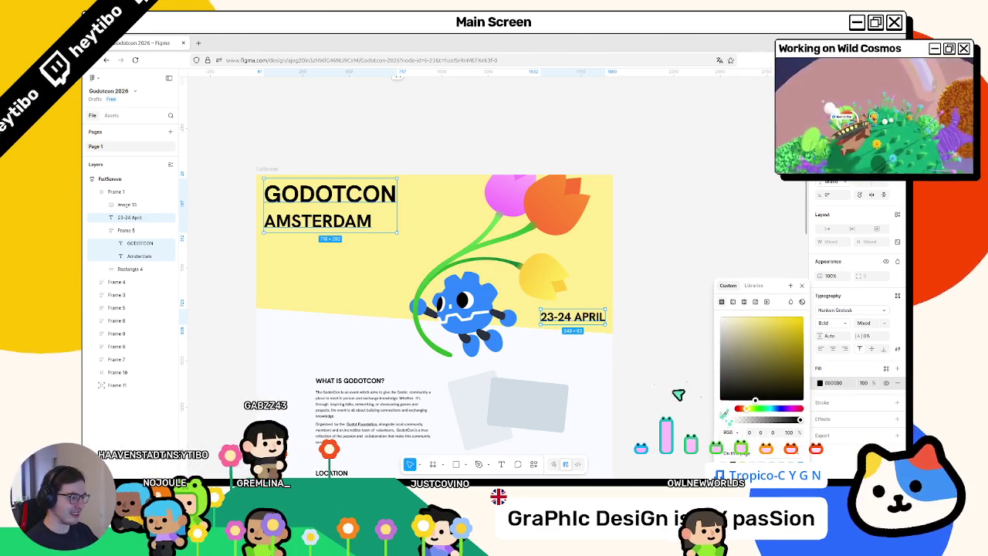
pyautogui.click(722, 412)
pyautogui.click(550, 199)
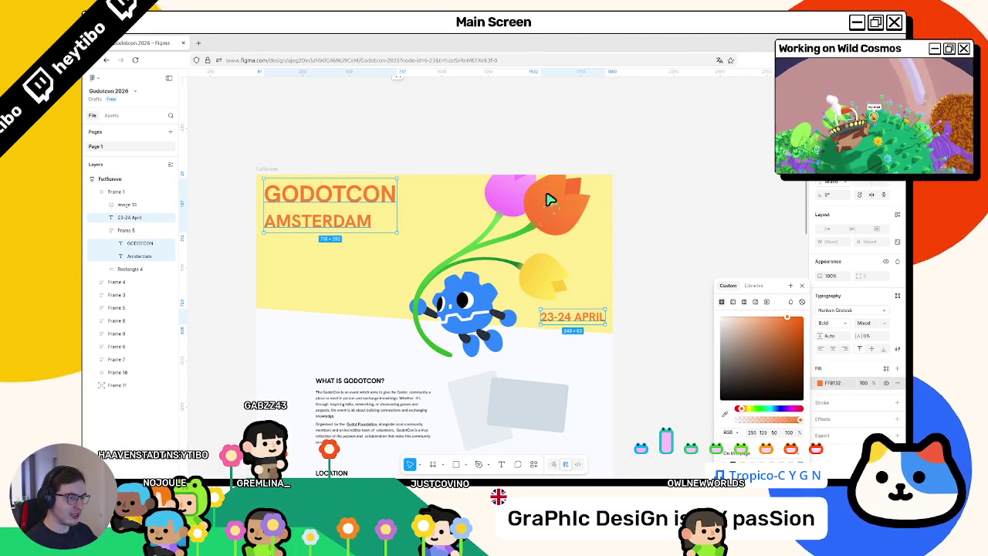
pyautogui.click(727, 418)
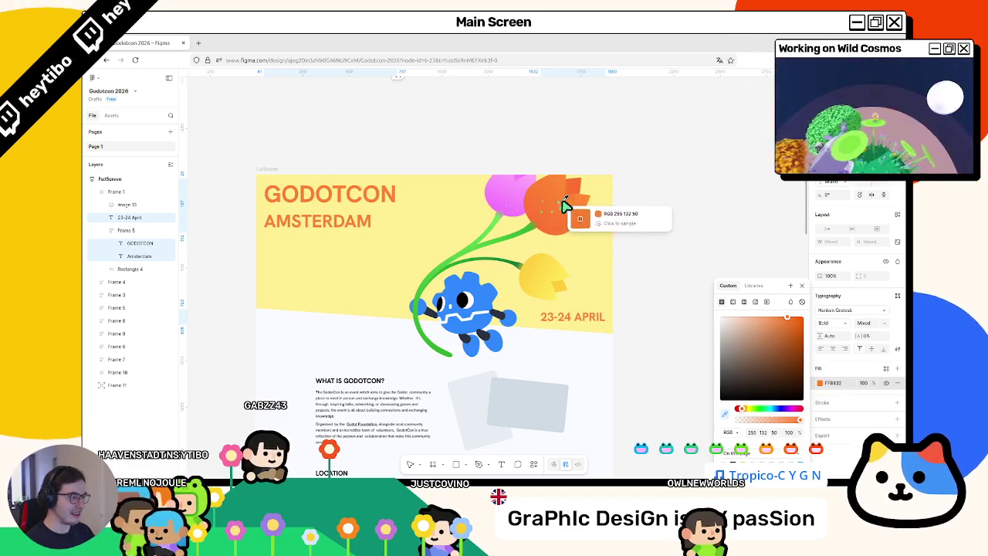
pyautogui.press('Escape')
pyautogui.scroll(3, 328, 278)
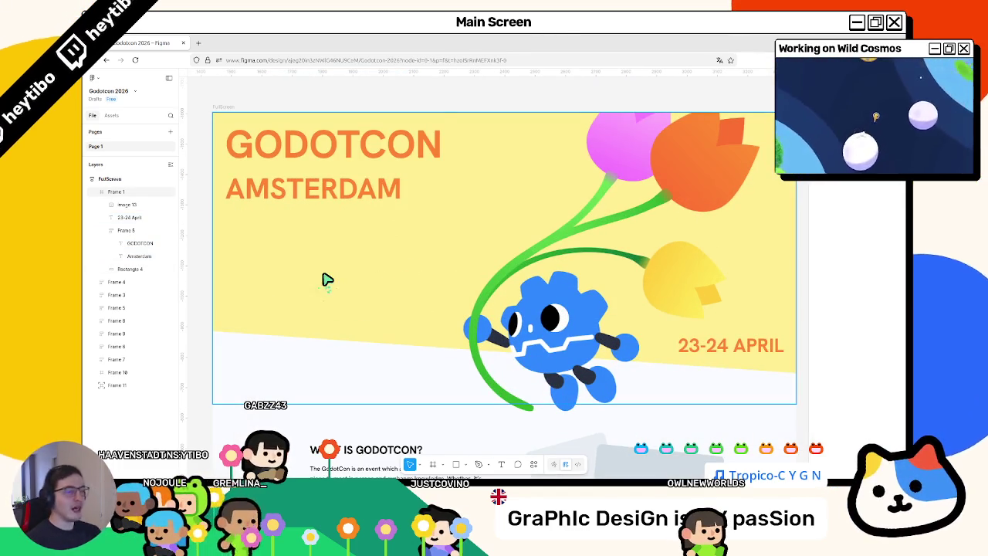
# Step: Undo the recolours, returning the banner to blue with white heading text
pyautogui.hotkey('ctrl', 'z')
pyautogui.hotkey('ctrl', 'z')
pyautogui.hotkey('ctrl', 'z')
pyautogui.hotkey('ctrl', 'z')
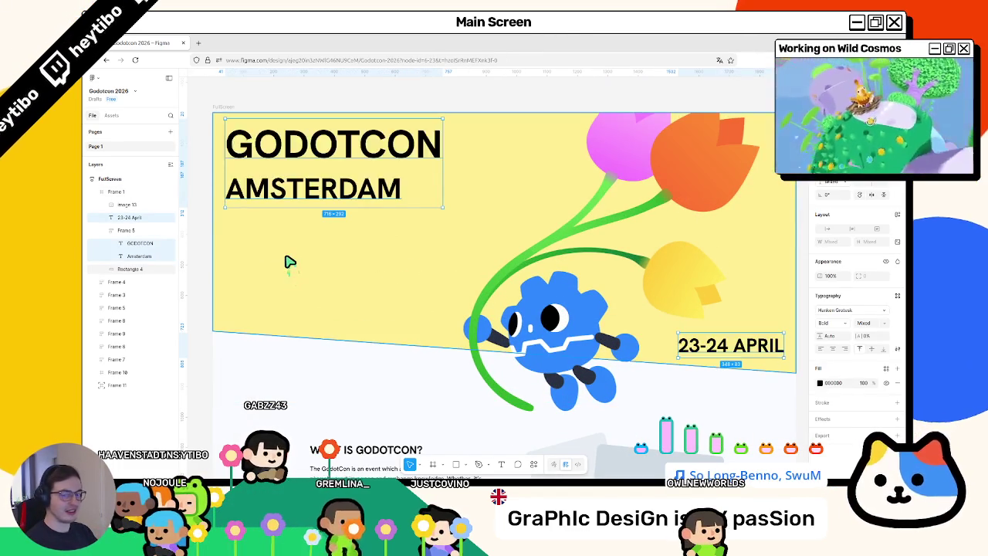
pyautogui.hotkey('ctrl', 'shift', 'z')
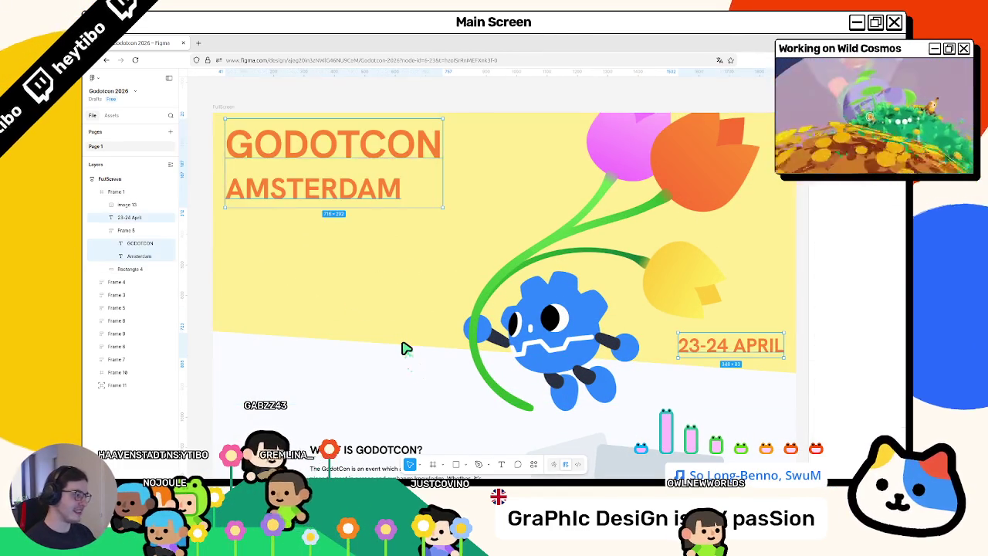
pyautogui.hotkey('ctrl', 'z')
pyautogui.hotkey('ctrl', 'z')
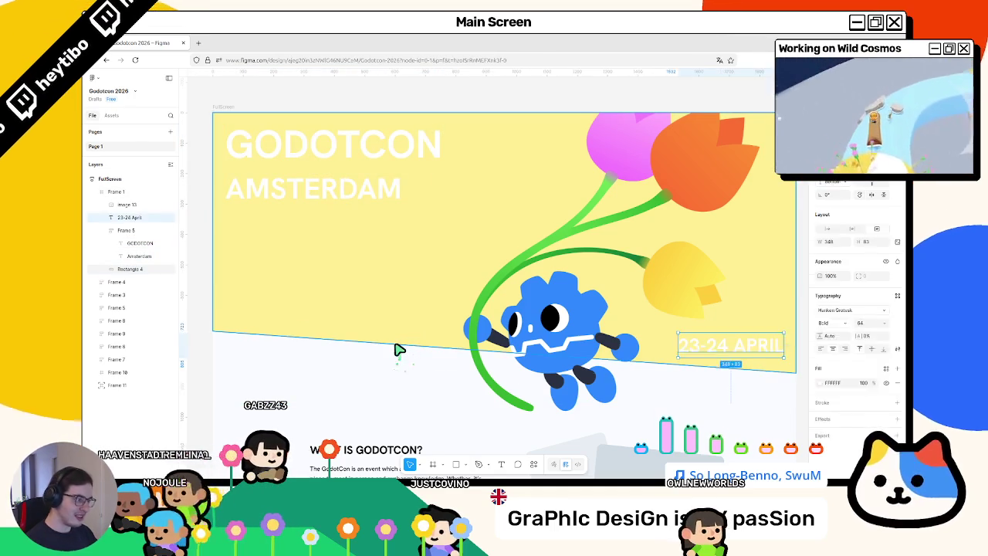
pyautogui.hotkey('ctrl', 'z')
pyautogui.hotkey('ctrl', 'z')
pyautogui.hotkey('ctrl', 'z')
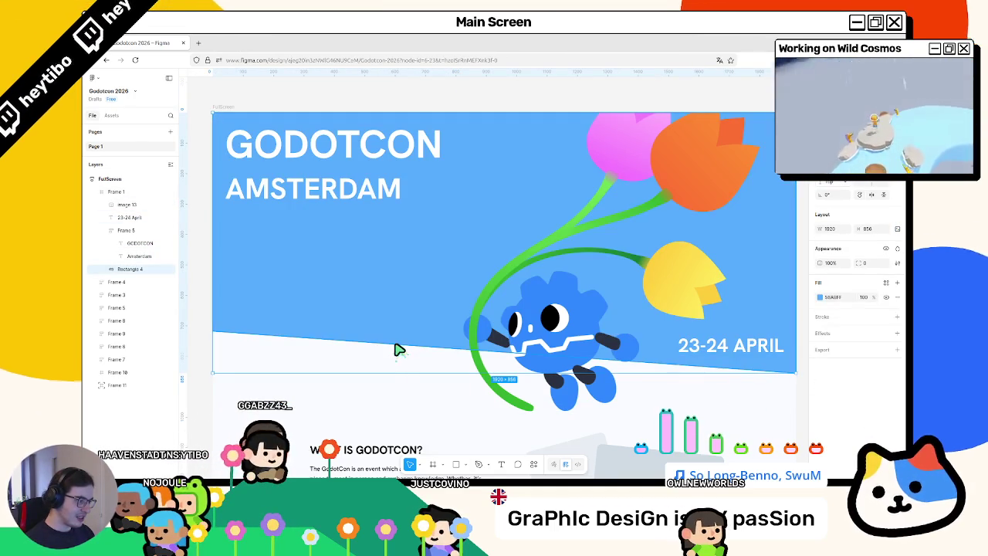
# Step: Fine-tune Rectangle 4's blue fill toward cyan, then switch to Inkscape
pyautogui.click(819, 296)
pyautogui.moveTo(770, 324); pyautogui.dragTo(759, 314)
pyautogui.click(733, 379)
pyautogui.moveTo(766, 414); pyautogui.dragTo(773, 409)
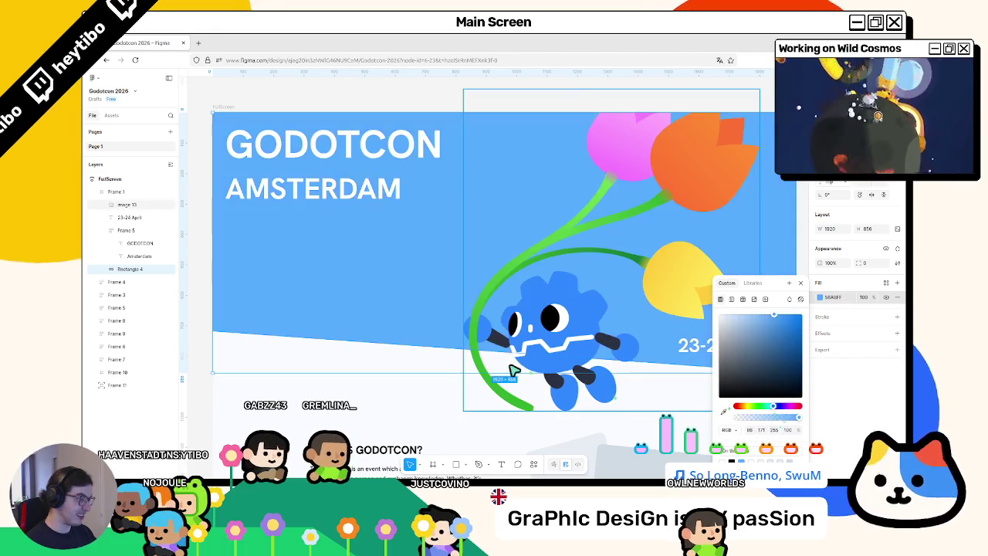
pyautogui.click(459, 370)
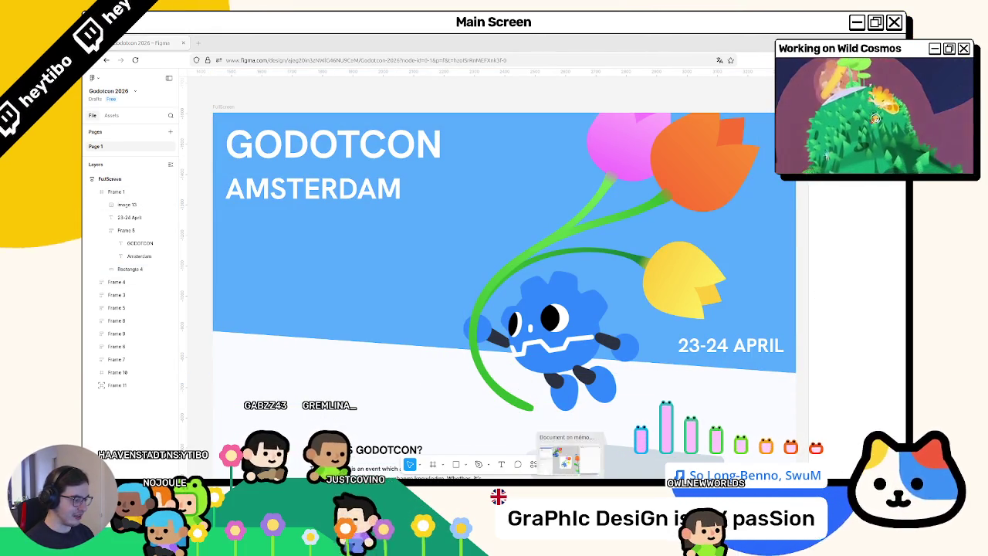
pyautogui.hotkey('alt', 'Tab')
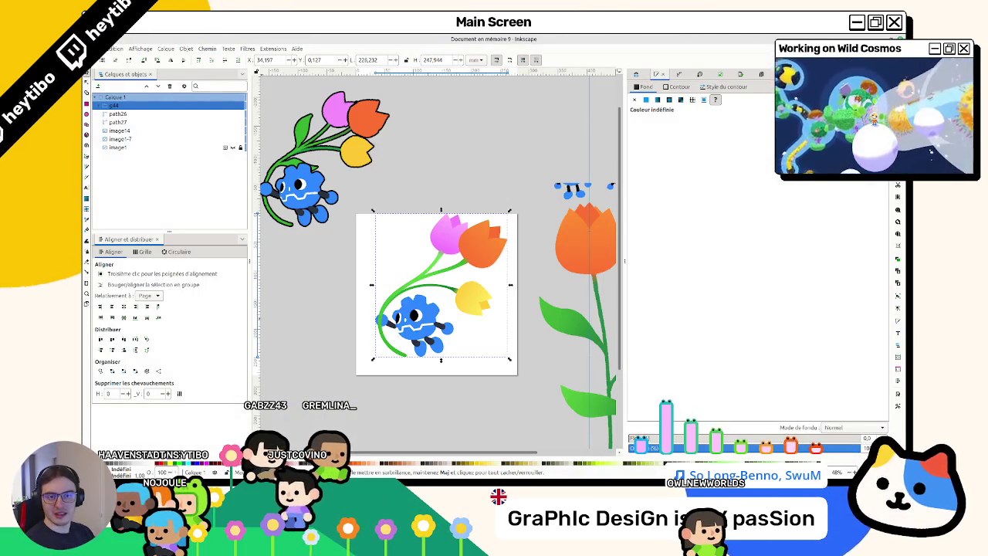
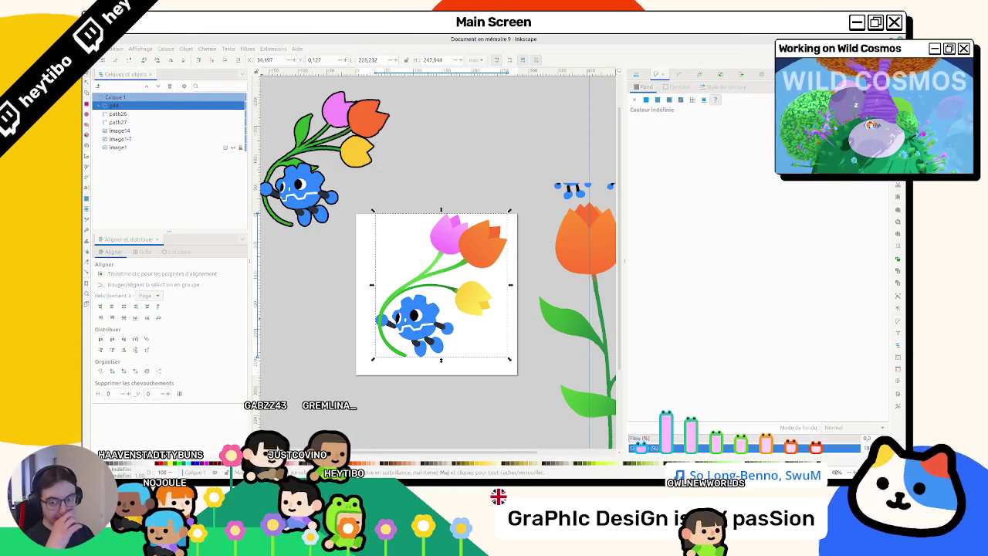
# Step: Select the flower-and-robot group in a maximized Inkscape window and zoom in on it
pyautogui.click(498, 141)
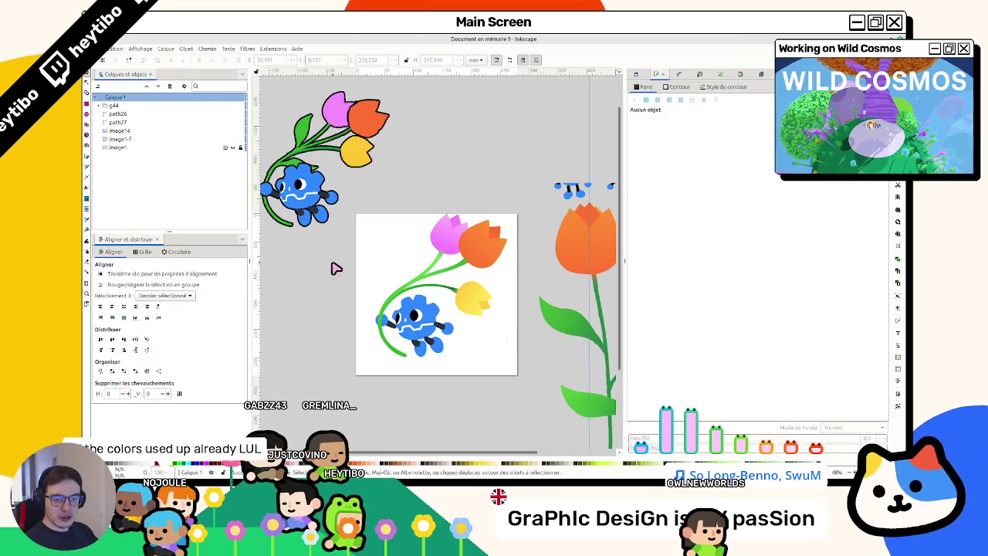
pyautogui.hotkey('alt', 'Tab')
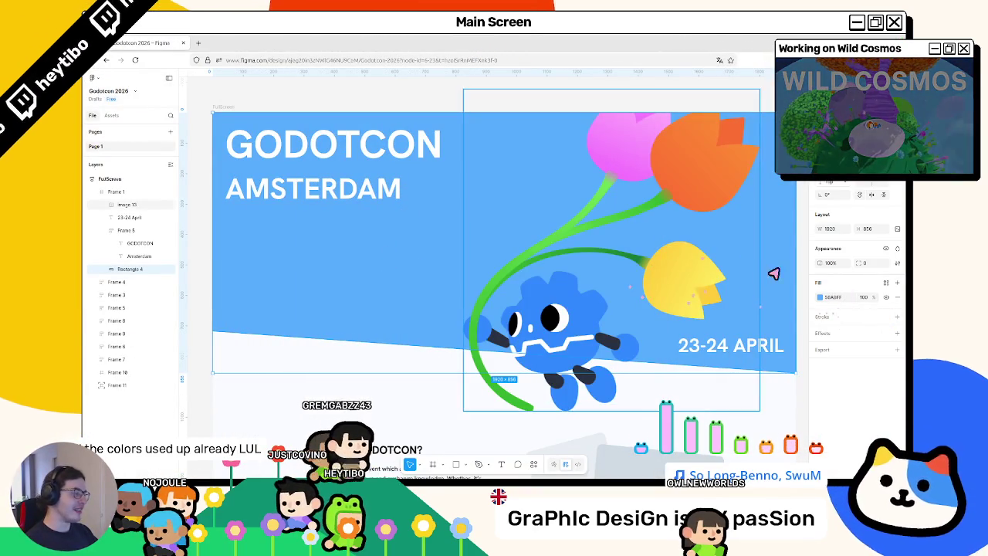
pyautogui.hotkey('alt', 'Tab')
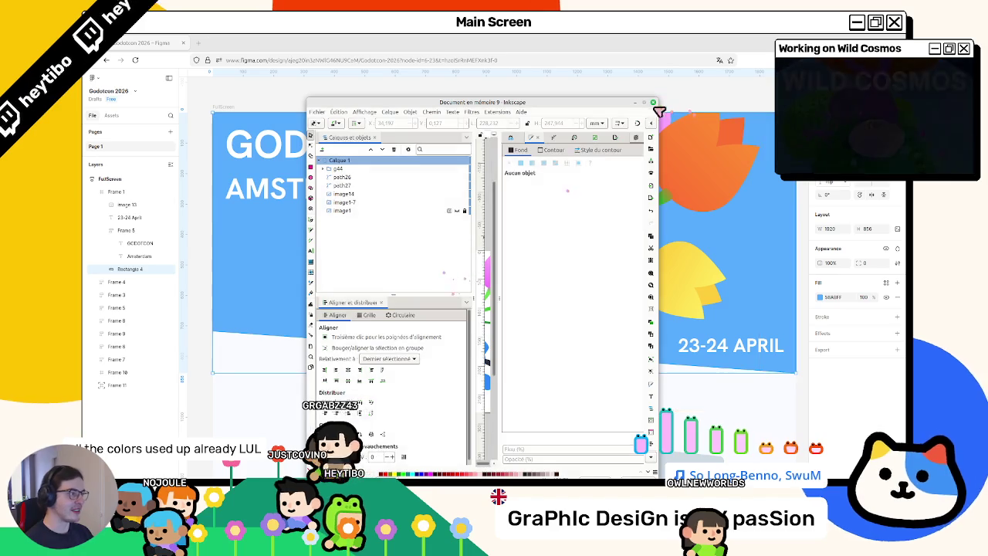
pyautogui.click(652, 103)
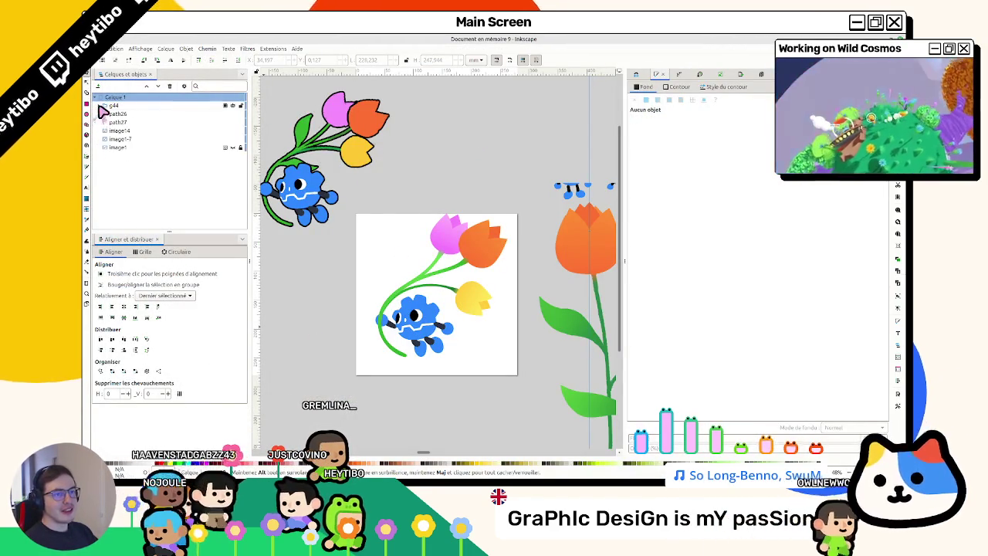
pyautogui.click(116, 105)
pyautogui.scroll(1, 461, 357)
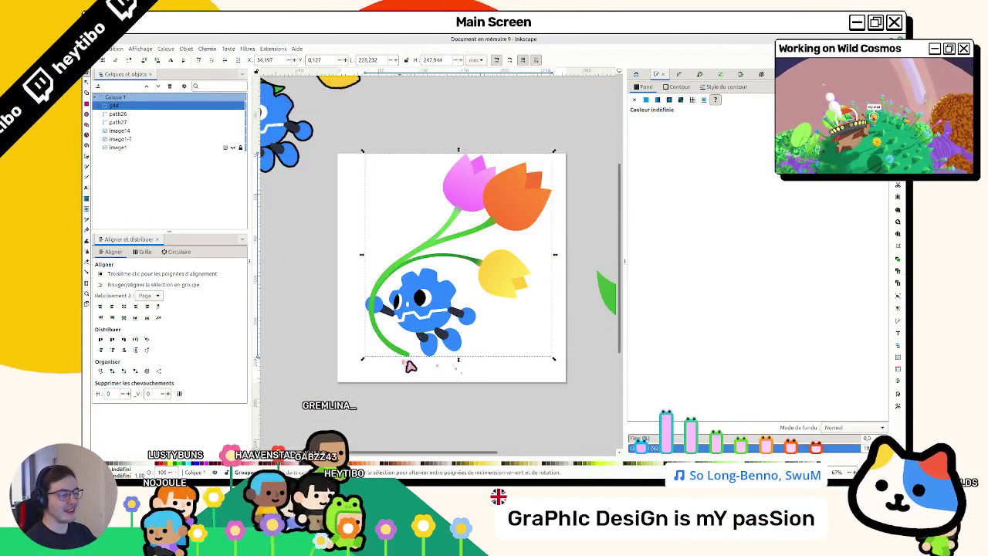
pyautogui.scroll(1, 463, 367)
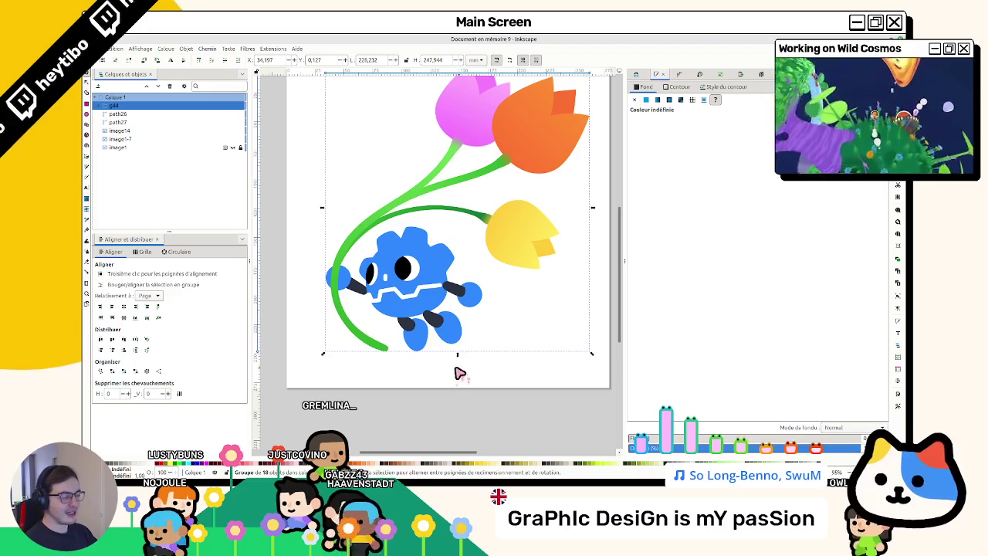
# Step: Shift-select the robot's feet, both arms and the three green stems
pyautogui.keyDown('ctrl'); pyautogui.click(459, 339); pyautogui.keyUp('ctrl')
pyautogui.keyDown('ctrl'); pyautogui.keyDown('shift'); pyautogui.click(416, 339); pyautogui.keyUp('shift'); pyautogui.keyUp('ctrl')
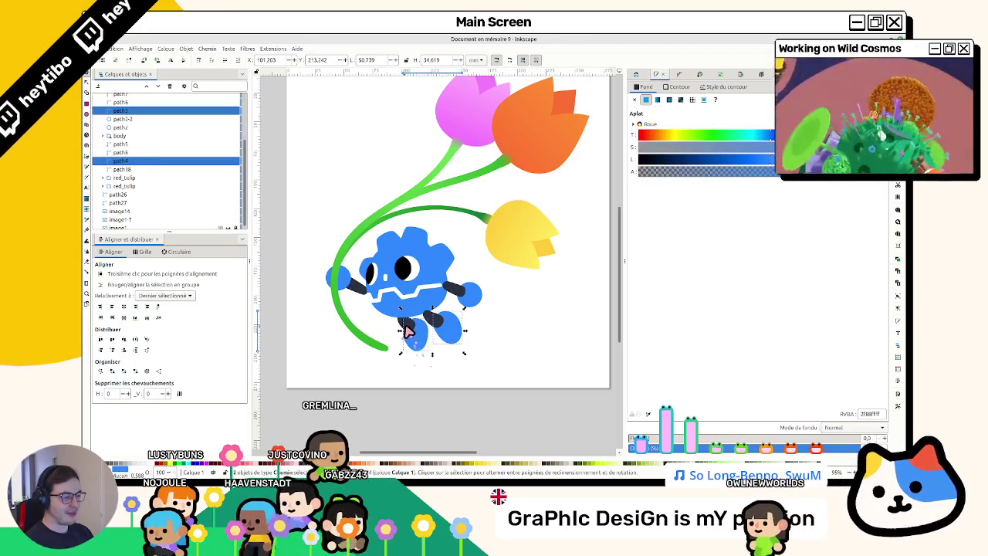
pyautogui.keyDown('ctrl'); pyautogui.keyDown('shift'); pyautogui.click(461, 291); pyautogui.keyUp('shift'); pyautogui.keyUp('ctrl')
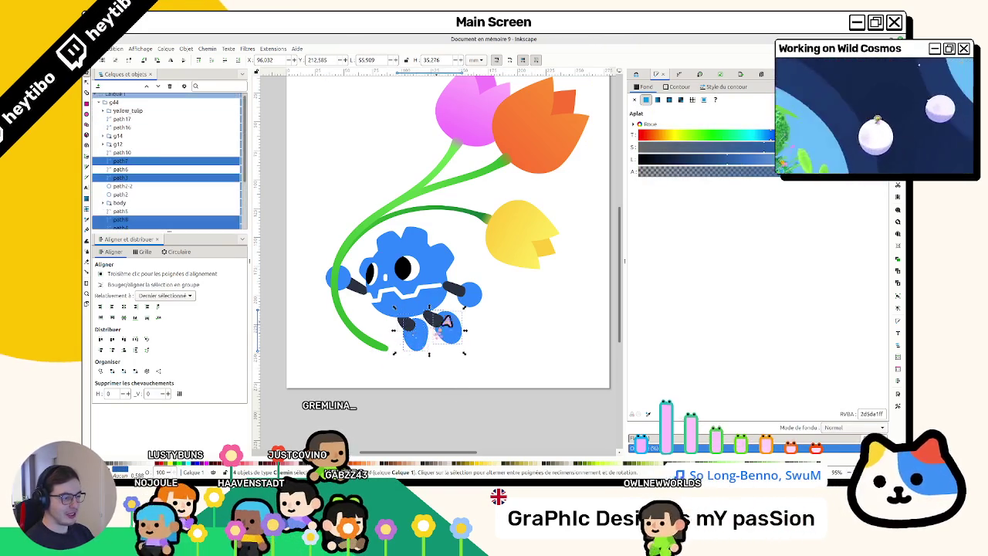
pyautogui.keyDown('ctrl'); pyautogui.keyDown('shift'); pyautogui.click(445, 264); pyautogui.keyUp('shift'); pyautogui.keyUp('ctrl')
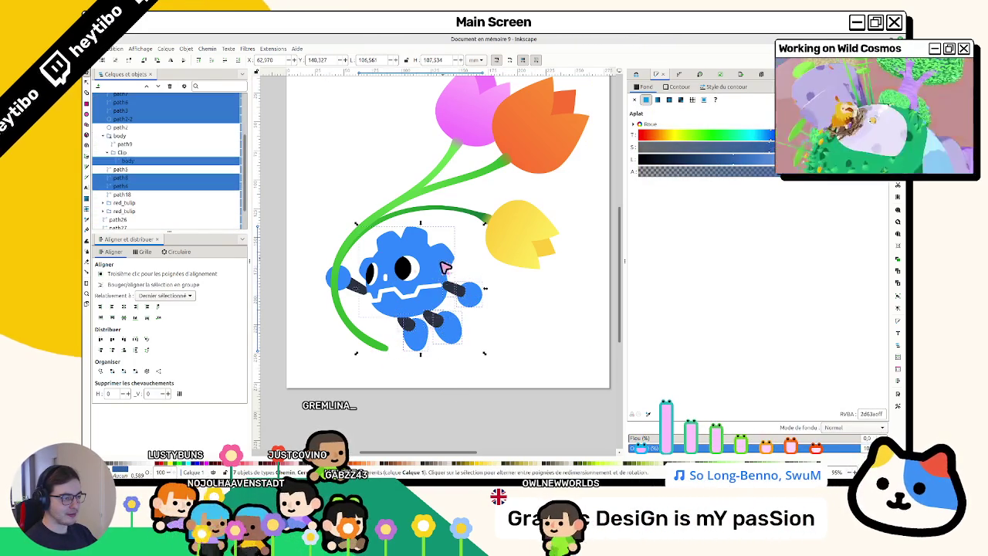
pyautogui.keyDown('ctrl'); pyautogui.keyDown('shift'); pyautogui.click(339, 283); pyautogui.keyUp('shift'); pyautogui.keyUp('ctrl')
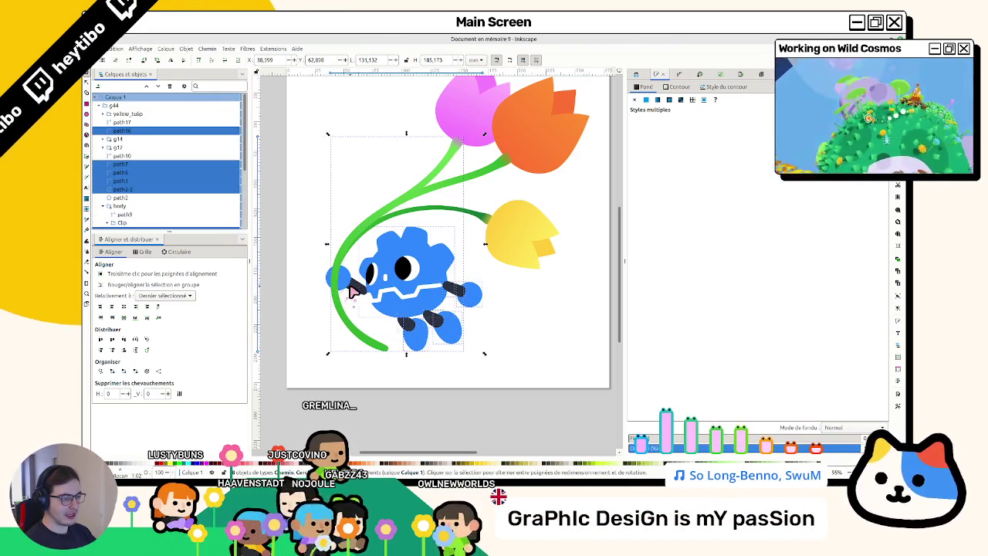
pyautogui.keyDown('ctrl'); pyautogui.keyDown('shift'); pyautogui.click(353, 282); pyautogui.keyUp('shift'); pyautogui.keyUp('ctrl')
pyautogui.keyDown('ctrl'); pyautogui.keyDown('shift'); pyautogui.click(357, 293); pyautogui.keyUp('shift'); pyautogui.keyUp('ctrl')
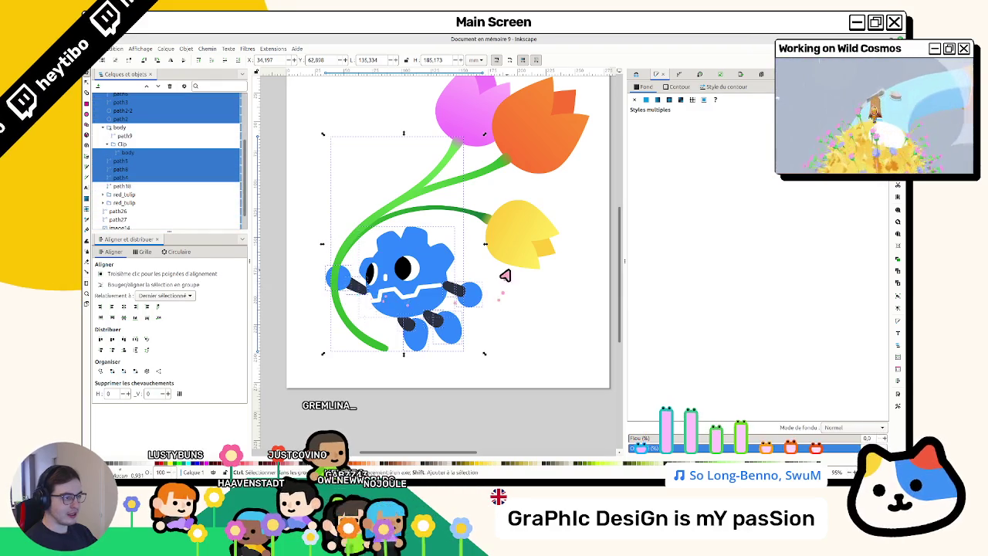
pyautogui.keyDown('ctrl'); pyautogui.keyDown('shift'); pyautogui.click(470, 207); pyautogui.keyUp('shift'); pyautogui.keyUp('ctrl')
pyautogui.keyDown('ctrl'); pyautogui.keyDown('shift'); pyautogui.click(470, 189); pyautogui.keyUp('shift'); pyautogui.keyUp('ctrl')
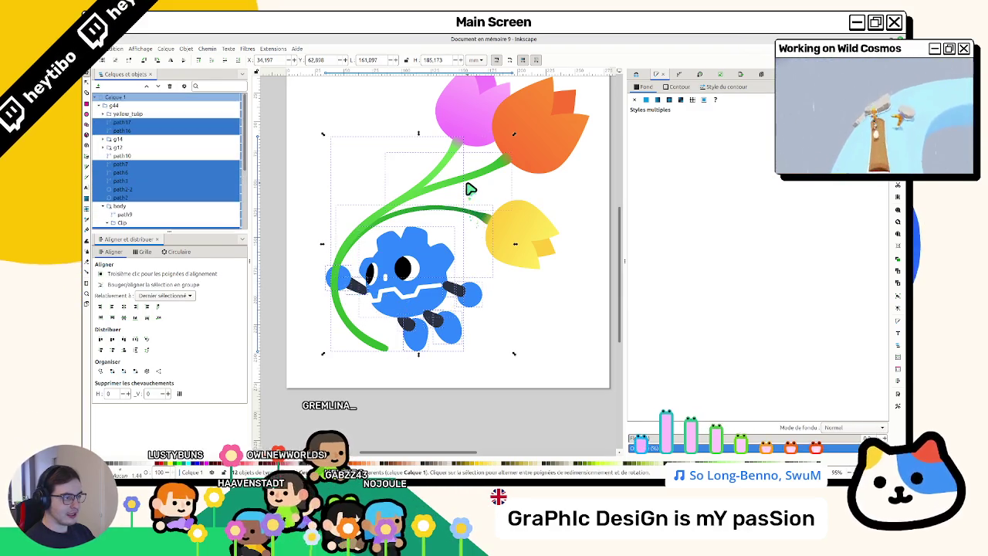
# Step: Add the pink, orange and yellow tulips to the selection and collapse the group list
pyautogui.keyDown('ctrl'); pyautogui.keyDown('shift'); pyautogui.click(466, 119); pyautogui.keyUp('shift'); pyautogui.keyUp('ctrl')
pyautogui.scroll(2, 472, 154)
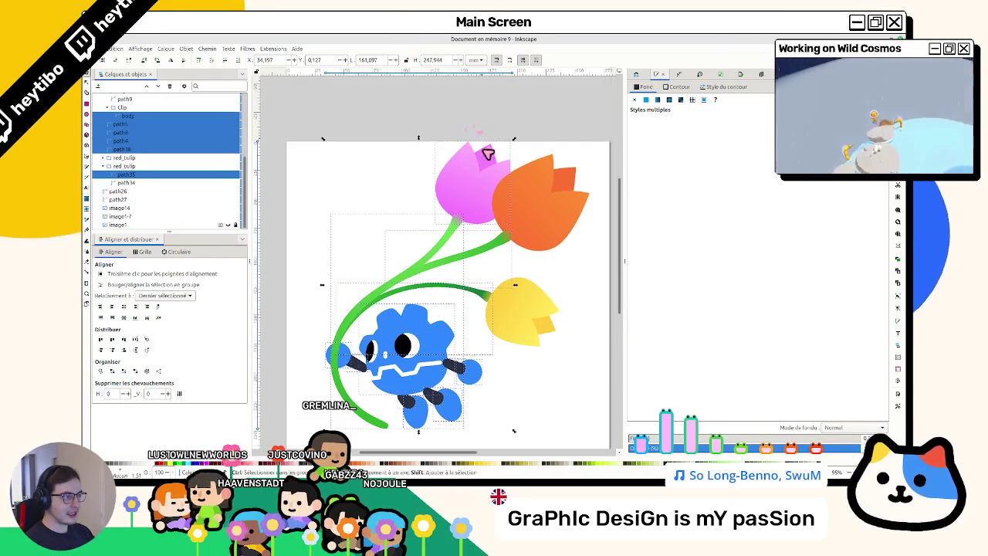
pyautogui.keyDown('ctrl'); pyautogui.keyDown('shift'); pyautogui.click(562, 184); pyautogui.keyUp('shift'); pyautogui.keyUp('ctrl')
pyautogui.keyDown('ctrl'); pyautogui.keyDown('shift'); pyautogui.click(501, 301); pyautogui.keyUp('shift'); pyautogui.keyUp('ctrl')
pyautogui.keyDown('ctrl'); pyautogui.keyDown('shift'); pyautogui.click(547, 330); pyautogui.keyUp('shift'); pyautogui.keyUp('ctrl')
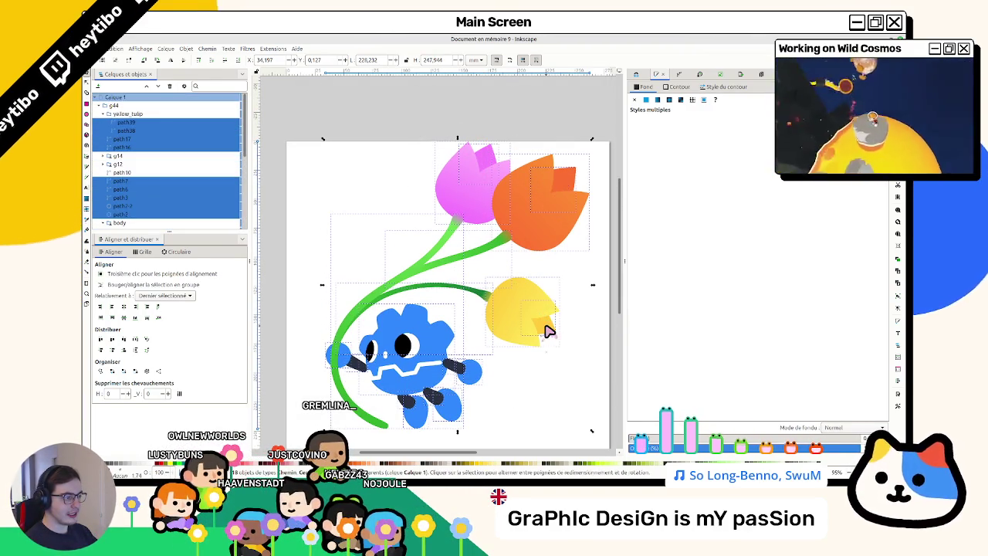
pyautogui.click(102, 106)
pyautogui.hotkey('ctrl', 'a')
# Step: Try pasting the copied artwork into design_1.svg, both normally and with Paste On Page
pyautogui.hotkey('ctrl', 'v')
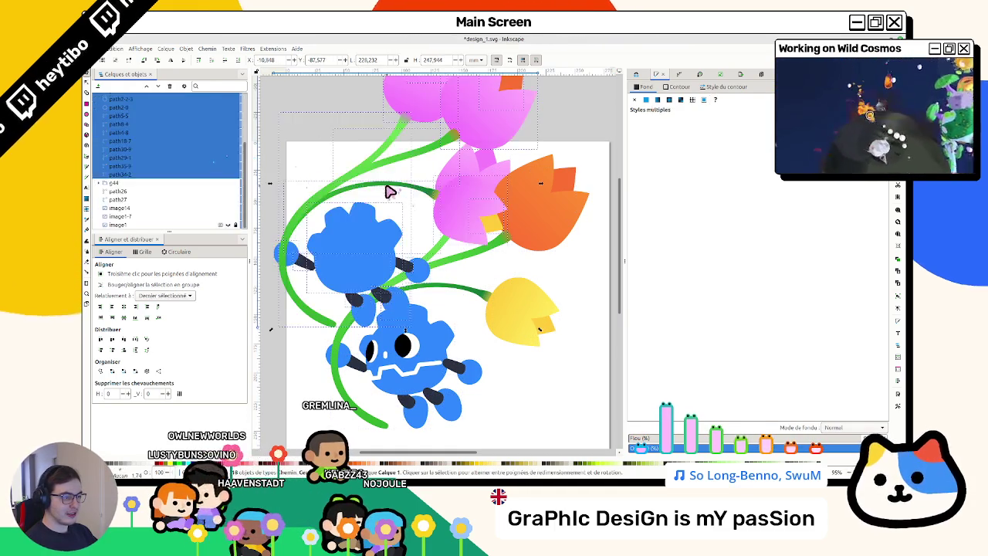
pyautogui.moveTo(369, 200); pyautogui.dragTo(370, 330)
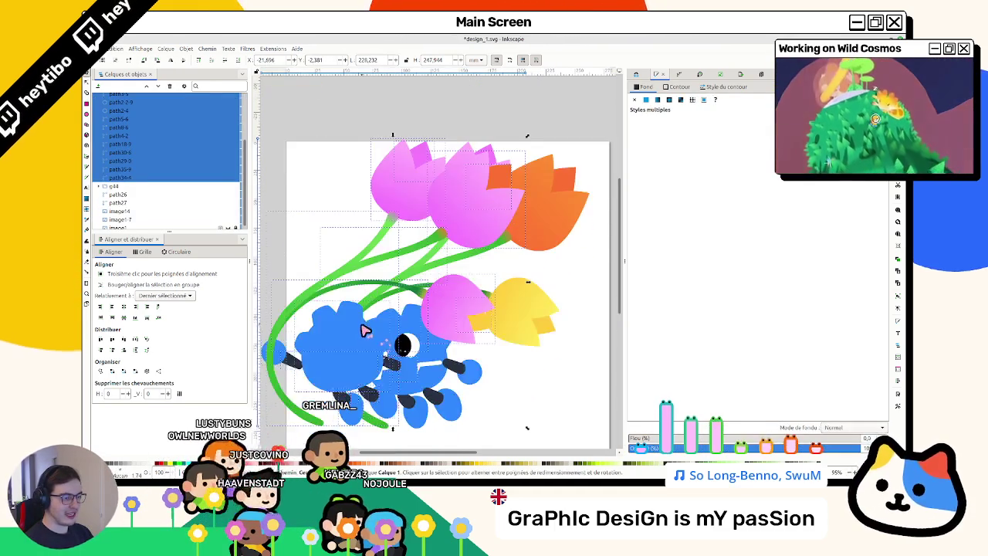
pyautogui.hotkey('ctrl', 'z')
pyautogui.hotkey('ctrl', 'z')
pyautogui.click(116, 48)
pyautogui.moveTo(122, 112)
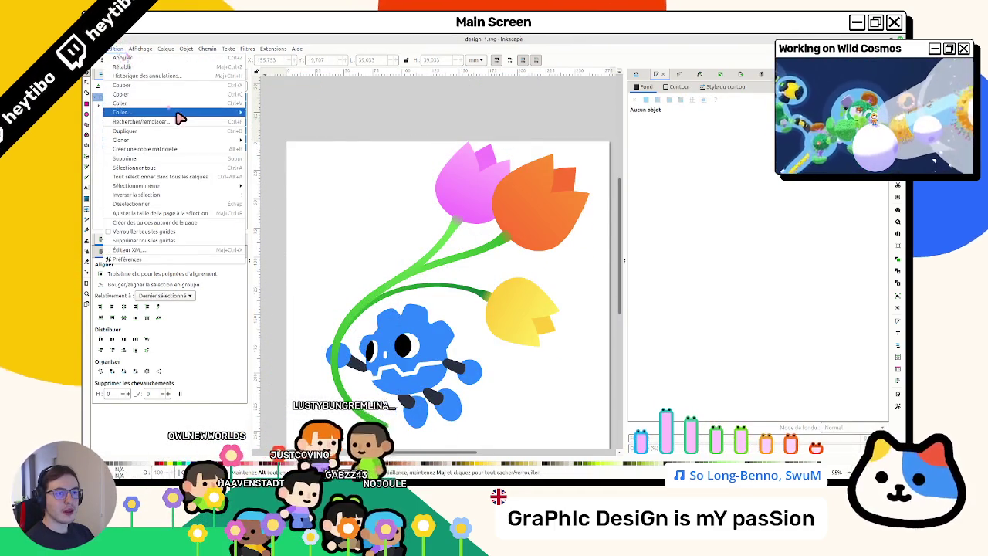
pyautogui.click(306, 122)
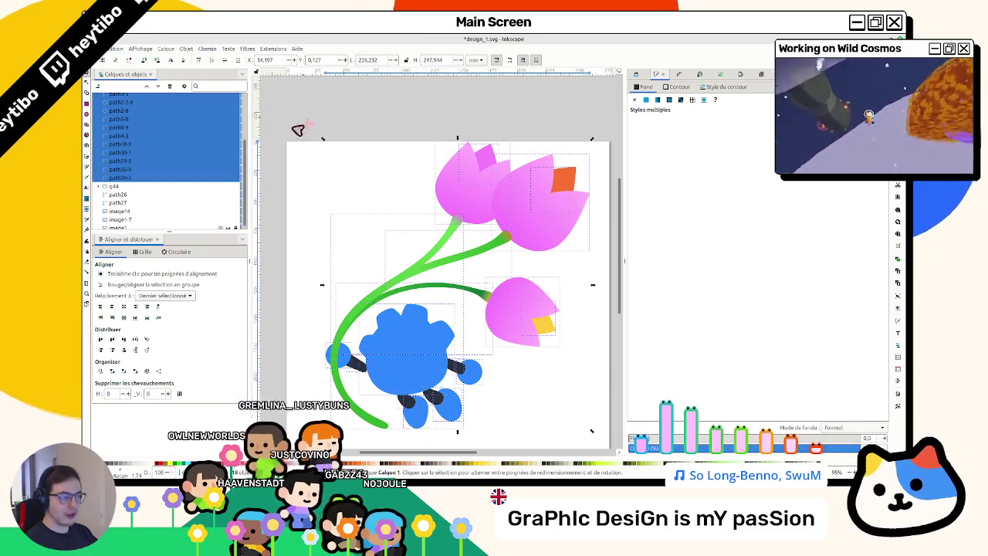
pyautogui.hotkey('ctrl', 'z')
# Step: Undo every trial paste so design_1.svg returns to its saved state
pyautogui.hotkey('ctrl', 'v')
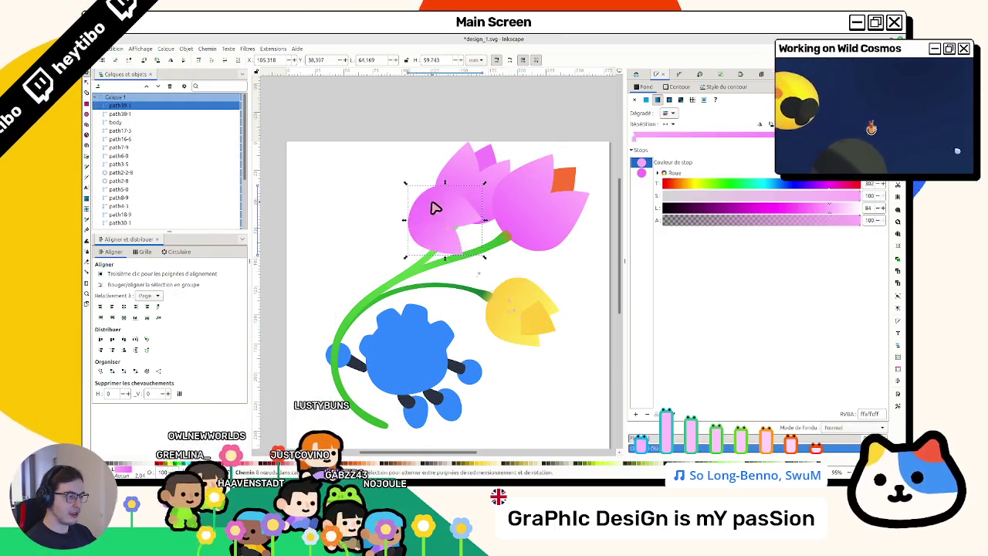
pyautogui.hotkey('ctrl', 'z')
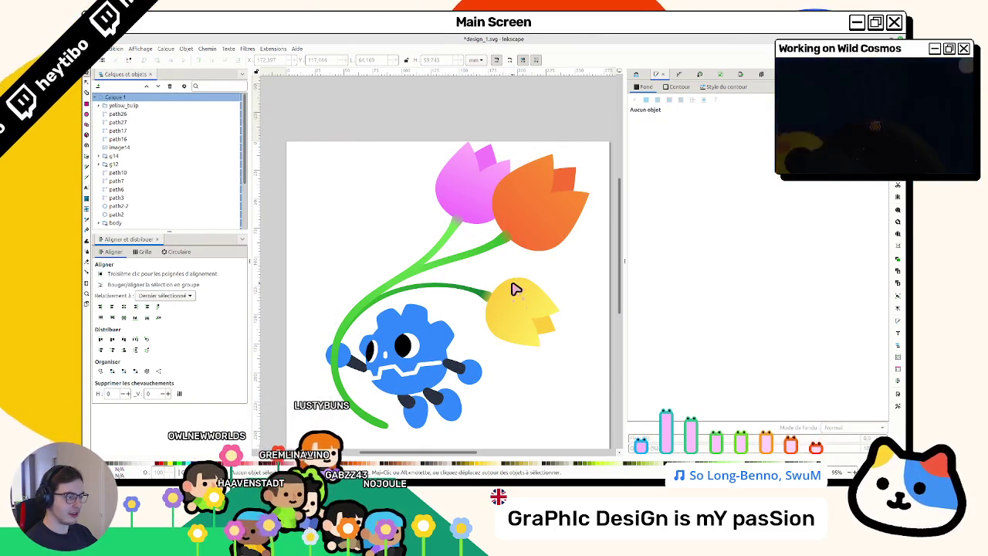
pyautogui.hotkey('ctrl', 'z')
pyautogui.hotkey('ctrl', 'z')
pyautogui.hotkey('ctrl', 'z')
pyautogui.hotkey('ctrl', 'z')
pyautogui.hotkey('ctrl', 'z')
pyautogui.hotkey('ctrl', 'z')
pyautogui.hotkey('ctrl', 'z')
pyautogui.hotkey('ctrl', 'z')
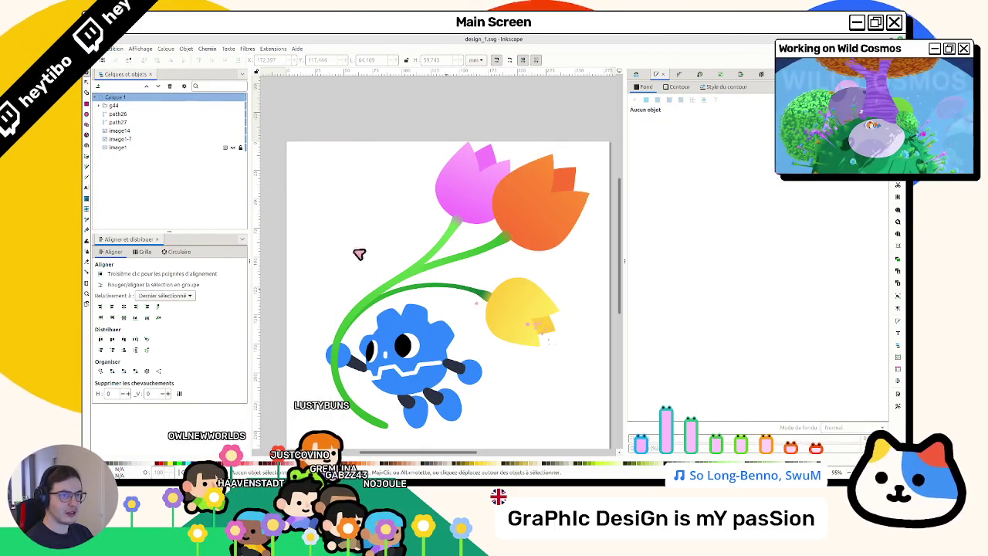
pyautogui.hotkey('ctrl', 'shift', 'z')
pyautogui.hotkey('ctrl', 'shift', 'z')
pyautogui.hotkey('ctrl', 'z')
pyautogui.hotkey('ctrl', 'z')
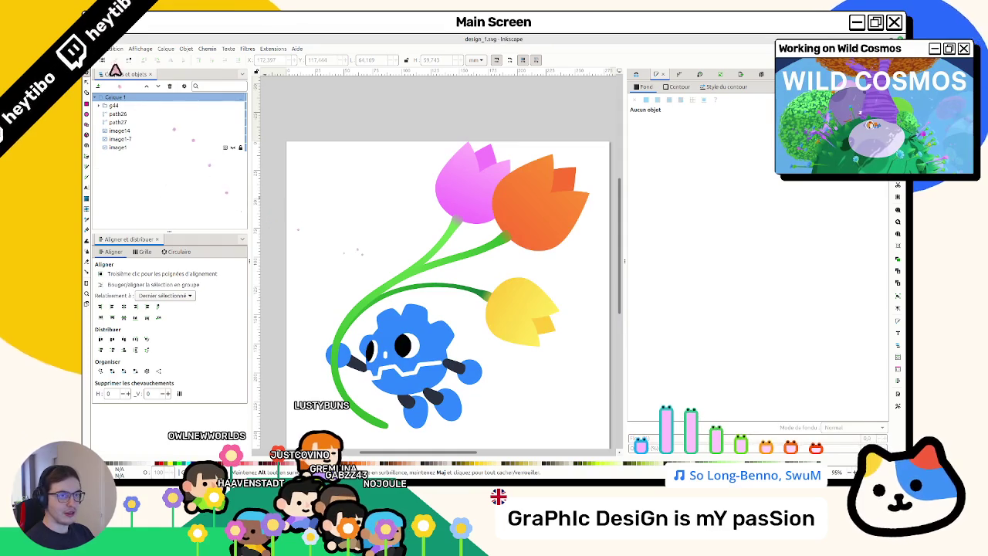
pyautogui.rightClick(334, 175)
pyautogui.moveTo(370, 184)
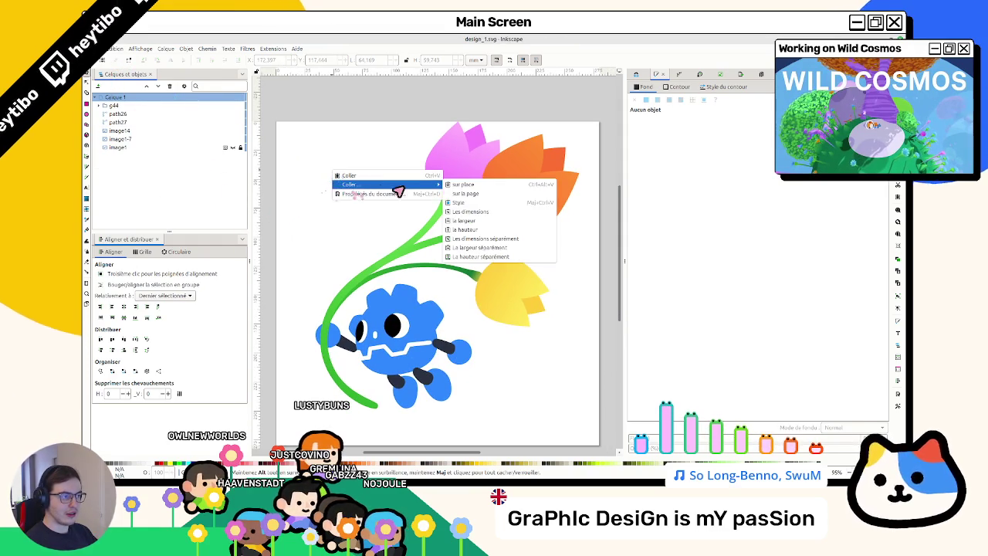
pyautogui.click(474, 187)
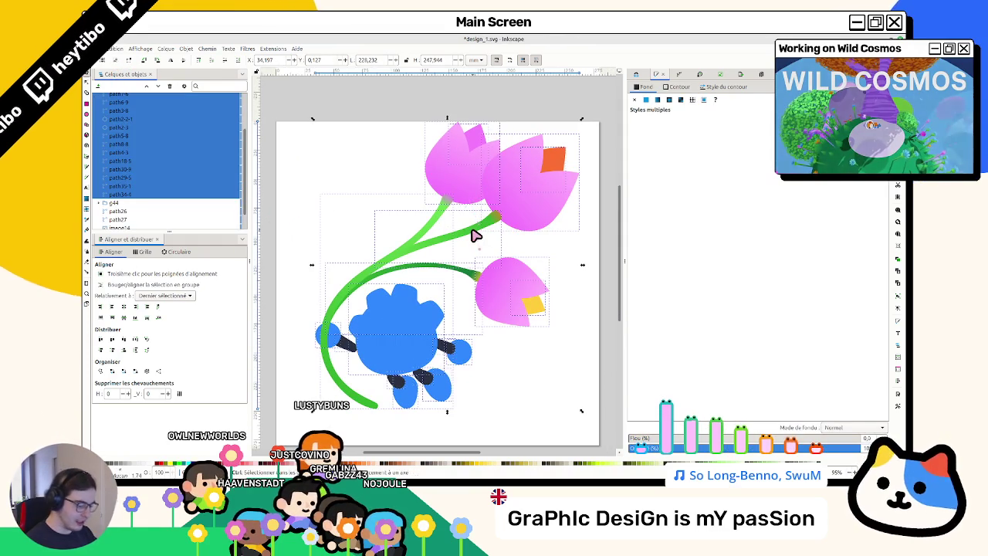
pyautogui.click(529, 309)
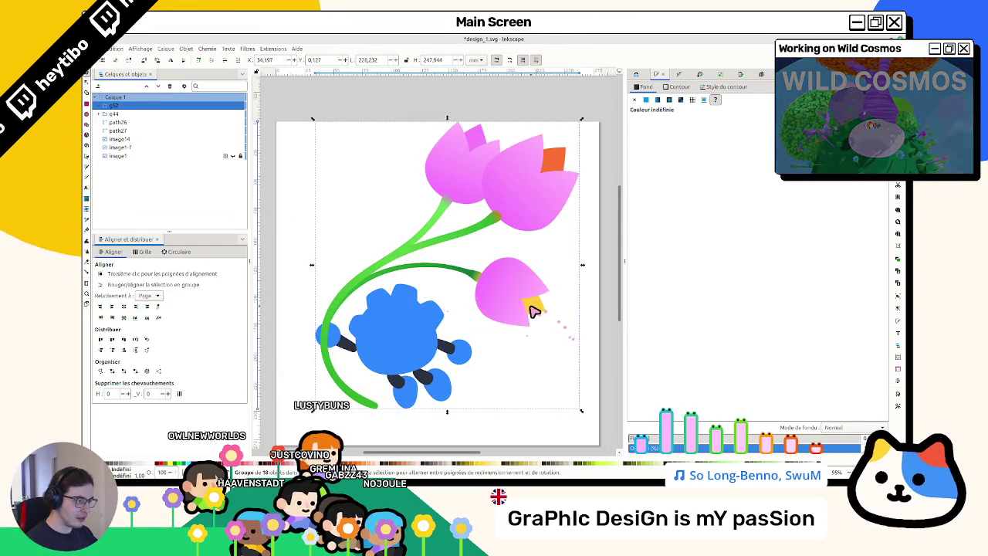
pyautogui.keyDown('ctrl'); pyautogui.click(532, 311); pyautogui.keyUp('ctrl')
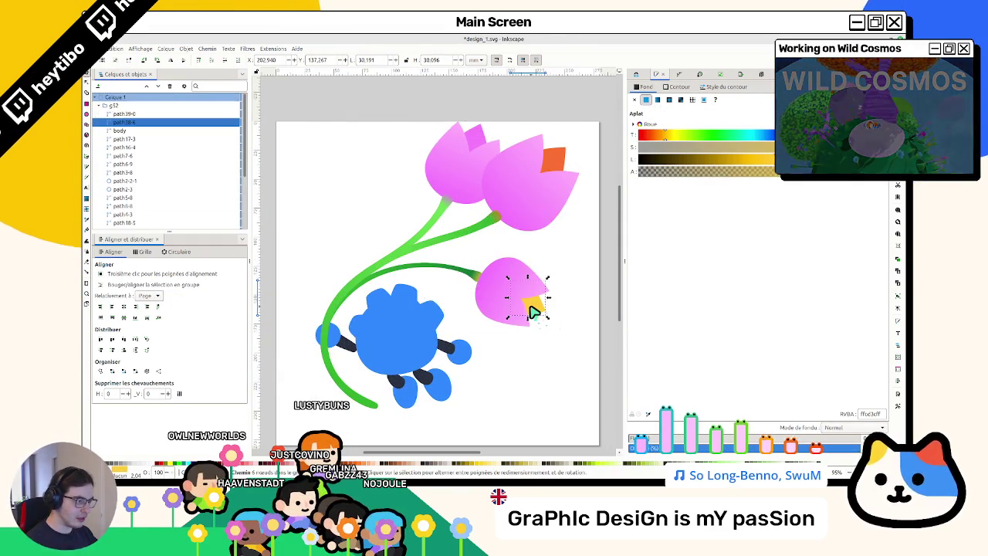
pyautogui.click(100, 106)
pyautogui.click(114, 114)
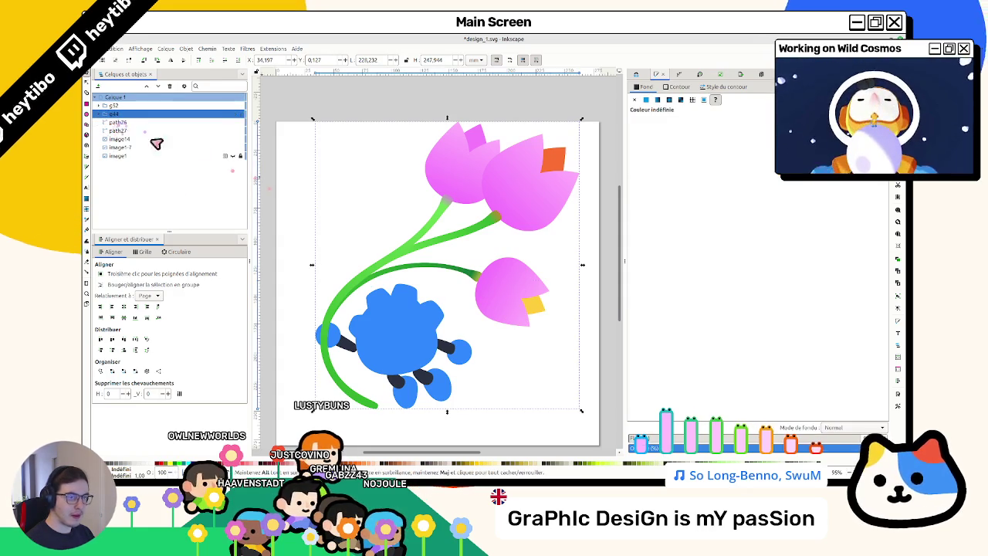
pyautogui.click(98, 114)
pyautogui.click(99, 114)
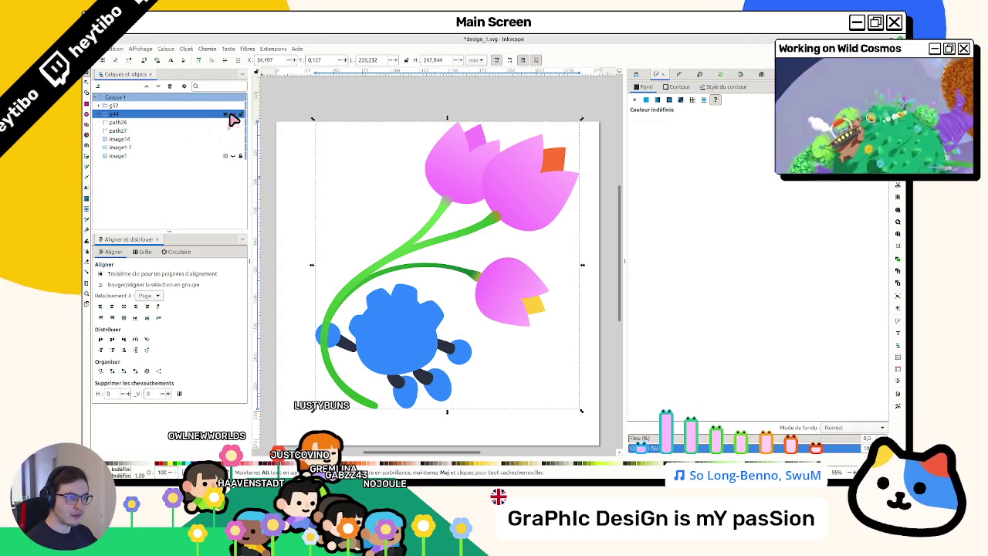
pyautogui.click(234, 114)
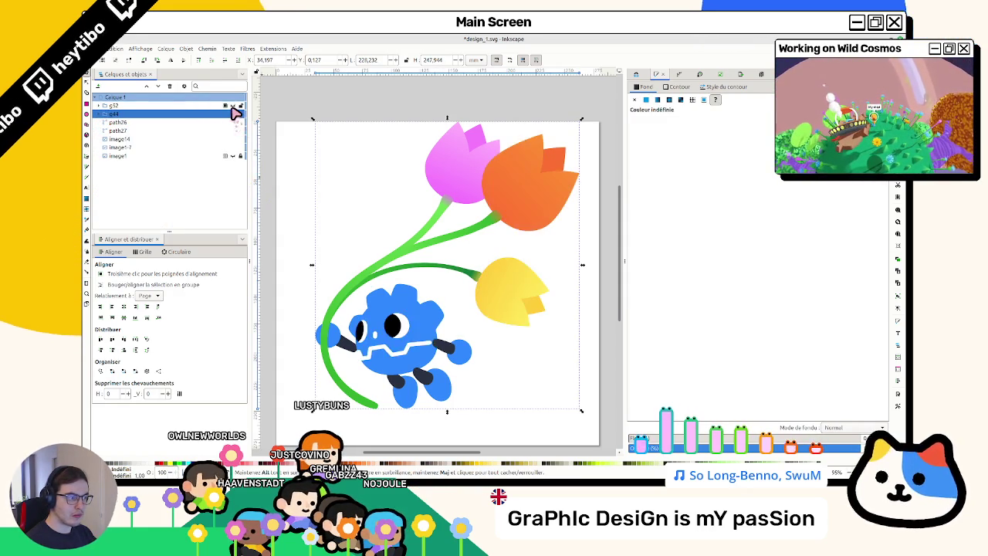
pyautogui.click(234, 114)
pyautogui.click(234, 114)
pyautogui.click(235, 116)
pyautogui.click(235, 118)
pyautogui.click(233, 114)
pyautogui.click(233, 114)
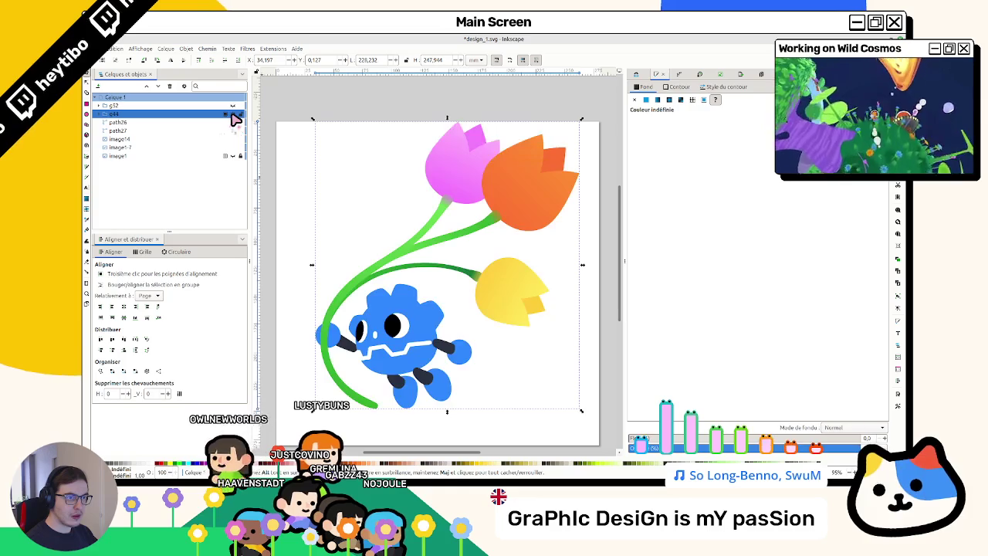
pyautogui.click(233, 115)
pyautogui.click(233, 114)
pyautogui.click(233, 115)
pyautogui.click(234, 114)
pyautogui.click(233, 114)
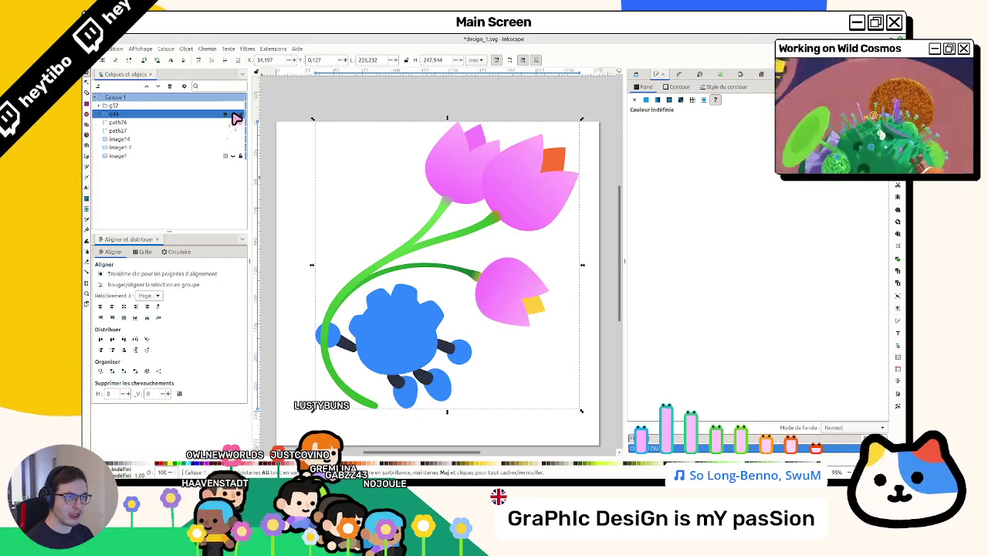
pyautogui.click(233, 114)
pyautogui.click(234, 114)
pyautogui.click(235, 114)
pyautogui.click(235, 114)
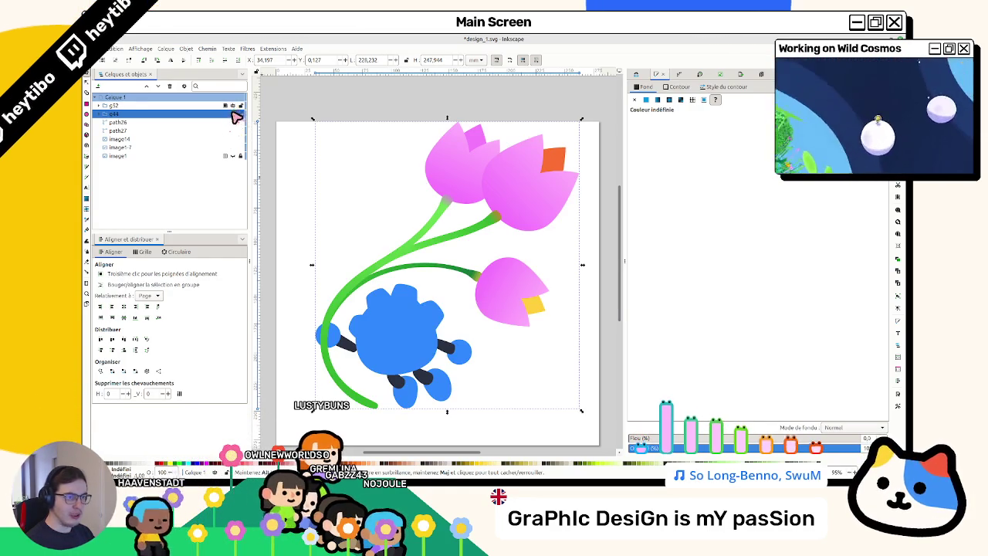
pyautogui.click(235, 114)
pyautogui.click(235, 114)
pyautogui.click(525, 203)
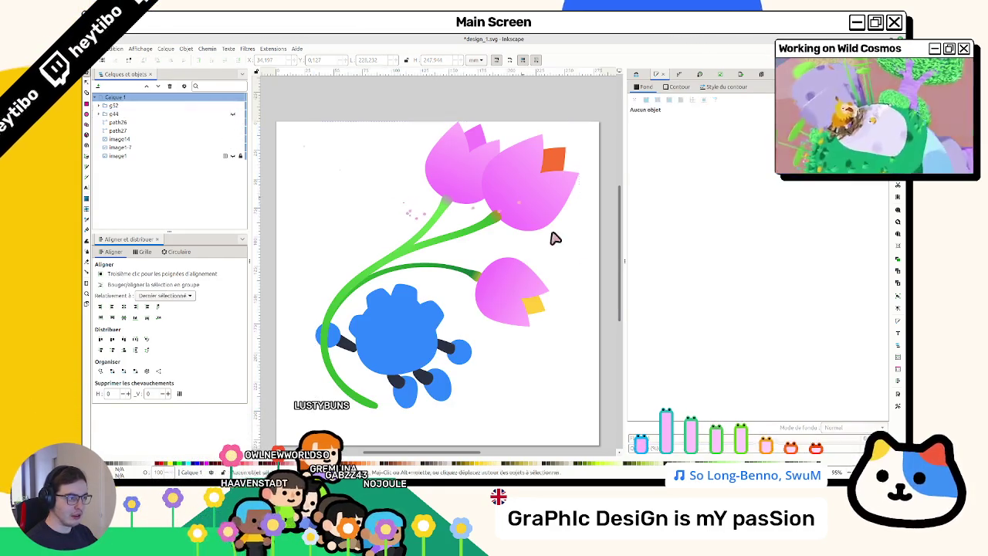
pyautogui.click(186, 48)
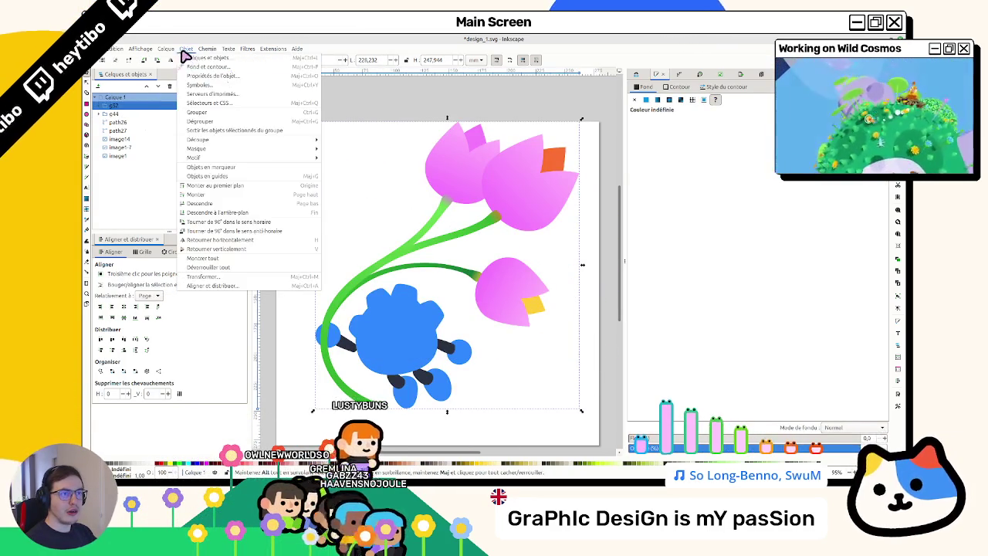
# Step: Expand the artwork group and select every path inside it
pyautogui.click(207, 49)
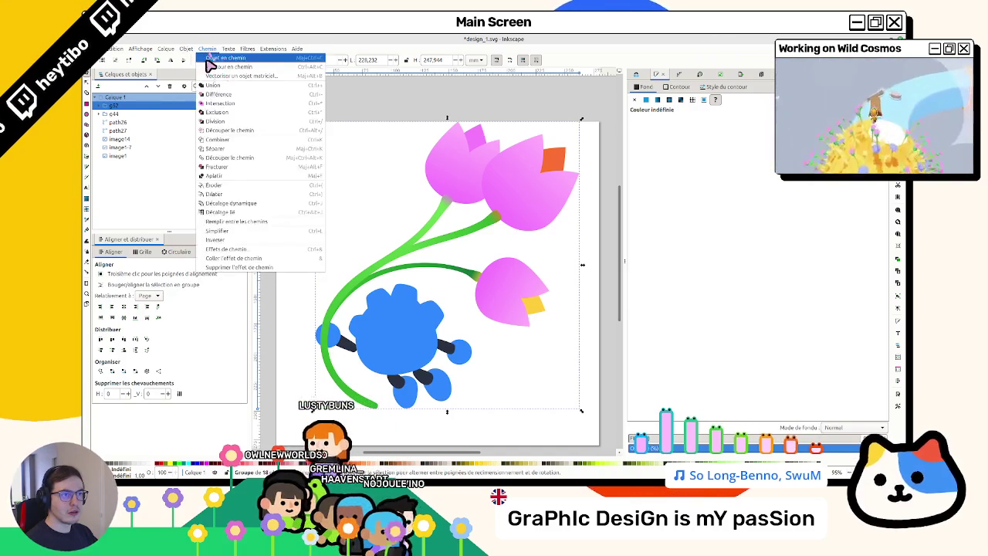
pyautogui.click(209, 49)
pyautogui.click(209, 50)
pyautogui.click(218, 94)
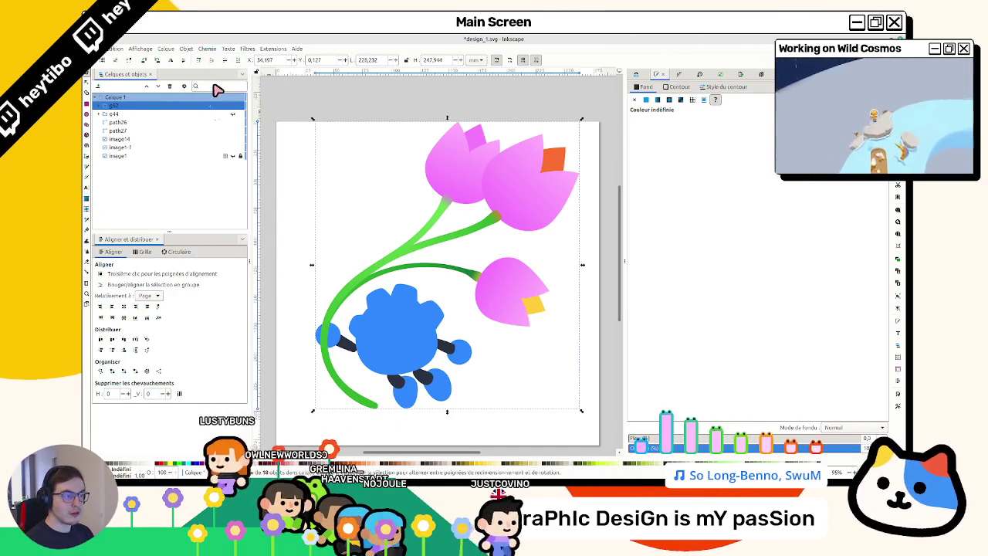
pyautogui.click(97, 106)
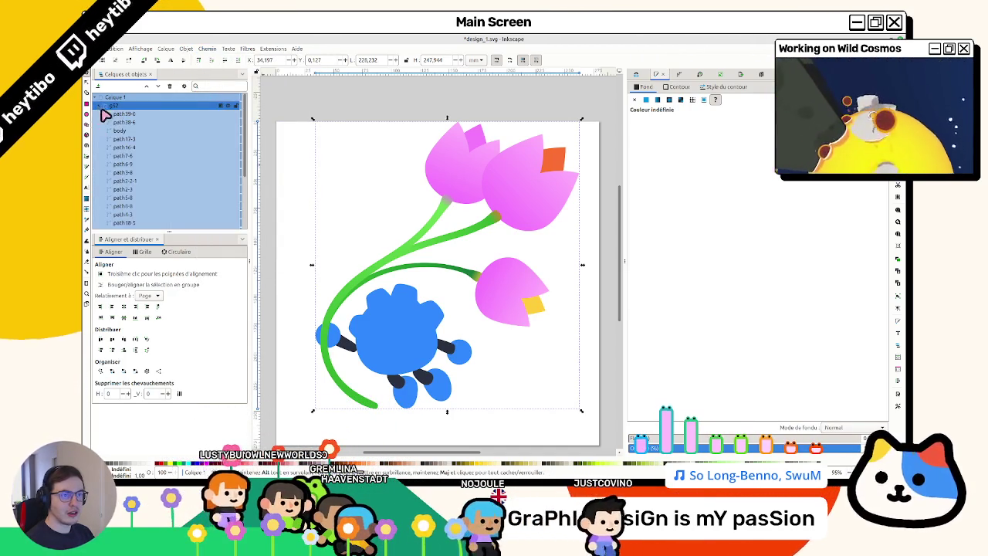
pyautogui.click(132, 121)
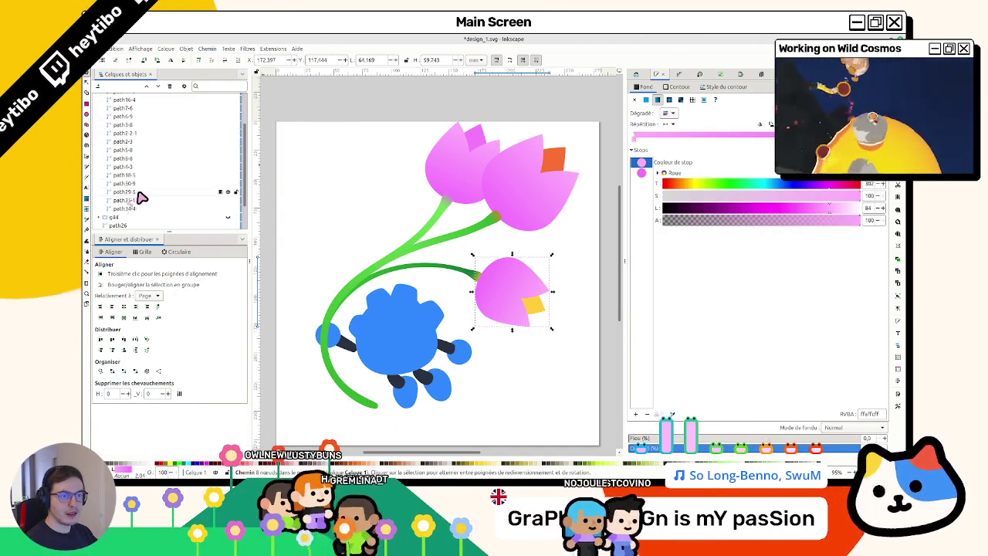
pyautogui.hotkey('ctrl', 'a')
# Step: Union the selected paths into one path and fill it solid black
pyautogui.click(186, 48)
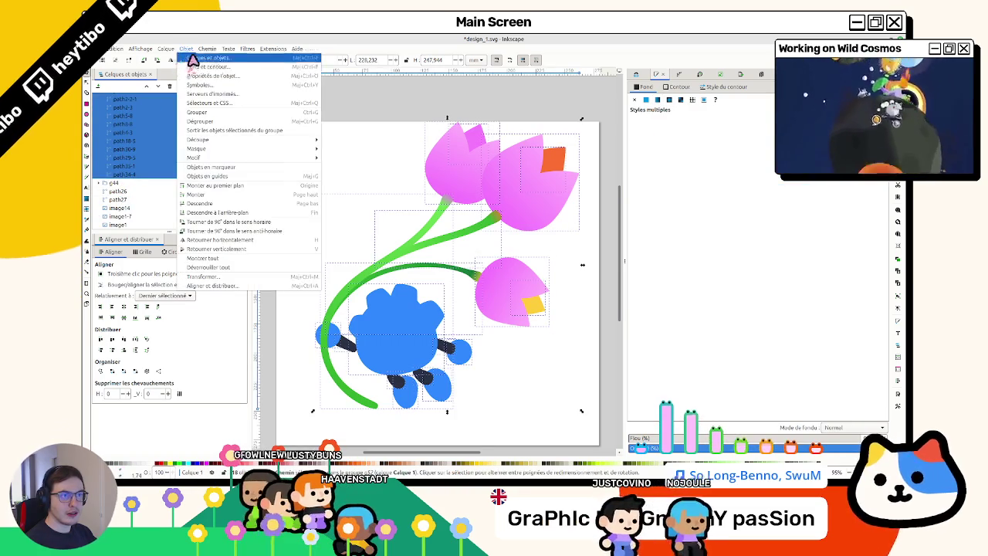
pyautogui.click(212, 66)
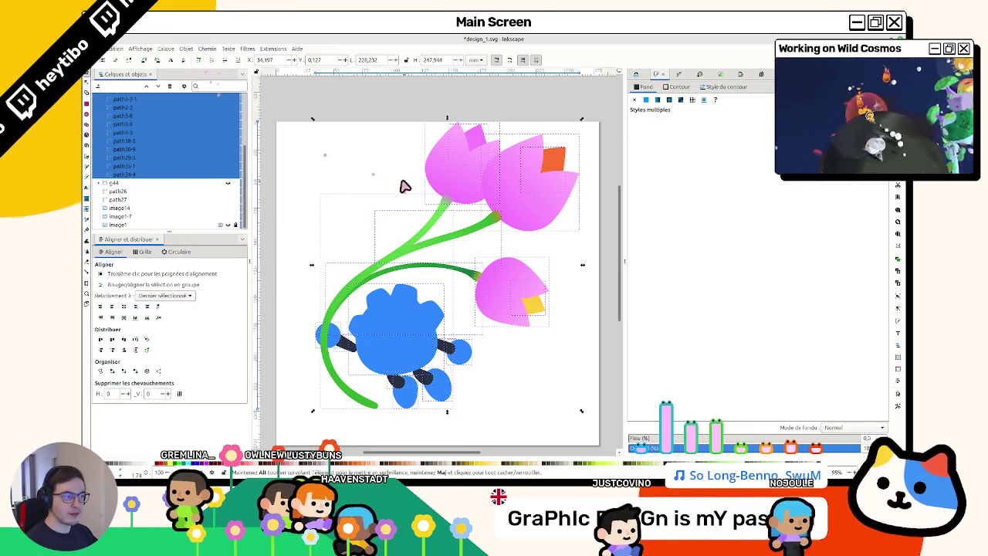
pyautogui.click(186, 49)
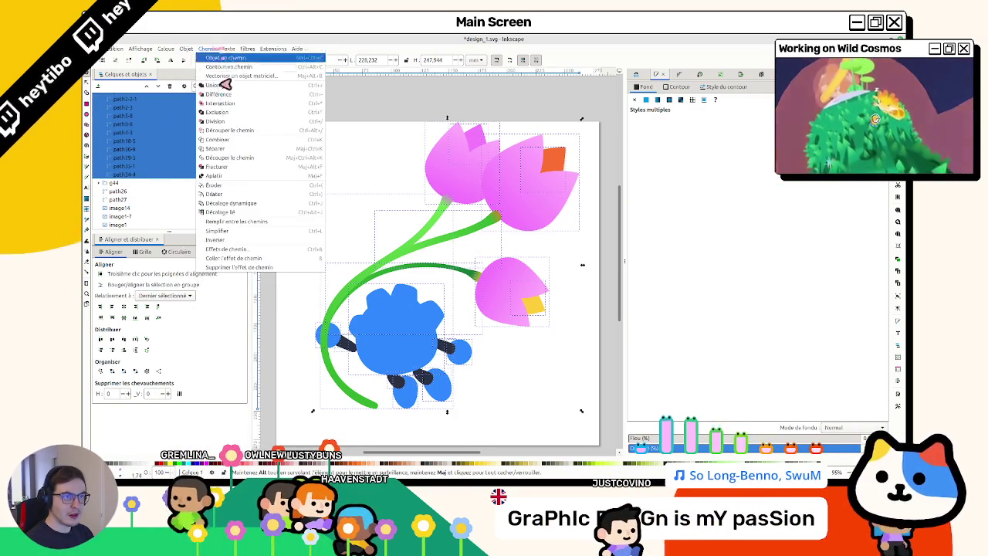
pyautogui.click(219, 87)
pyautogui.moveTo(670, 165); pyautogui.dragTo(446, 158)
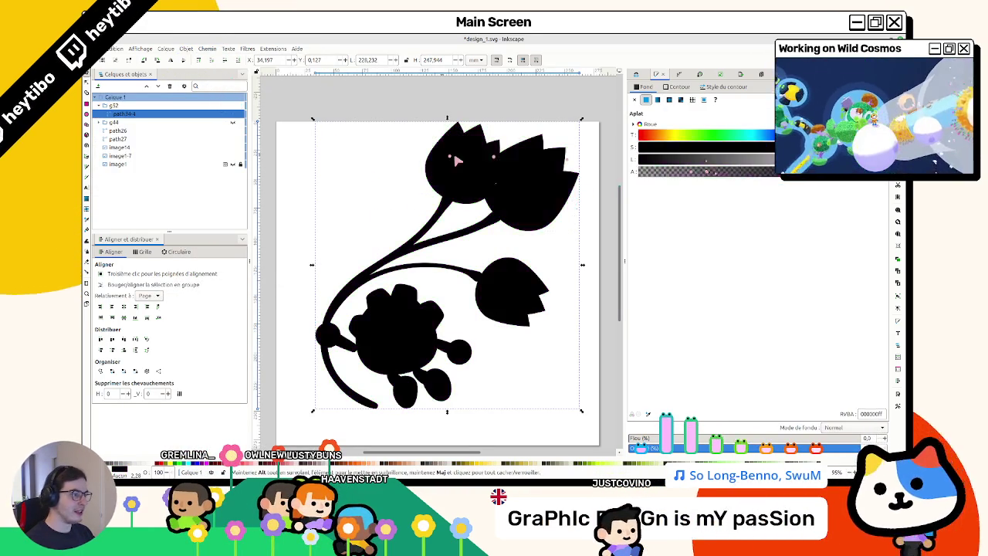
pyautogui.click(676, 86)
# Step: Give the silhouette a flat black 8 mm stroke and move it below the coloured group
pyautogui.click(646, 99)
pyautogui.moveTo(679, 160); pyautogui.dragTo(639, 162)
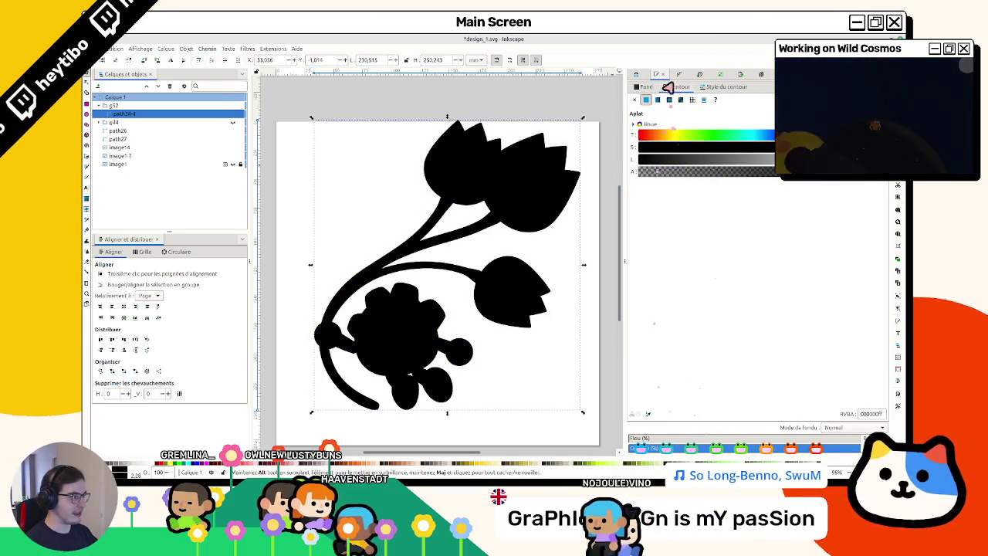
pyautogui.click(726, 86)
pyautogui.click(716, 102)
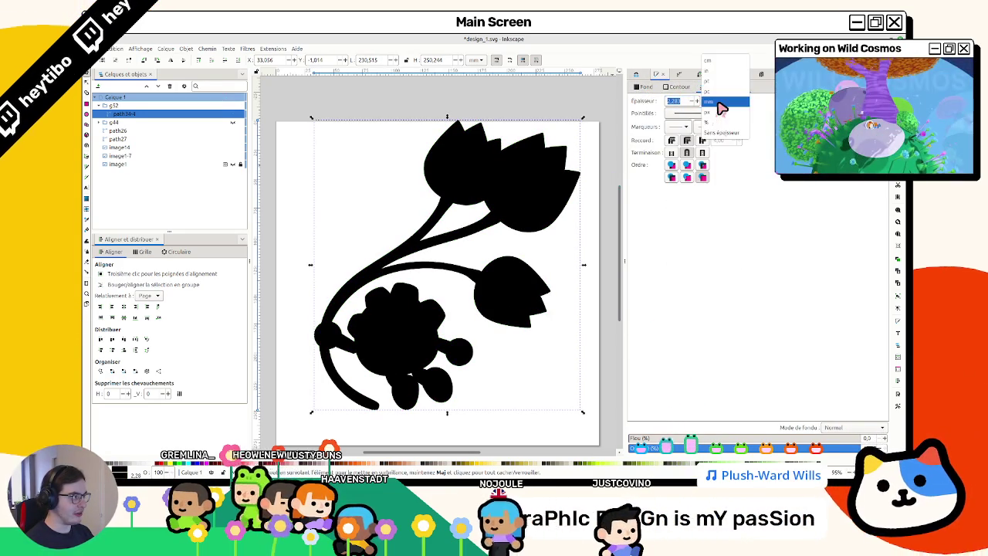
pyautogui.click(719, 102)
pyautogui.press('Return')
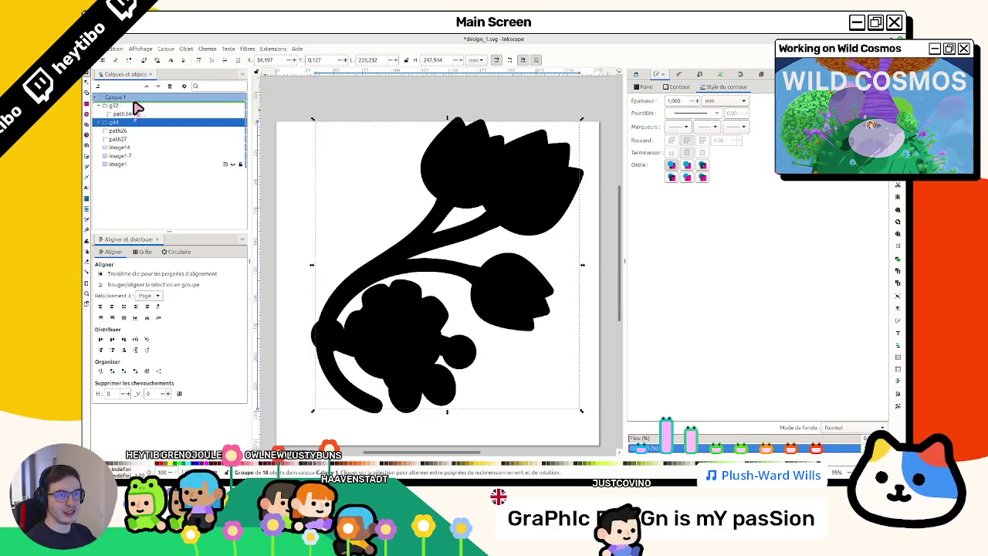
pyautogui.moveTo(120, 129); pyautogui.dragTo(130, 108)
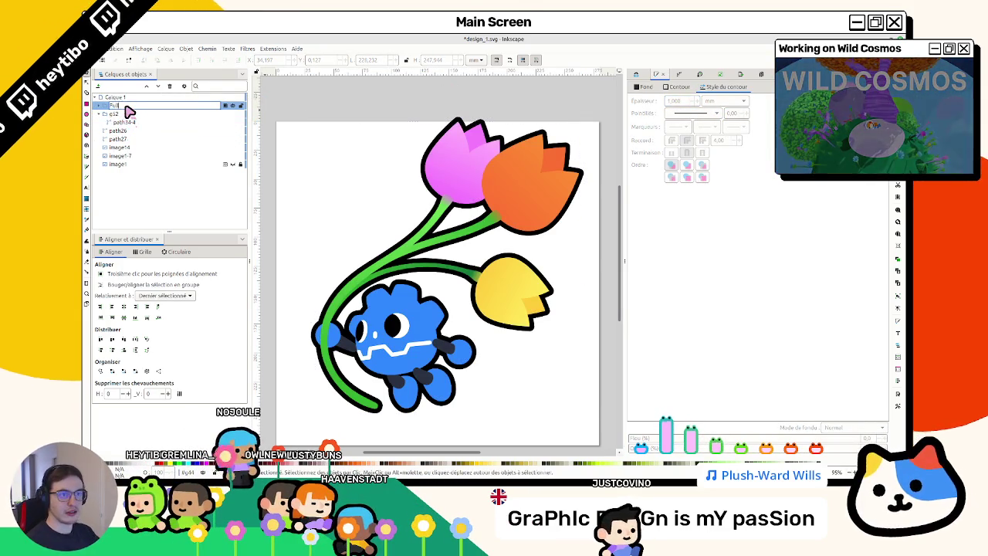
# Step: Select the Full and Outline artwork groups and create a new Ref layer
pyautogui.click(126, 115)
pyautogui.write('Outline')
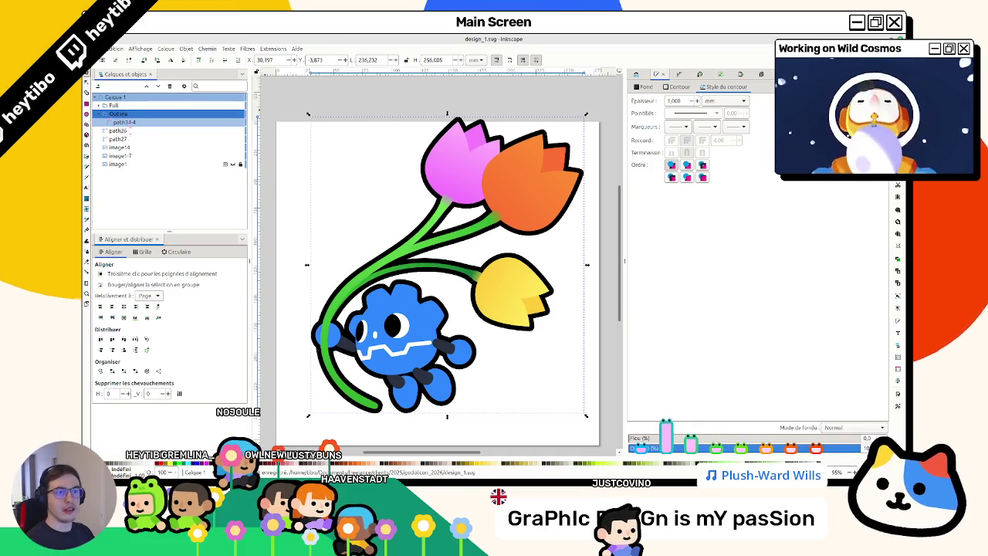
pyautogui.click(114, 131)
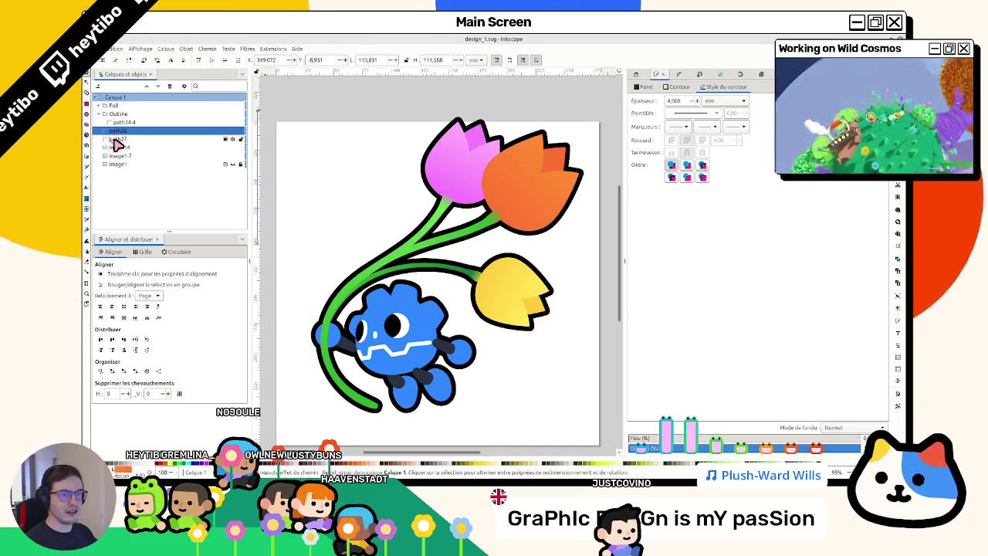
pyautogui.scroll(-3, 368, 177)
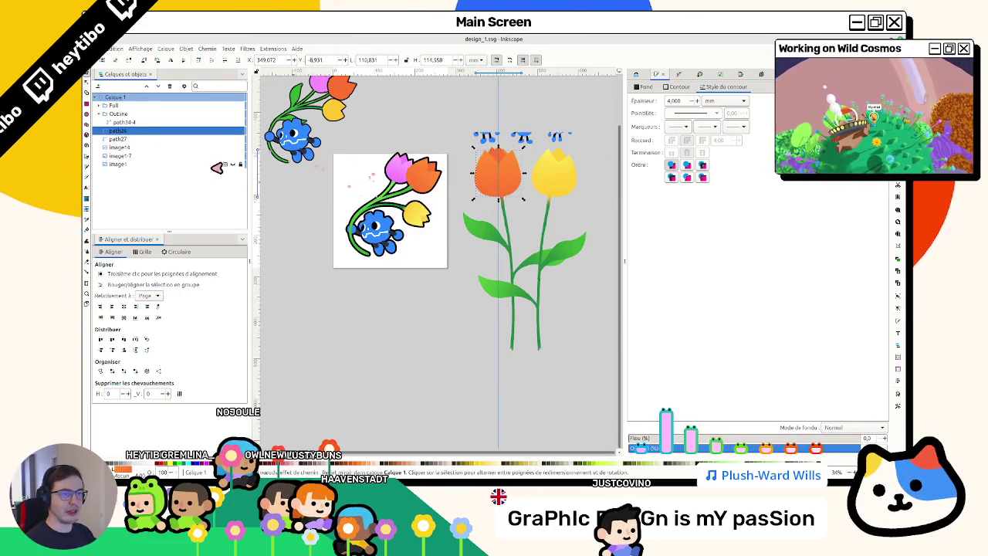
pyautogui.click(155, 164)
pyautogui.hotkey('ctrl', 'shift', 'n')
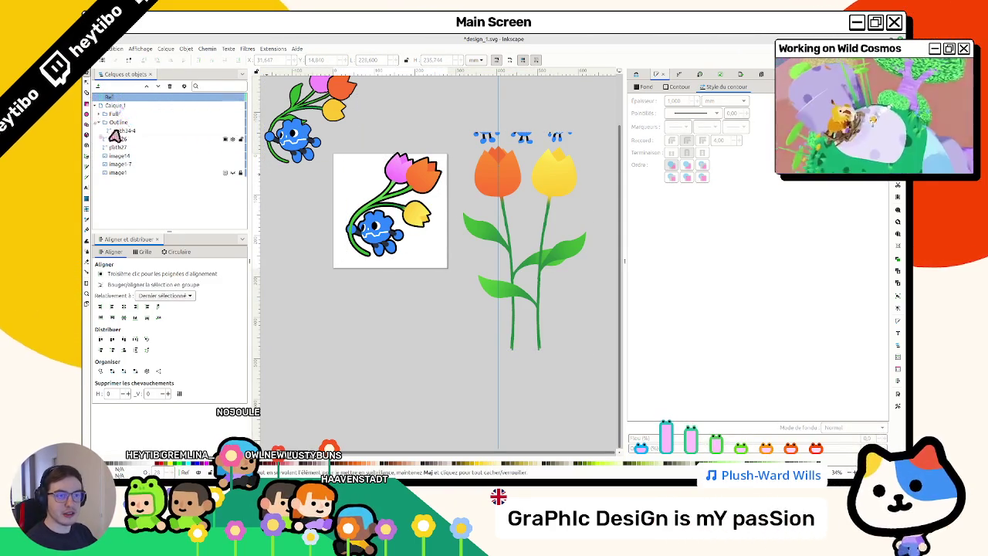
# Step: Move image14, image1-7 and image1 onto the Ref layer
pyautogui.click(116, 156)
pyautogui.keyDown('shift'); pyautogui.click(121, 164); pyautogui.keyUp('shift')
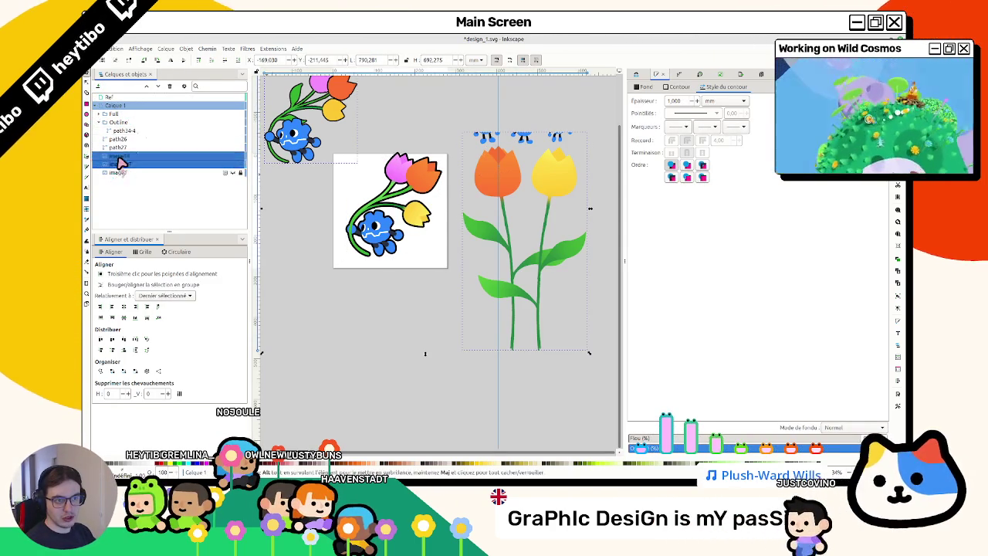
pyautogui.hotkey('shift', 'Down')
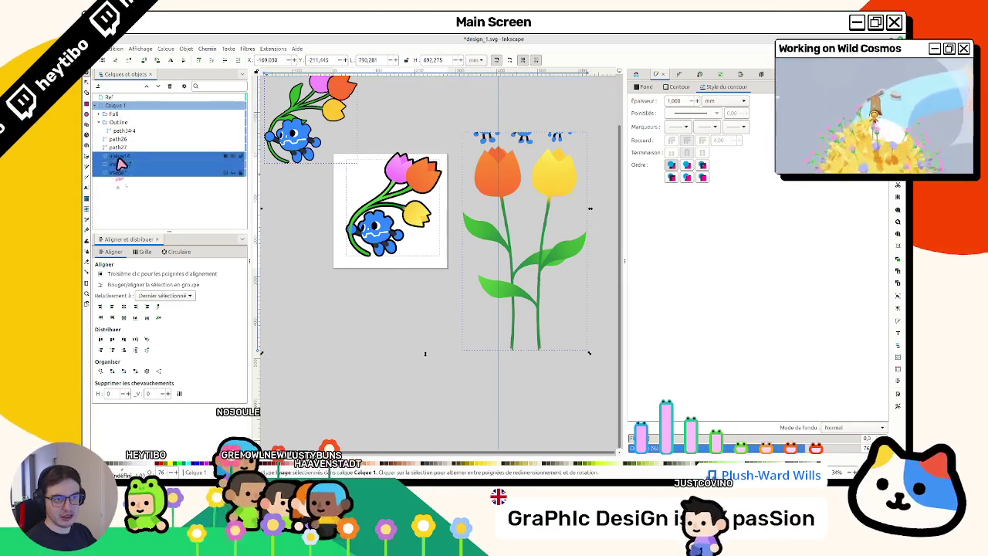
pyautogui.moveTo(120, 165); pyautogui.dragTo(141, 110)
pyautogui.scroll(5, 377, 243)
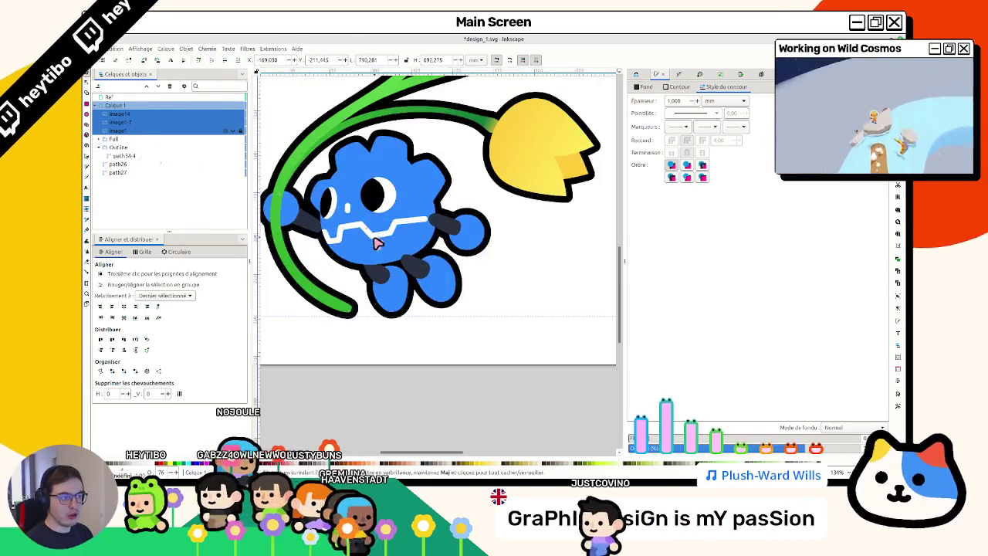
pyautogui.click(376, 243)
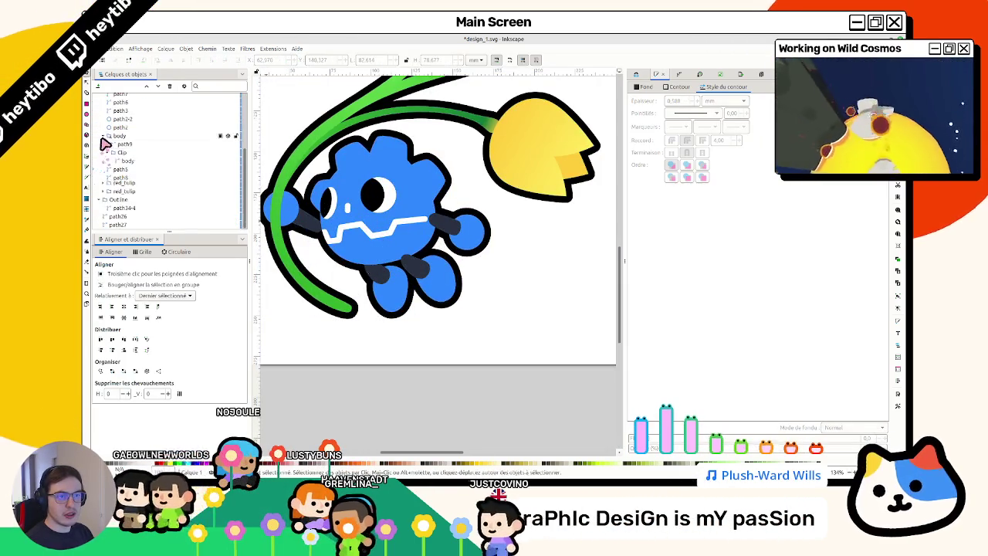
pyautogui.scroll(5, 104, 143)
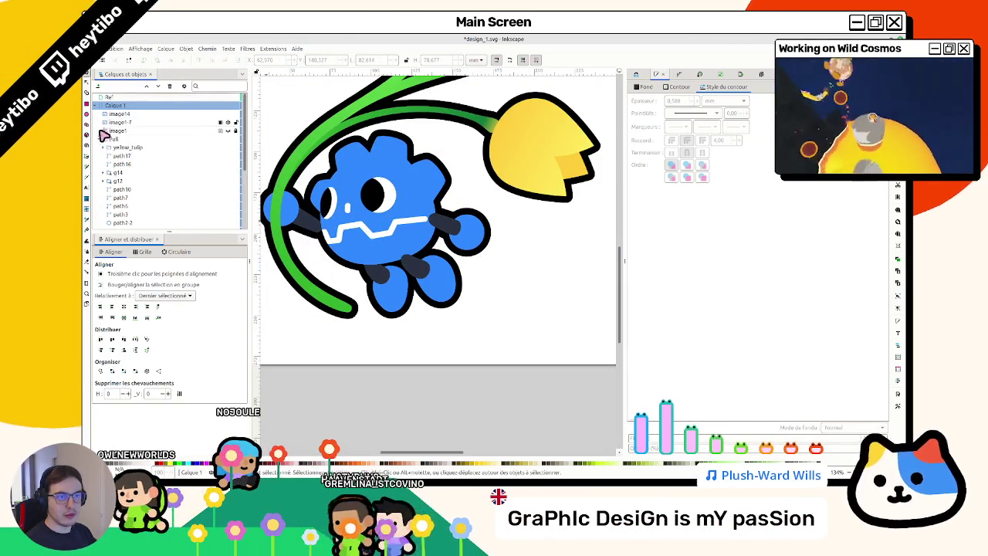
pyautogui.click(98, 141)
pyautogui.moveTo(98, 122)
pyautogui.mouseDown()
pyautogui.moveTo(127, 100)
pyautogui.moveTo(149, 103)
pyautogui.mouseUp()
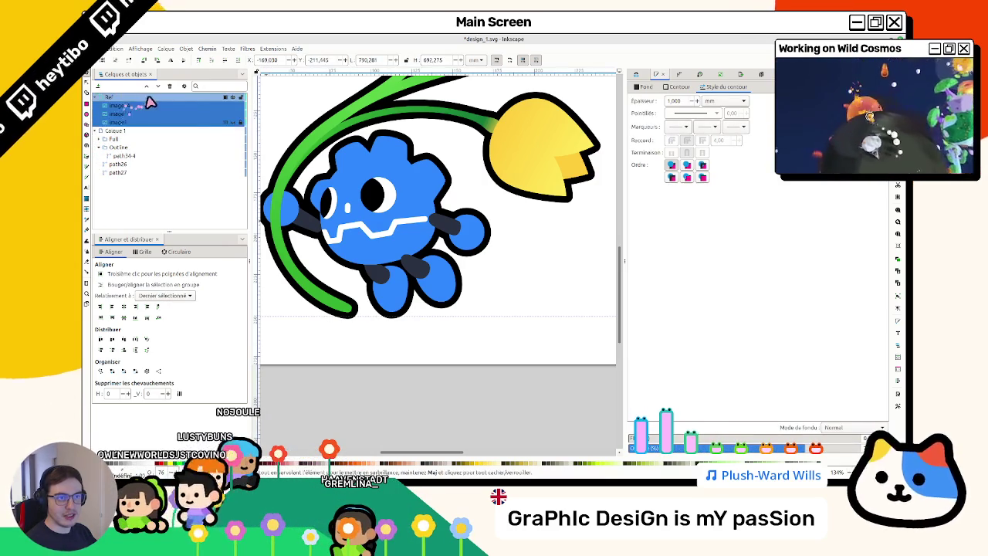
# Step: Collapse the Ref and Calque 1 layers and switch to the Figma design
pyautogui.click(98, 96)
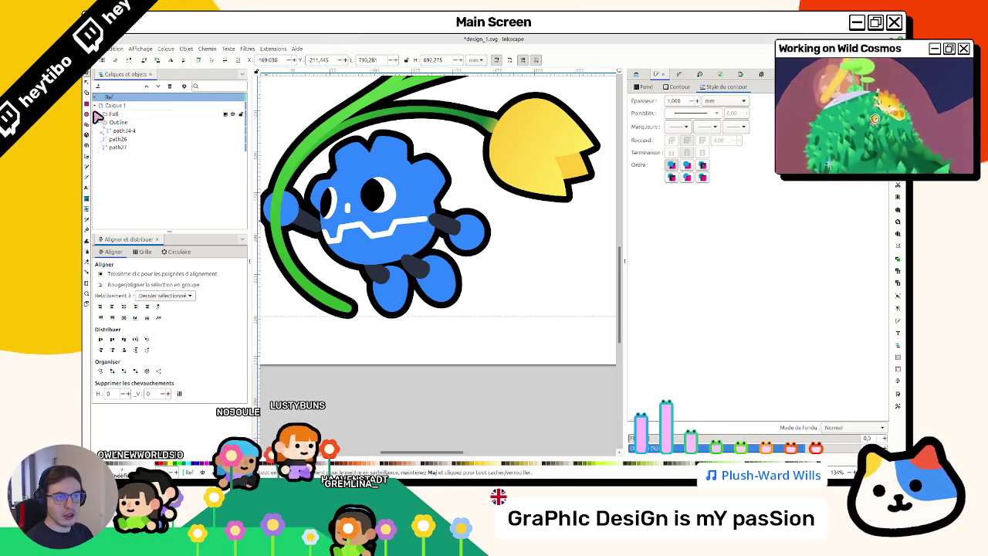
pyautogui.click(99, 105)
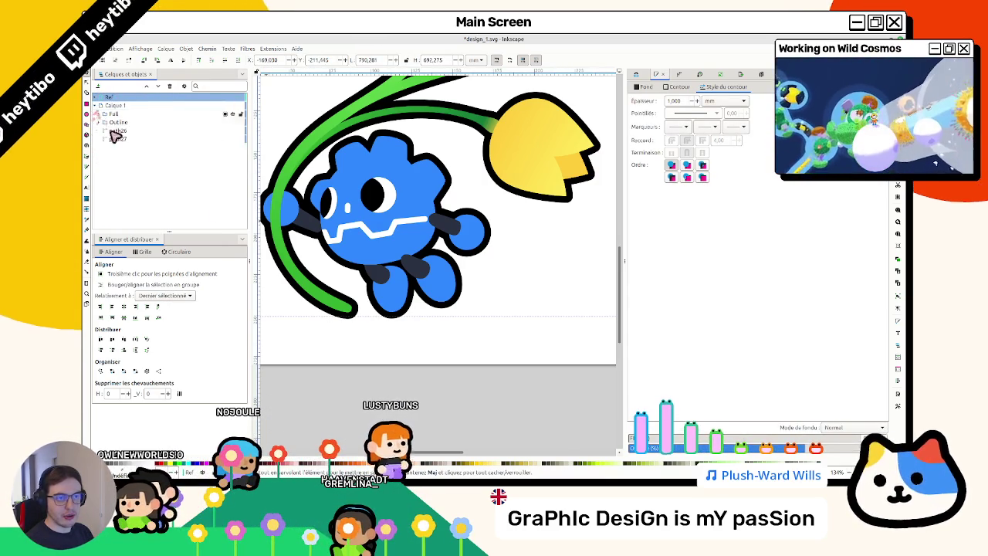
pyautogui.scroll(-1, 348, 293)
pyautogui.scroll(-2, 349, 293)
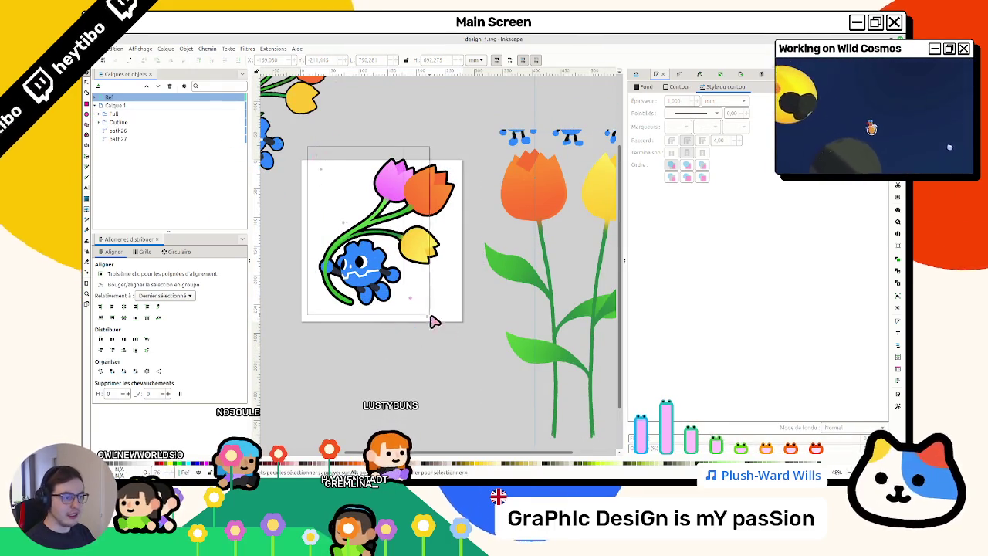
pyautogui.hotkey('alt', 'Tab')
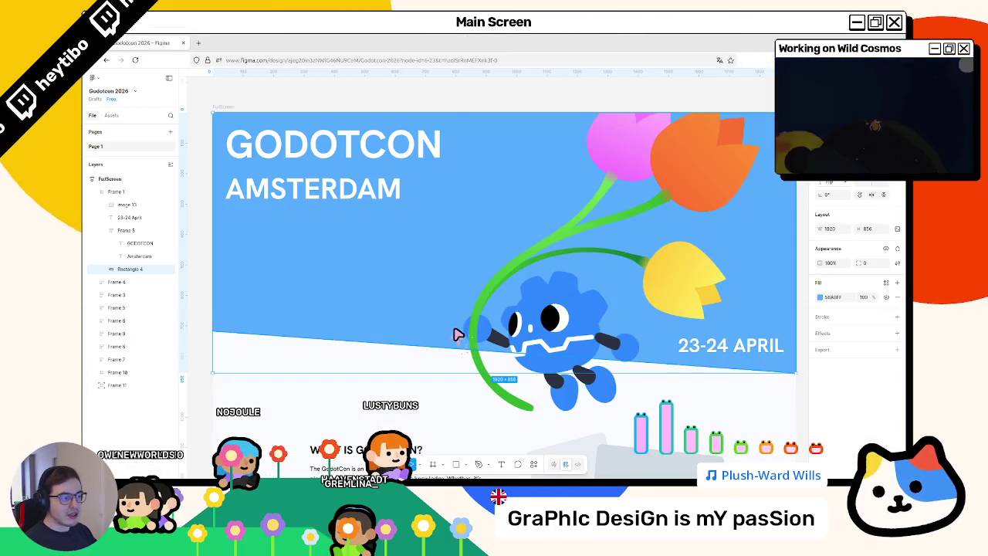
# Step: Paste the outlined artwork over Image 13, toggling undo/redo to compare old and new versions
pyautogui.click(564, 331)
pyautogui.scroll(-3, 557, 328)
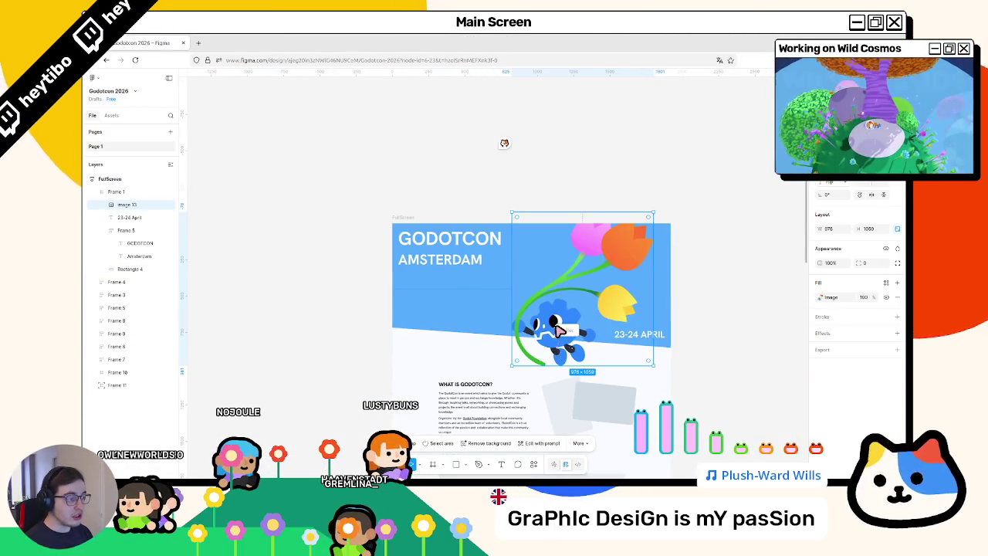
pyautogui.hotkey('ctrl', 'v')
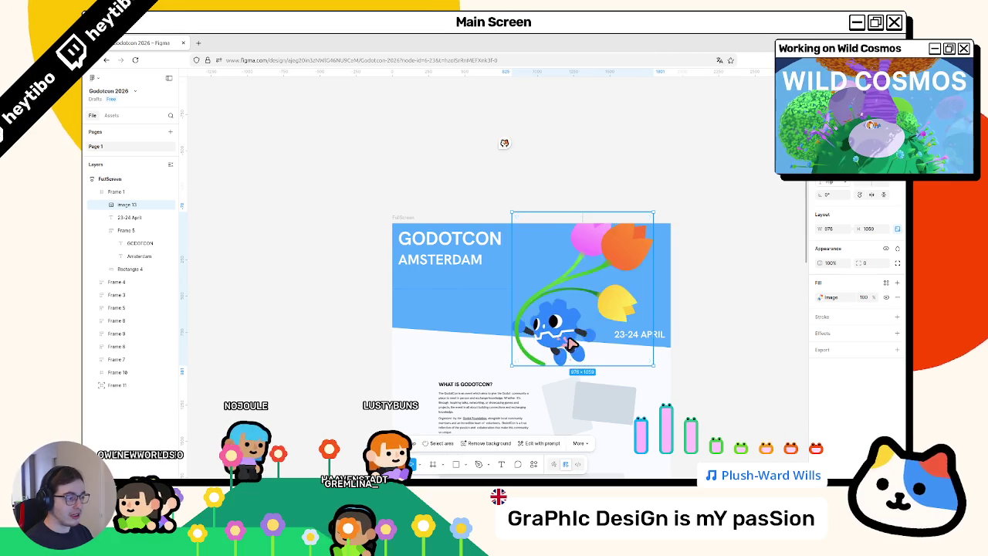
pyautogui.hotkey('ctrl', 'z')
pyautogui.hotkey('ctrl', 'shift', 'z')
pyautogui.scroll(-2, 561, 324)
pyautogui.click(517, 182)
pyautogui.scroll(5, 661, 360)
pyautogui.hotkey('ctrl', 'z')
pyautogui.hotkey('ctrl', 'shift', 'z')
pyautogui.hotkey('ctrl', 'z')
pyautogui.hotkey('ctrl', 'z')
pyautogui.hotkey('ctrl', 'shift', 'z')
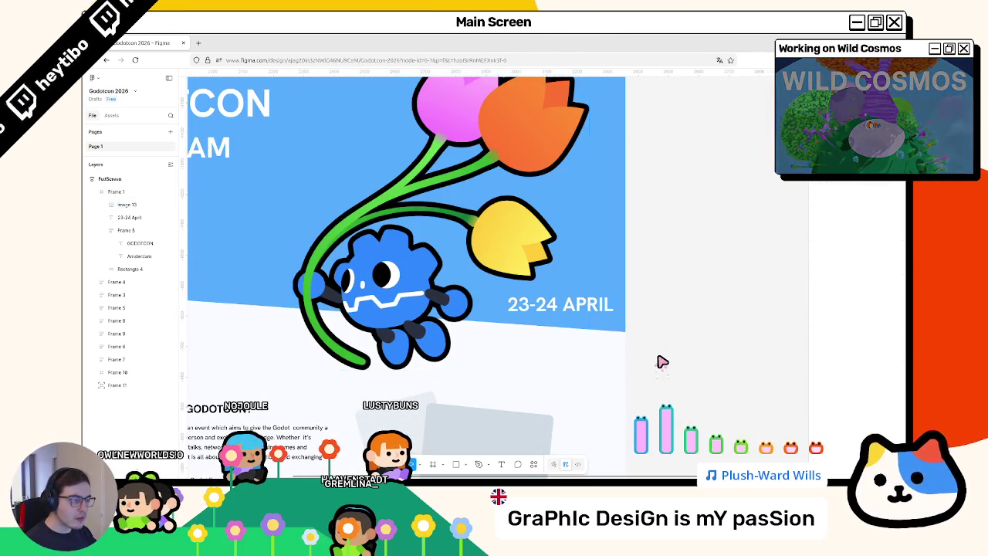
pyautogui.scroll(2, 661, 360)
pyautogui.scroll(-3, 661, 360)
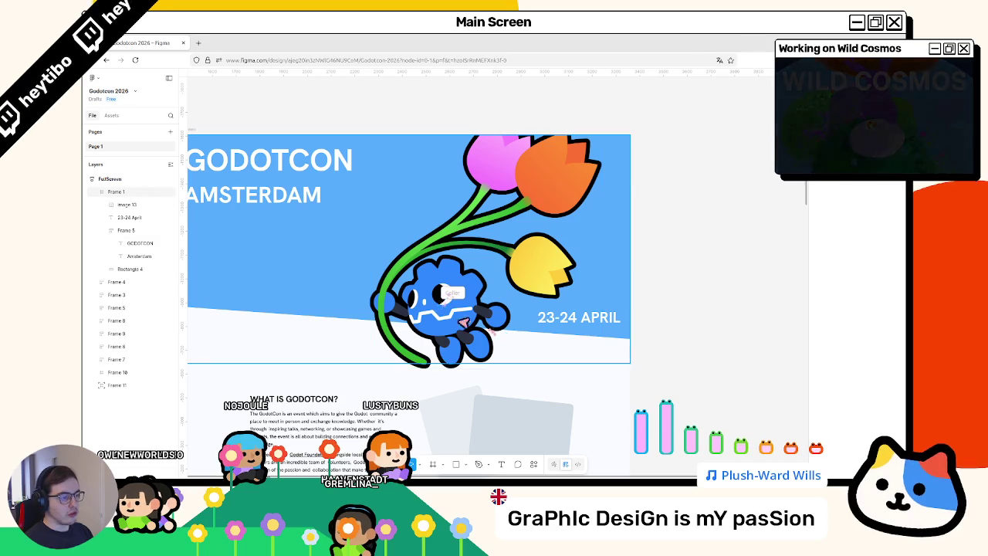
# Step: Drop the new image onto the canvas and move Image 14 into Frame 1 below Image 13
pyautogui.moveTo(456, 301); pyautogui.dragTo(455, 301)
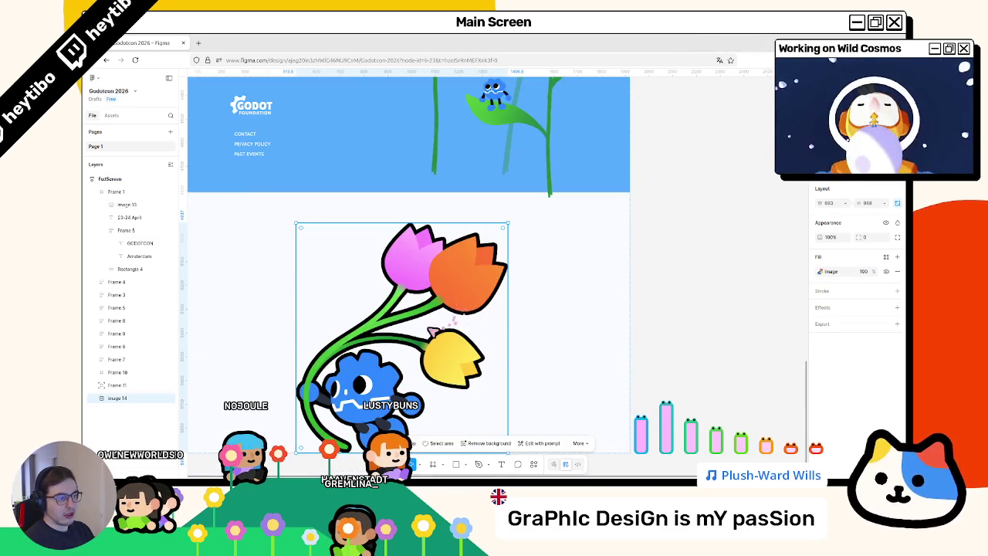
pyautogui.scroll(2, 669, 296)
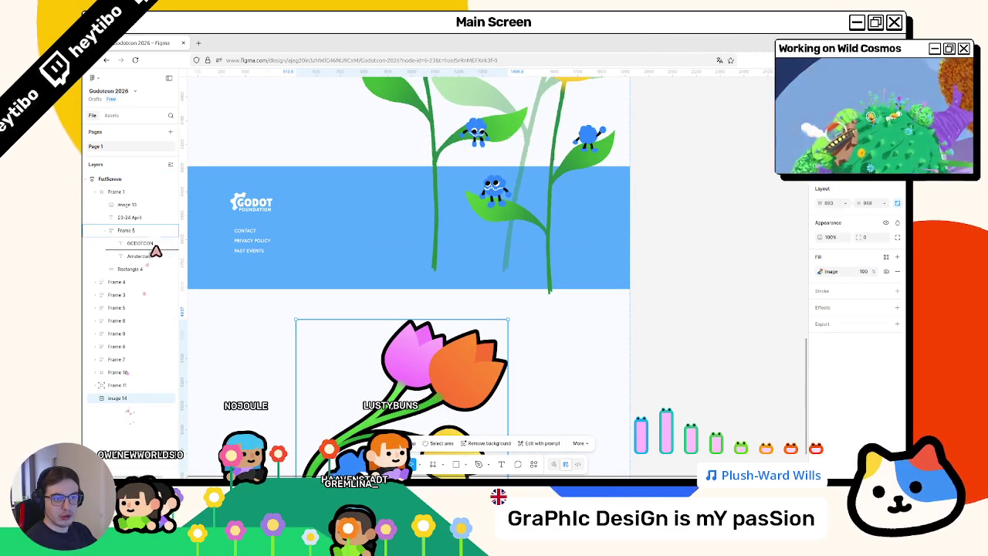
pyautogui.moveTo(155, 220); pyautogui.dragTo(157, 218)
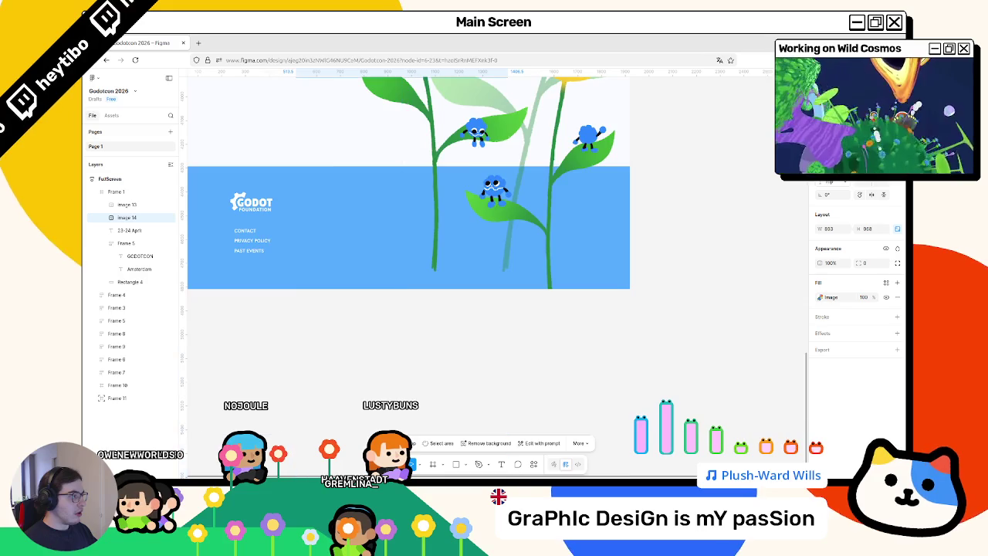
pyautogui.scroll(5, 486, 294)
pyautogui.scroll(5, 486, 309)
pyautogui.scroll(5, 486, 308)
pyautogui.doubleClick(450, 259)
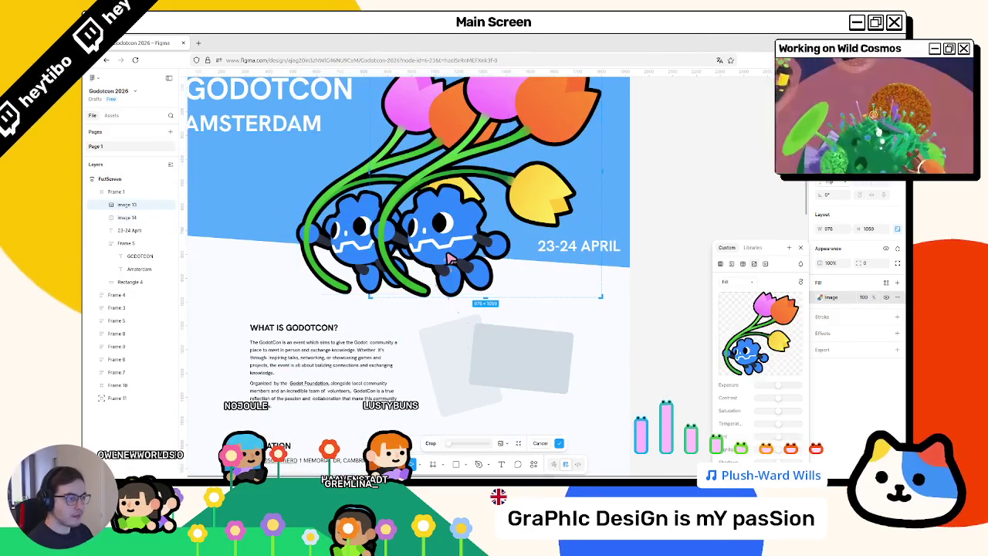
# Step: Delete the old Image 13, then move Image 14 right and enlarge it to 1021×1106
pyautogui.press('Escape')
pyautogui.press('Delete')
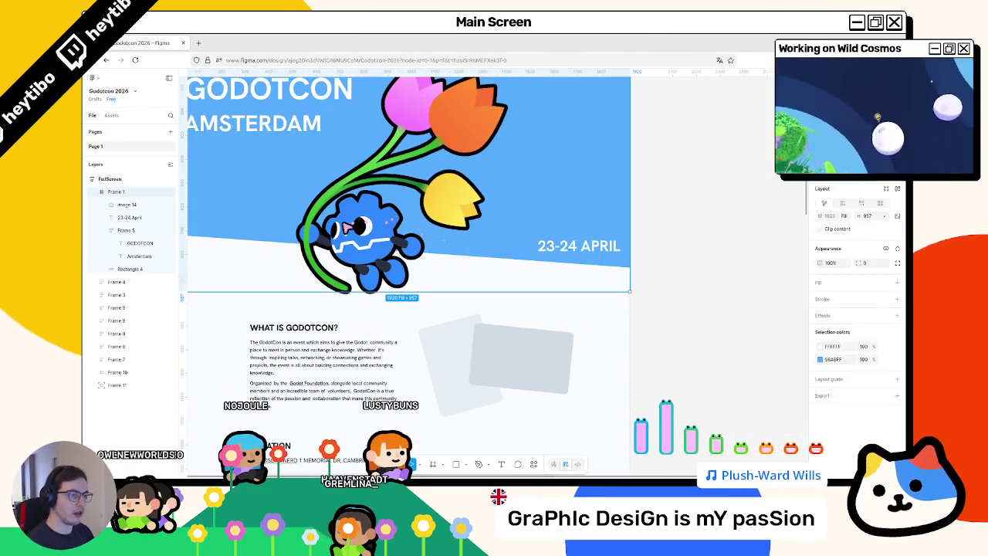
pyautogui.click(367, 237)
pyautogui.moveTo(366, 238); pyautogui.dragTo(449, 223)
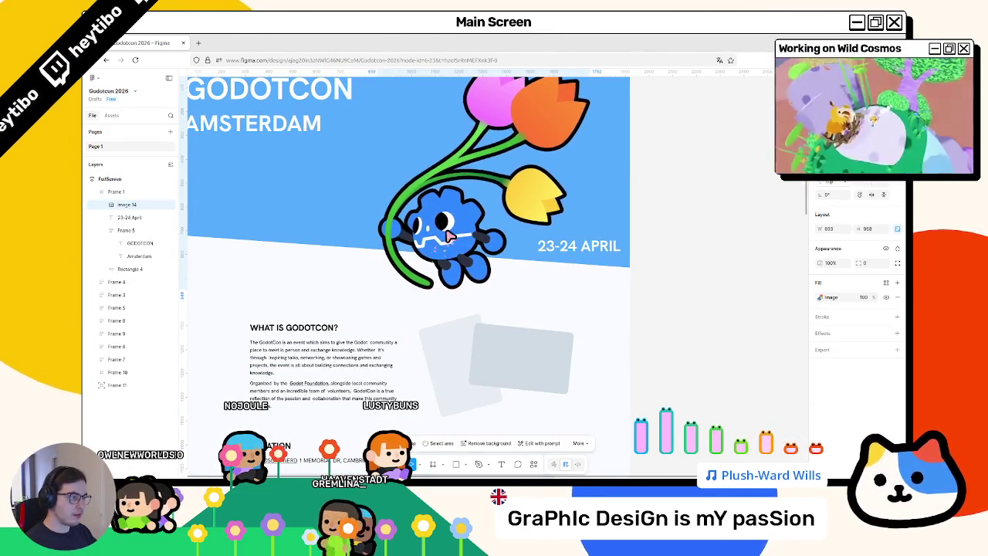
pyautogui.scroll(1, 540, 201)
pyautogui.moveTo(594, 186); pyautogui.dragTo(552, 185)
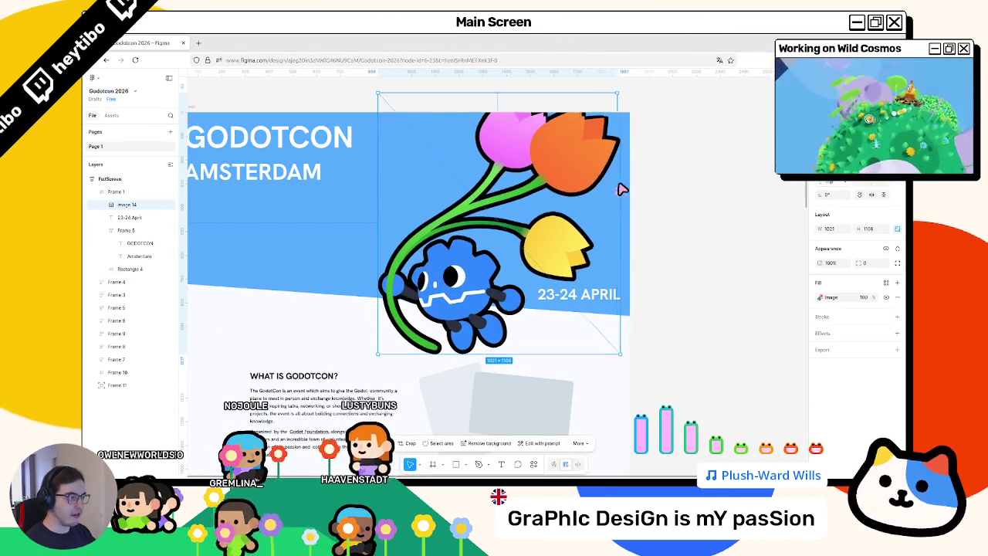
pyautogui.click(688, 199)
# Step: Nudge the 23-24 APRIL date text slightly upward in the header
pyautogui.scroll(-2, 689, 199)
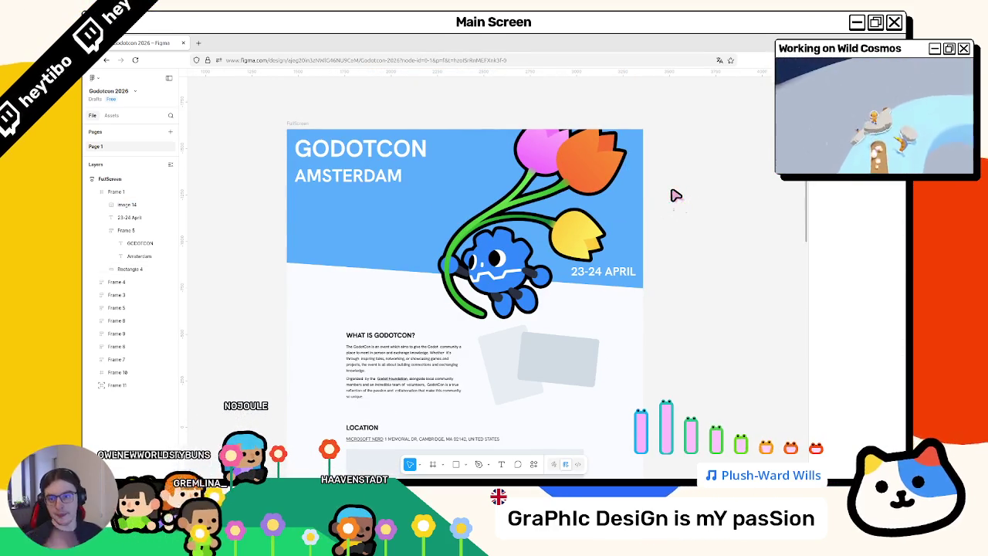
pyautogui.scroll(1, 617, 204)
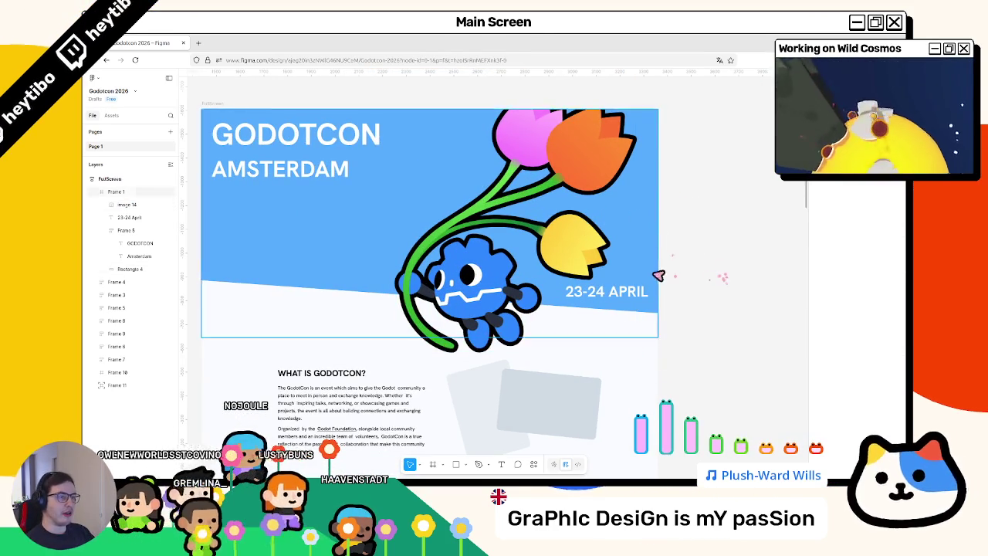
pyautogui.hscroll(-2, 509, 309)
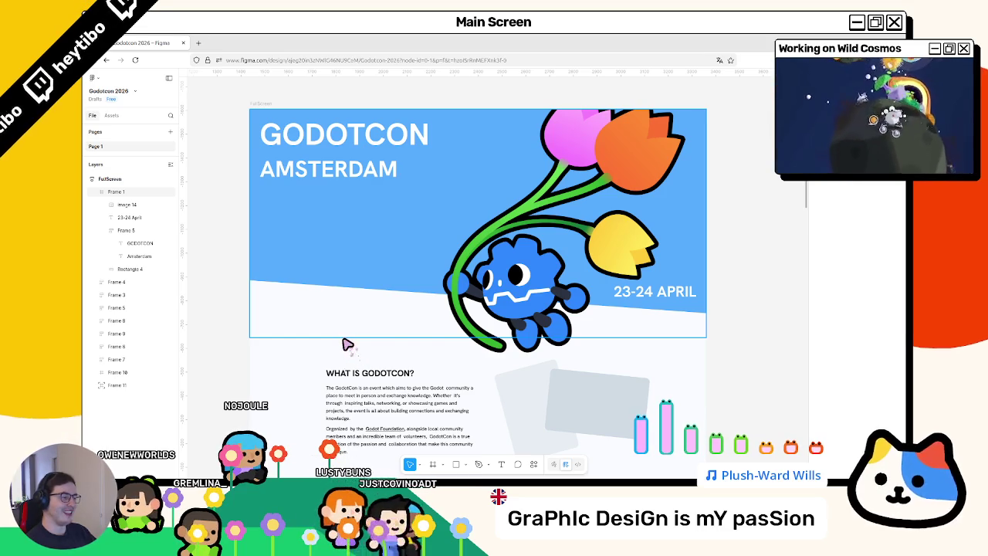
pyautogui.scroll(-2, 551, 333)
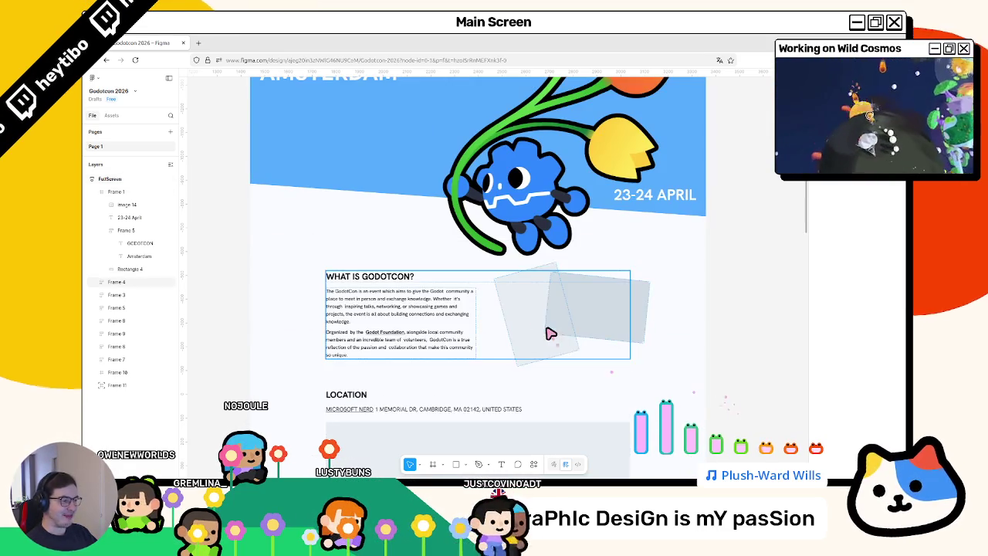
pyautogui.click(379, 236)
pyautogui.scroll(1, 379, 239)
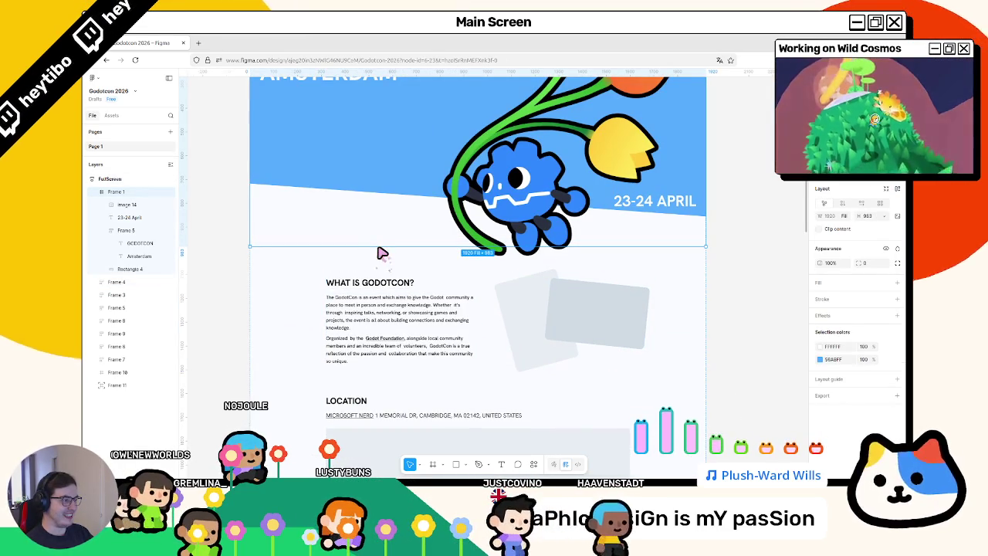
pyautogui.doubleClick(669, 206)
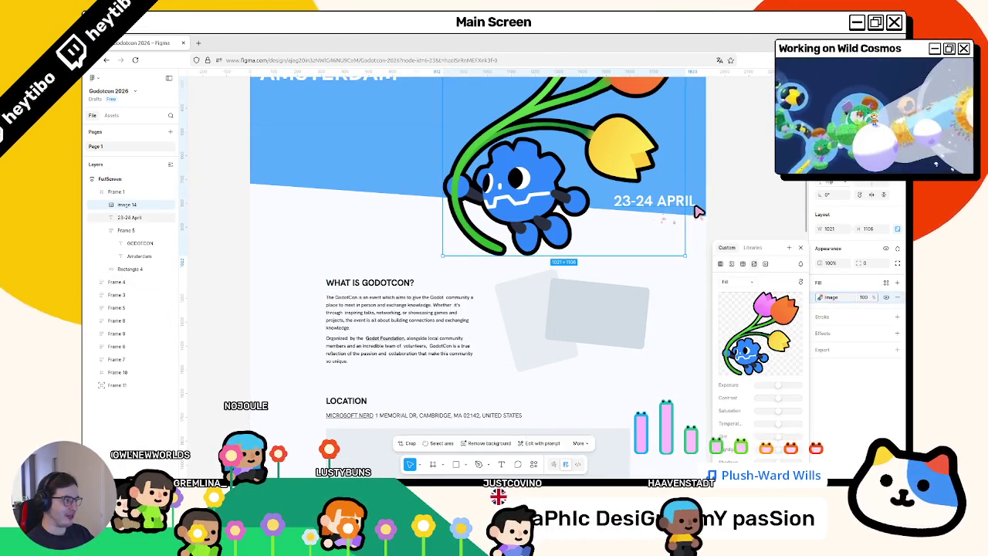
pyautogui.click(696, 209)
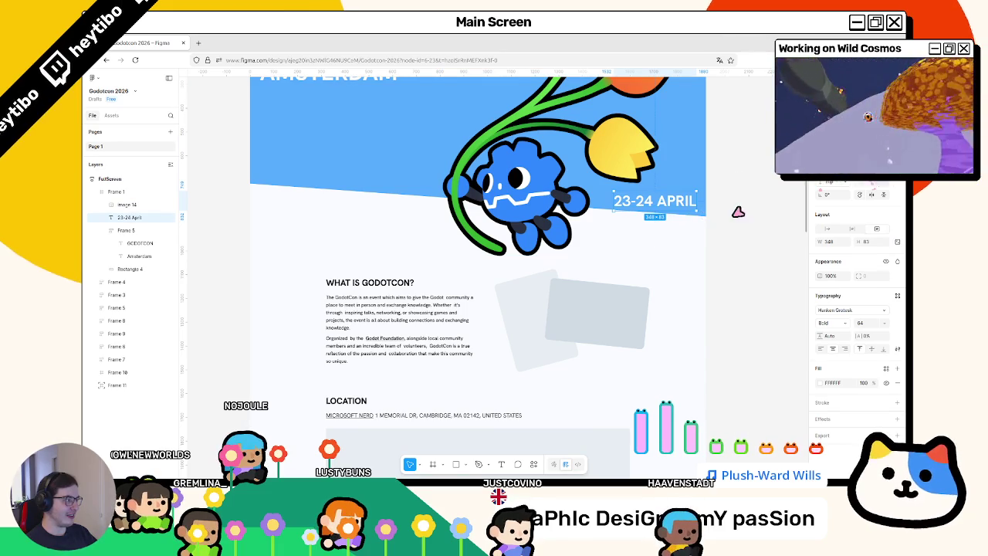
pyautogui.moveTo(679, 204); pyautogui.dragTo(679, 202)
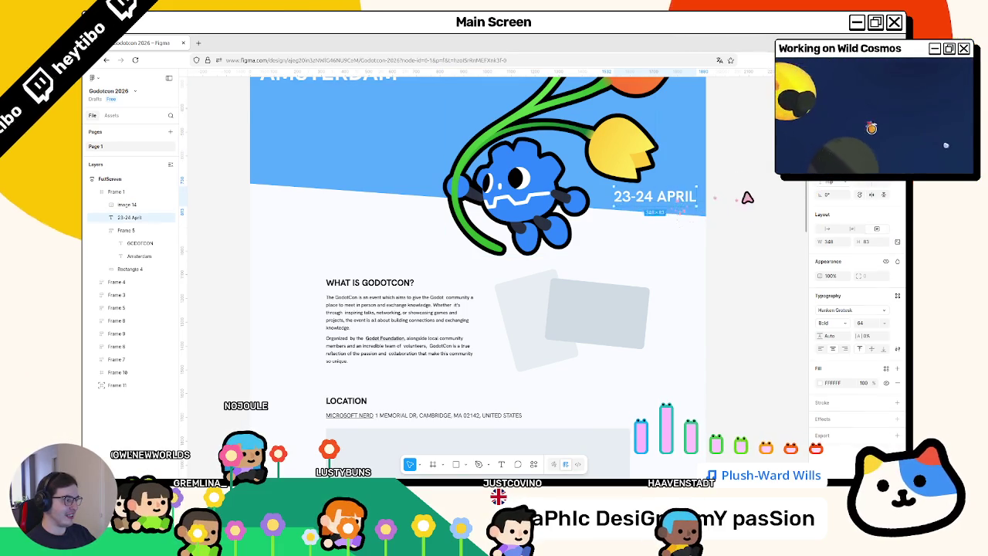
# Step: Shift the outlined artwork slightly left in the header
pyautogui.scroll(4, 581, 225)
pyautogui.doubleClick(580, 226)
pyautogui.moveTo(580, 225); pyautogui.dragTo(577, 230)
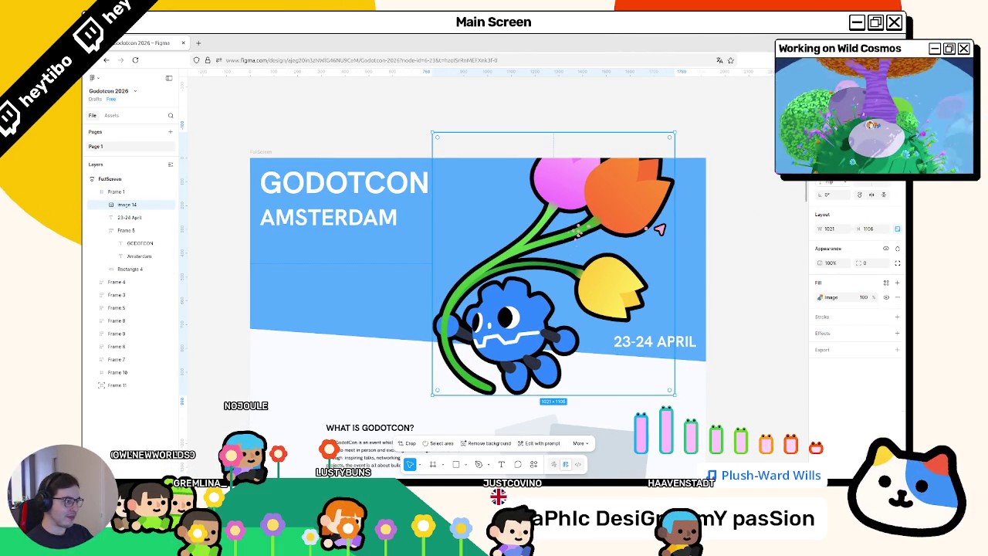
pyautogui.click(677, 235)
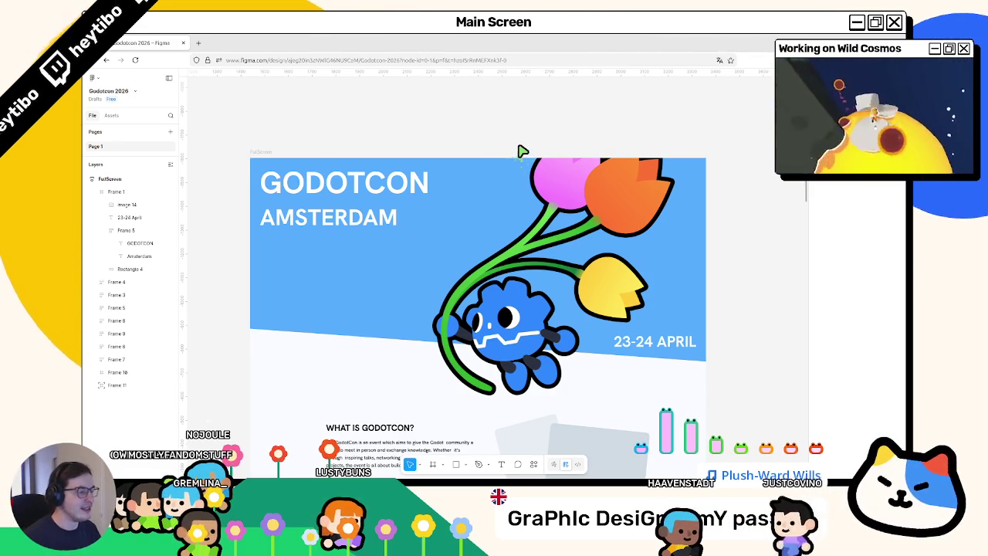
pyautogui.click(498, 162)
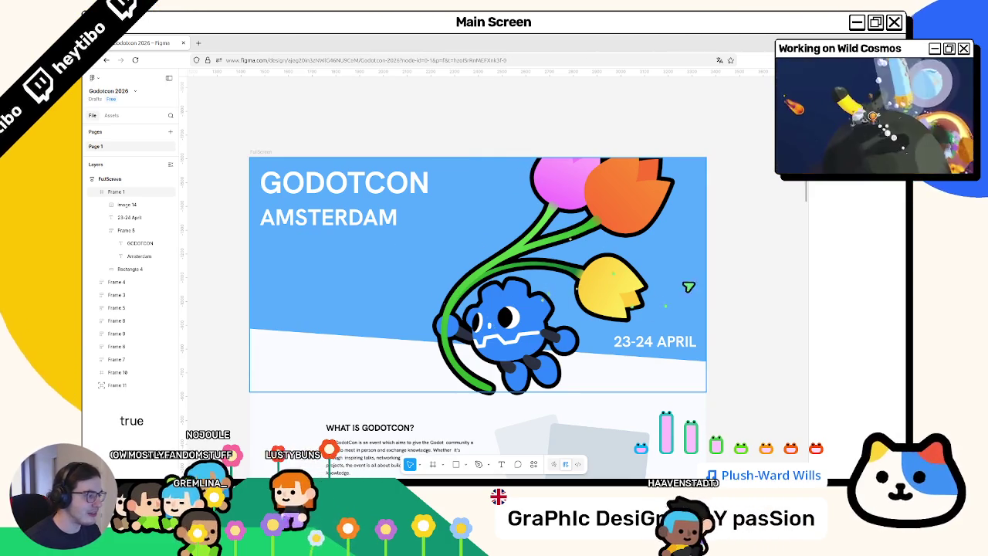
pyautogui.click(733, 283)
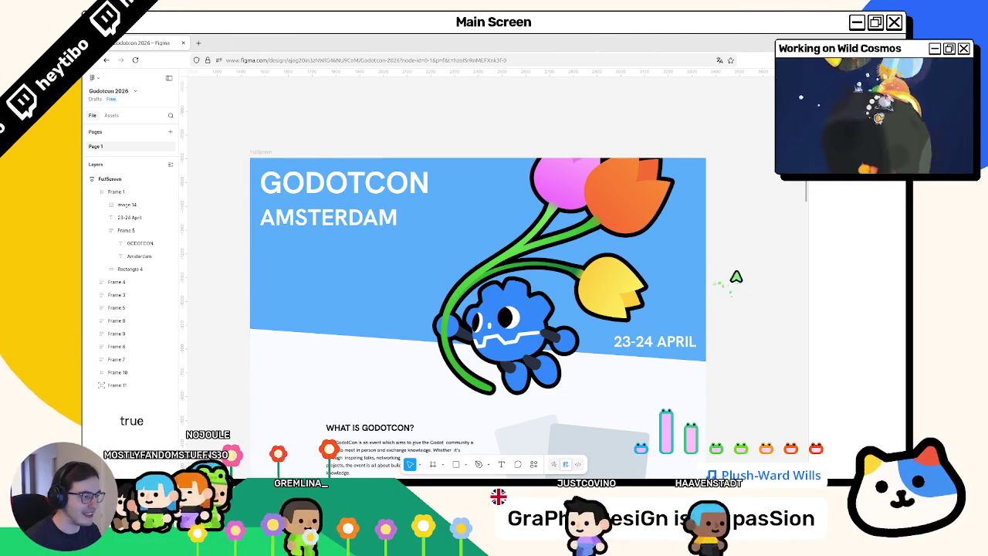
pyautogui.keyDown('ctrl'); pyautogui.scroll(-2, 468, 262); pyautogui.keyUp('ctrl')
pyautogui.scroll(5, 297, 278)
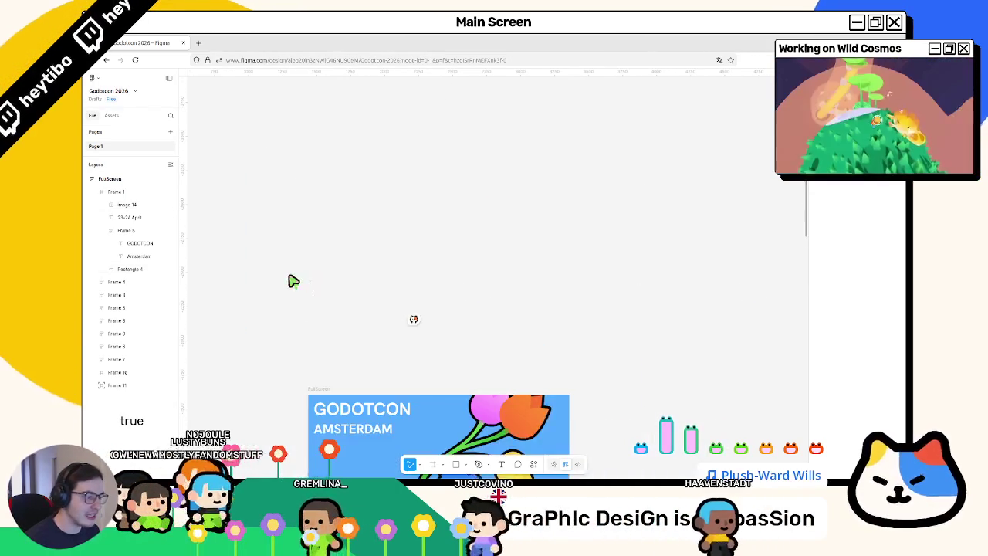
pyautogui.keyDown('ctrl'); pyautogui.scroll(3, 293, 280); pyautogui.keyUp('ctrl')
pyautogui.scroll(-4, 338, 327)
pyautogui.keyDown('ctrl'); pyautogui.scroll(-2, 370, 263); pyautogui.keyUp('ctrl')
pyautogui.keyDown('ctrl'); pyautogui.scroll(-1, 683, 270); pyautogui.keyUp('ctrl')
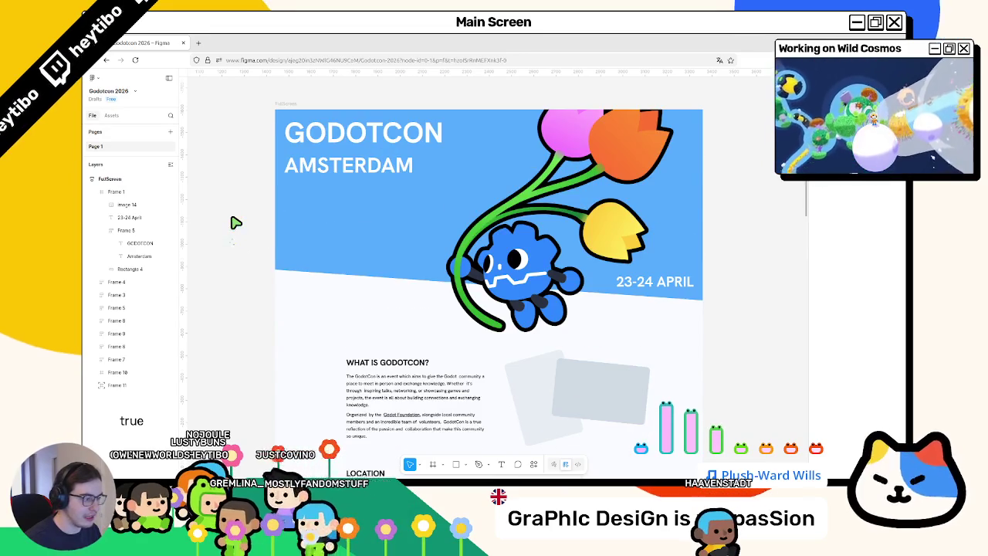
pyautogui.scroll(-4, 236, 224)
pyautogui.scroll(-1, 237, 224)
pyautogui.scroll(1, 236, 223)
pyautogui.scroll(1, 220, 161)
pyautogui.scroll(1, 509, 252)
pyautogui.scroll(-3, 371, 242)
pyautogui.scroll(-2, 346, 301)
pyautogui.scroll(-5, 378, 294)
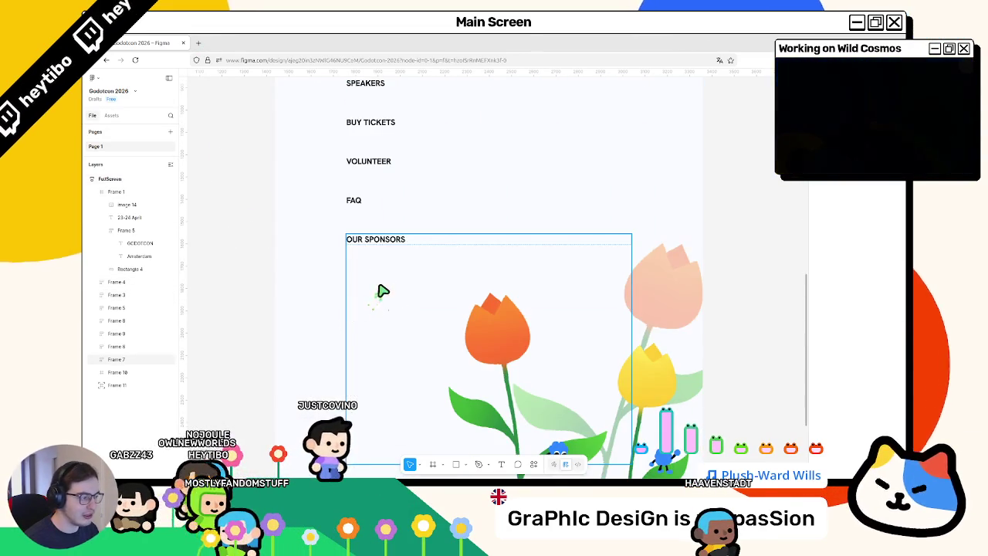
pyautogui.scroll(-4, 382, 289)
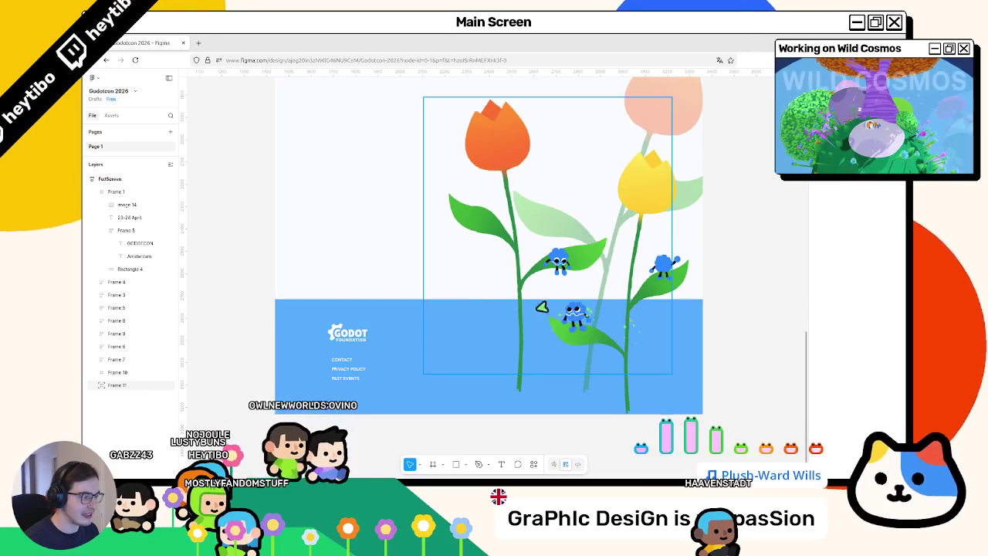
pyautogui.scroll(3, 540, 313)
pyautogui.scroll(5, 524, 311)
pyautogui.scroll(8, 517, 318)
pyautogui.scroll(2, 516, 321)
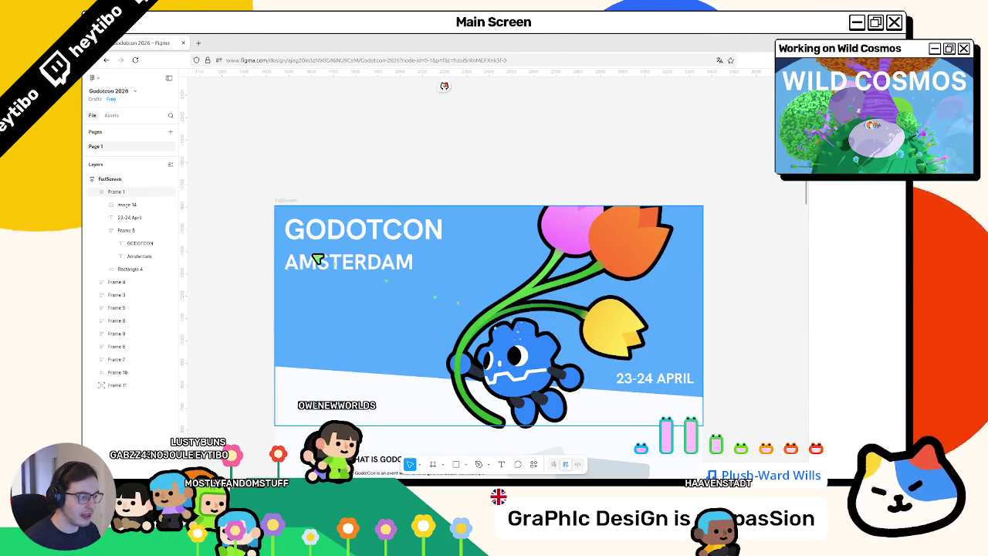
pyautogui.click(203, 39)
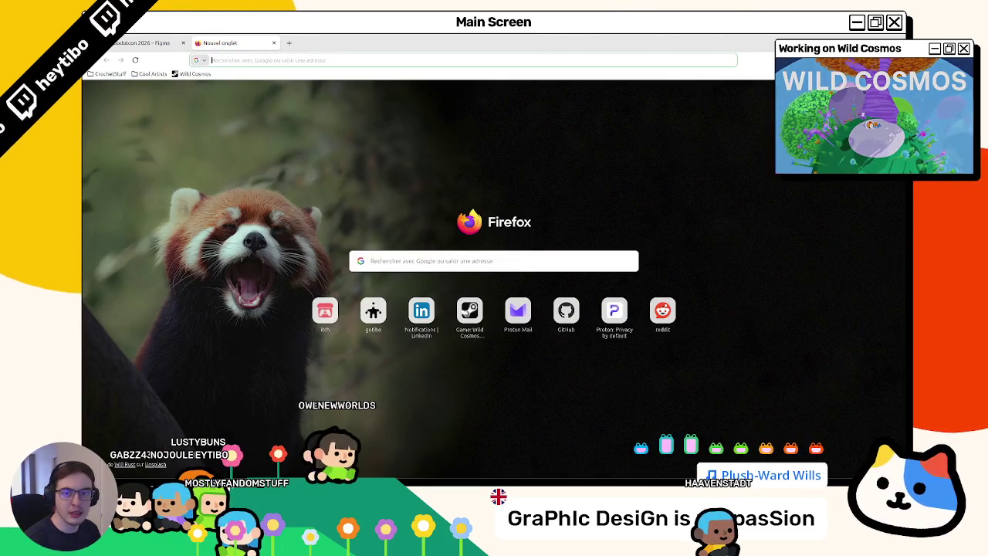
# Step: Copy the event photo from the GodotCon Boston website in Firefox
pyautogui.click(273, 42)
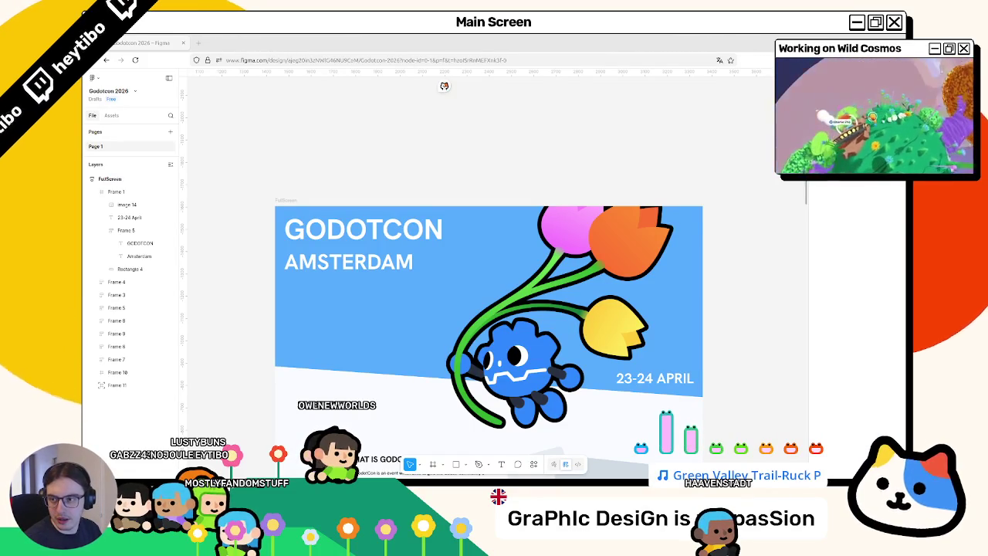
pyautogui.moveTo(429, 39); pyautogui.dragTo(432, 42)
pyautogui.scroll(-5, 635, 203)
pyautogui.scroll(-1, 635, 203)
pyautogui.rightClick(655, 209)
pyautogui.click(679, 229)
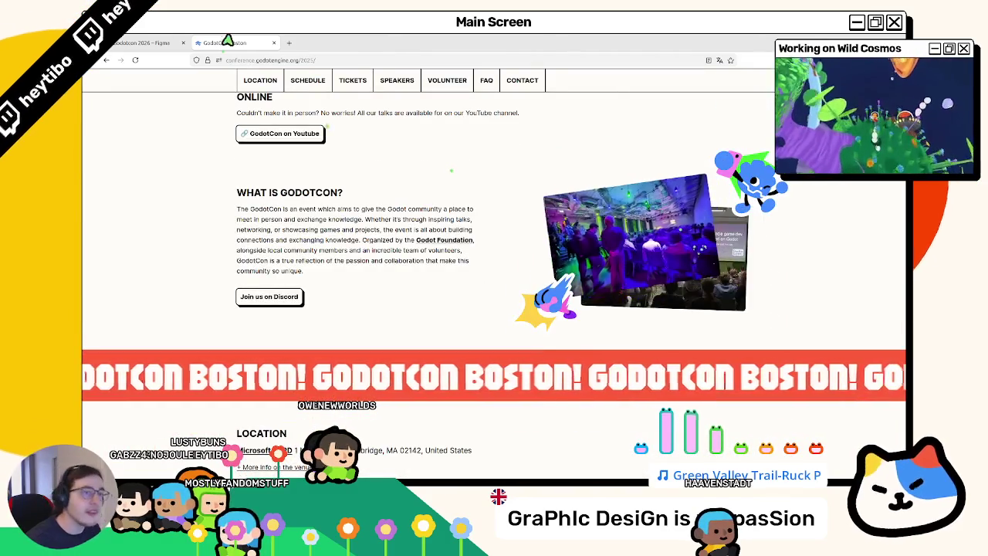
# Step: Paste the event photo into Figma's Rectangle 2 beside 'What is GodotCon?'
pyautogui.click(139, 42)
pyautogui.scroll(-2, 444, 86)
pyautogui.scroll(-3, 493, 232)
pyautogui.hotkey('ctrl', 'v')
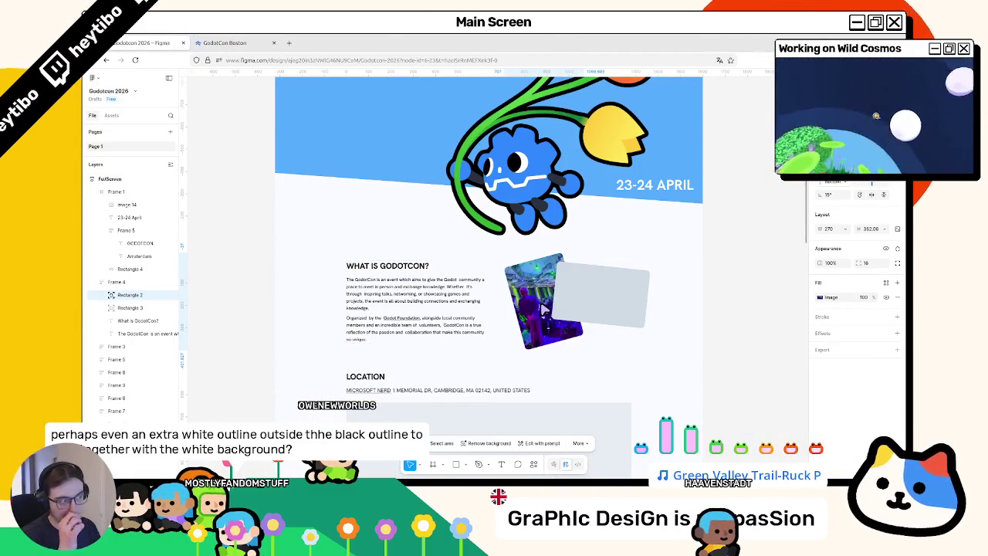
# Step: Copy the GodotCon Boston conference photo and paste it into the grey Rectangle 3 placeholder
pyautogui.click(230, 41)
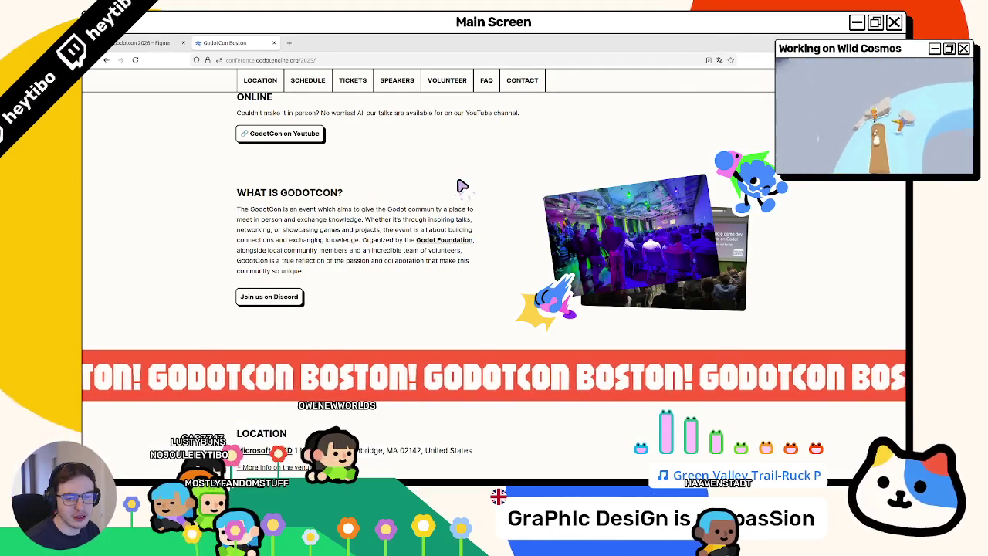
pyautogui.rightClick(711, 283)
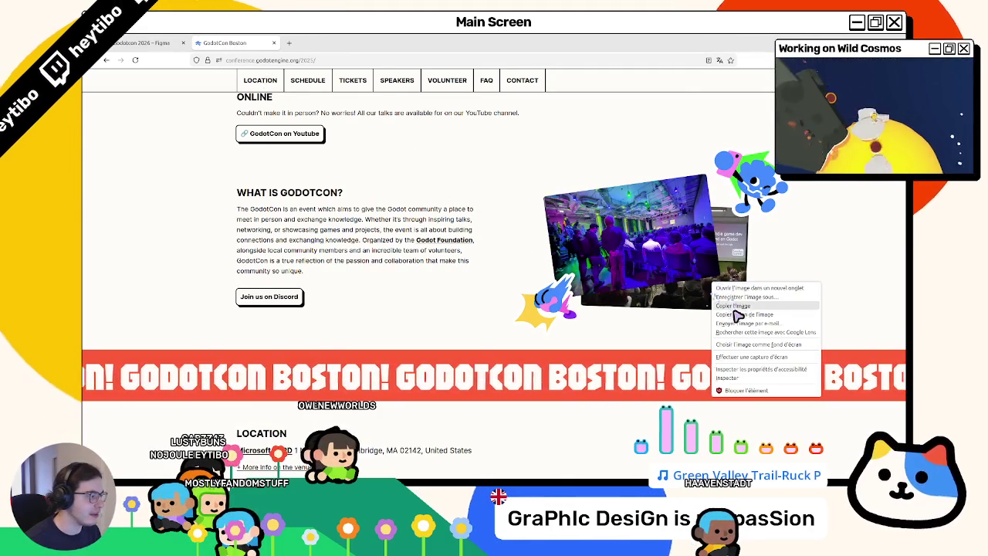
pyautogui.click(733, 306)
pyautogui.click(143, 42)
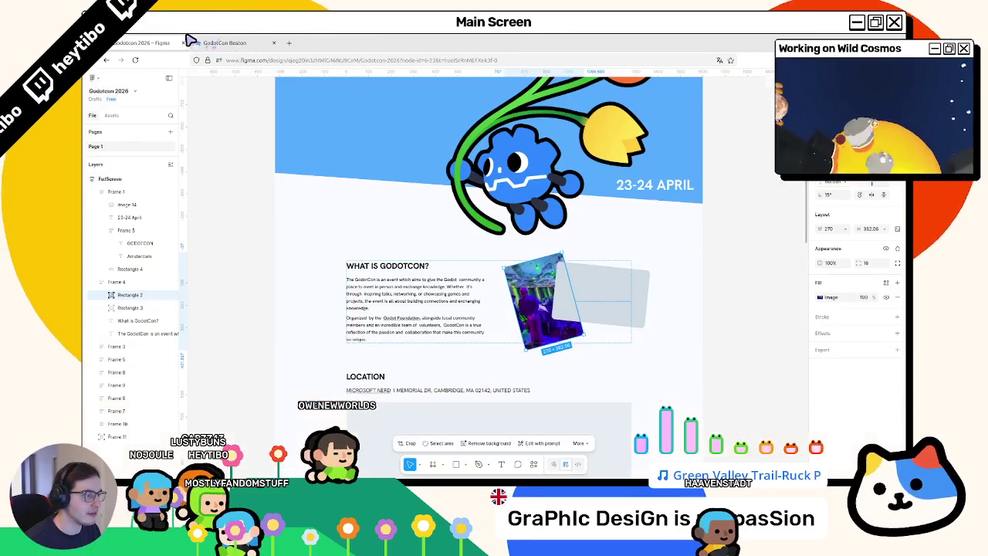
pyautogui.click(598, 304)
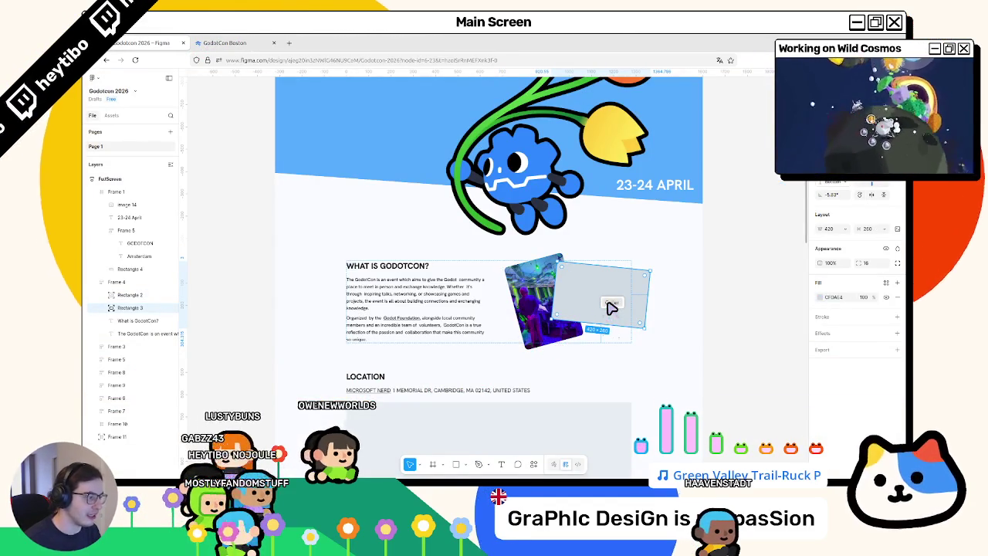
pyautogui.hotkey('ctrl', 'v')
pyautogui.scroll(-2, 715, 335)
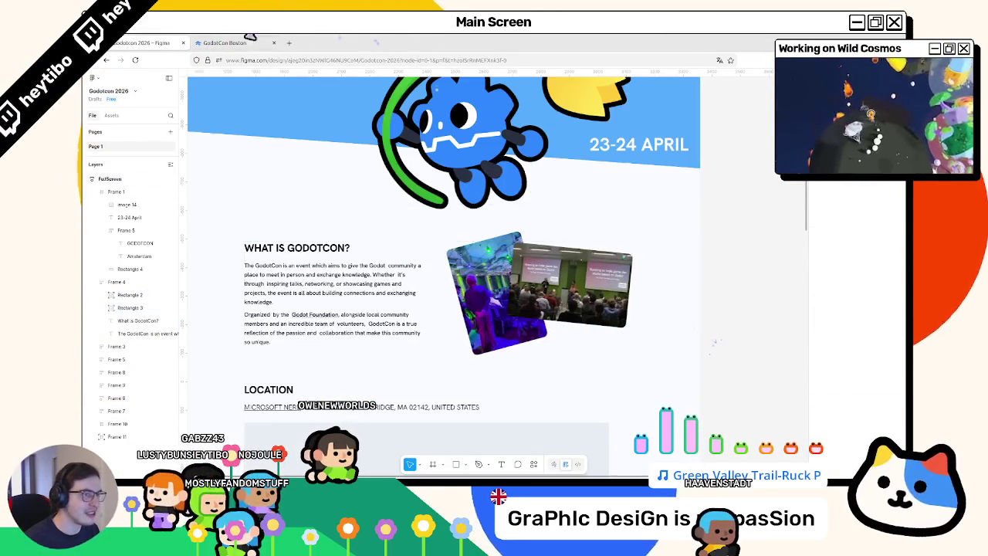
# Step: Change the layer order of the new photo against the tilted photo, then reselect it
pyautogui.click(213, 42)
pyautogui.click(143, 42)
pyautogui.rightClick(586, 305)
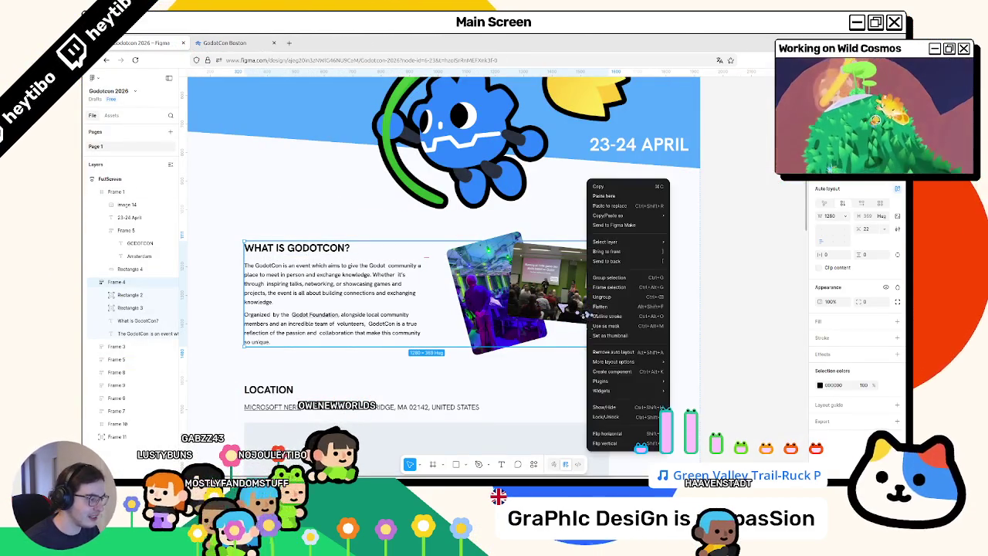
pyautogui.rightClick(571, 306)
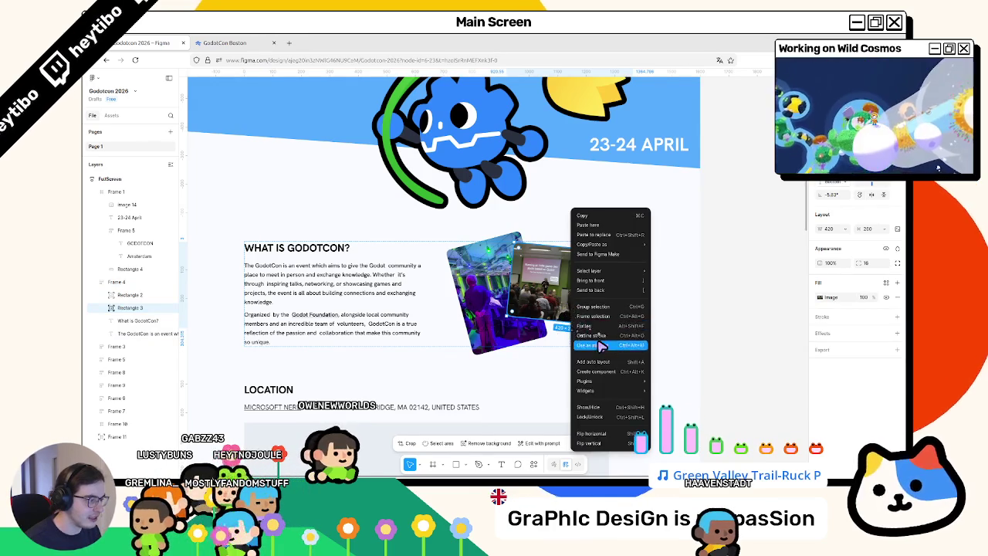
pyautogui.click(592, 291)
pyautogui.hscroll(-2, 625, 261)
pyautogui.hscroll(-3, 625, 261)
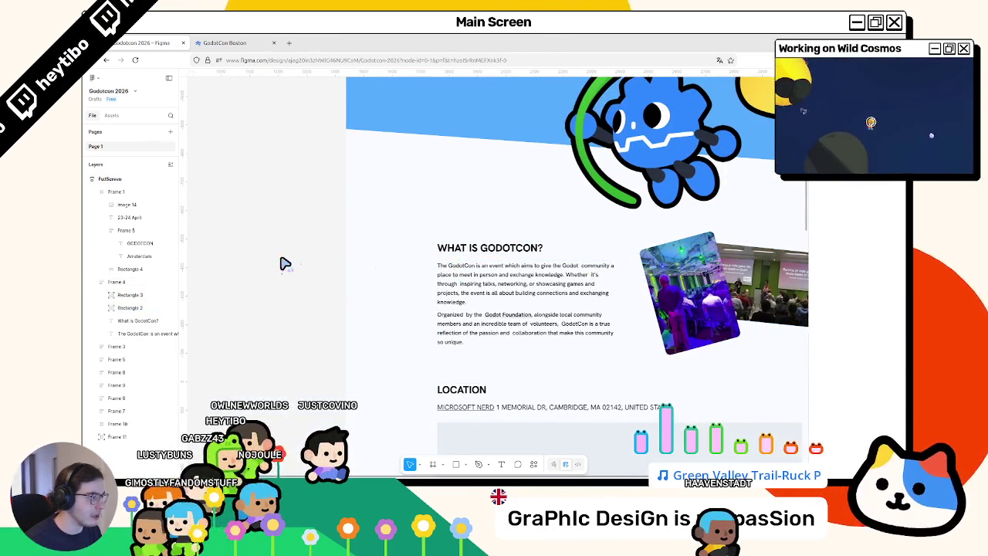
pyautogui.hscroll(2, 283, 260)
pyautogui.scroll(3, 288, 272)
pyautogui.scroll(-2, 289, 273)
pyautogui.click(615, 342)
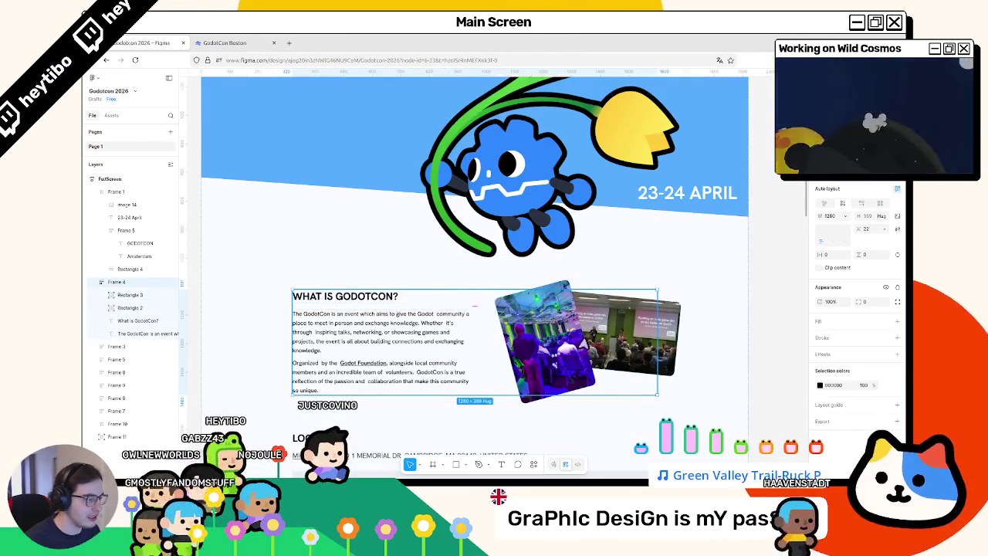
pyautogui.click(119, 282)
pyautogui.click(125, 320)
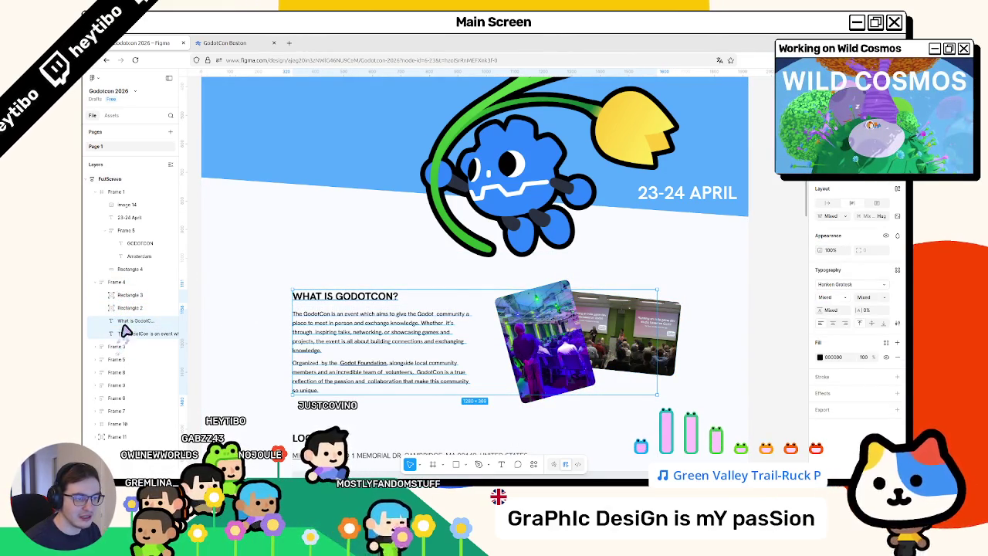
pyautogui.scroll(-3, 415, 335)
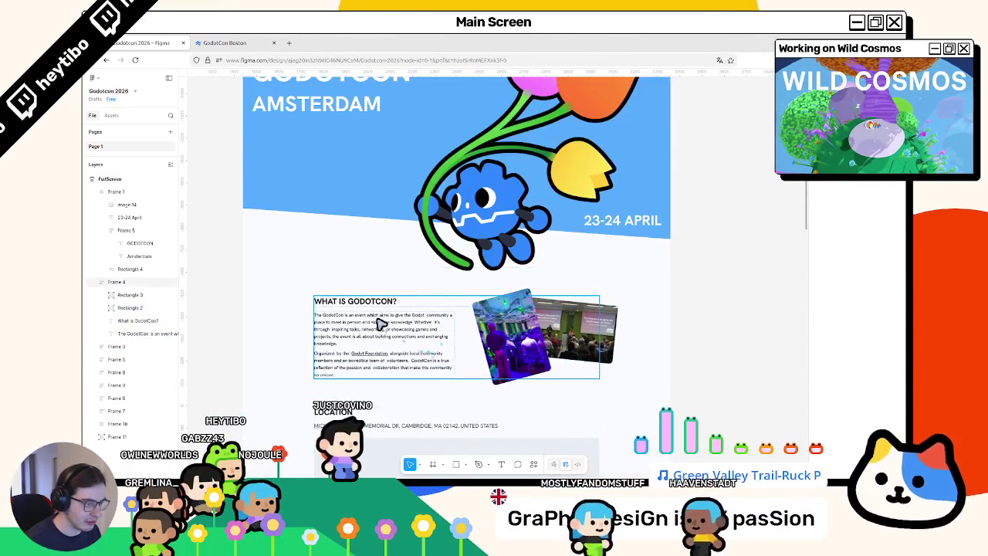
pyautogui.scroll(2, 424, 340)
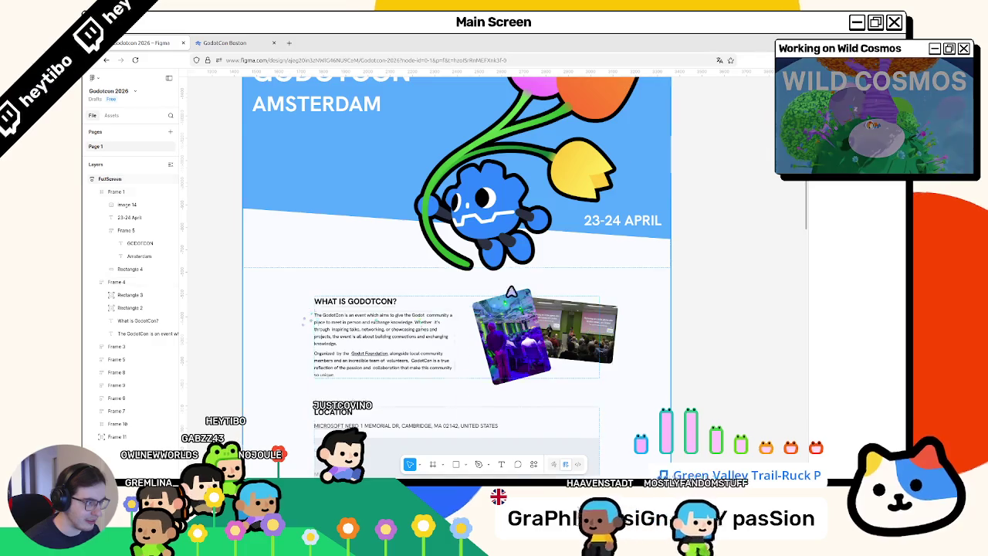
pyautogui.scroll(3, 348, 316)
pyautogui.click(487, 216)
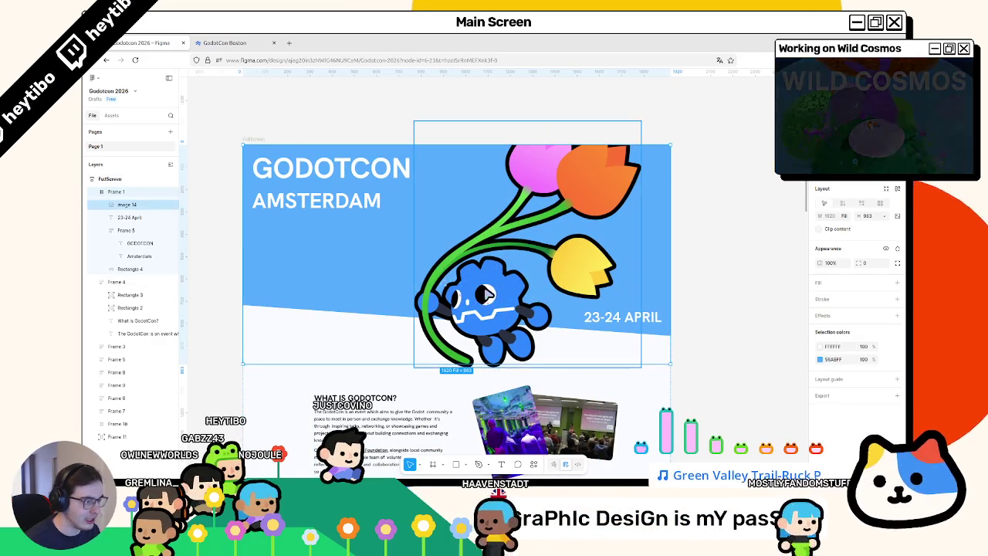
pyautogui.rightClick(488, 210)
pyautogui.click(512, 434)
pyautogui.moveTo(602, 267); pyautogui.dragTo(453, 267)
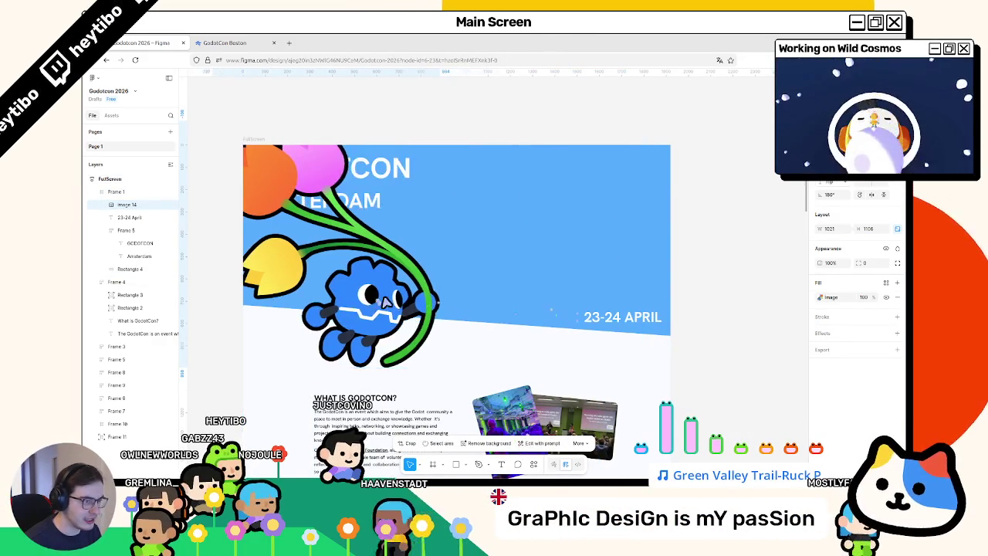
pyautogui.press('Escape')
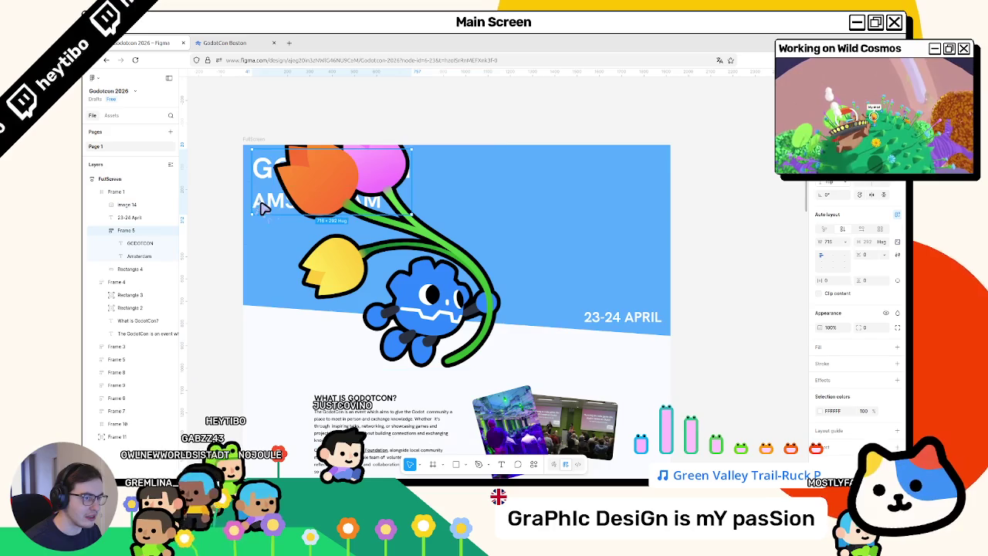
pyautogui.moveTo(278, 210); pyautogui.dragTo(527, 229)
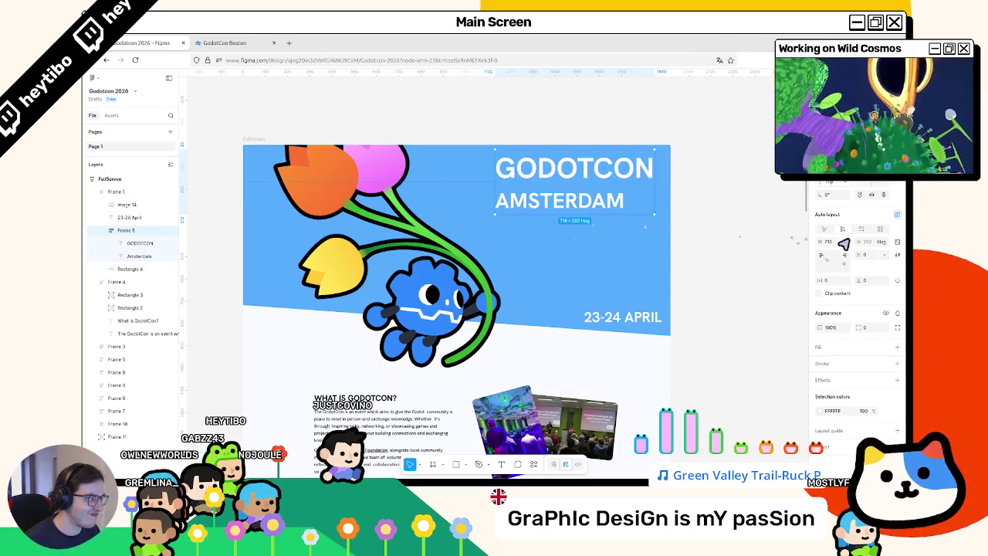
pyautogui.moveTo(575, 185); pyautogui.dragTo(590, 185)
pyautogui.hotkey('ctrl', 'z')
pyautogui.hotkey('ctrl', 'z')
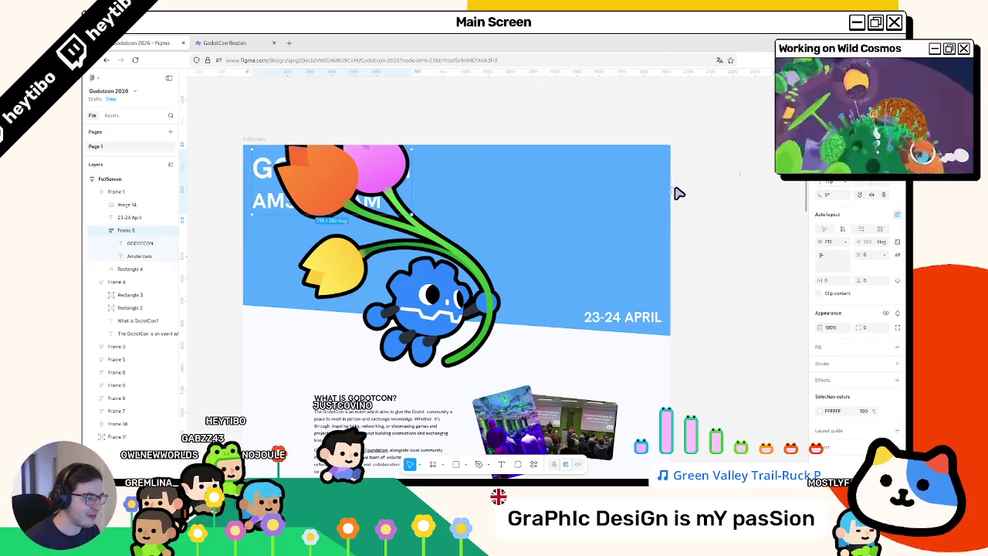
pyautogui.hotkey('ctrl', 'z')
pyautogui.hotkey('ctrl', 'z')
pyautogui.hotkey('ctrl', 'z')
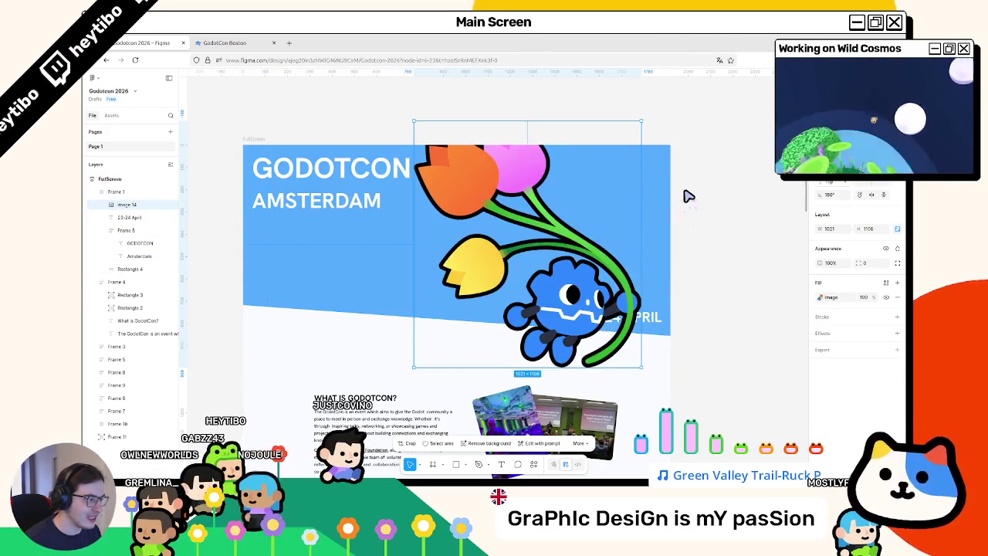
pyautogui.hotkey('ctrl', 'z')
pyautogui.press('Escape')
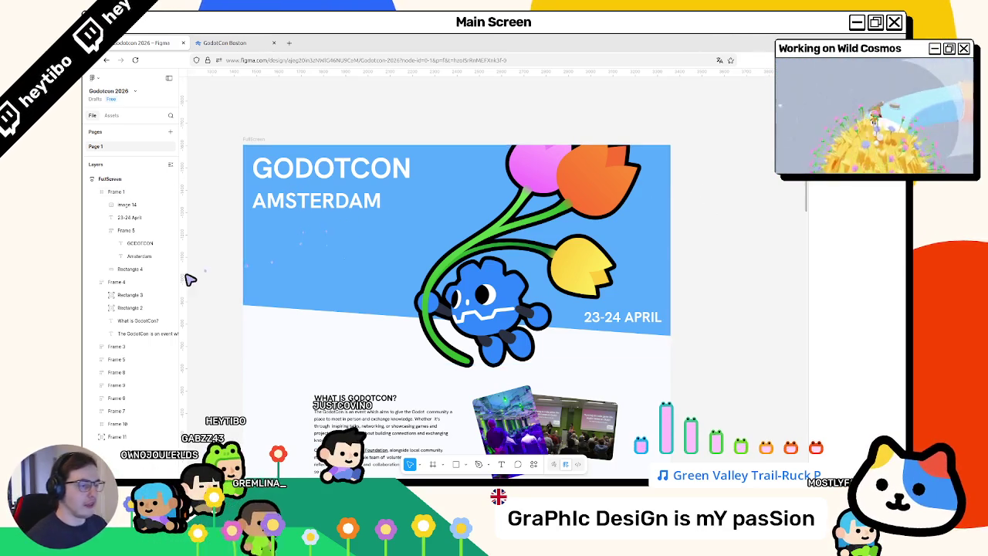
# Step: Shift the banner background's fill toward a deeper, more saturated blue
pyautogui.scroll(-3, 251, 260)
pyautogui.scroll(3, 251, 260)
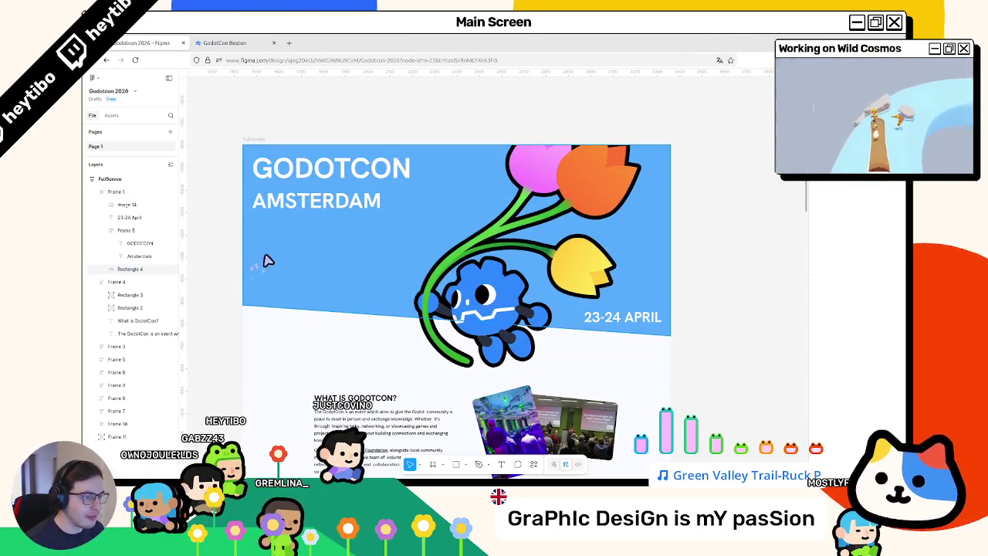
pyautogui.click(267, 258)
pyautogui.click(820, 298)
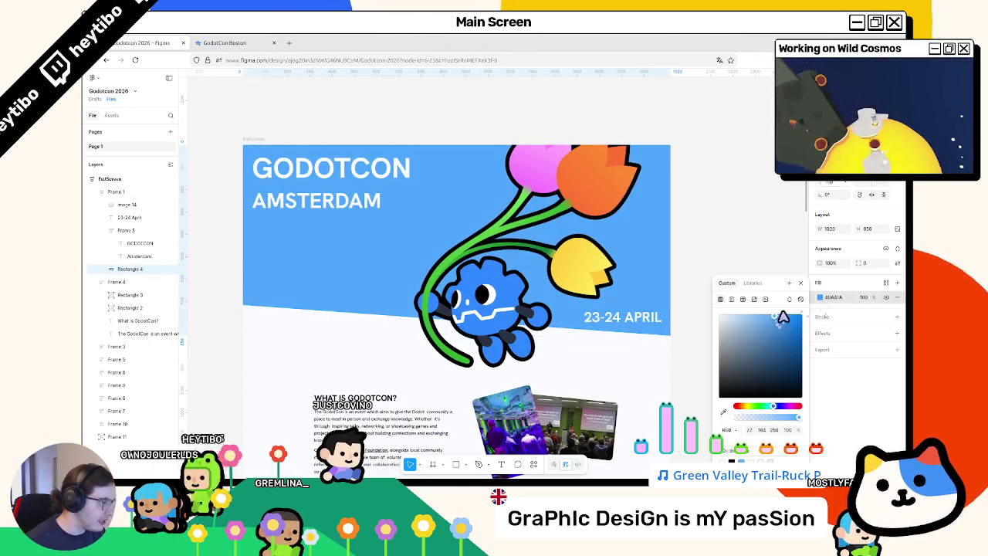
pyautogui.moveTo(781, 319); pyautogui.dragTo(787, 314)
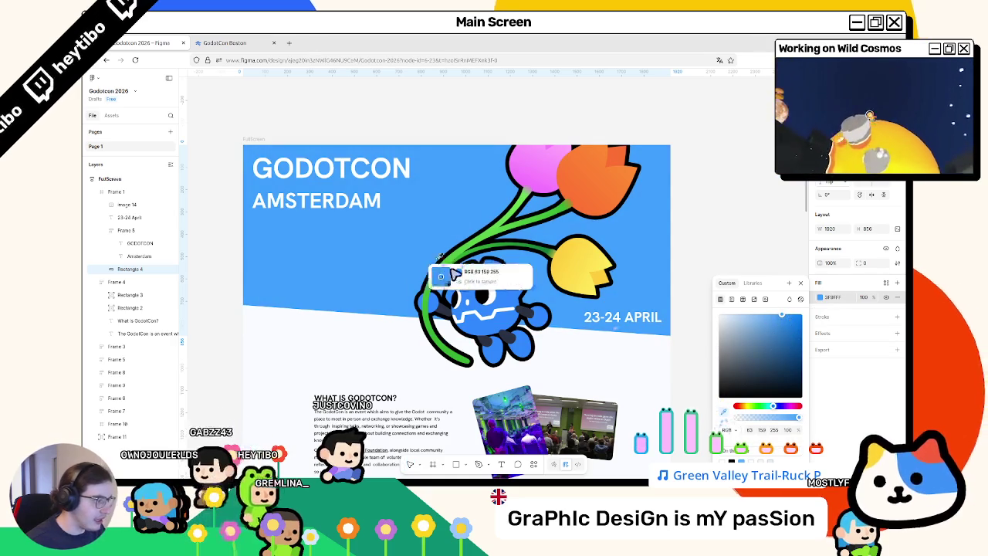
pyautogui.press('Escape')
pyautogui.press('Escape')
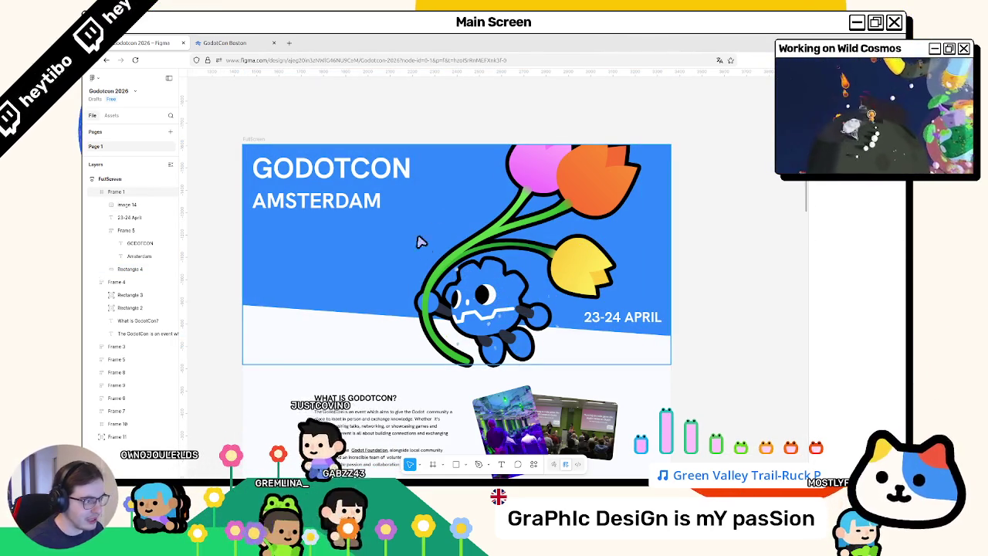
# Step: Reselect and deselect the banner background, then review the deeper blue header
pyautogui.click(540, 282)
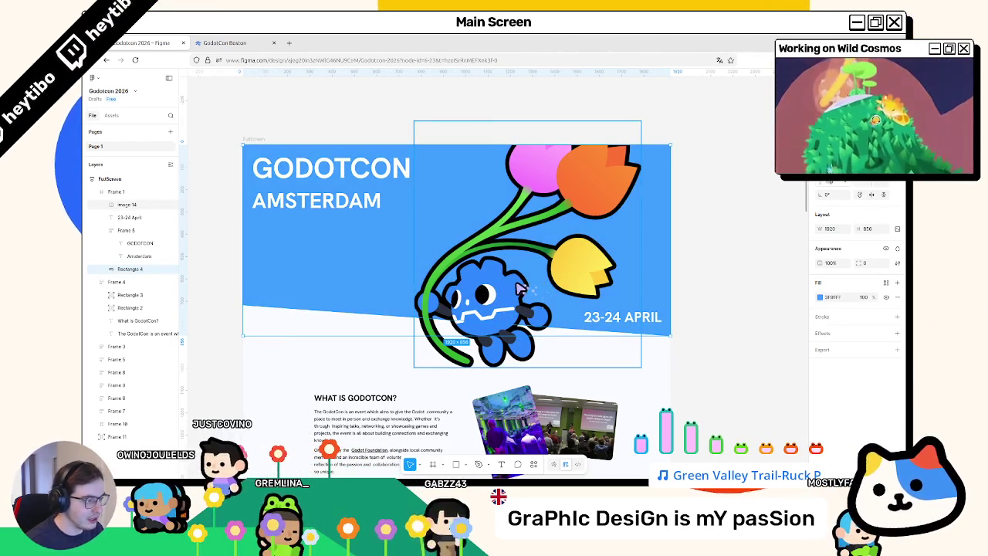
pyautogui.press('Escape')
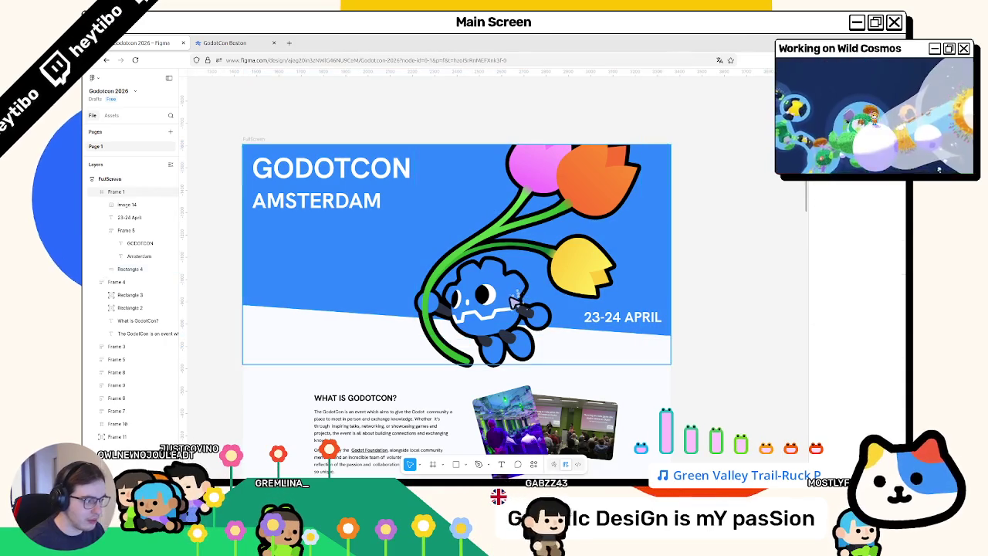
pyautogui.scroll(2, 486, 301)
pyautogui.hscroll(-2, 467, 309)
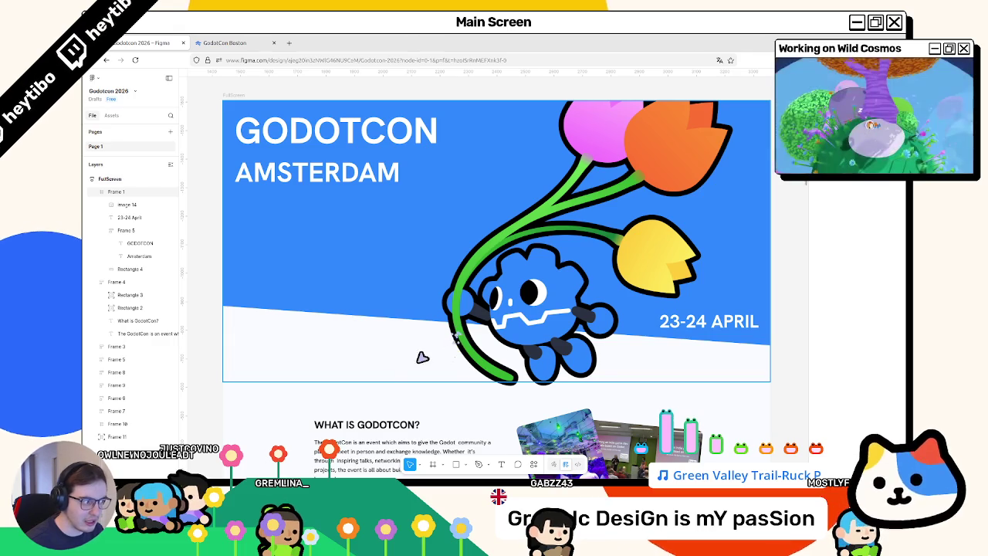
pyautogui.scroll(-3, 306, 424)
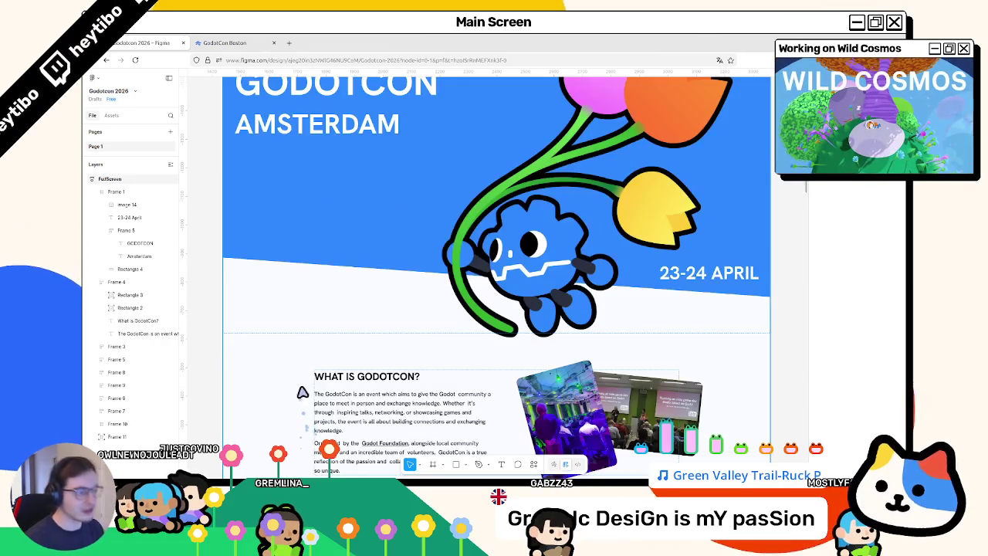
pyautogui.scroll(3, 282, 383)
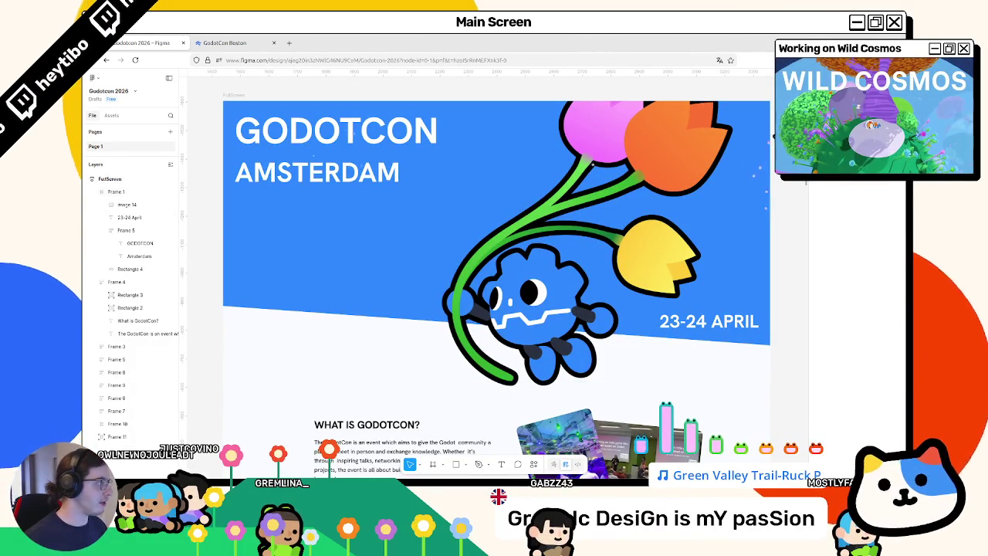
pyautogui.scroll(-3, 279, 143)
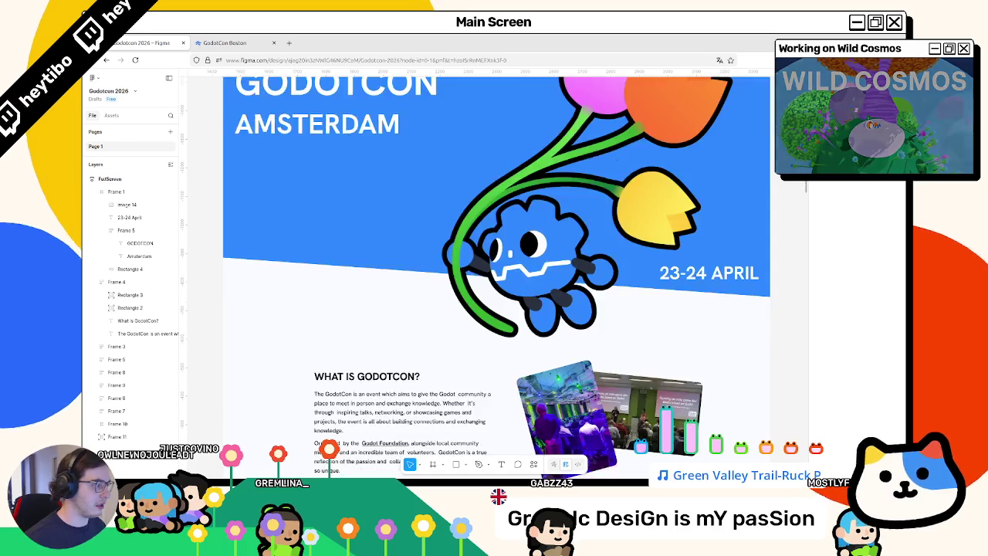
pyautogui.scroll(3, 280, 144)
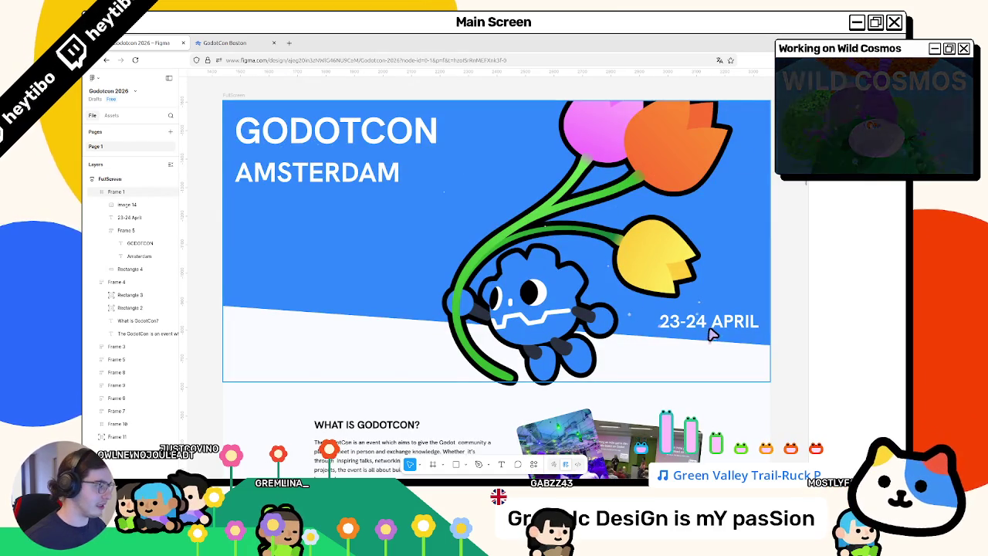
# Step: Check the date text's font weight options and keep the title bold
pyautogui.click(711, 333)
pyautogui.click(755, 327)
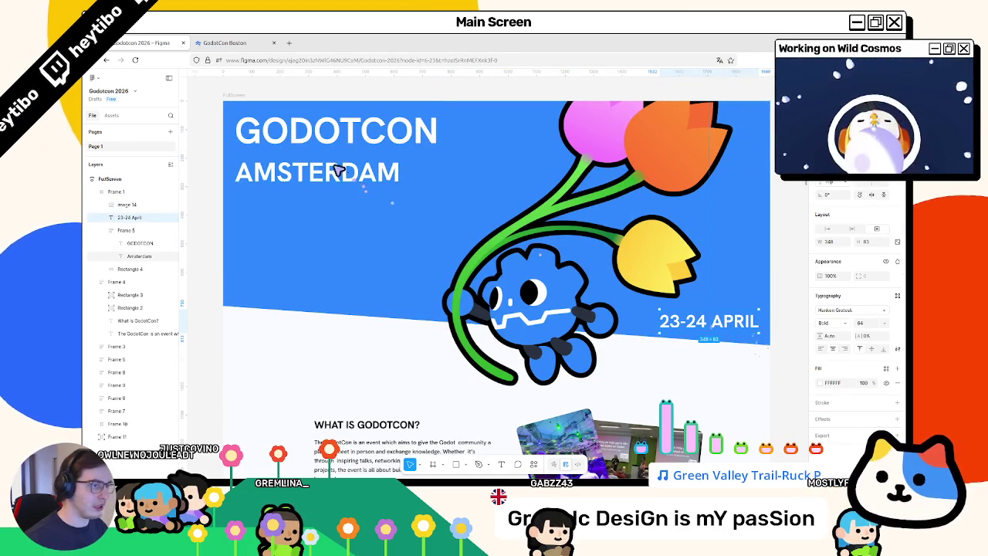
pyautogui.click(838, 327)
pyautogui.press('Escape')
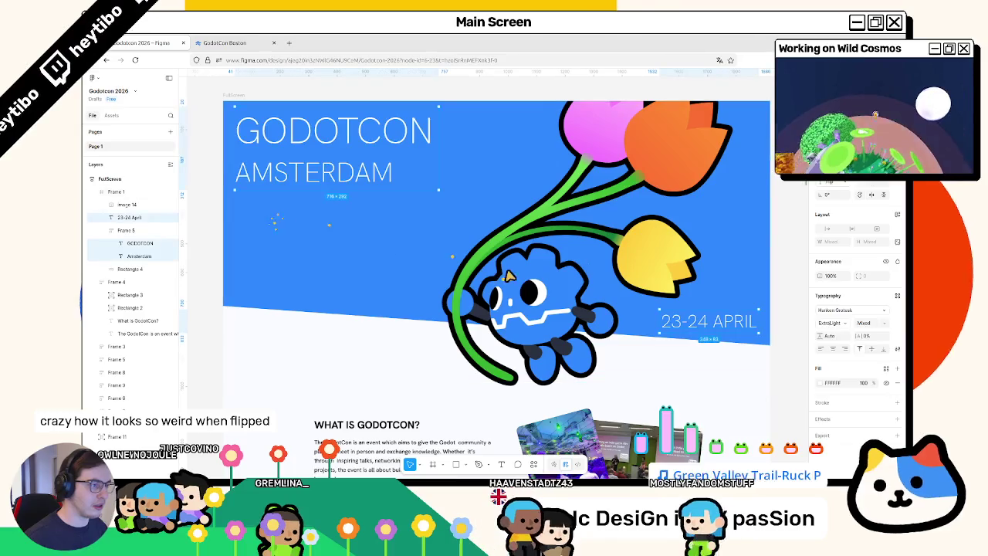
# Step: Mirror the tulip-robot illustration horizontally, then flip it back to its original orientation
pyautogui.rightClick(534, 211)
pyautogui.click(564, 430)
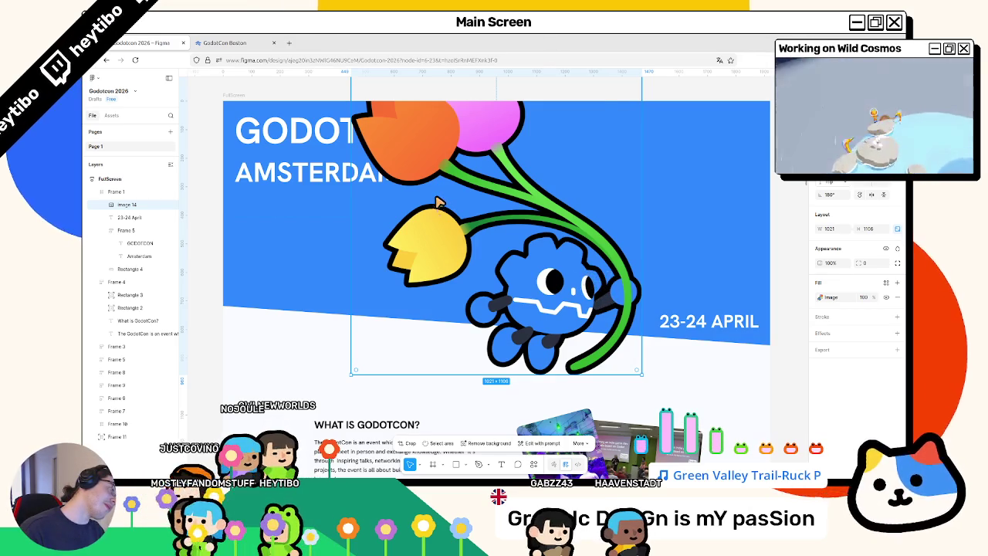
pyautogui.hotkey('shift', 'h')
pyautogui.hotkey('shift', 'v')
pyautogui.press('Escape')
pyautogui.scroll(-3, 425, 288)
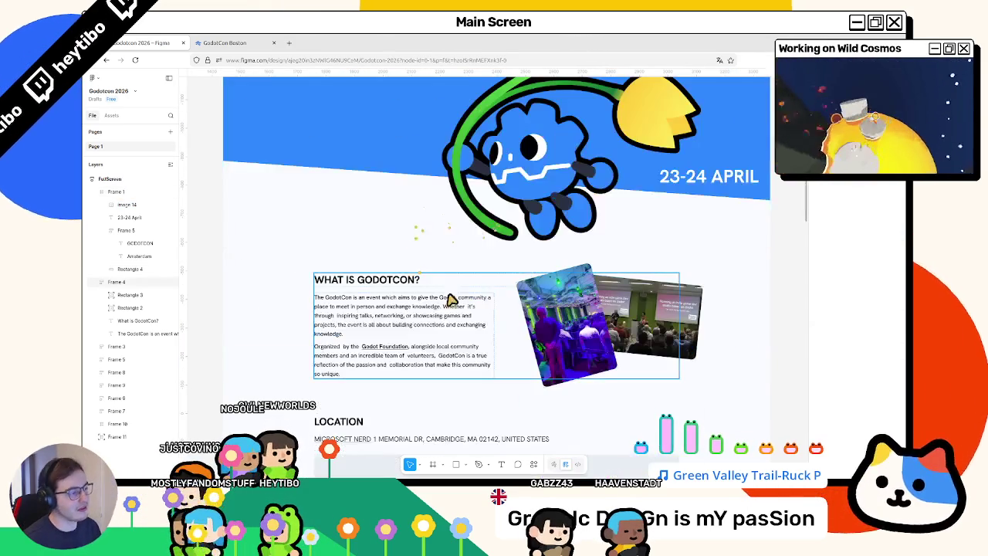
pyautogui.scroll(2, 795, 314)
pyautogui.scroll(3, 796, 315)
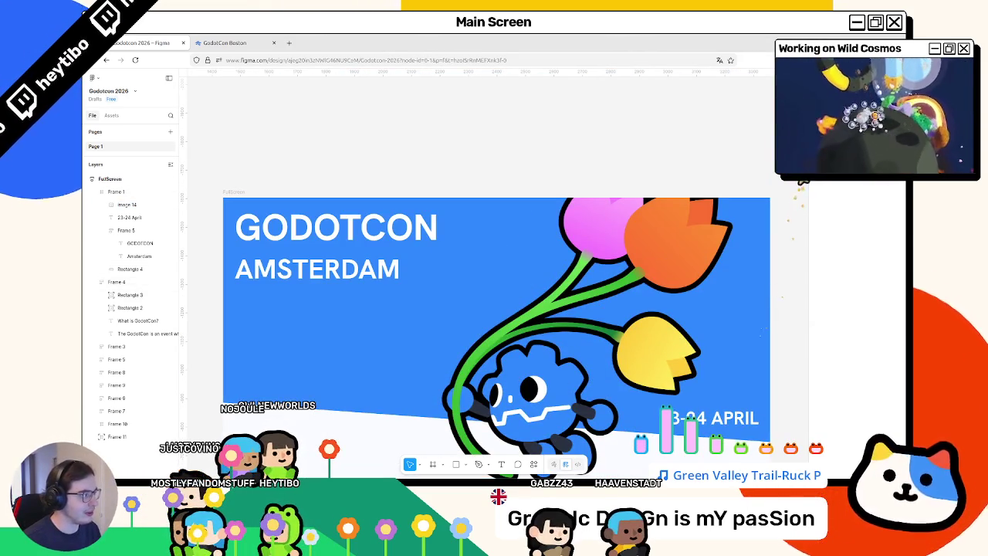
pyautogui.scroll(-2, 806, 182)
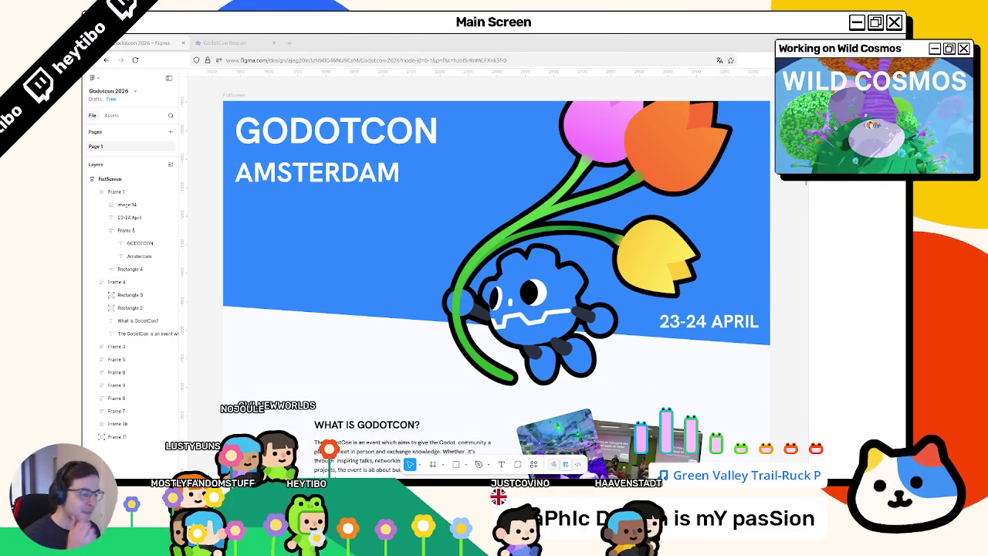
# Step: Shorten the page frame from its bottom edge
pyautogui.scroll(-3, 459, 292)
pyautogui.scroll(-3, 460, 292)
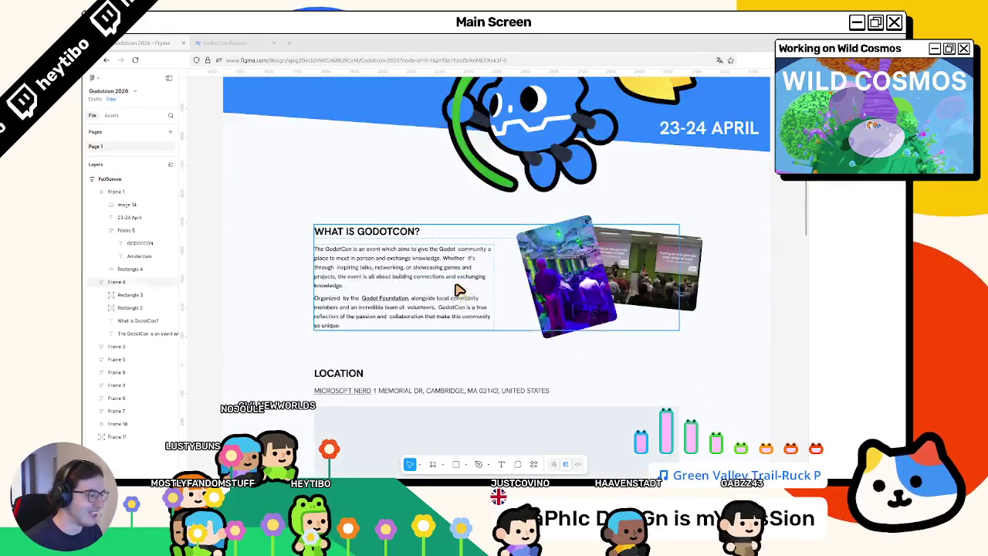
pyautogui.scroll(-3, 452, 255)
pyautogui.scroll(-2, 448, 255)
pyautogui.scroll(-3, 293, 276)
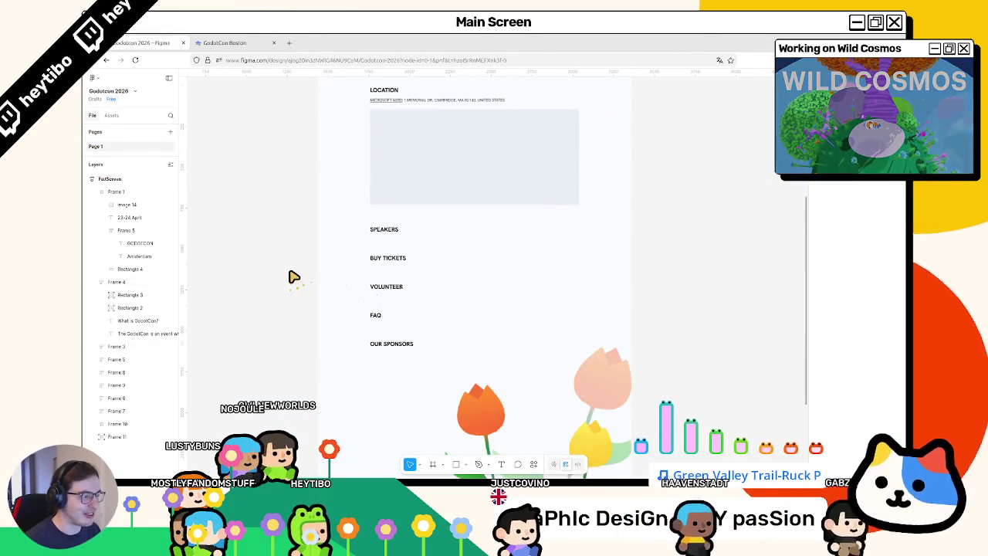
pyautogui.scroll(-3, 293, 276)
pyautogui.scroll(-3, 293, 276)
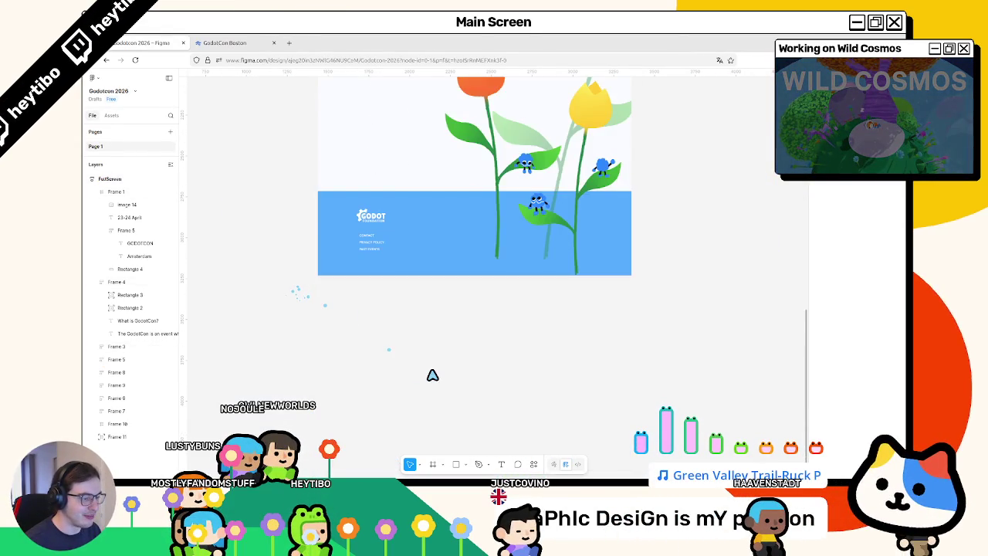
pyautogui.scroll(3, 271, 292)
pyautogui.scroll(10, 271, 294)
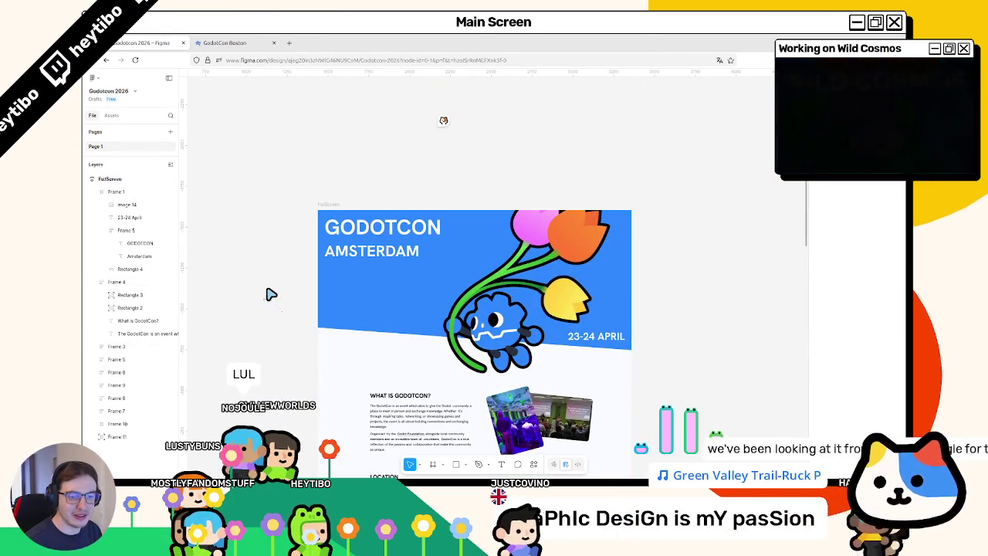
pyautogui.scroll(-5, 276, 296)
pyautogui.scroll(-5, 282, 298)
pyautogui.click(334, 351)
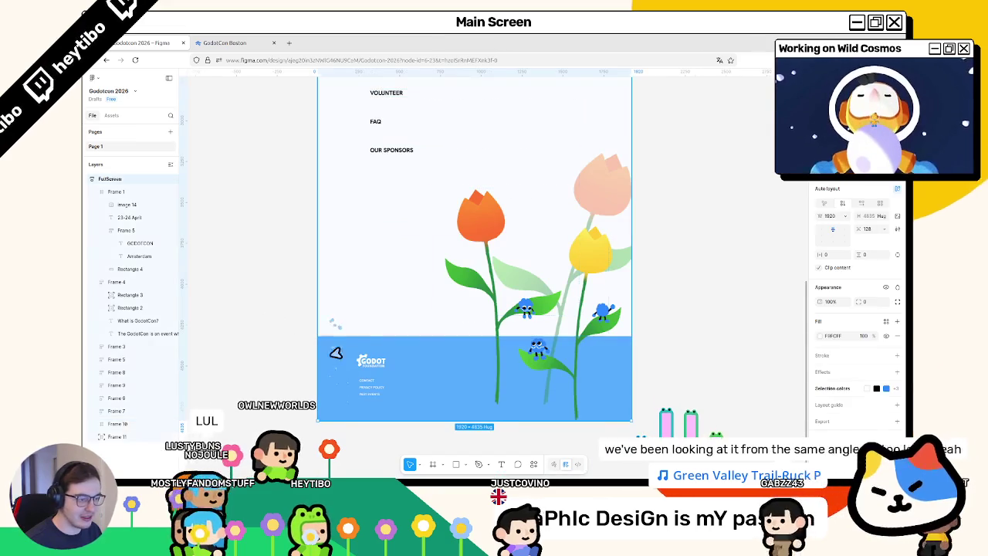
pyautogui.moveTo(336, 422)
pyautogui.mouseDown()
pyautogui.moveTo(353, 256)
pyautogui.moveTo(366, 238)
pyautogui.moveTo(331, 379)
pyautogui.mouseUp()
pyautogui.scroll(2, 262, 351)
pyautogui.click(259, 352)
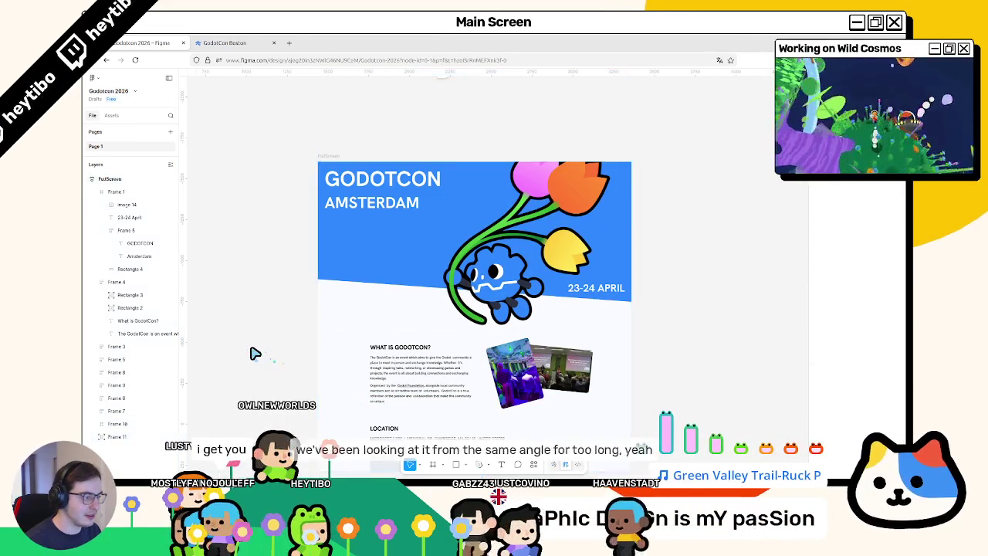
# Step: Select the paragraph beneath the What is GodotCon? heading
pyautogui.hotkey('ctrl', 'a')
pyautogui.scroll(1, 267, 294)
pyautogui.scroll(-4, 268, 293)
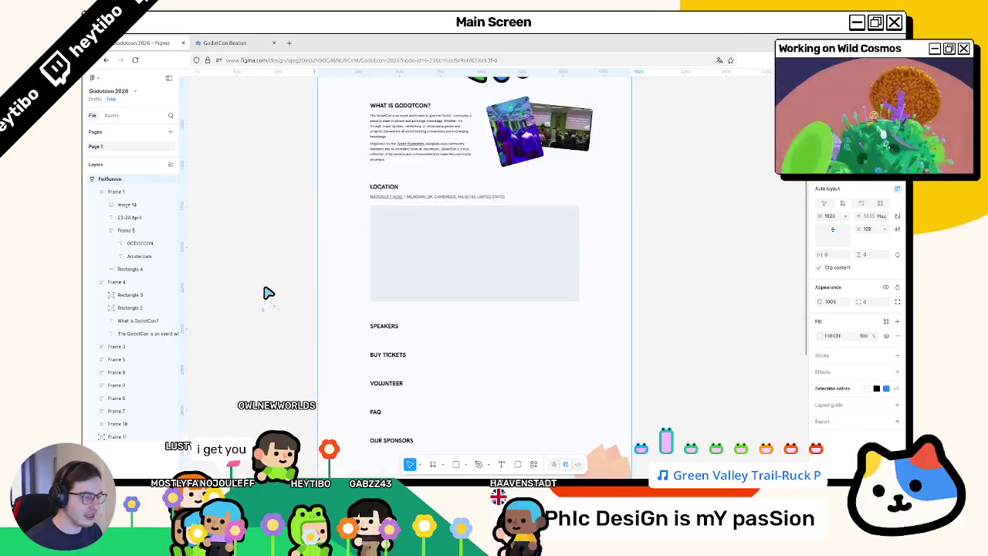
pyautogui.scroll(4, 267, 293)
pyautogui.click(397, 315)
pyautogui.scroll(2, 396, 315)
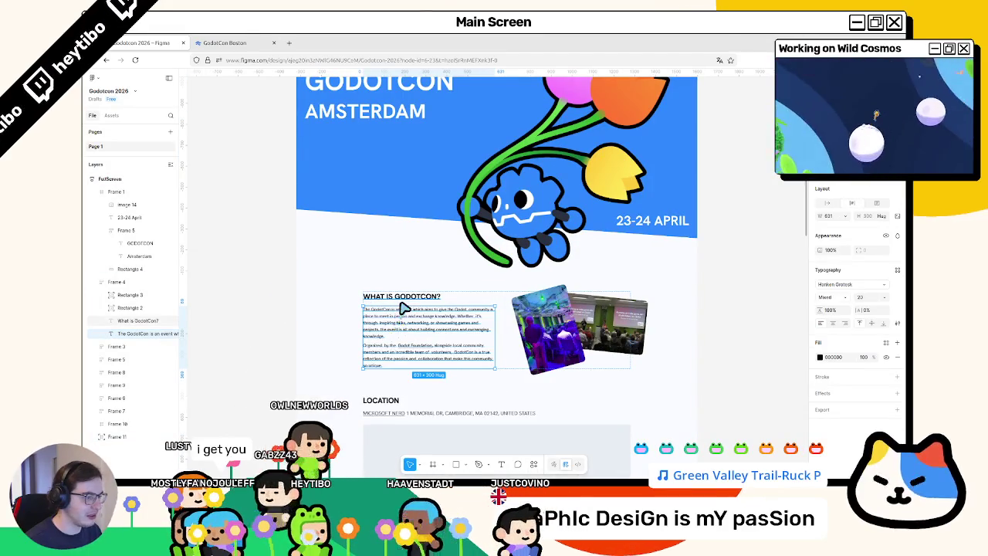
pyautogui.click(400, 317)
pyautogui.scroll(1, 390, 340)
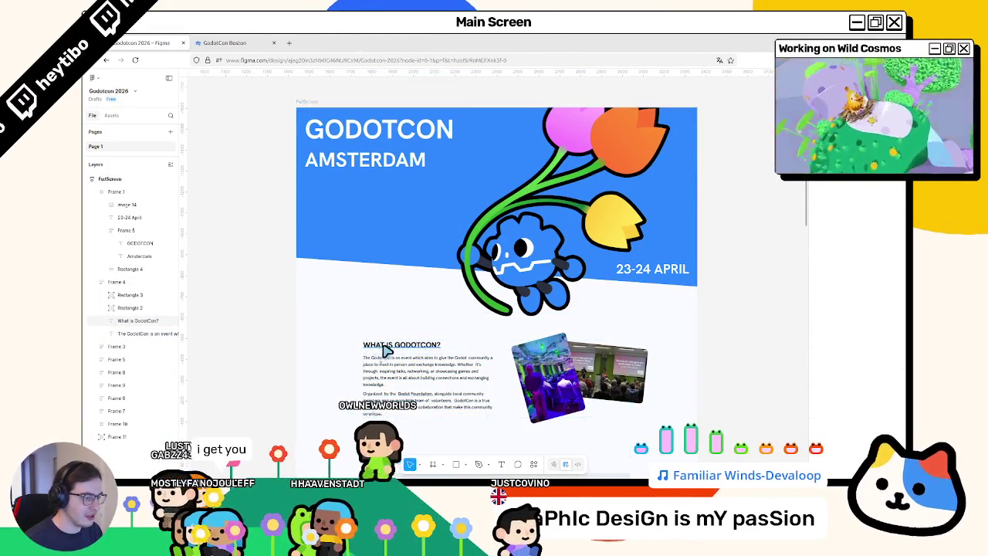
# Step: Fade the selected paragraph to 80% opacity and deselect it
pyautogui.press('8')
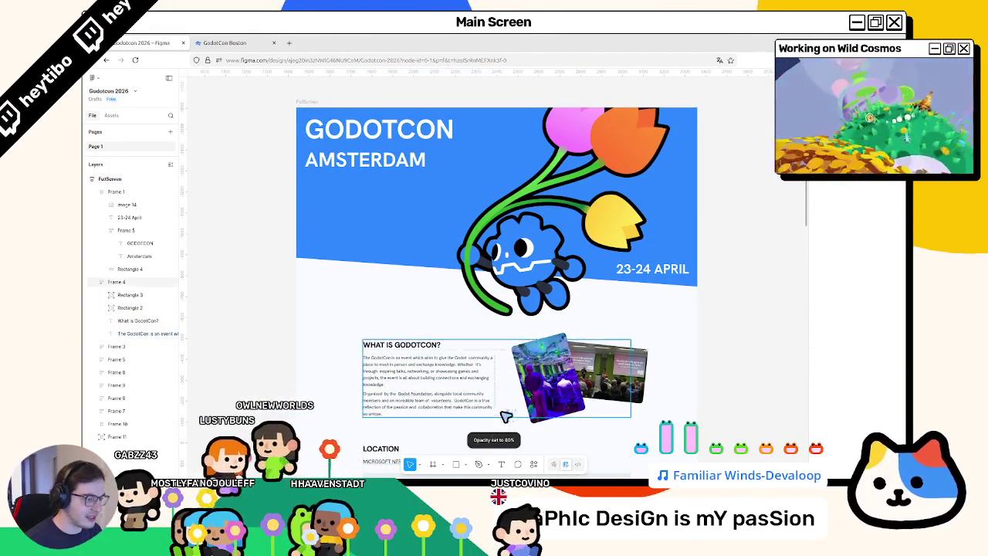
pyautogui.press('Escape')
pyautogui.scroll(3, 502, 417)
pyautogui.scroll(-1, 502, 417)
# Step: Colour the What is GodotCon? heading fill with the header blue
pyautogui.click(379, 316)
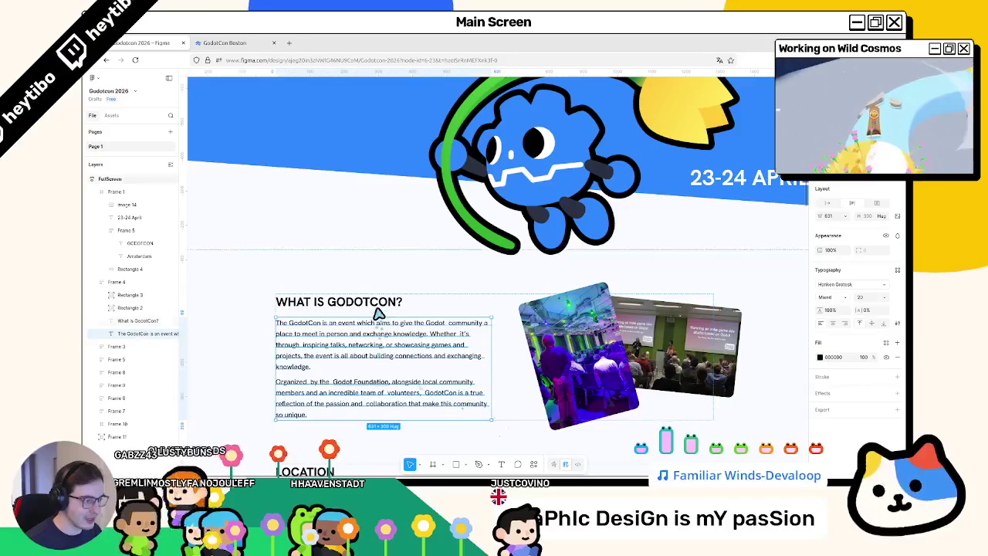
pyautogui.click(381, 305)
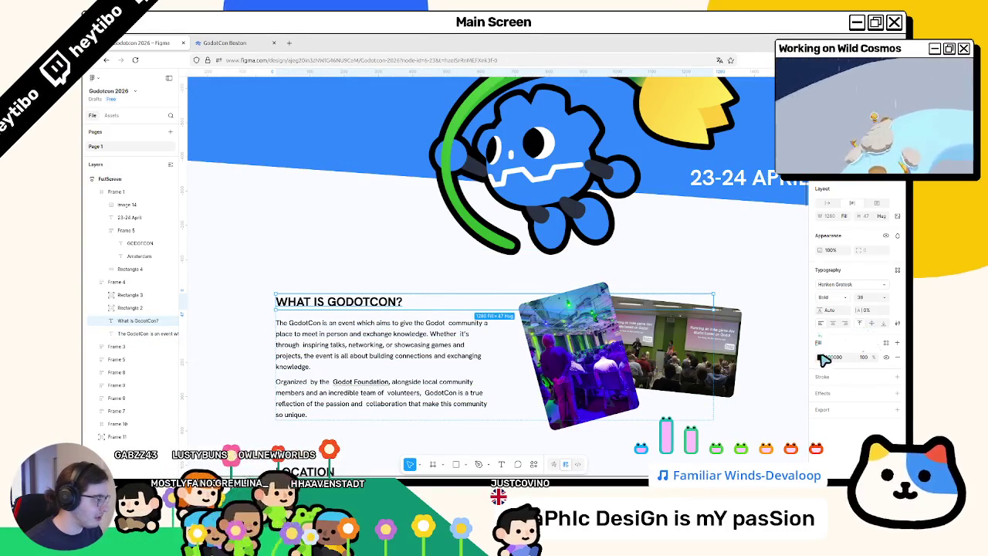
pyautogui.click(820, 357)
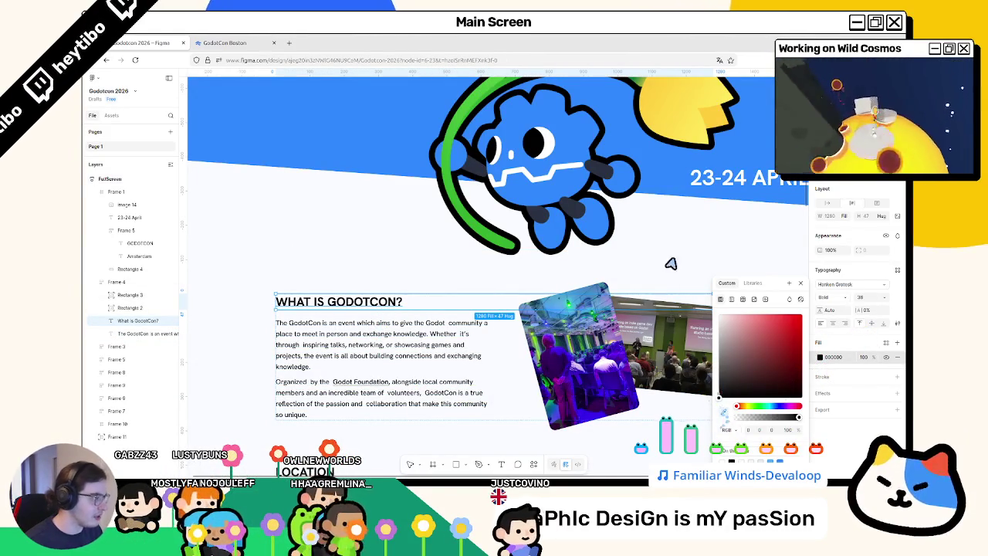
pyautogui.press('i')
pyautogui.click(430, 99)
pyautogui.press('Escape')
# Step: Inspect the LOCATION heading's fill colour, then close the settings
pyautogui.scroll(-3, 240, 362)
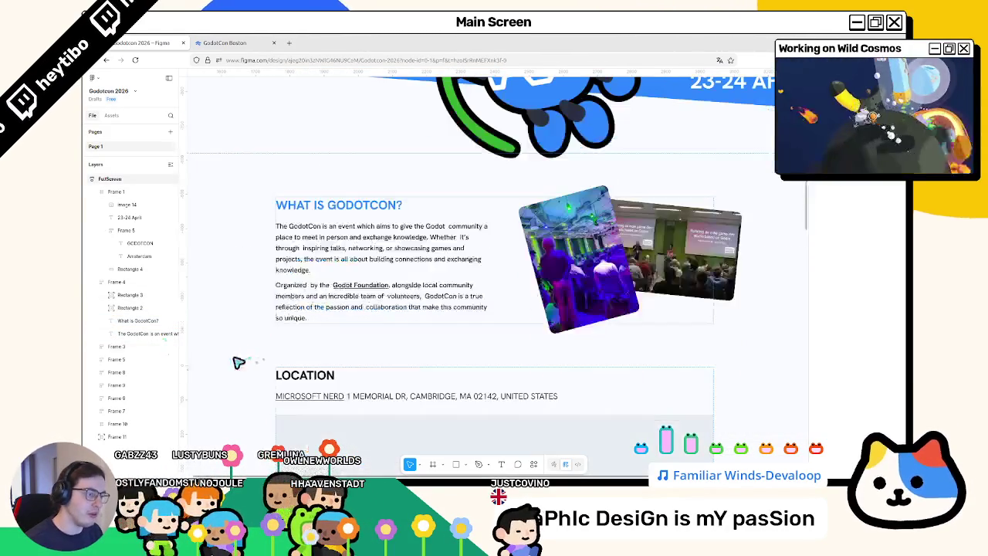
pyautogui.hscroll(-3, 215, 418)
pyautogui.hscroll(2, 209, 337)
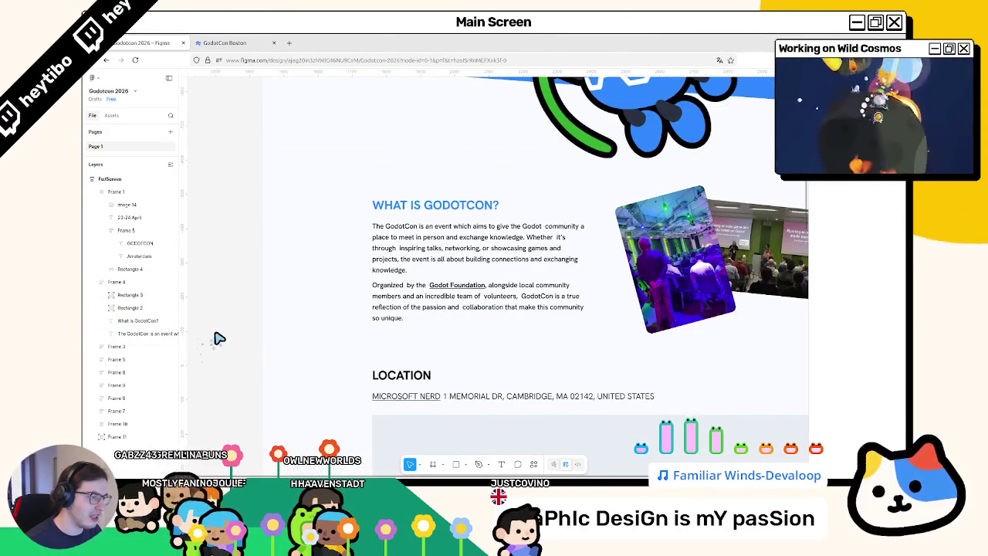
pyautogui.hscroll(2, 220, 338)
pyautogui.hscroll(2, 247, 339)
pyautogui.scroll(-2, 254, 340)
pyautogui.click(309, 281)
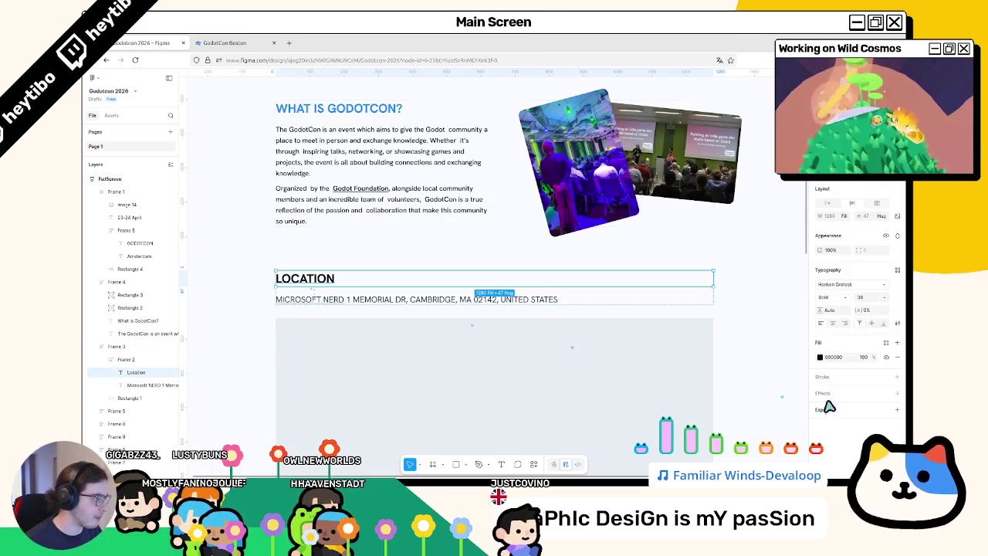
pyautogui.click(821, 357)
pyautogui.click(289, 348)
# Step: Review the page, then move over to the GodotCon Boston website tab
pyautogui.scroll(1, 217, 338)
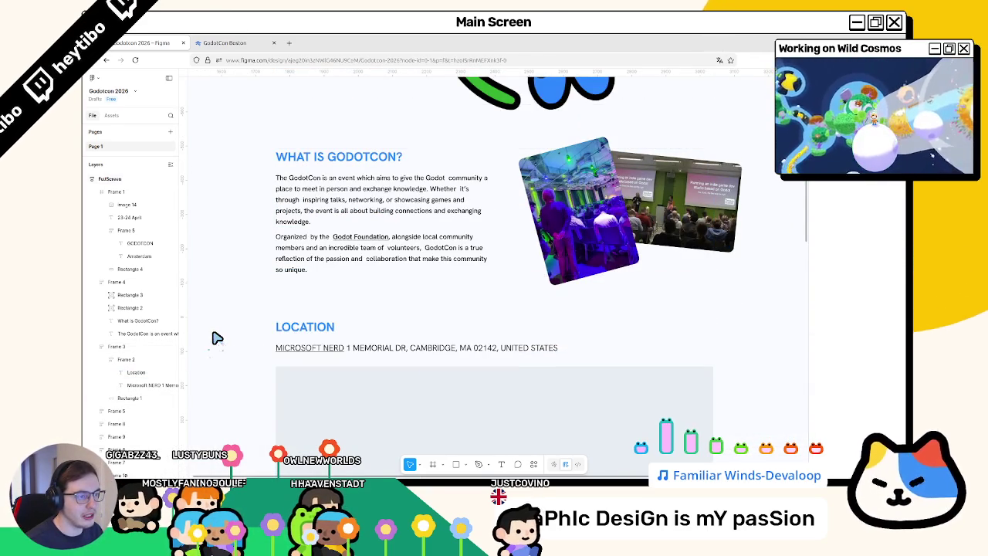
pyautogui.hscroll(-1, 217, 338)
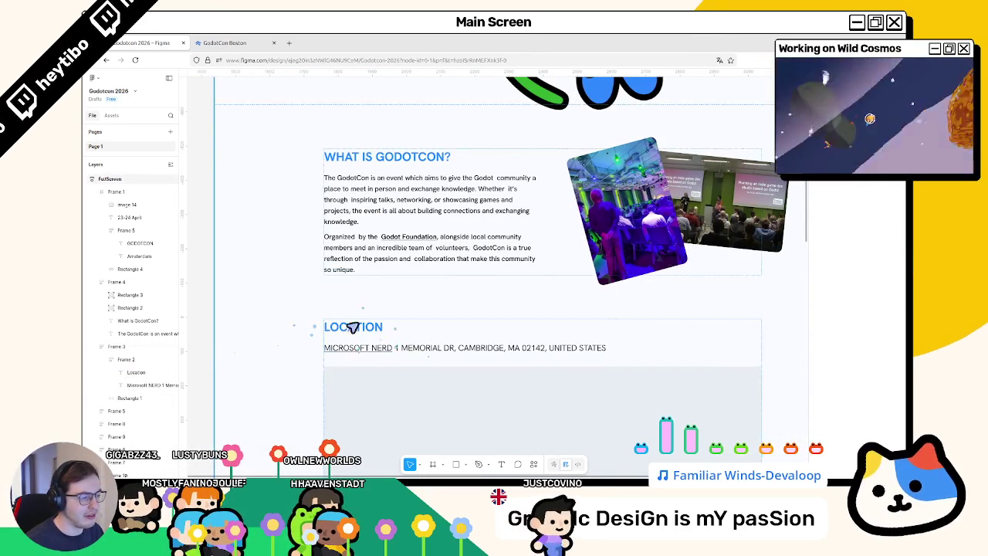
pyautogui.scroll(4, 284, 339)
pyautogui.scroll(2, 284, 339)
pyautogui.scroll(2, 284, 340)
pyautogui.scroll(-6, 284, 340)
pyautogui.scroll(-5, 284, 339)
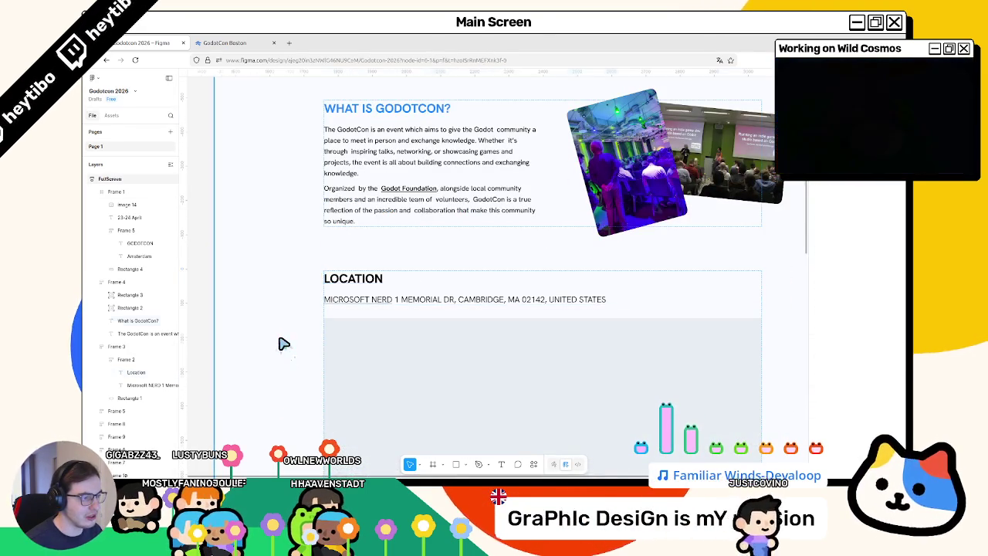
pyautogui.scroll(2, 284, 341)
pyautogui.click(251, 39)
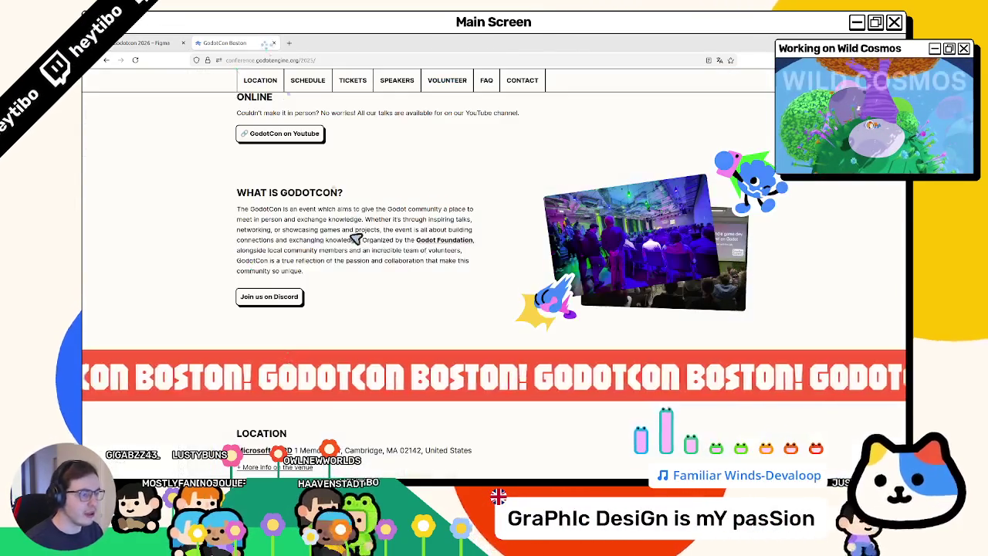
pyautogui.scroll(-5, 355, 255)
pyautogui.scroll(2, 362, 285)
pyautogui.scroll(-6, 362, 286)
pyautogui.scroll(-5, 839, 344)
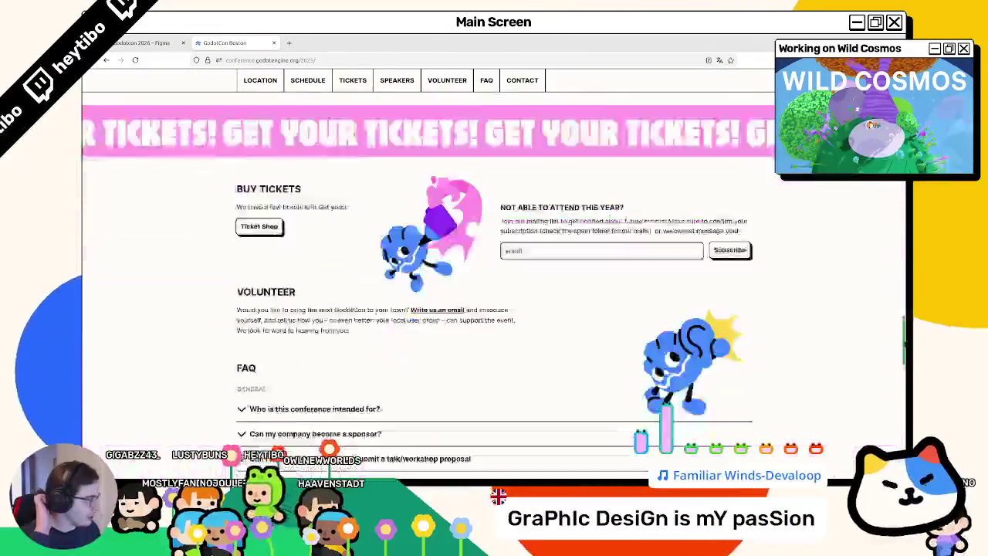
pyautogui.scroll(-4, 840, 344)
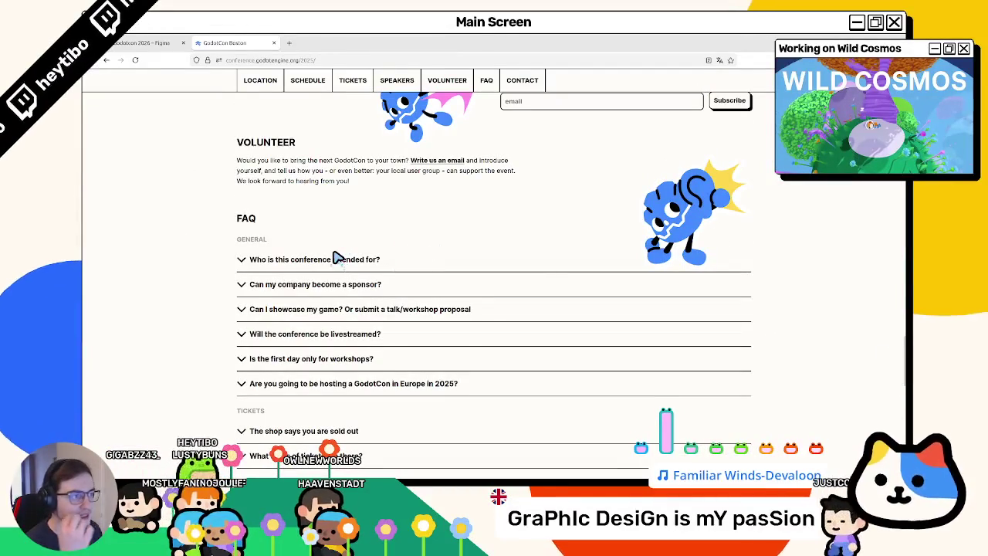
pyautogui.click(337, 259)
pyautogui.click(257, 261)
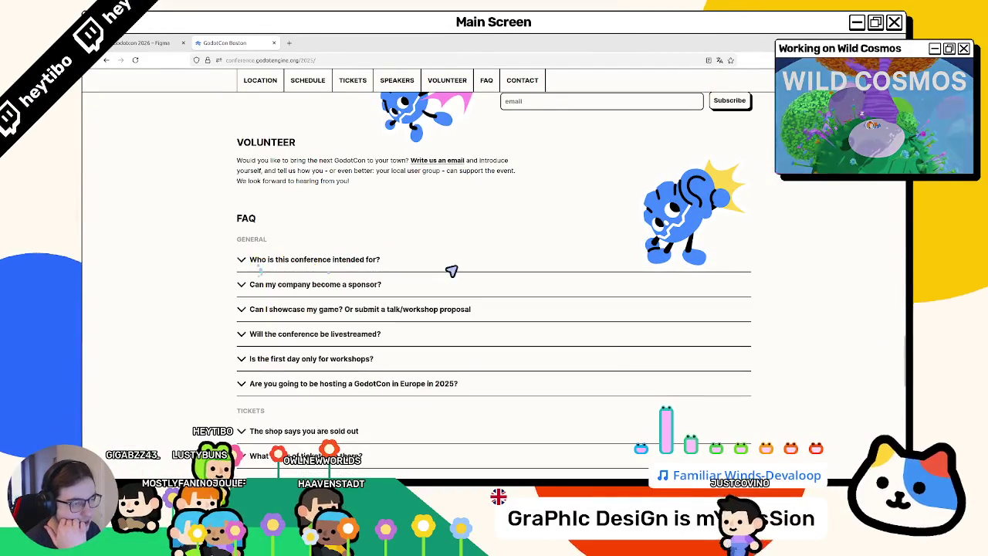
pyautogui.scroll(-5, 270, 290)
pyautogui.press('Home')
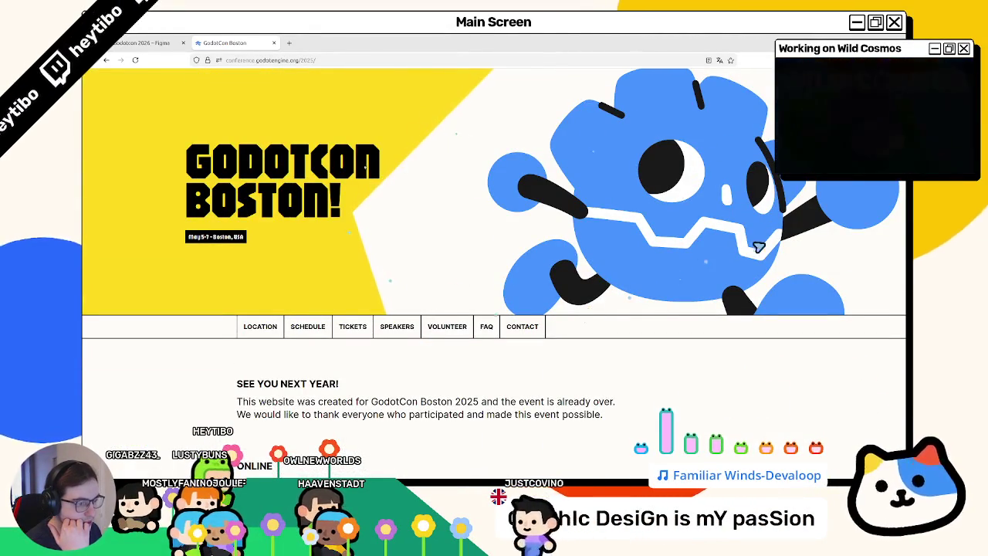
pyautogui.scroll(-10, 728, 256)
pyautogui.scroll(5, 728, 257)
pyautogui.scroll(4, 728, 256)
pyautogui.scroll(3, 728, 256)
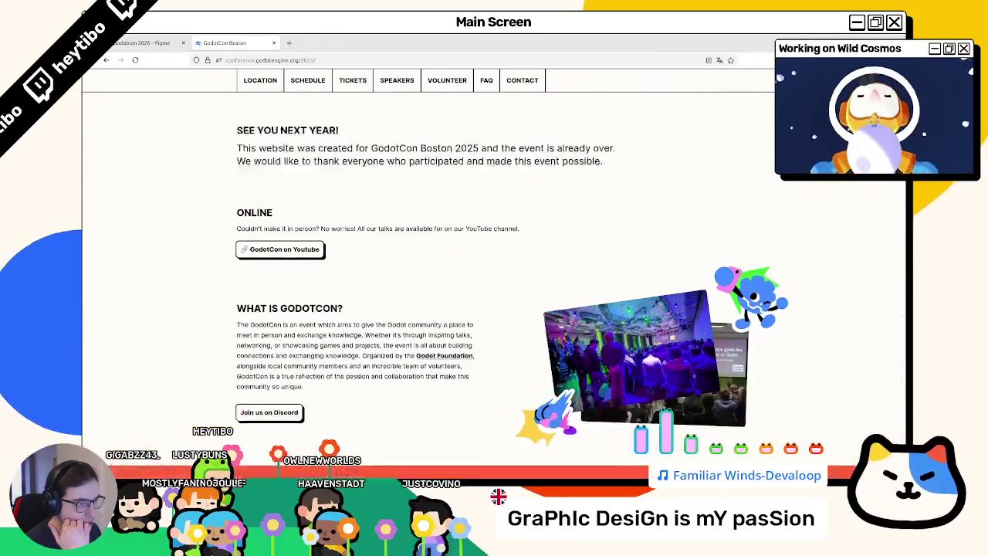
pyautogui.scroll(3, 494, 255)
pyautogui.scroll(3, 493, 255)
pyautogui.hotkey('ctrl', 'shift', 'Tab')
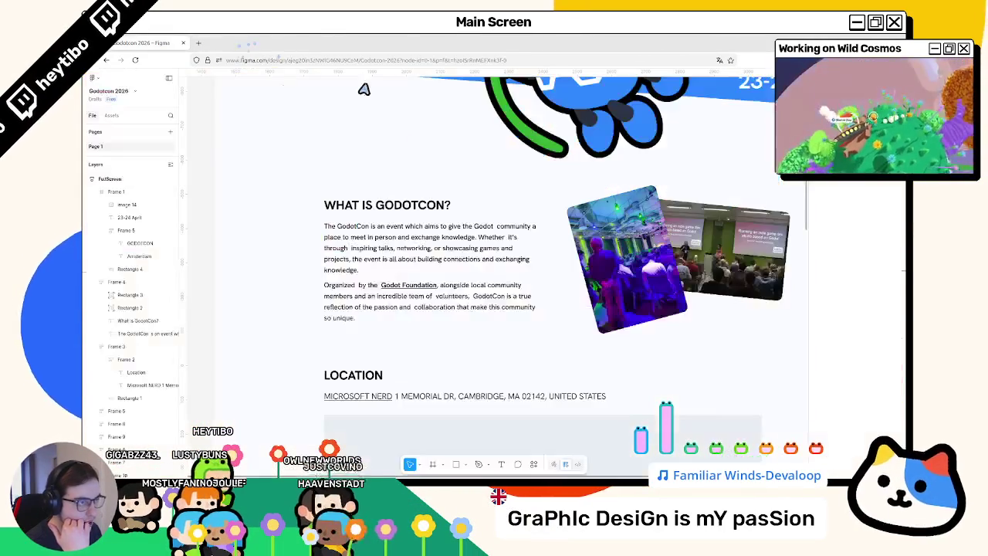
# Step: Select the whole FullScreen page frame for export
pyautogui.scroll(3, 403, 239)
pyautogui.scroll(-2, 332, 248)
pyautogui.scroll(-4, 347, 251)
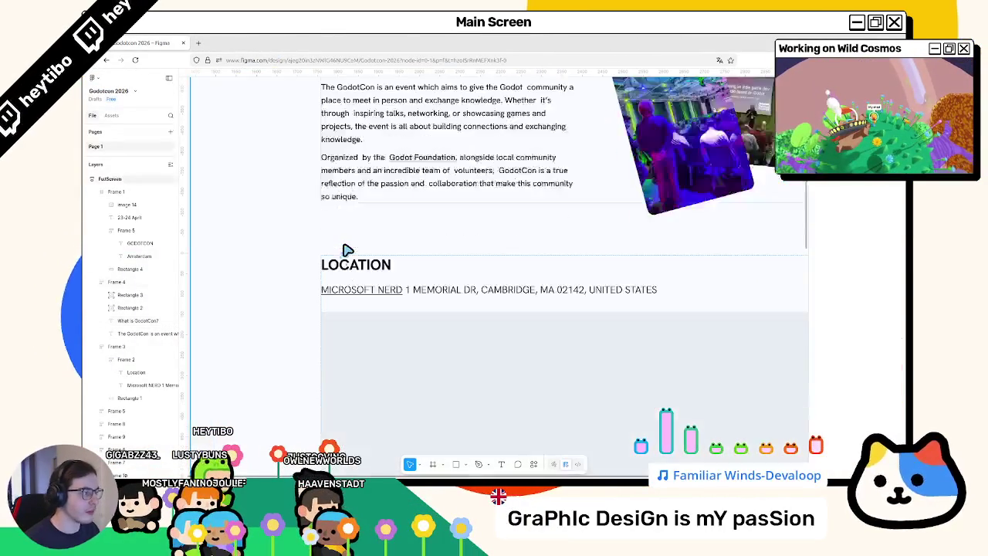
pyautogui.scroll(-3, 340, 243)
pyautogui.scroll(3, 239, 207)
pyautogui.scroll(2, 240, 207)
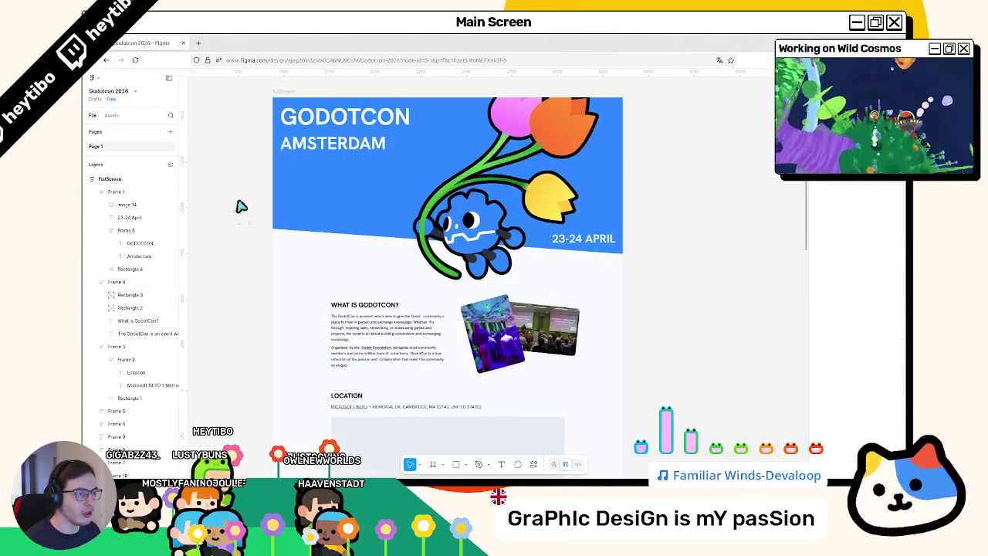
pyautogui.click(292, 95)
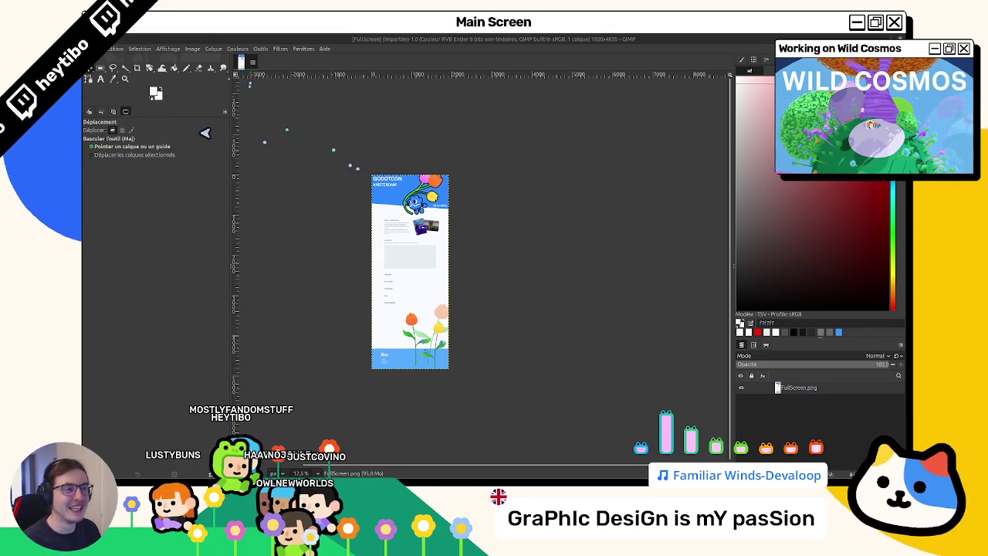
# Step: Crop the page image to its 1920×1305 top banner, copy it, and return to Figma
pyautogui.click(136, 69)
pyautogui.moveTo(372, 175); pyautogui.dragTo(507, 239)
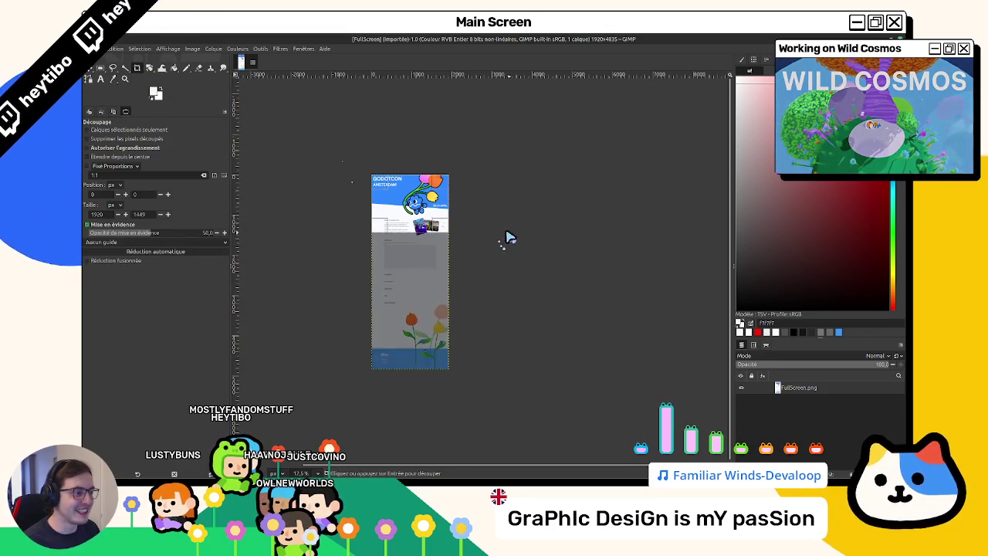
pyautogui.scroll(3, 440, 224)
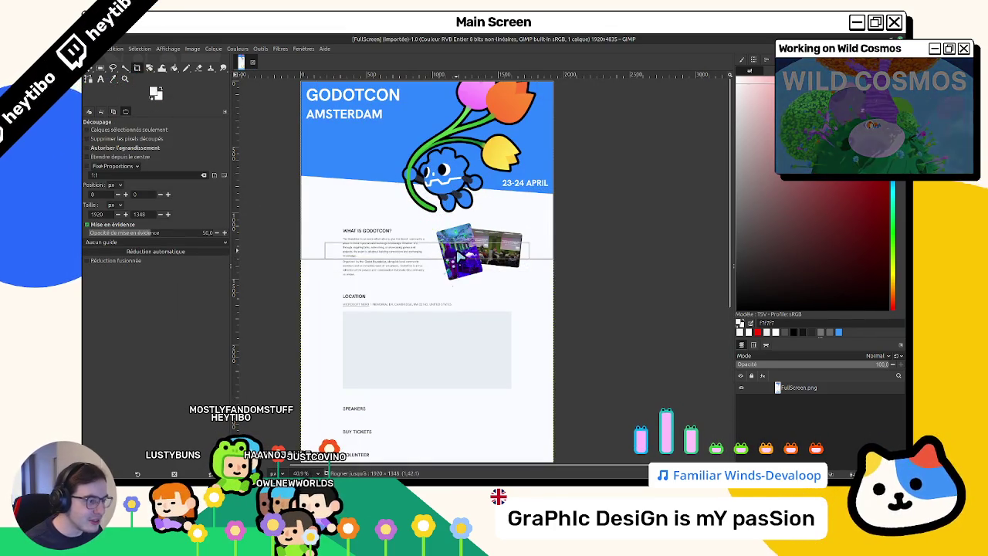
pyautogui.moveTo(440, 224); pyautogui.dragTo(488, 310)
pyautogui.press('Return')
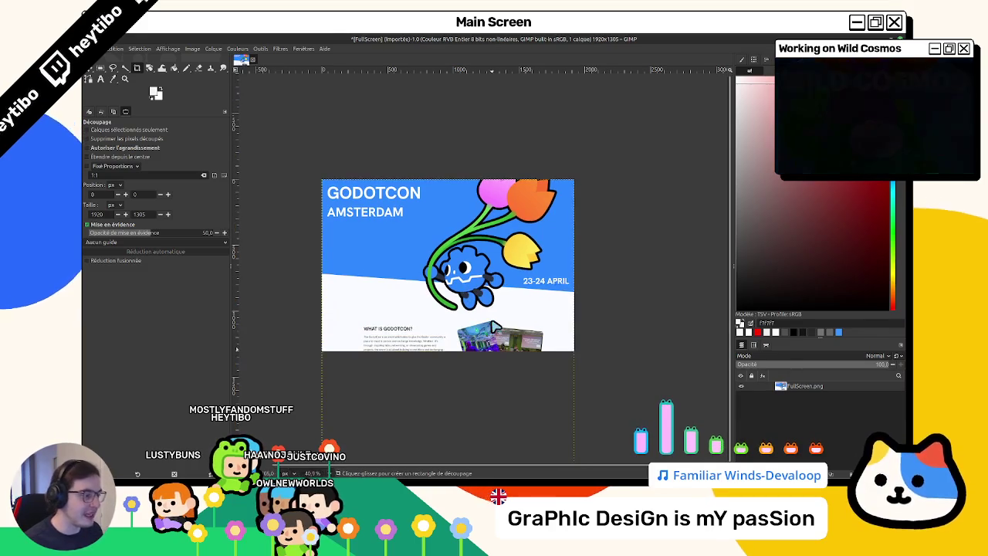
pyautogui.scroll(2, 398, 329)
pyautogui.scroll(1, 398, 329)
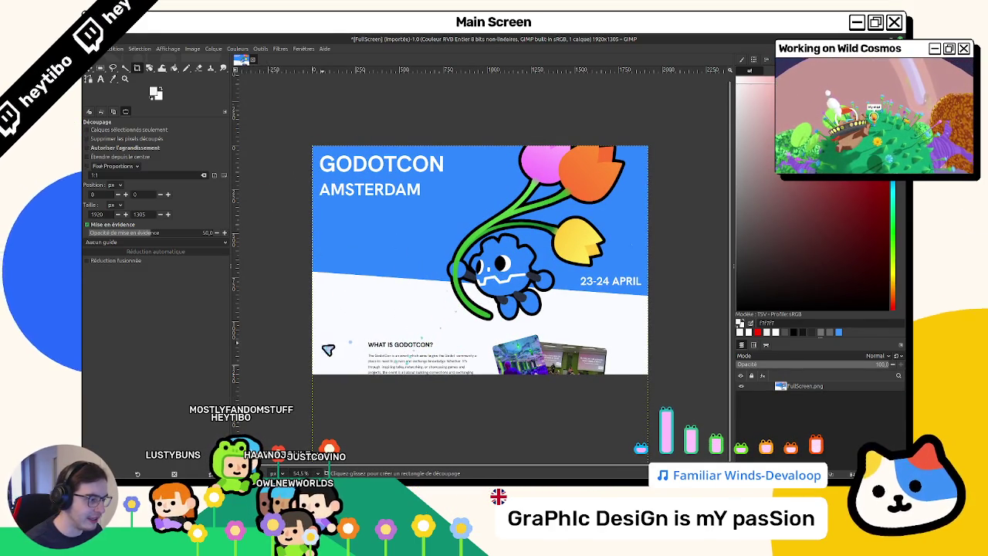
pyautogui.hotkey('ctrl', 'c')
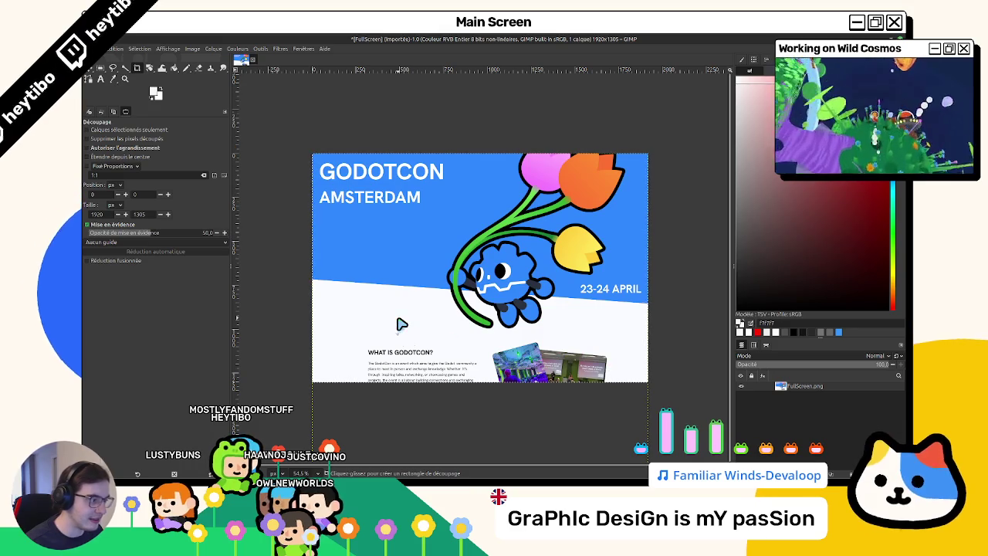
pyautogui.hotkey('alt', 'Tab')
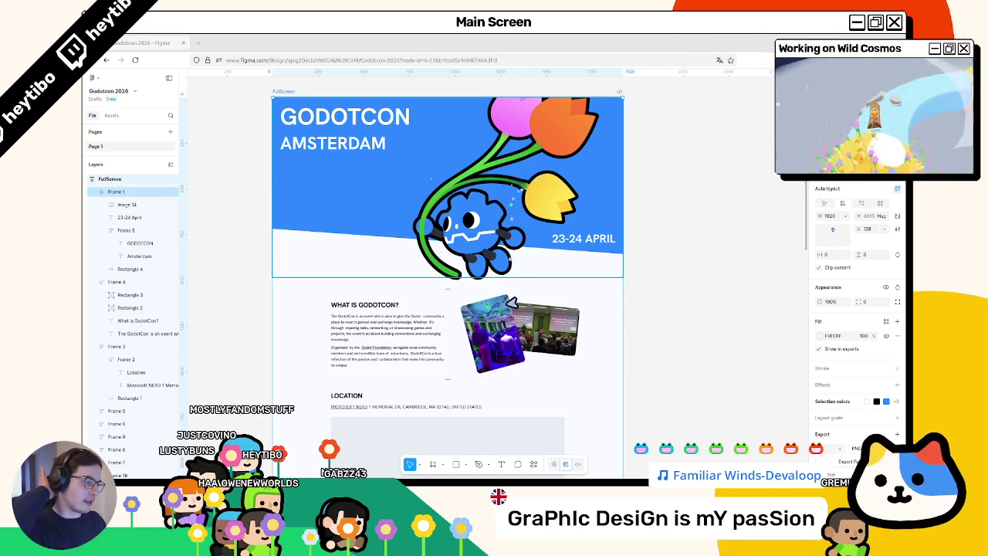
# Step: Reopen the GodotCon Boston site in a new tab
pyautogui.scroll(-5, 507, 320)
pyautogui.scroll(-1, 481, 309)
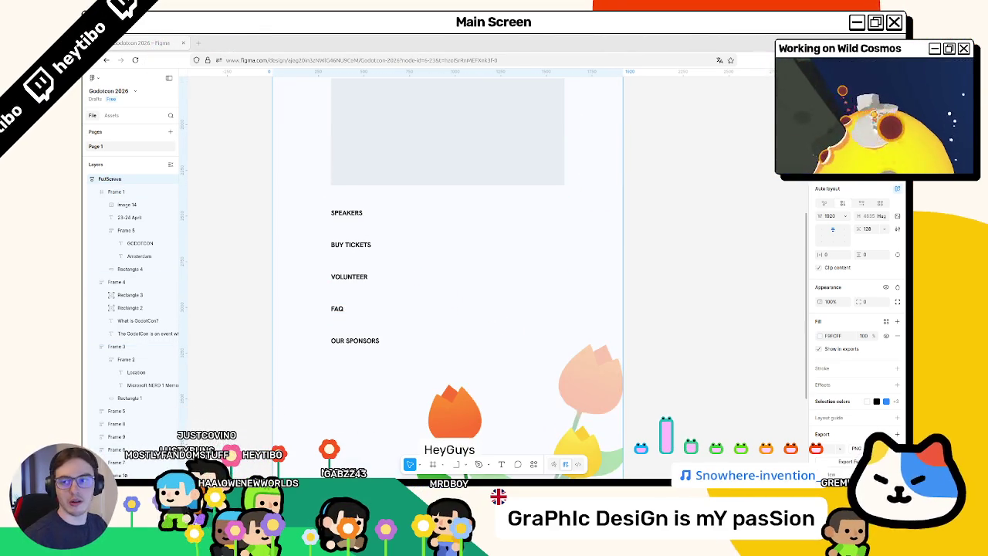
pyautogui.hotkey('ctrl', 'shift', 't')
pyautogui.scroll(3, 413, 185)
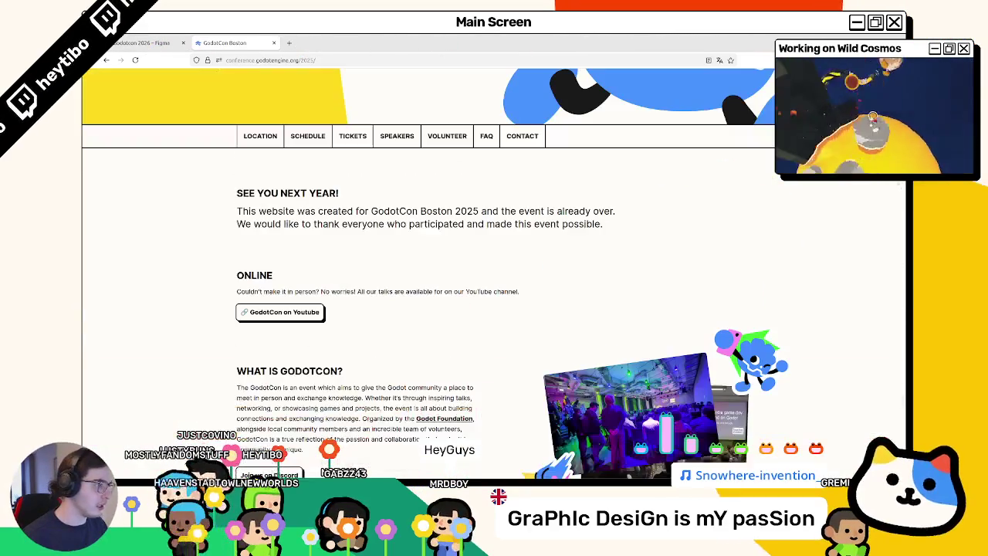
pyautogui.scroll(1, 413, 185)
pyautogui.scroll(2, 413, 185)
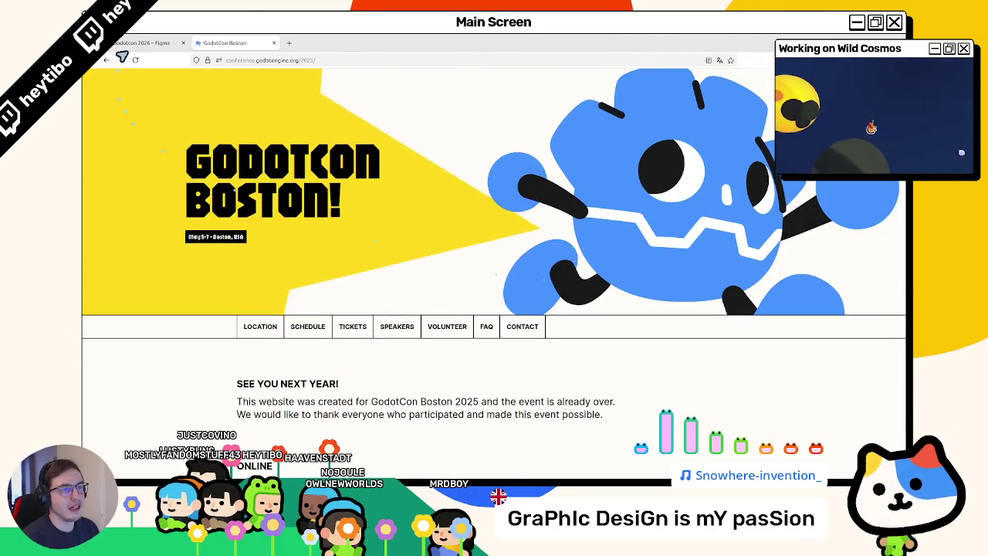
# Step: Browse the Boston site alongside the design, ending on the Figma tab
pyautogui.hotkey('ctrl', 'shift', 'Tab')
pyautogui.hotkey('ctrl', 'Tab')
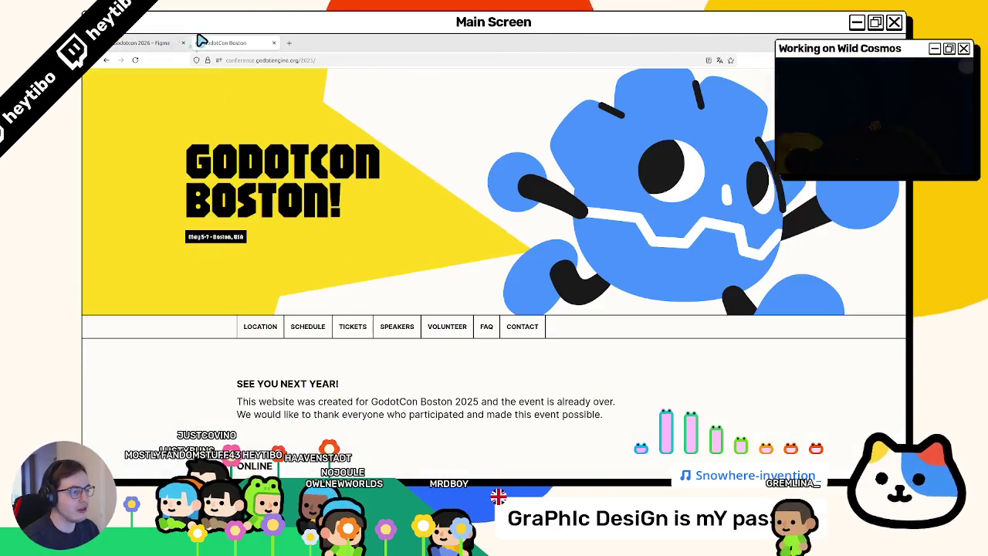
pyautogui.scroll(-10, 889, 330)
pyautogui.scroll(-5, 890, 330)
pyautogui.scroll(-5, 890, 330)
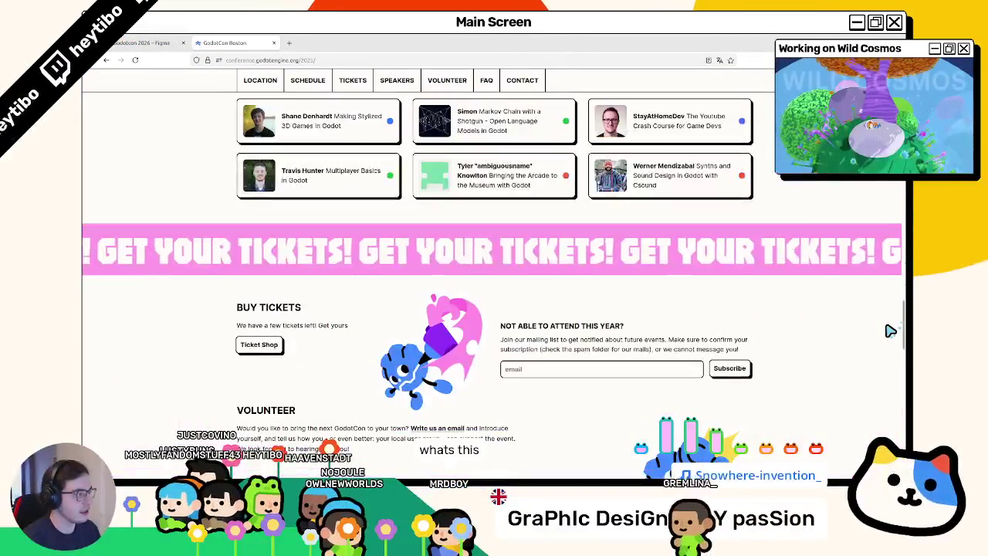
pyautogui.scroll(-5, 890, 330)
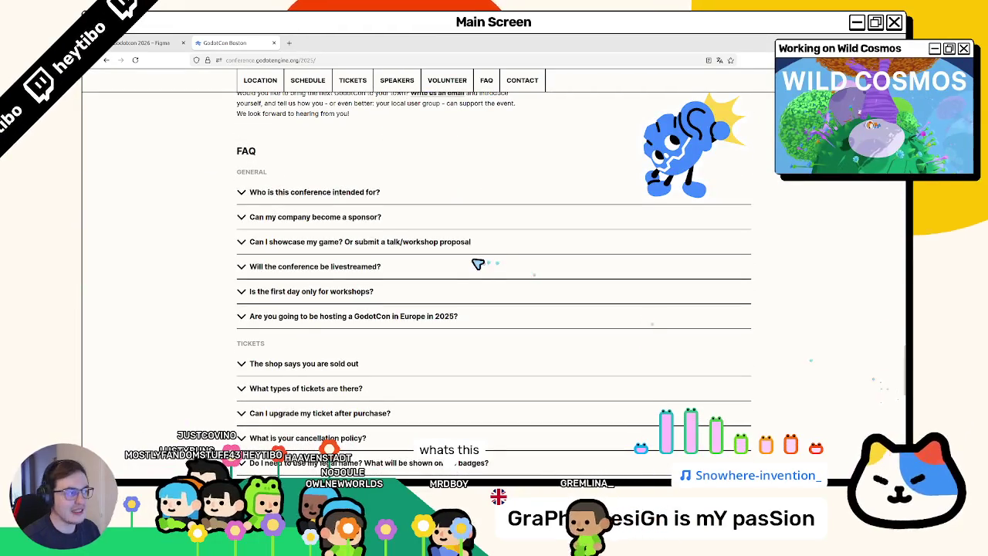
pyautogui.scroll(-3, 479, 262)
pyautogui.hotkey('ctrl', 'Tab')
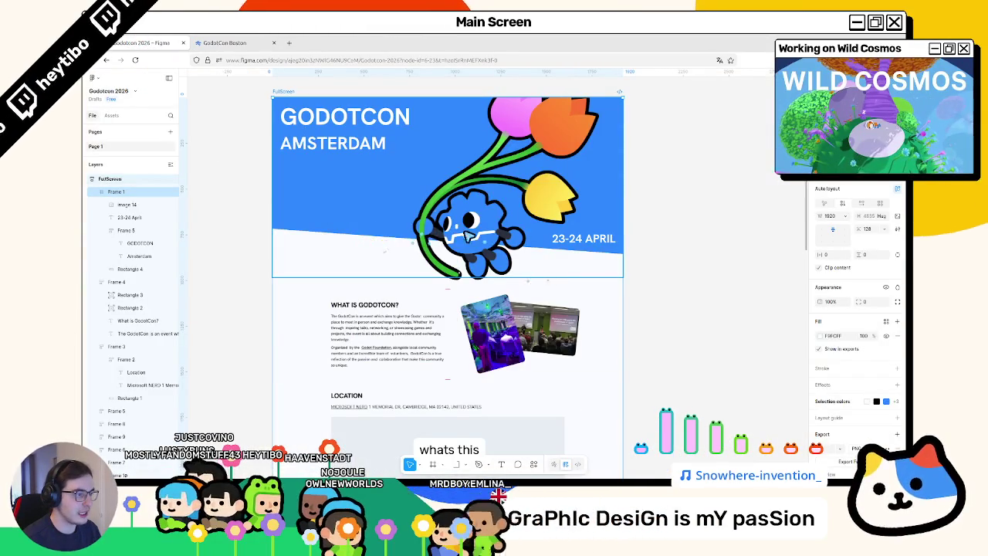
pyautogui.click(231, 42)
pyautogui.scroll(5, 441, 203)
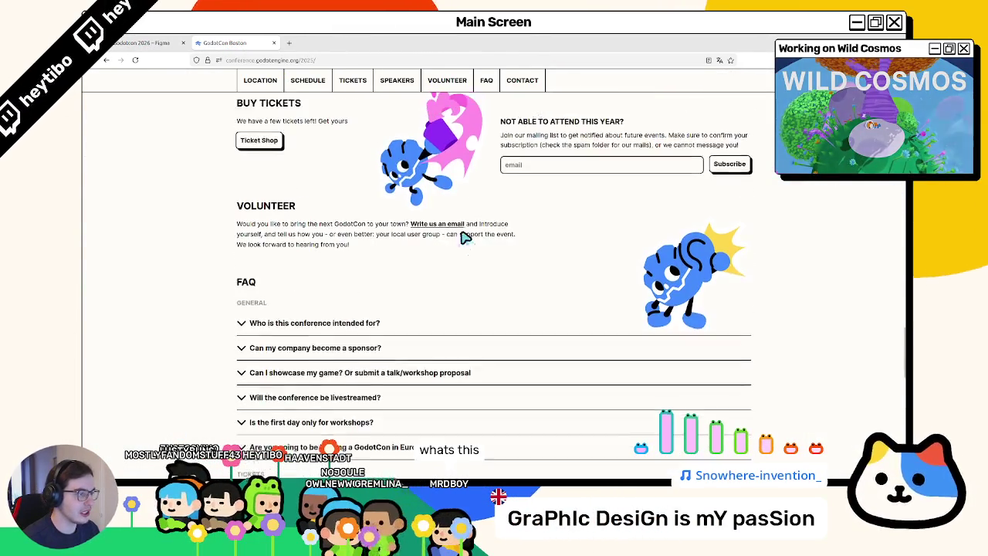
pyautogui.click(171, 41)
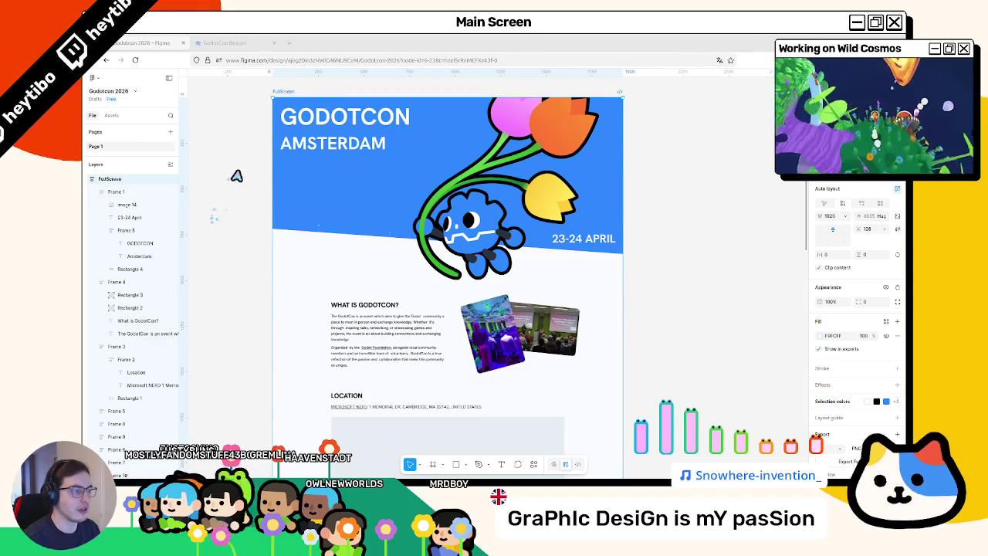
# Step: In Figma, nudge the tulip-and-robot hero image (Image 14) slightly up and left
pyautogui.scroll(1, 268, 183)
pyautogui.scroll(2, 268, 183)
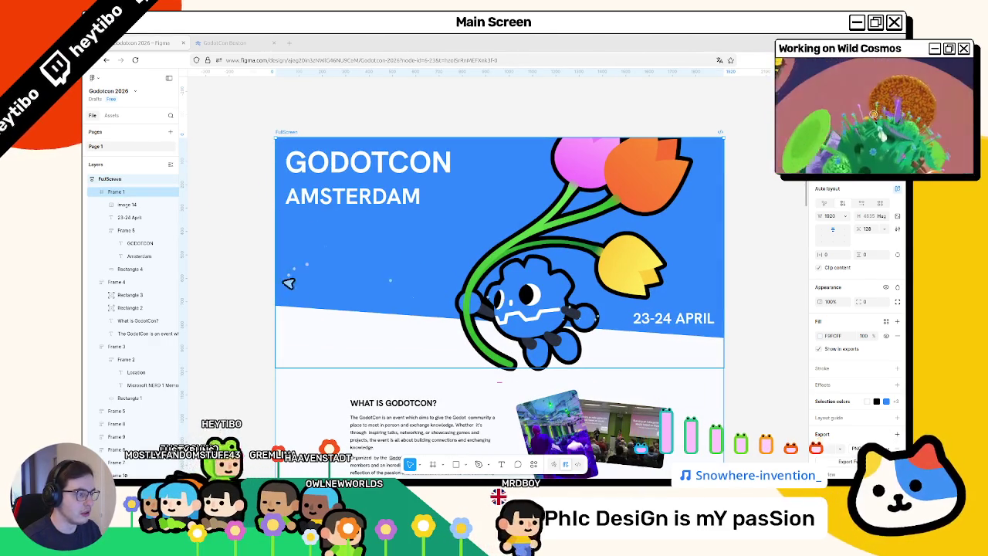
pyautogui.scroll(-5, 499, 397)
pyautogui.scroll(2, 500, 393)
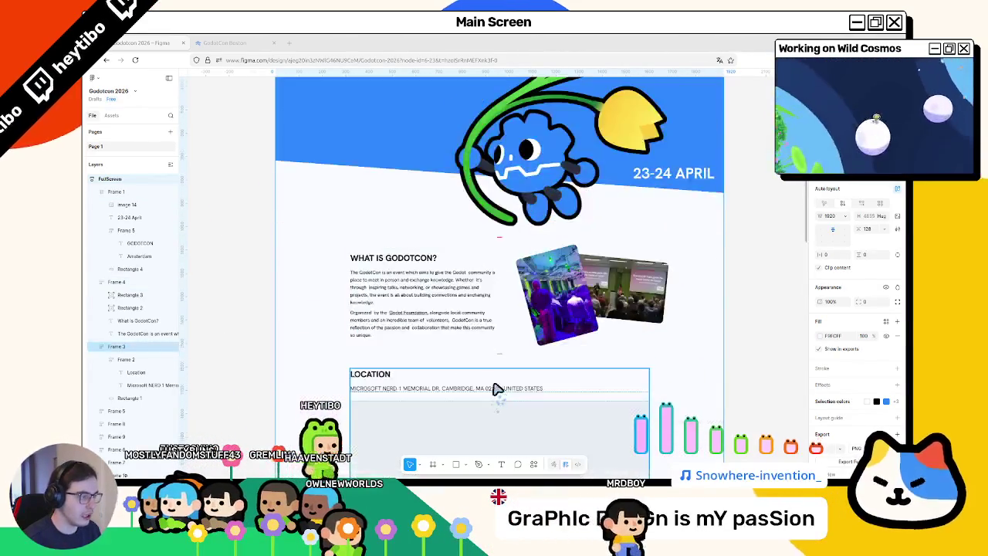
pyautogui.scroll(5, 520, 280)
pyautogui.scroll(-1, 519, 280)
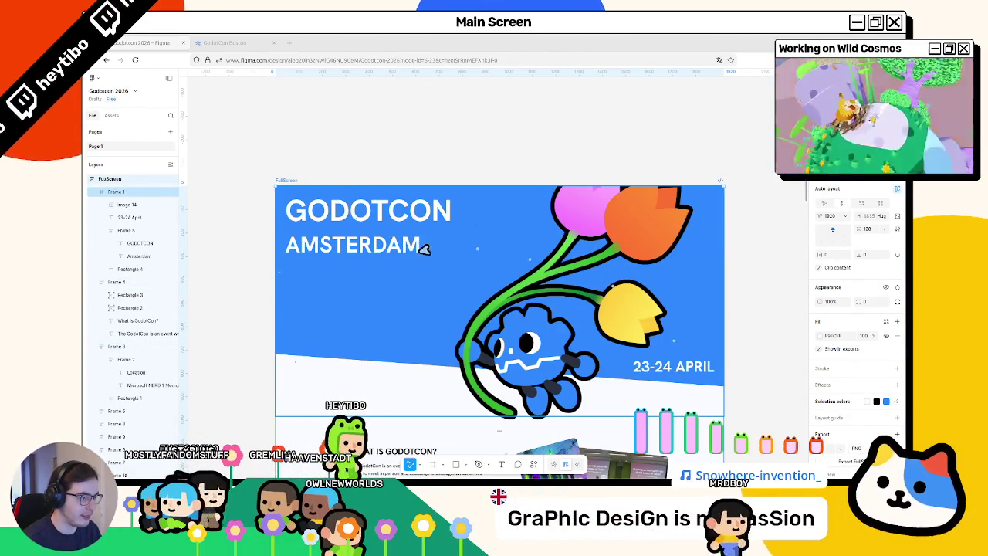
pyautogui.click(507, 336)
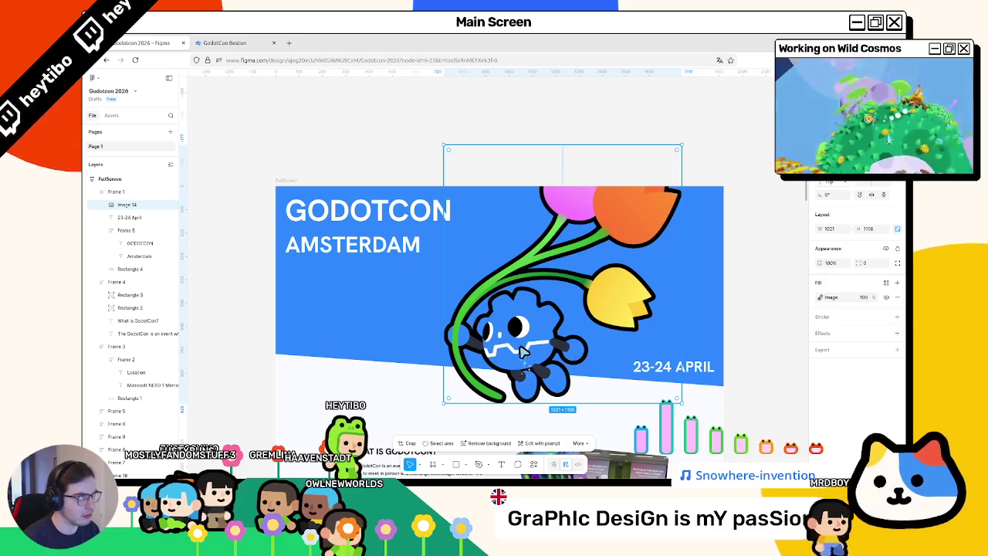
pyautogui.moveTo(531, 354)
pyautogui.mouseDown()
pyautogui.moveTo(520, 345)
pyautogui.moveTo(563, 375)
pyautogui.moveTo(577, 371)
pyautogui.mouseUp()
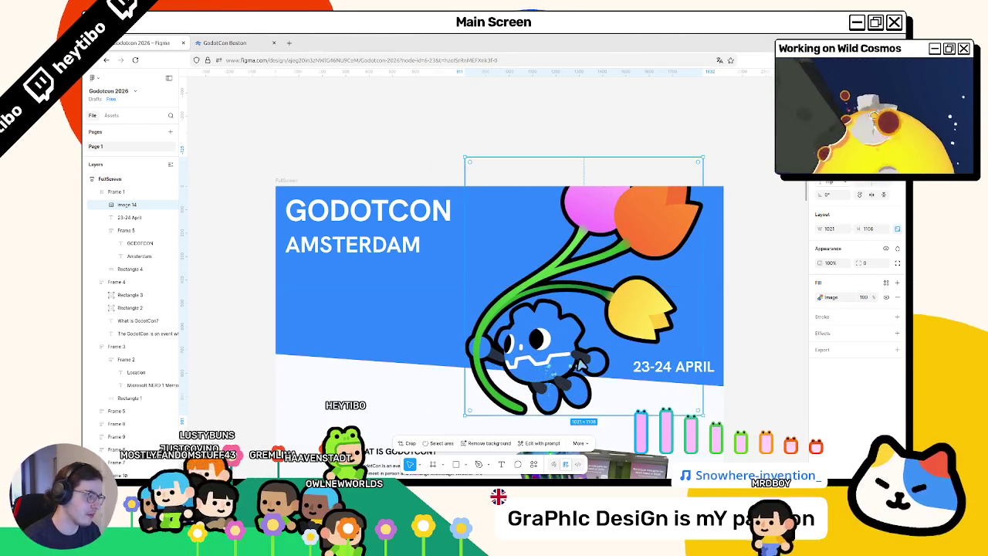
pyautogui.press('Escape')
# Step: Recheck the hero image, close the GodotCon Boston reference tab, and switch to Inkscape
pyautogui.scroll(-3, 579, 369)
pyautogui.scroll(-1, 586, 366)
pyautogui.scroll(-2, 694, 347)
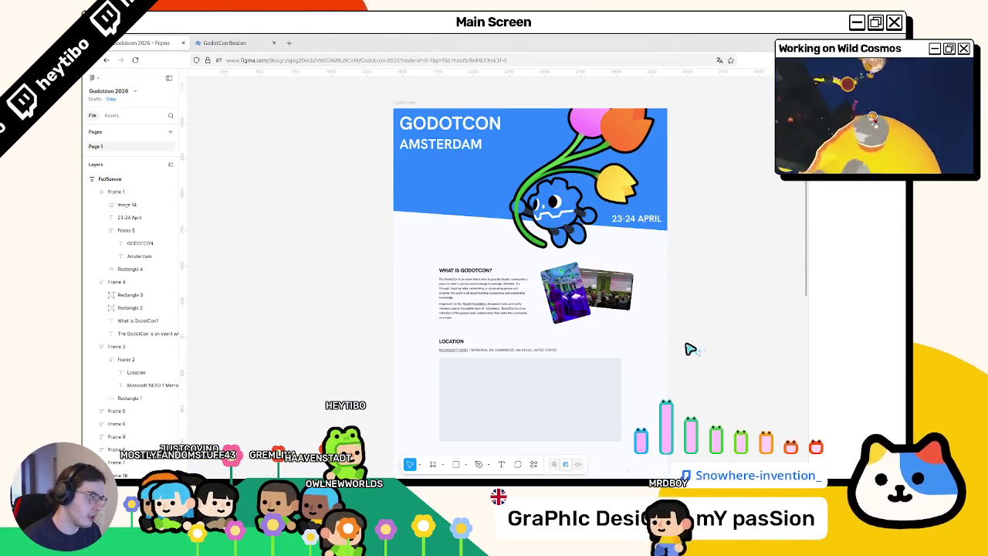
pyautogui.scroll(-4, 688, 351)
pyautogui.scroll(-3, 688, 351)
pyautogui.scroll(-3, 687, 348)
pyautogui.scroll(8, 688, 348)
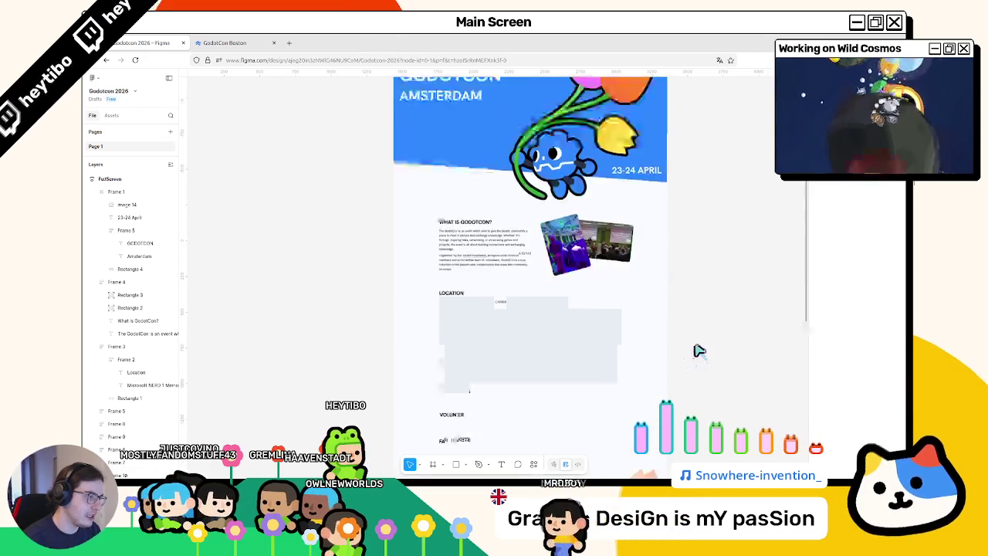
pyautogui.scroll(5, 683, 345)
pyautogui.click(586, 292)
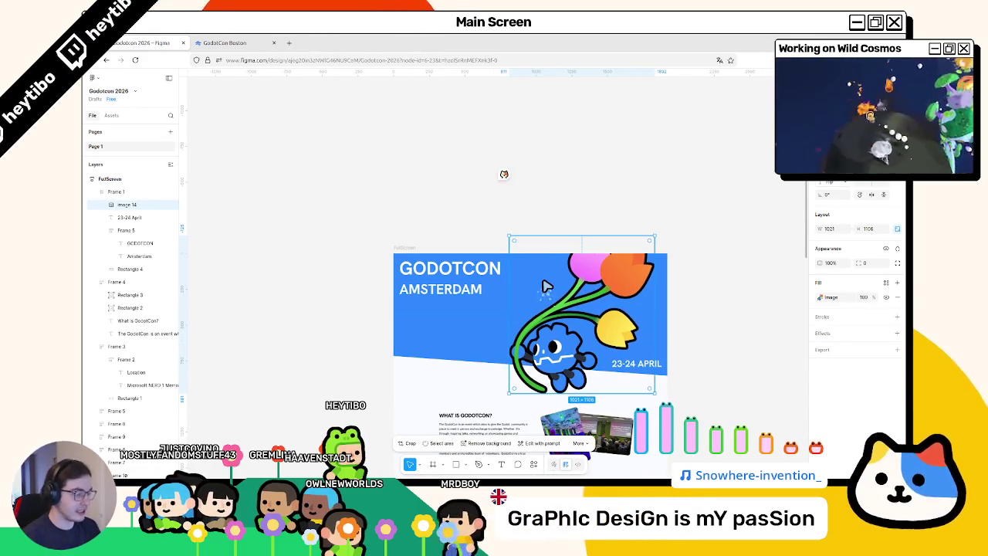
pyautogui.click(287, 156)
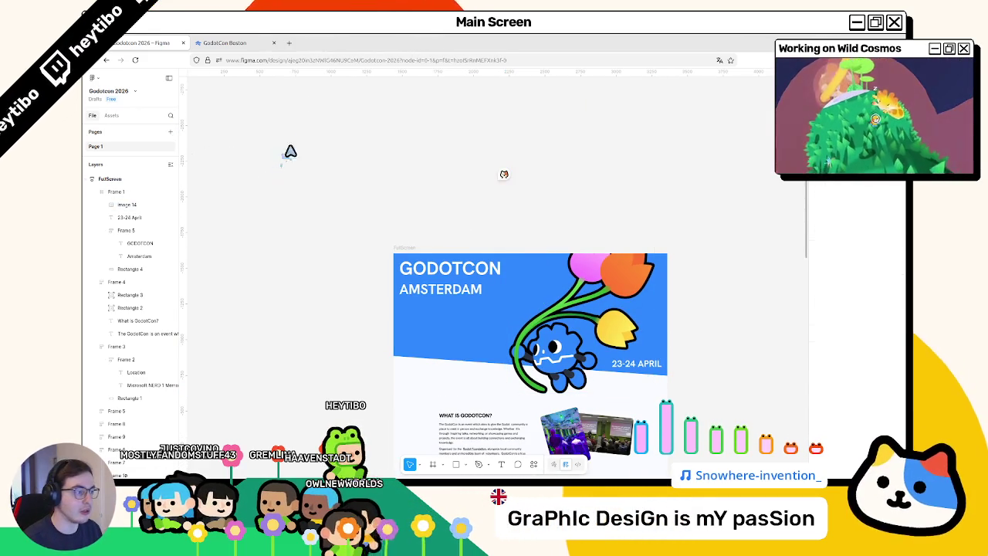
pyautogui.moveTo(254, 39); pyautogui.dragTo(296, 90)
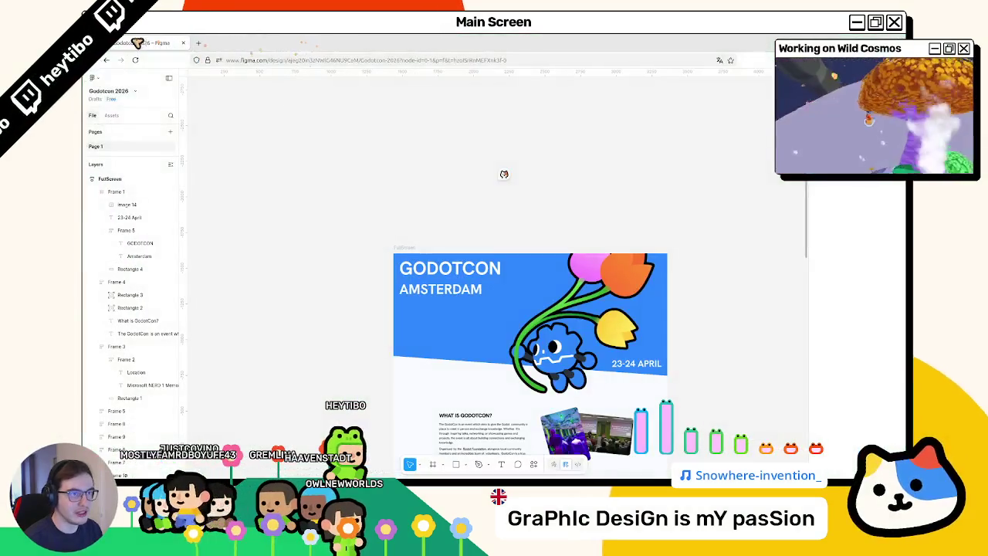
pyautogui.moveTo(137, 43); pyautogui.dragTo(210, 40)
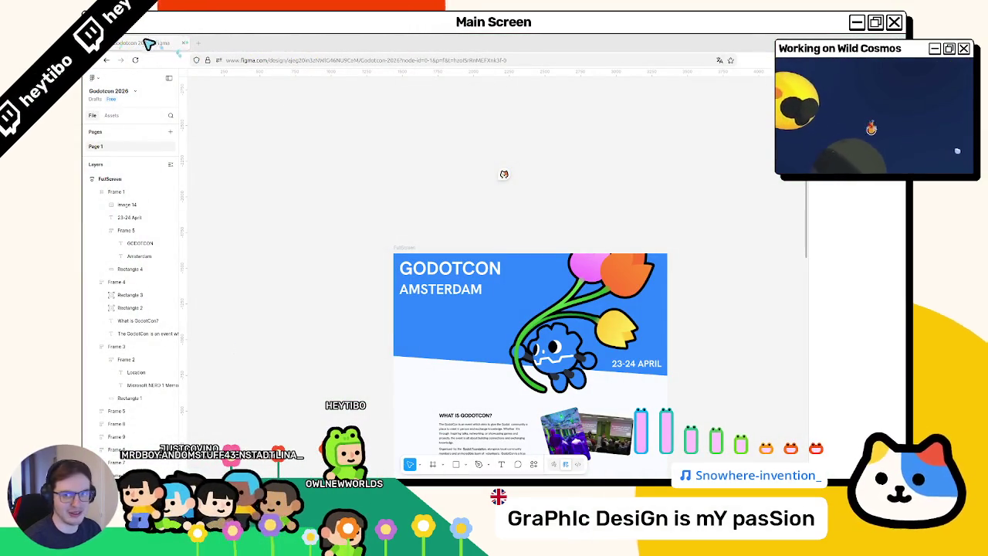
pyautogui.hotkey('alt', 'Tab')
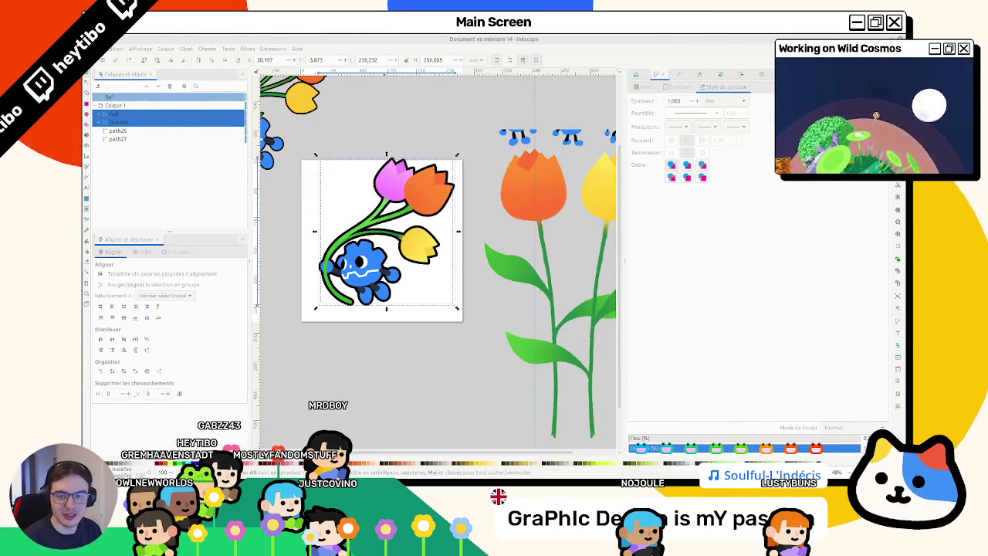
pyautogui.hotkey('ctrl', 'i')
# Step: Close Inkscape's file browser, then view Blender's pink shirt mockup through the scene camera
pyautogui.moveTo(375, 148); pyautogui.dragTo(84, 146)
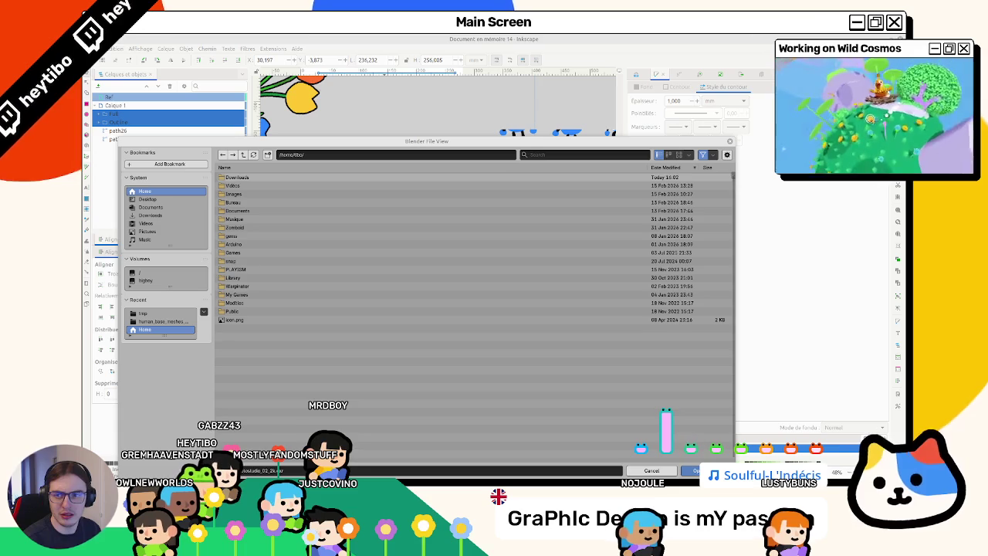
pyautogui.press('Escape')
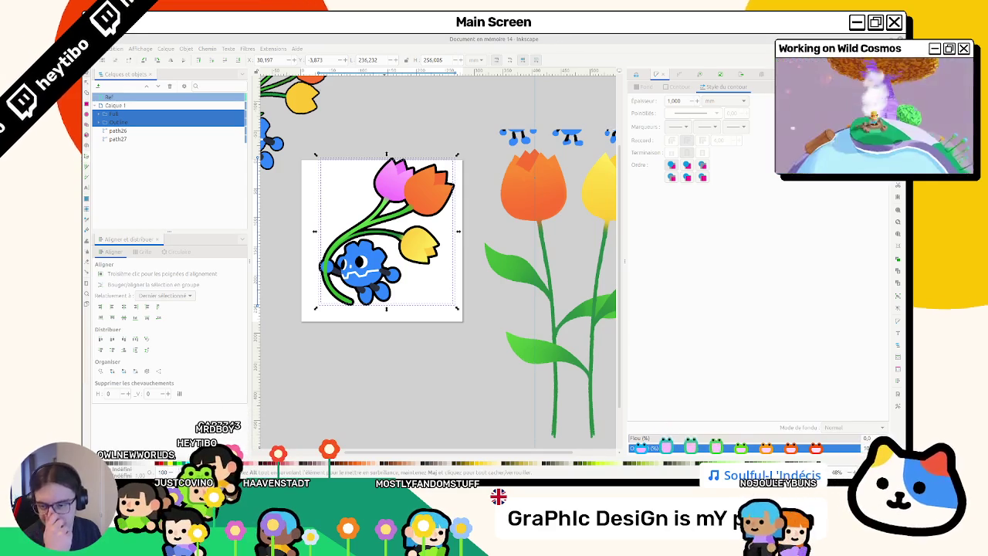
pyautogui.hotkey('alt', 'Tab')
pyautogui.moveTo(345, 216)
pyautogui.mouseDown()
pyautogui.moveTo(430, 231)
pyautogui.moveTo(392, 214)
pyautogui.moveTo(512, 216)
pyautogui.moveTo(460, 249)
pyautogui.moveTo(385, 221)
pyautogui.mouseUp()
pyautogui.press('KP_0')
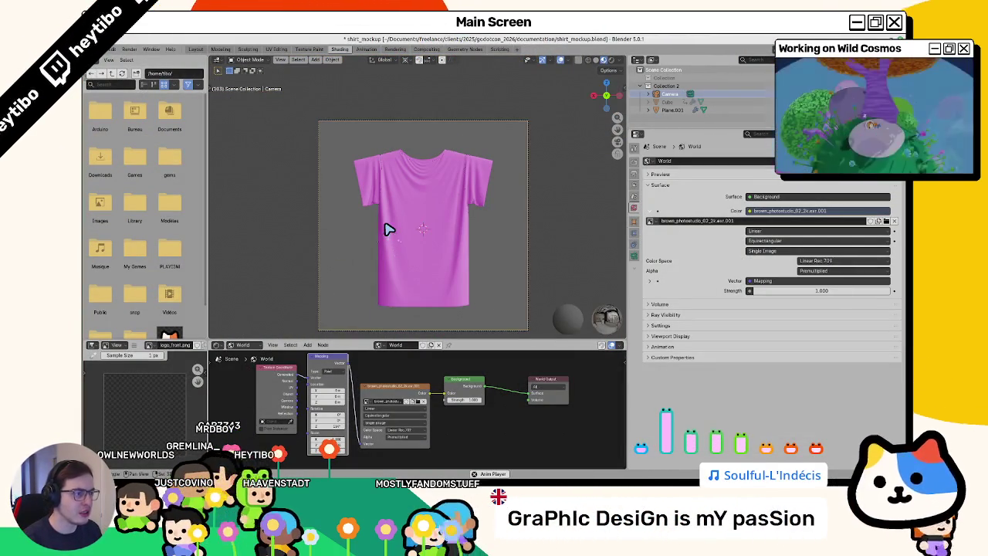
# Step: Show shirt Plane.001's Object-level ShirtBack material nodes with its party_shirt_design.png image texture
pyautogui.scroll(3, 330, 270)
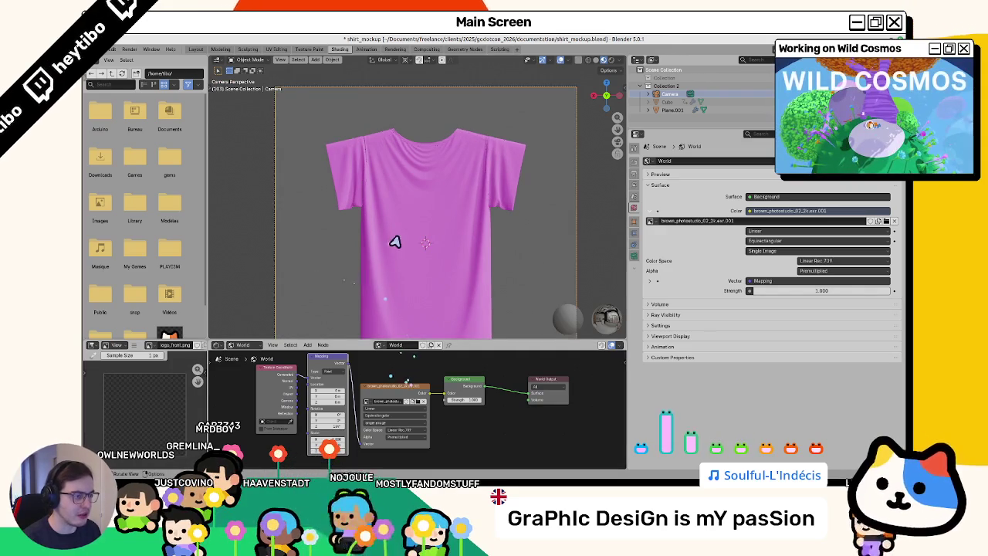
pyautogui.click(368, 255)
pyautogui.press('KP_0')
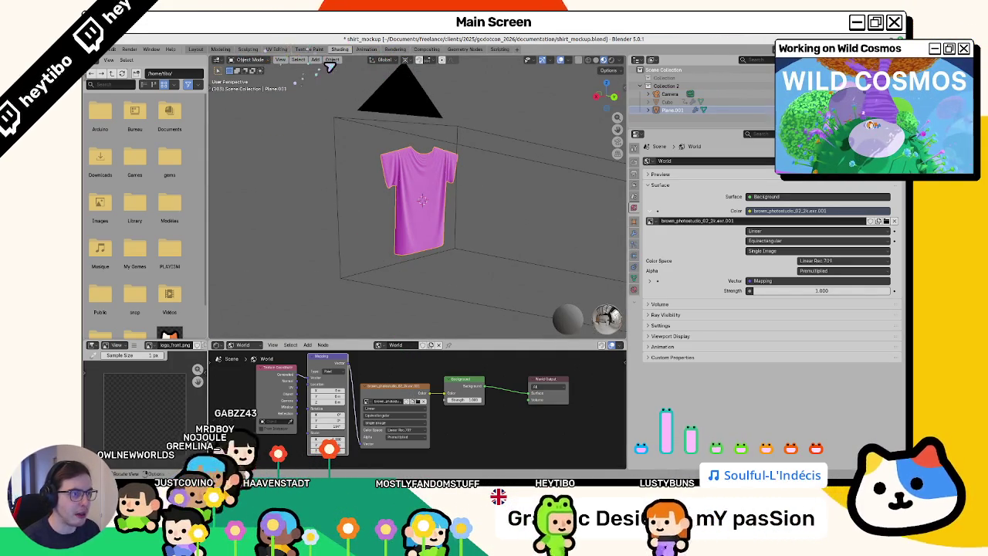
pyautogui.click(240, 345)
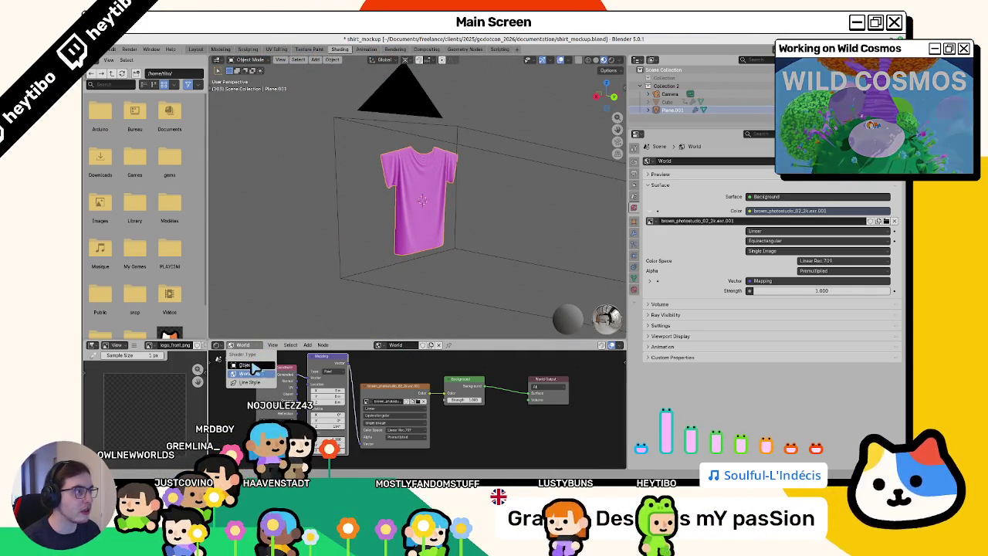
pyautogui.click(250, 365)
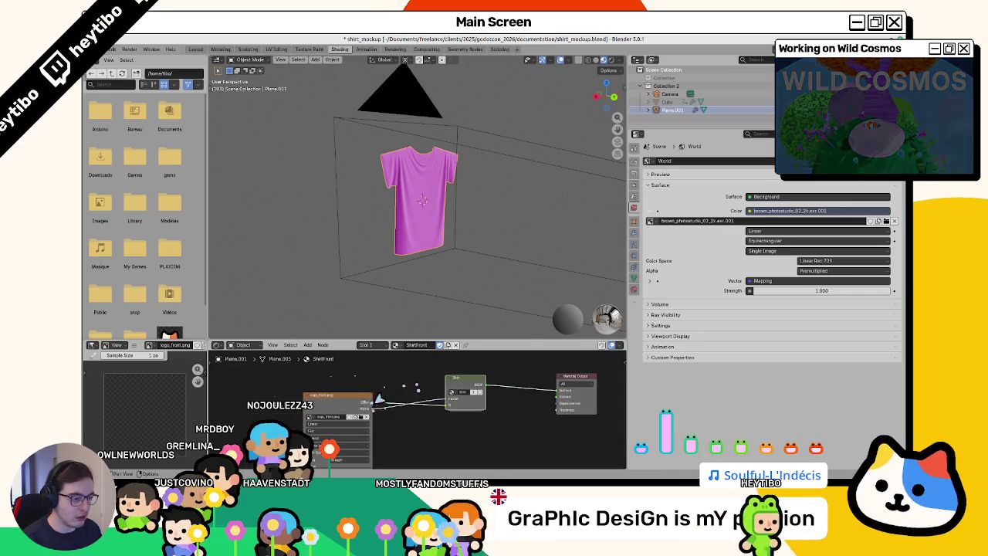
pyautogui.moveTo(337, 415); pyautogui.dragTo(393, 399)
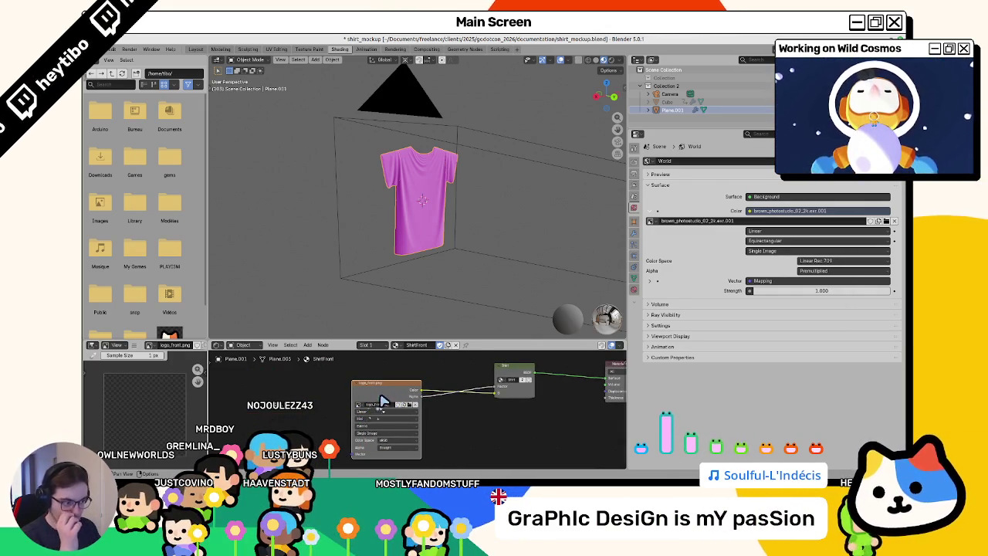
pyautogui.click(633, 291)
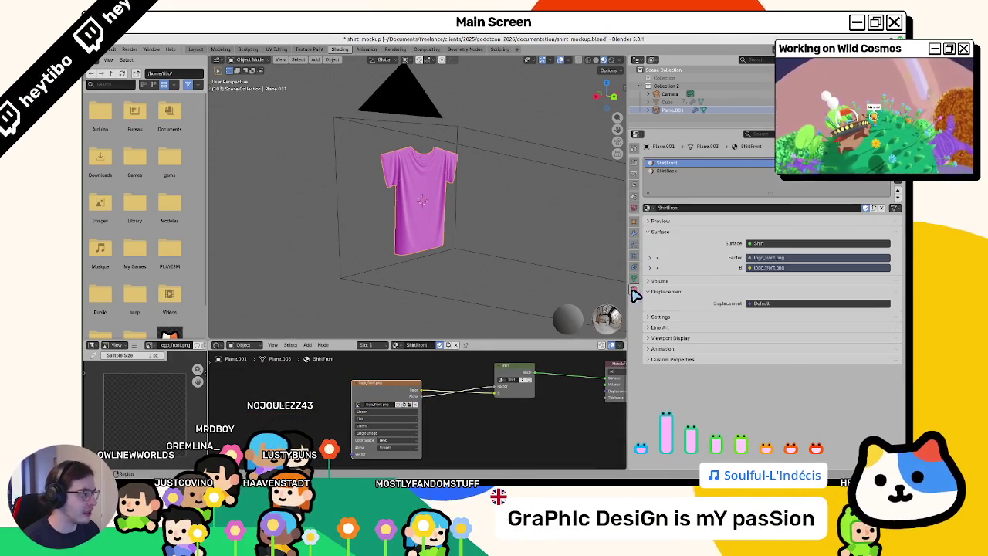
pyautogui.click(666, 170)
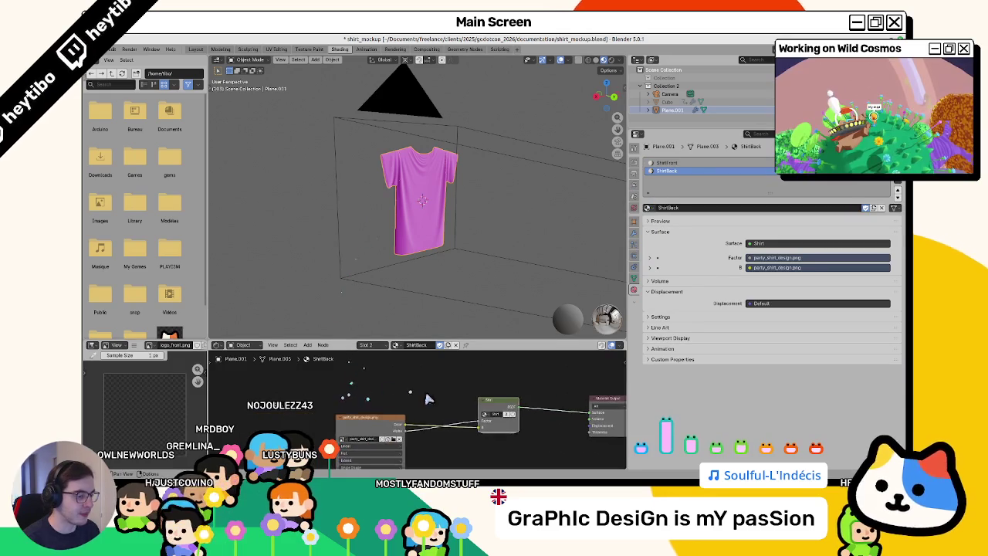
pyautogui.moveTo(280, 428); pyautogui.dragTo(388, 421)
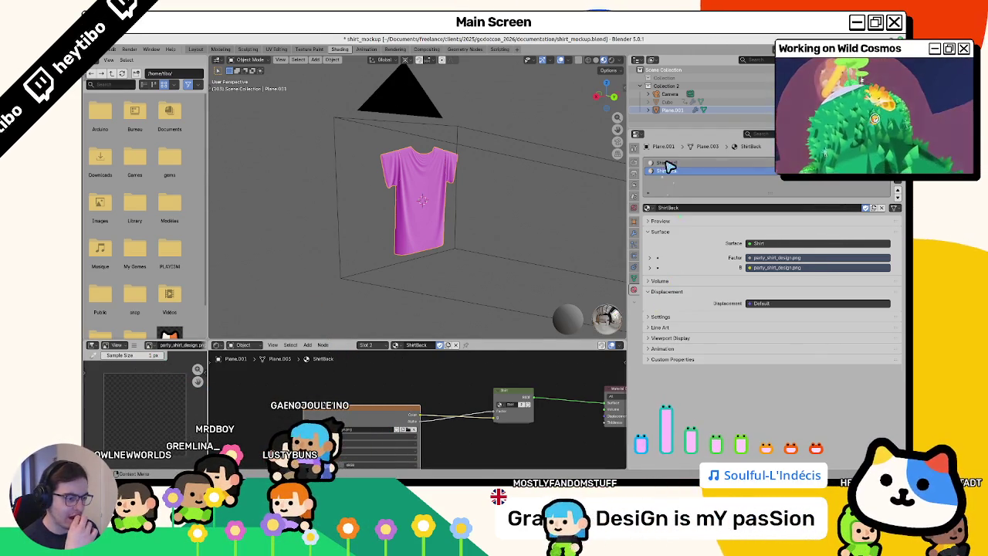
# Step: Switch to the ShirtFront material, select its logo_front.png texture node, and view the shirt front
pyautogui.click(371, 344)
pyautogui.click(397, 338)
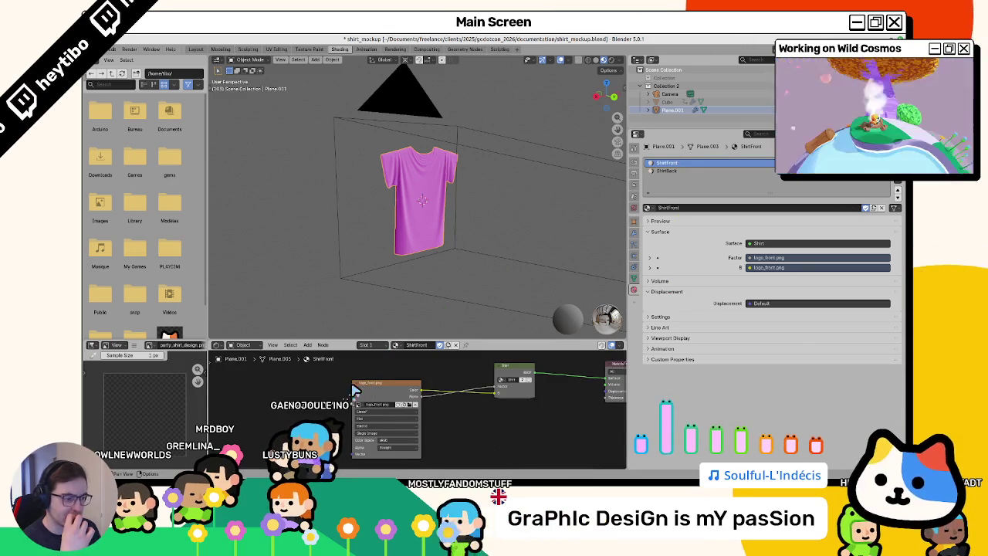
pyautogui.click(386, 383)
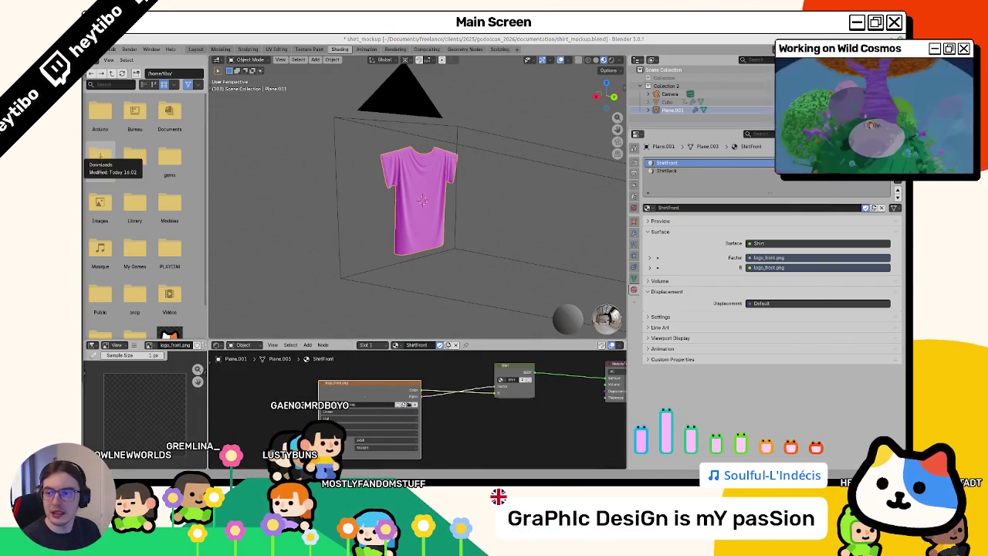
pyautogui.scroll(2, 512, 221)
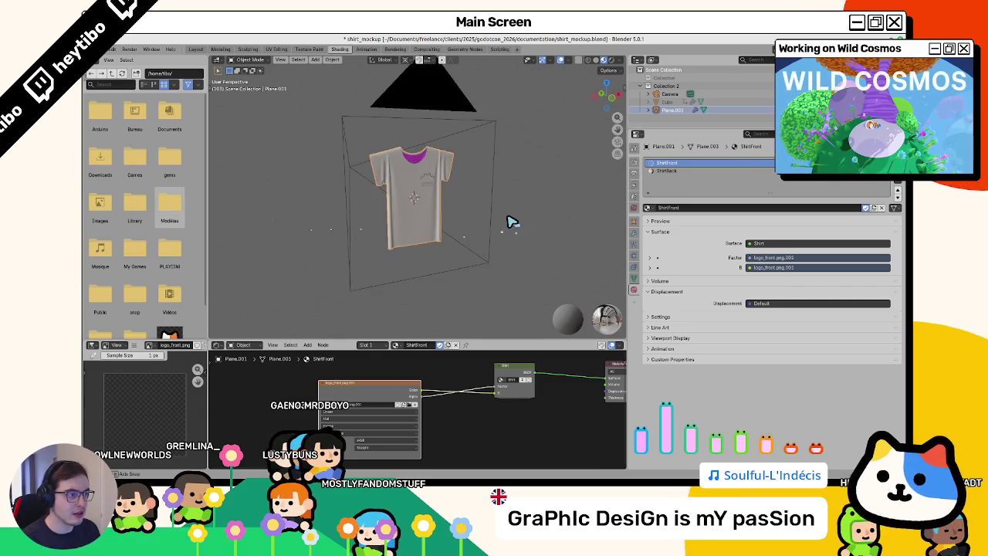
pyautogui.scroll(2, 404, 209)
pyautogui.scroll(5, 429, 183)
pyautogui.moveTo(429, 183); pyautogui.dragTo(415, 104)
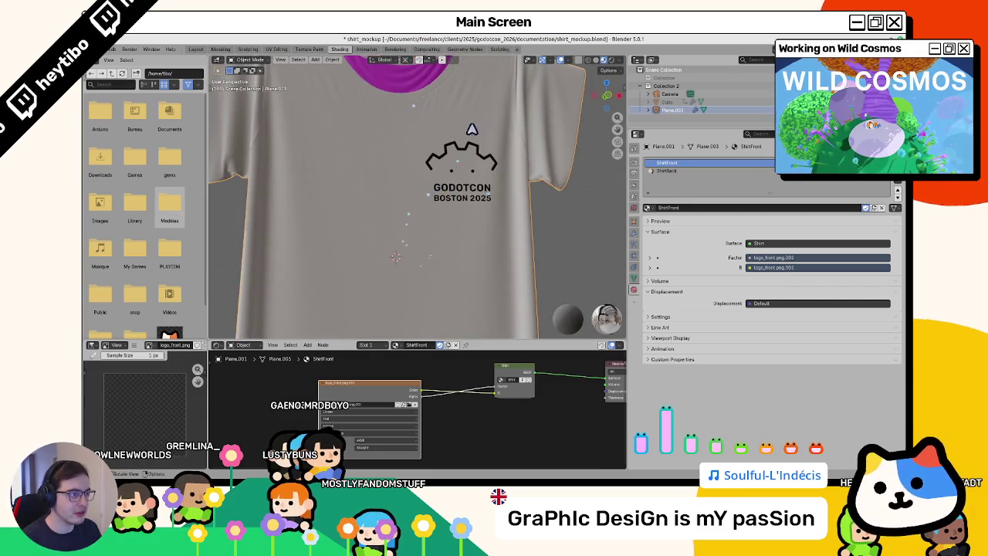
pyautogui.scroll(-8, 441, 183)
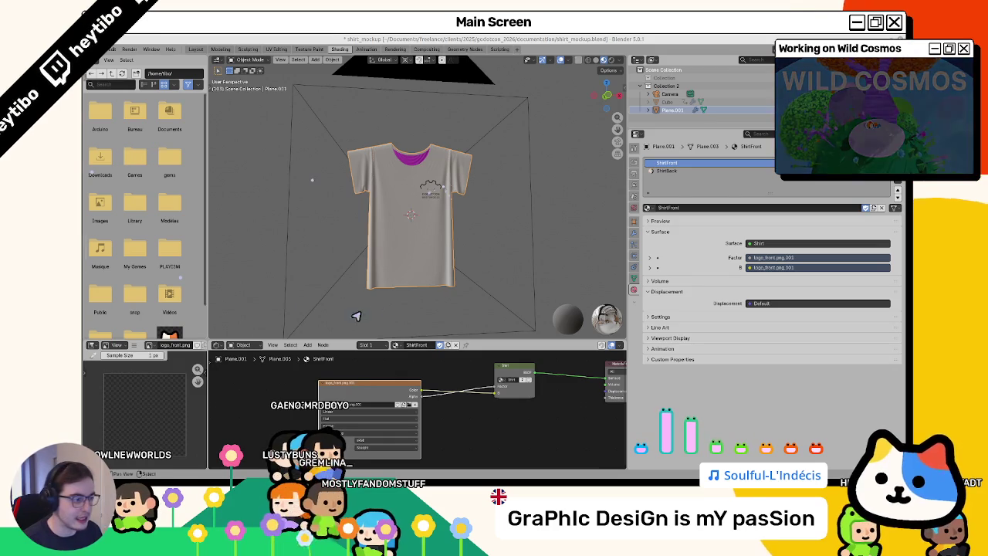
# Step: Return to the ShirtBack material, check the front view, and go back to Inkscape
pyautogui.click(665, 171)
pyautogui.moveTo(494, 232); pyautogui.dragTo(394, 232)
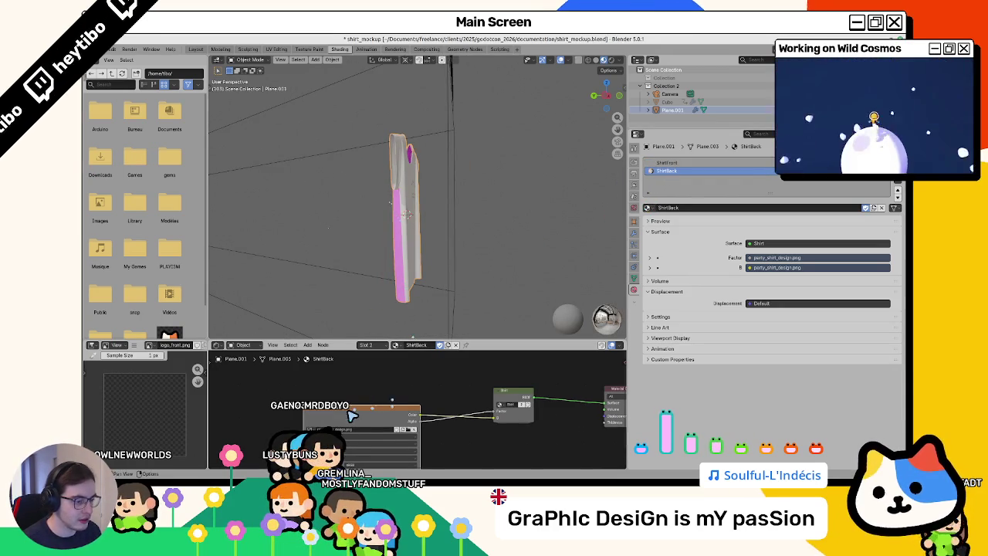
pyautogui.press('KP_1')
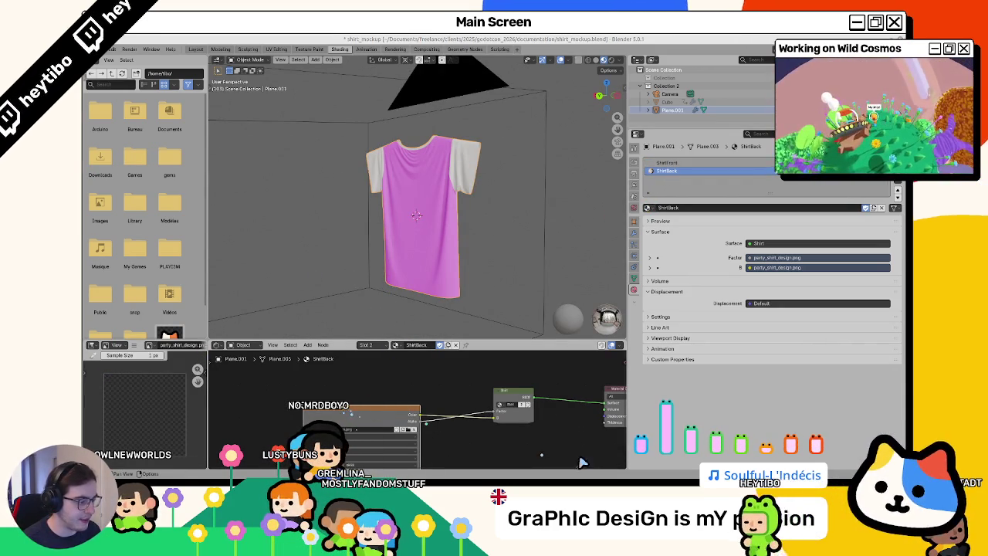
pyautogui.hotkey('alt', 'Tab')
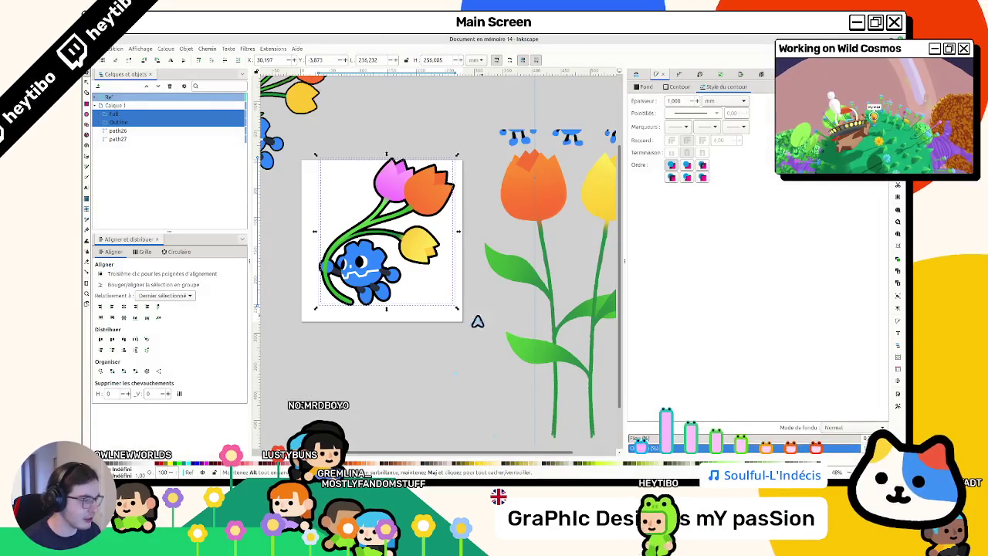
# Step: Show the faded tulip reference in the Ref layer and check the artwork selection
pyautogui.click(297, 306)
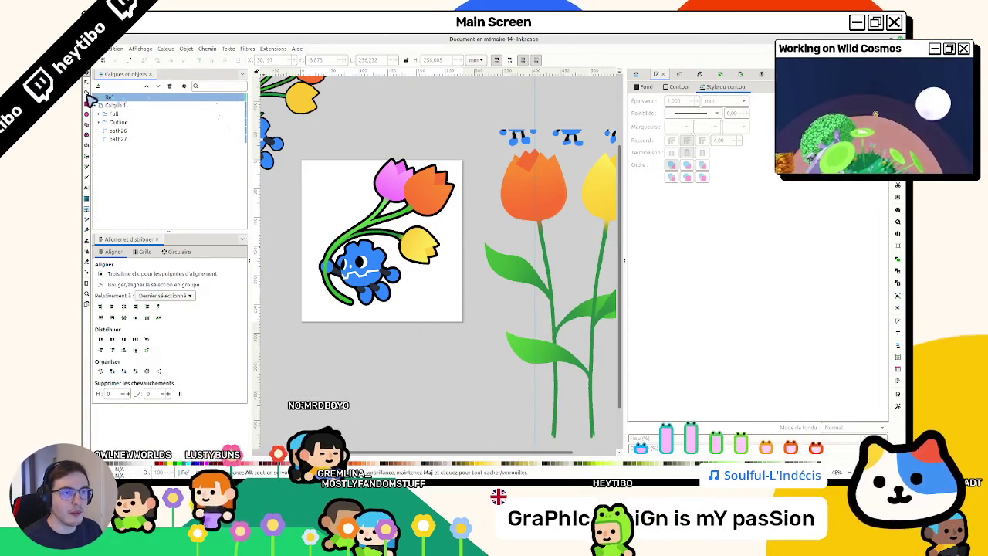
pyautogui.click(228, 99)
pyautogui.click(232, 122)
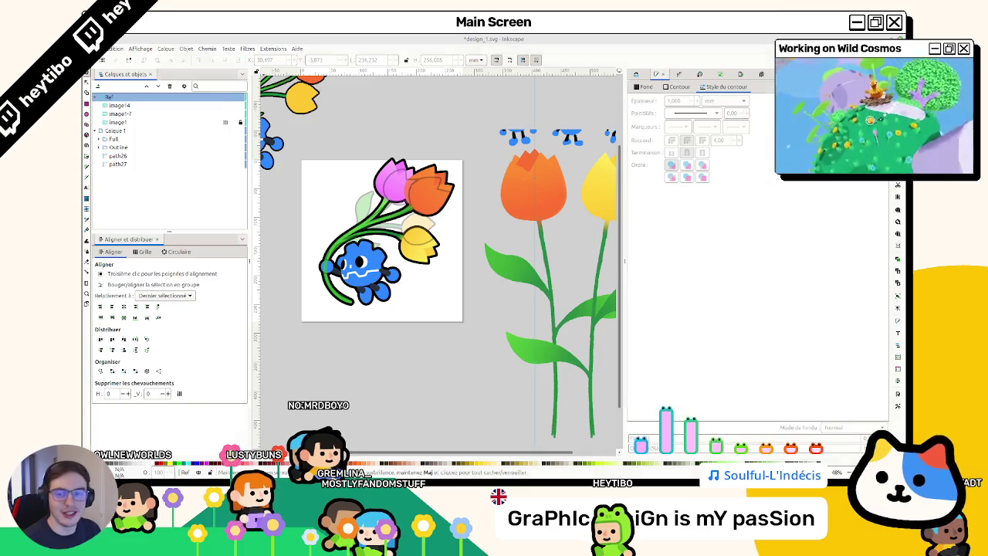
pyautogui.press('Escape')
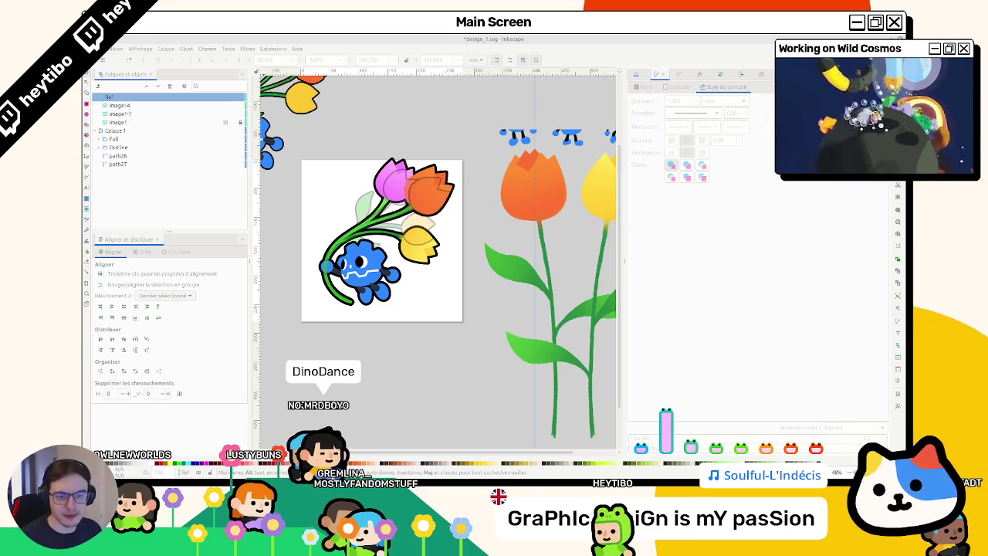
pyautogui.click(333, 209)
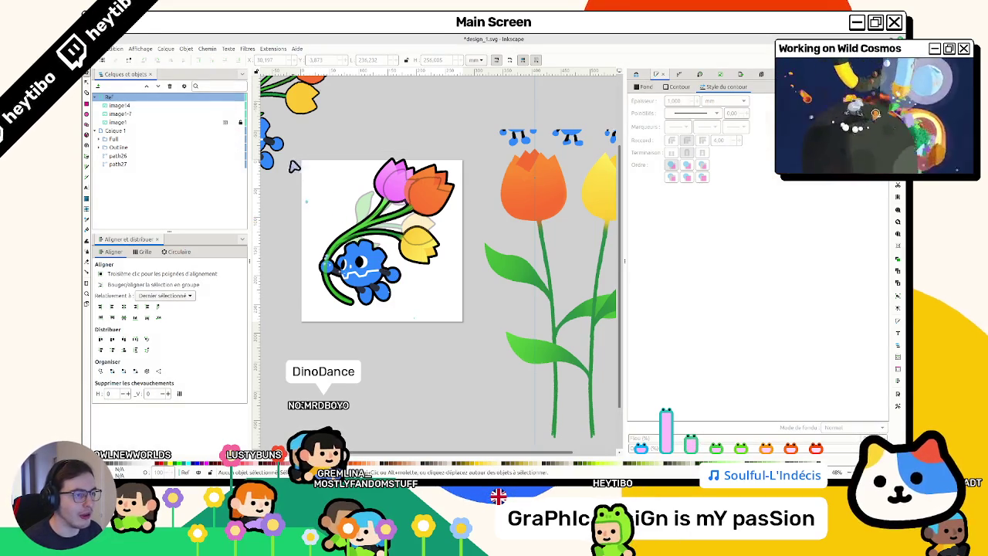
pyautogui.moveTo(467, 353); pyautogui.dragTo(282, 147)
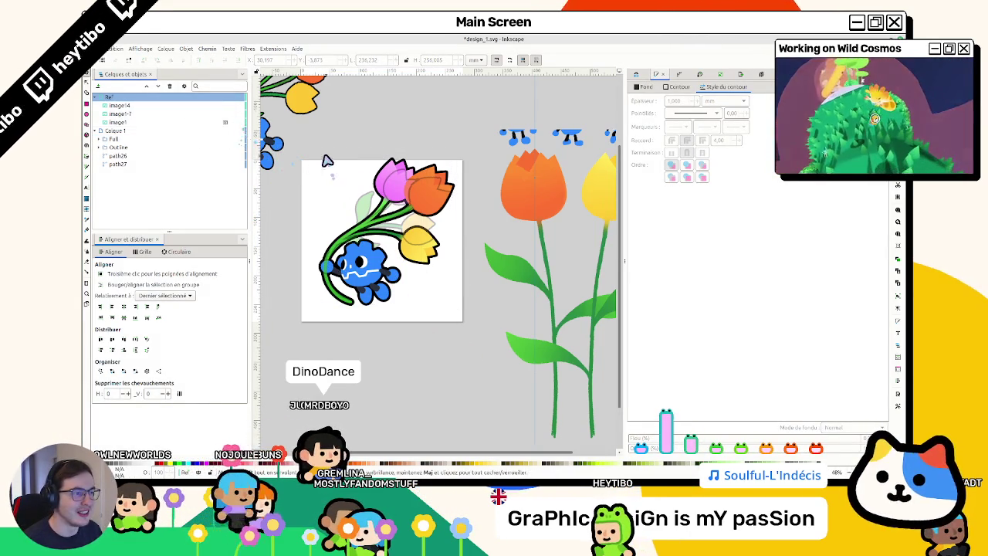
pyautogui.click(313, 183)
pyautogui.moveTo(467, 361); pyautogui.dragTo(465, 359)
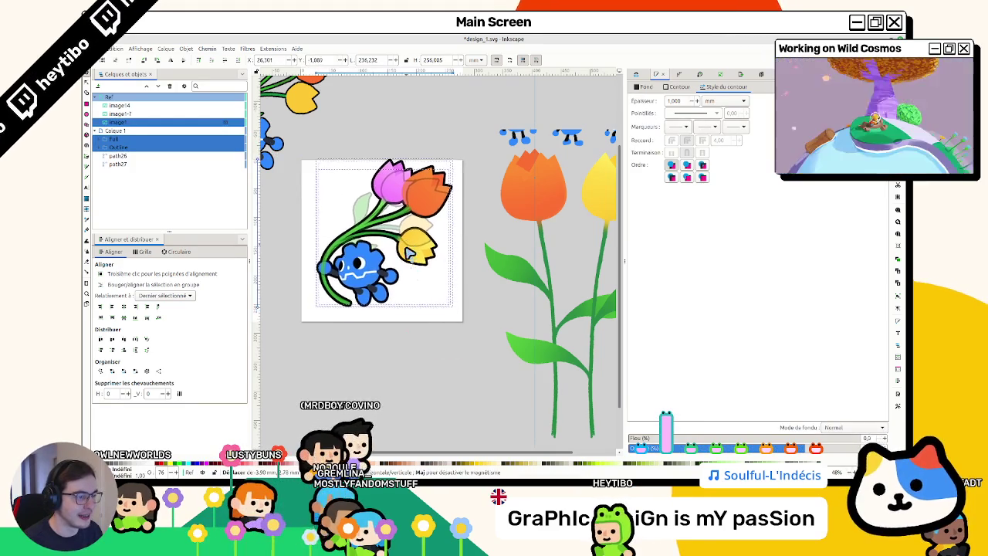
pyautogui.click(401, 390)
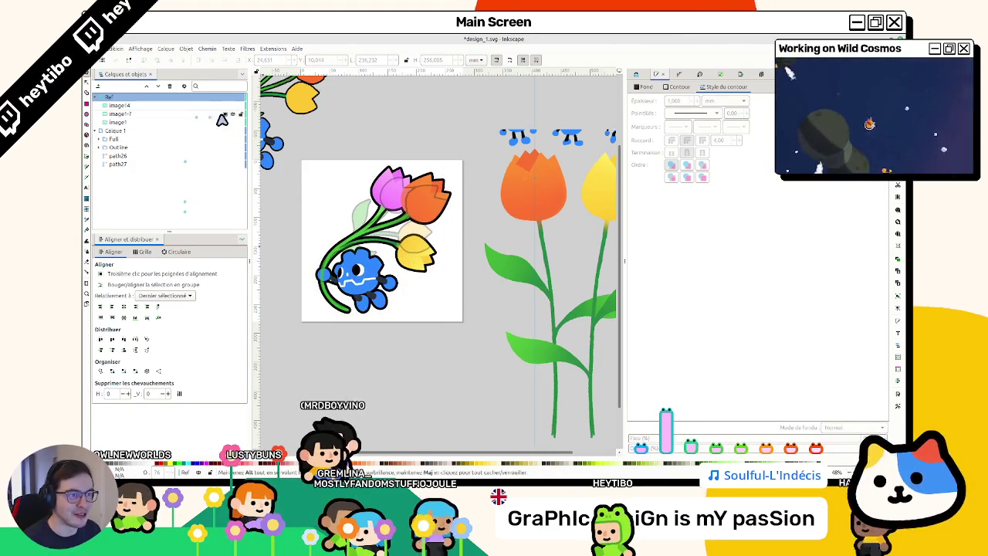
# Step: Save the design and export it as godot_tulip.png to the godotcon_2026 folder
pyautogui.hotkey('ctrl', 's')
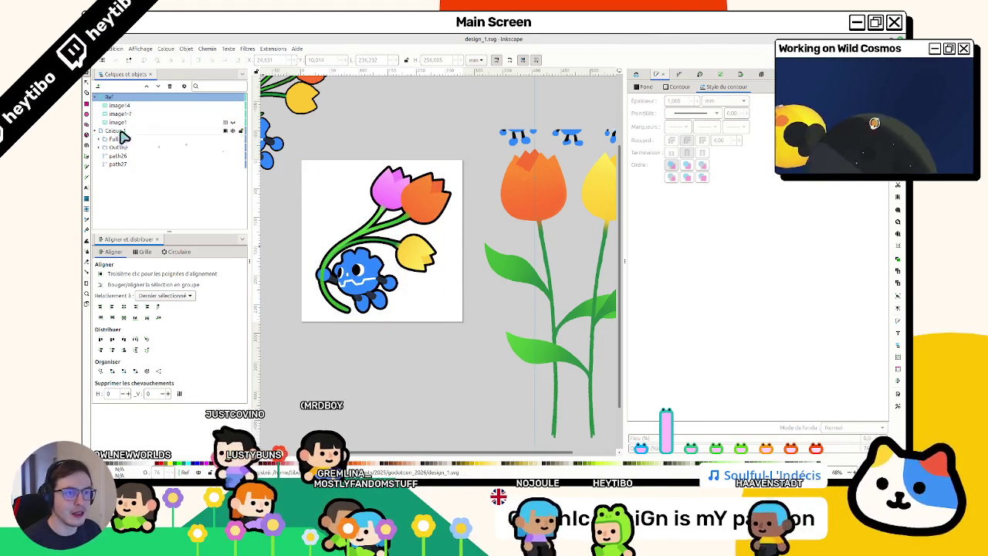
pyautogui.hotkey('ctrl', 'shift', 'e')
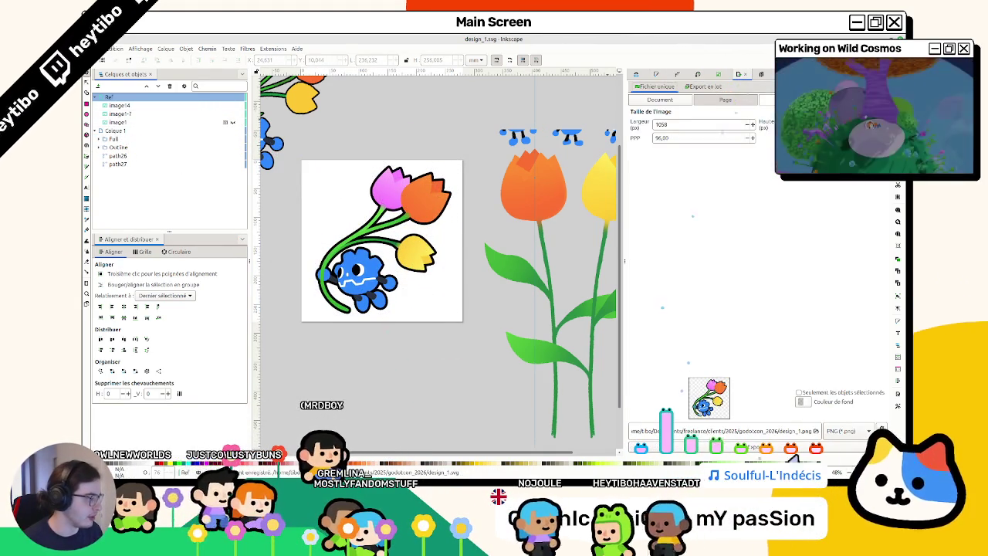
pyautogui.doubleClick(787, 431)
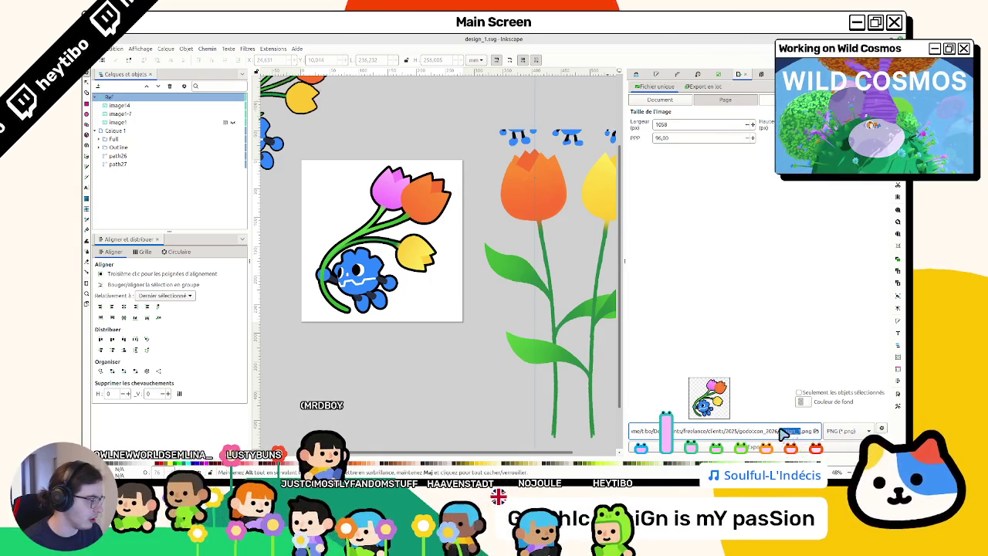
pyautogui.write('godot_tulip')
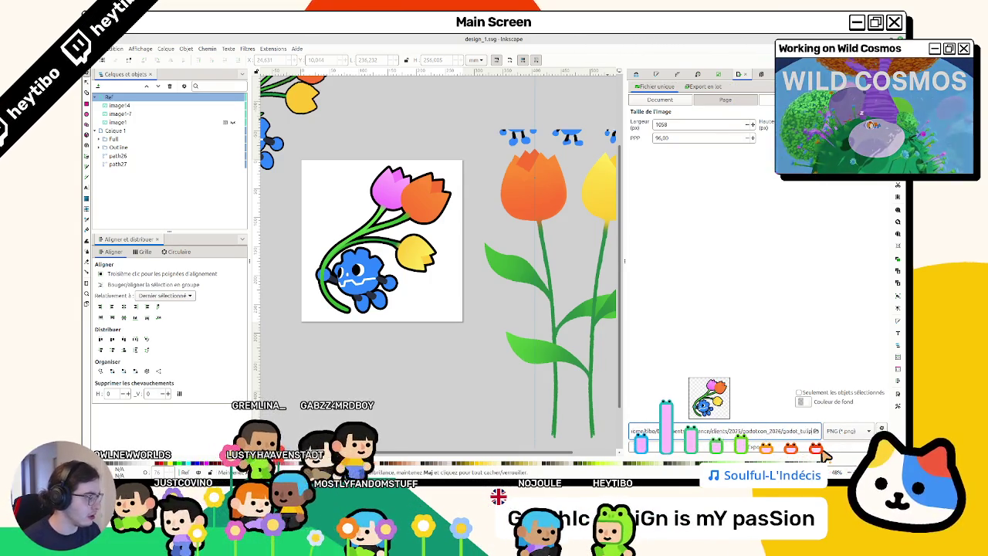
pyautogui.press('Return')
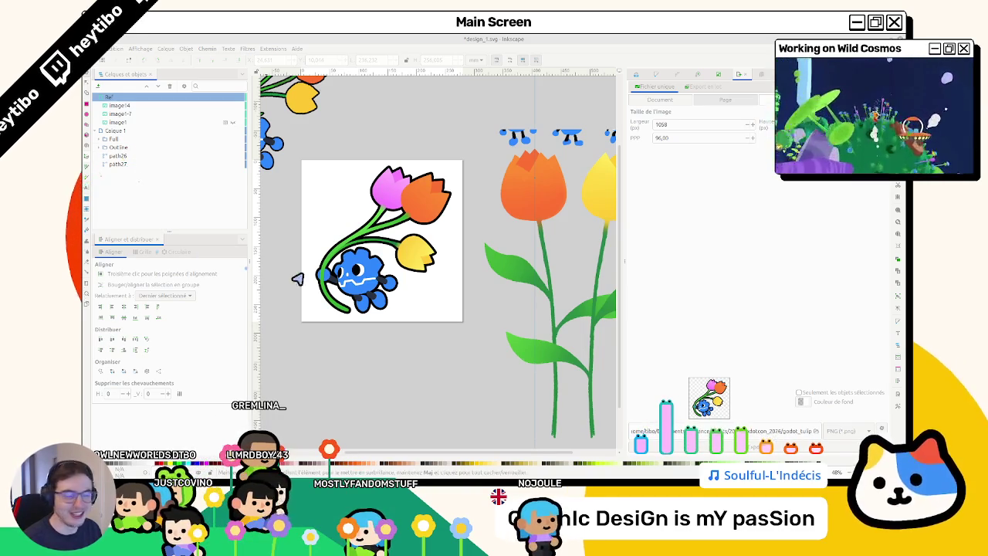
pyautogui.hotkey('alt', 'Tab')
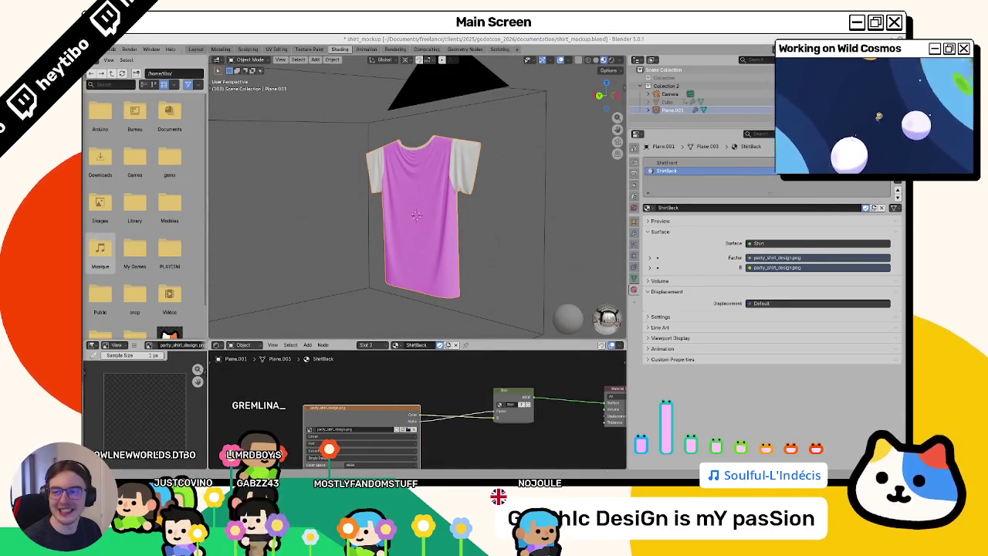
# Step: Reload the shirt's godot_tulip.png texture, check front and back views, then switch to Layout
pyautogui.hotkey('ctrl', 'z')
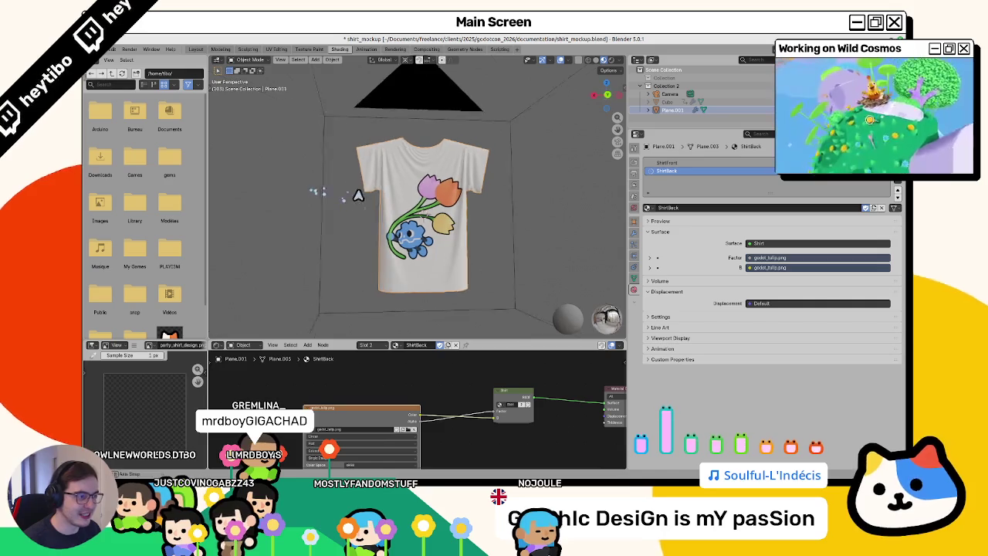
pyautogui.press('KP_1')
pyautogui.press('ctrl+KP_1')
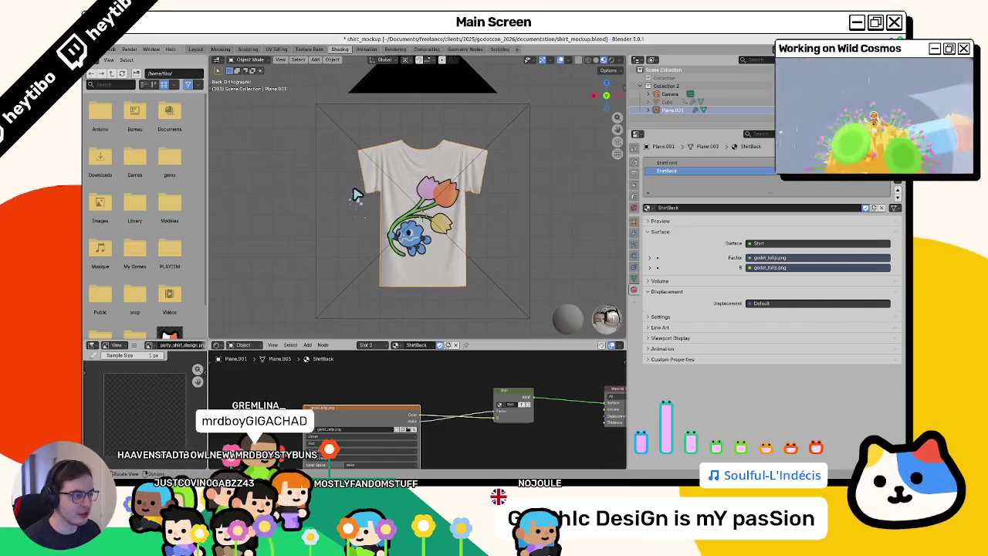
pyautogui.moveTo(317, 203); pyautogui.dragTo(484, 263)
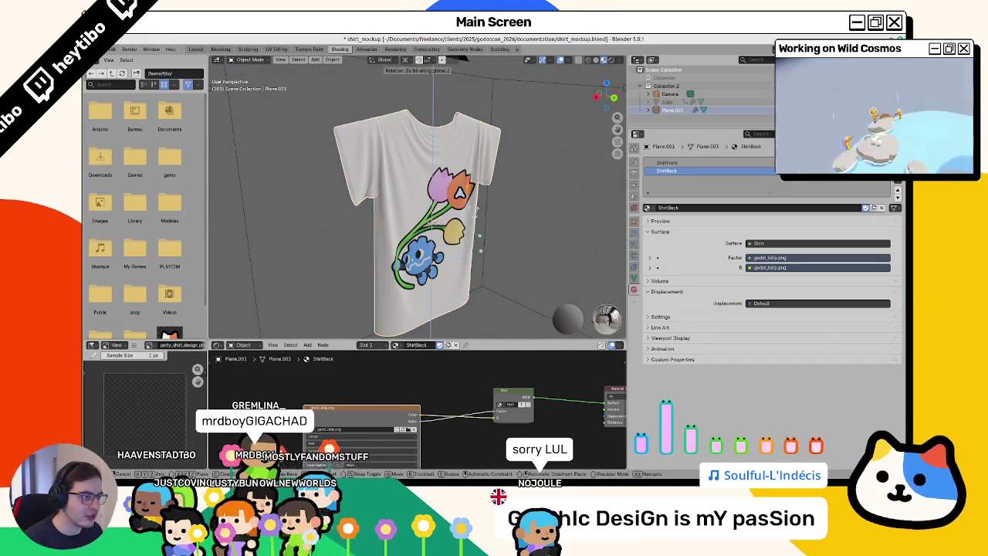
pyautogui.click(196, 49)
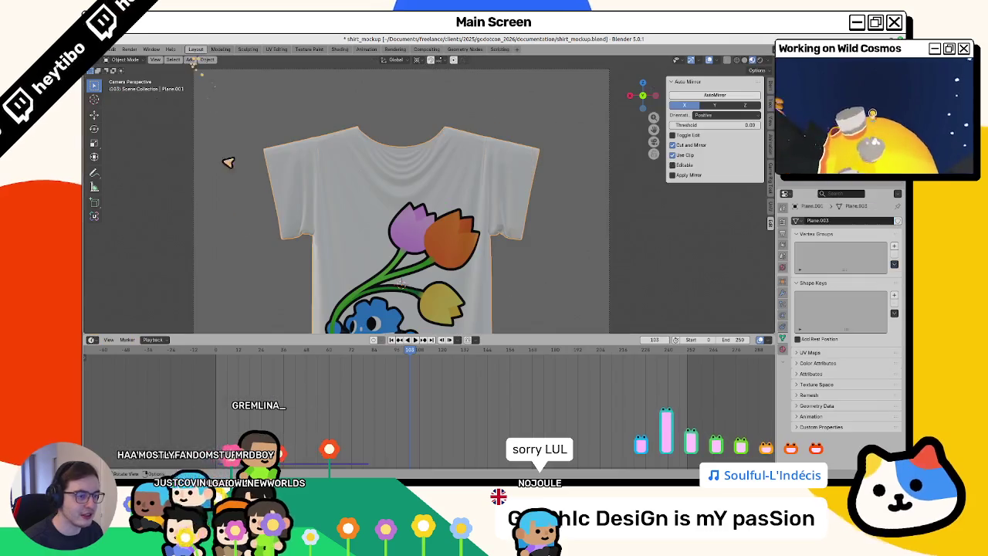
# Step: Play the cloth animation to frame 111, toggling between camera, side and front views
pyautogui.click(311, 356)
pyautogui.press('space')
pyautogui.press('KP_0')
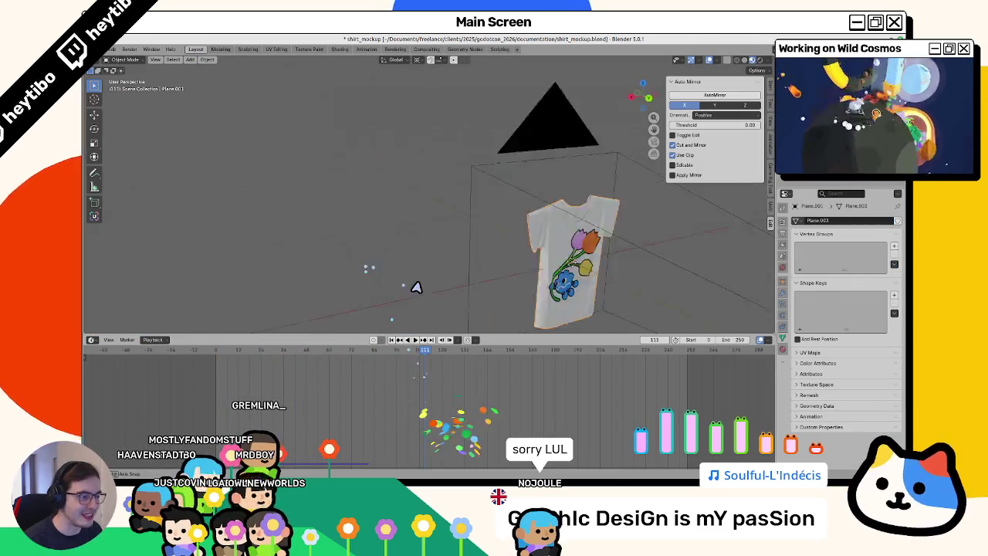
pyautogui.press('KP_0')
pyautogui.scroll(-2, 413, 269)
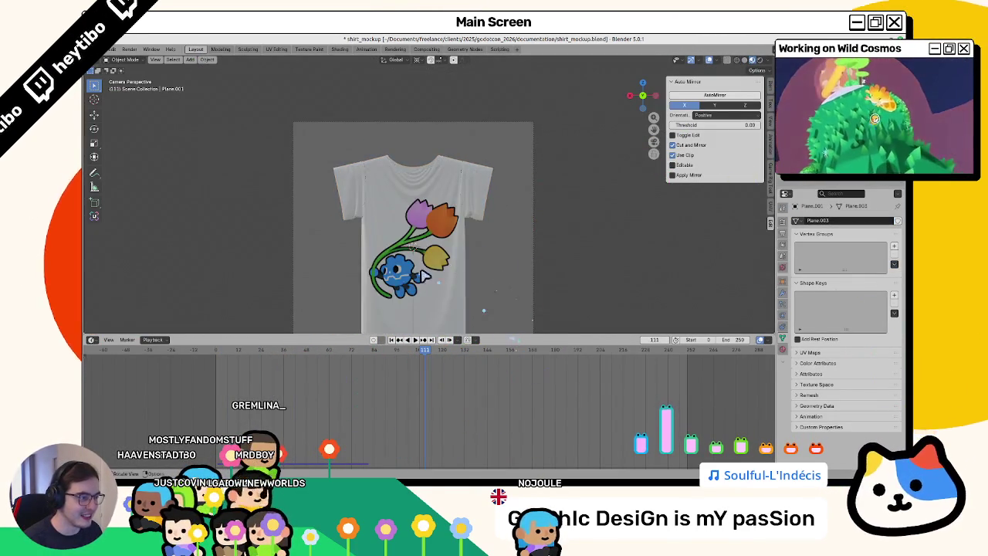
pyautogui.press('KP_0')
pyautogui.press('KP_3')
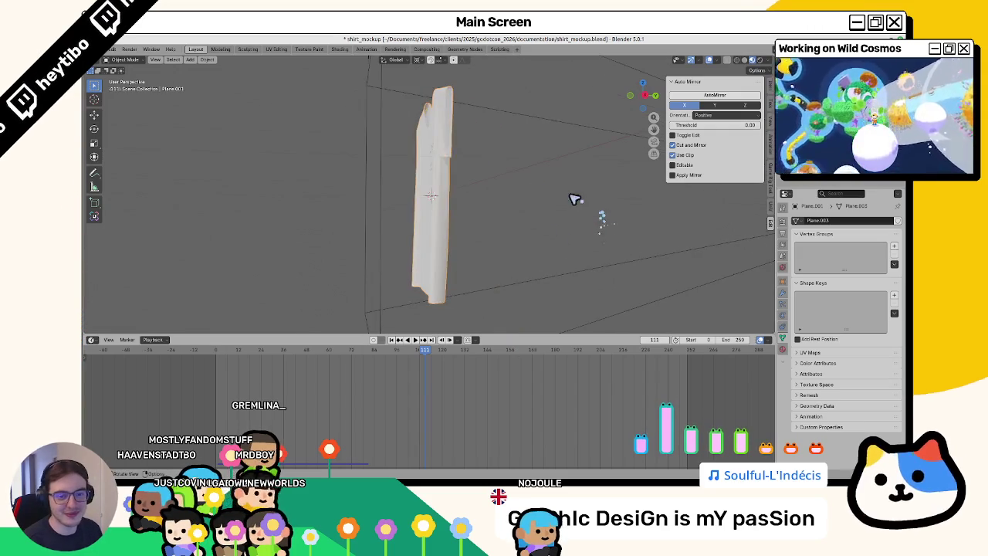
pyautogui.press('KP_1')
pyautogui.press('KP_0')
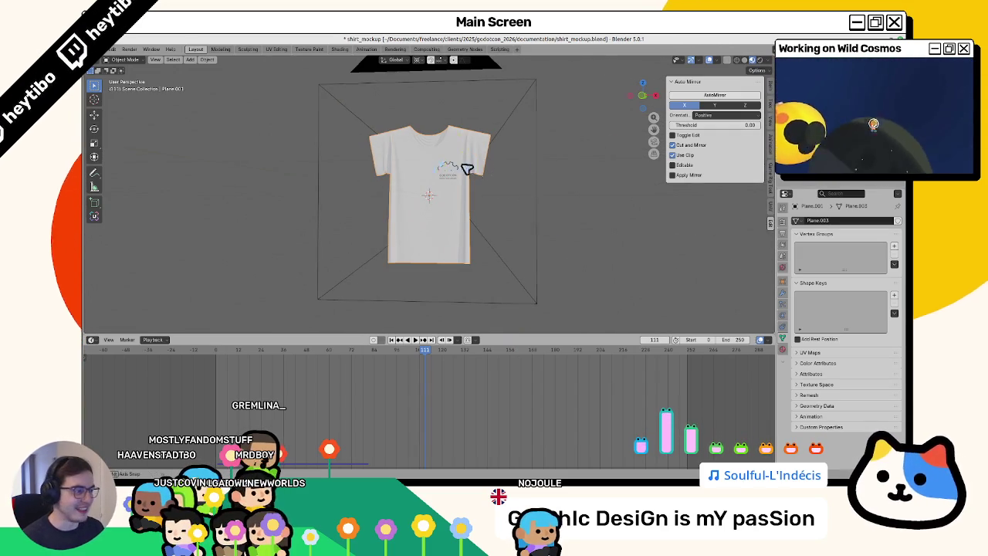
pyautogui.press('KP_0')
# Step: Orbit and zoom around the shirt to inspect the GODOTCON logo and back tulip print
pyautogui.moveTo(338, 160)
pyautogui.mouseDown()
pyautogui.moveTo(351, 177)
pyautogui.moveTo(512, 174)
pyautogui.moveTo(535, 163)
pyautogui.mouseUp()
pyautogui.scroll(3, 475, 156)
pyautogui.scroll(3, 442, 227)
pyautogui.scroll(2, 444, 209)
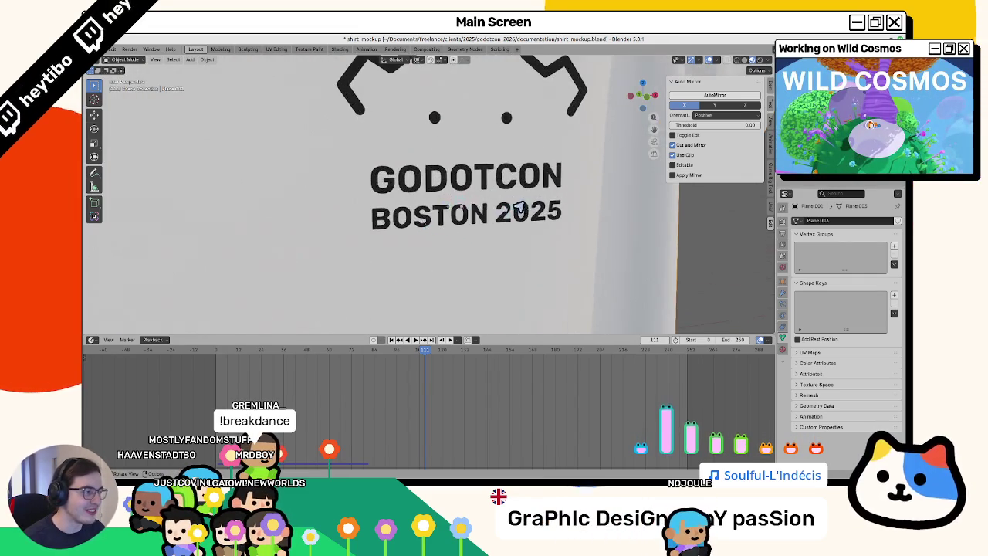
pyautogui.scroll(-3, 463, 224)
pyautogui.scroll(-4, 461, 228)
pyautogui.scroll(5, 470, 220)
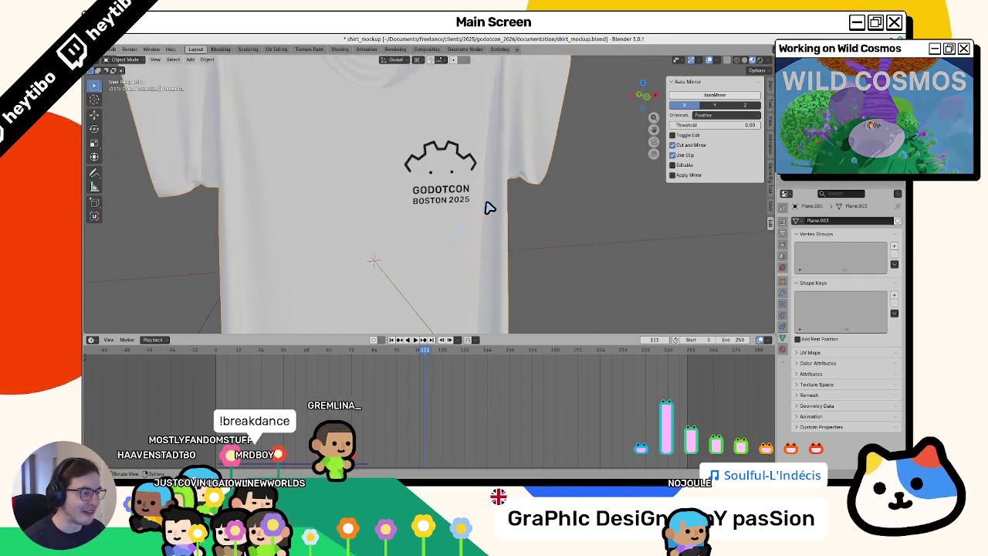
pyautogui.scroll(3, 489, 207)
pyautogui.scroll(-4, 467, 214)
pyautogui.scroll(-2, 463, 216)
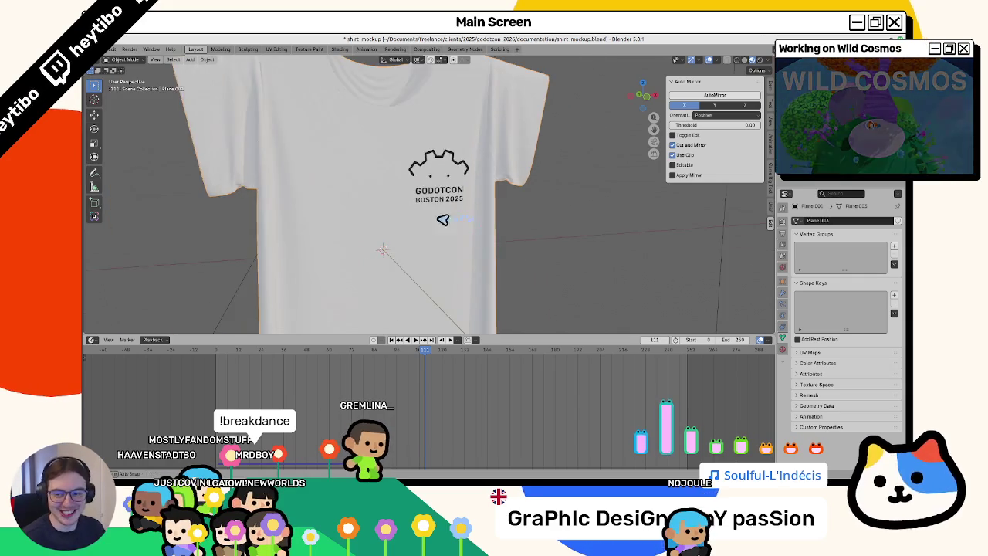
pyautogui.press('ctrl+KP_1')
pyautogui.moveTo(433, 219); pyautogui.dragTo(448, 224)
pyautogui.scroll(4, 442, 210)
pyautogui.scroll(-5, 442, 210)
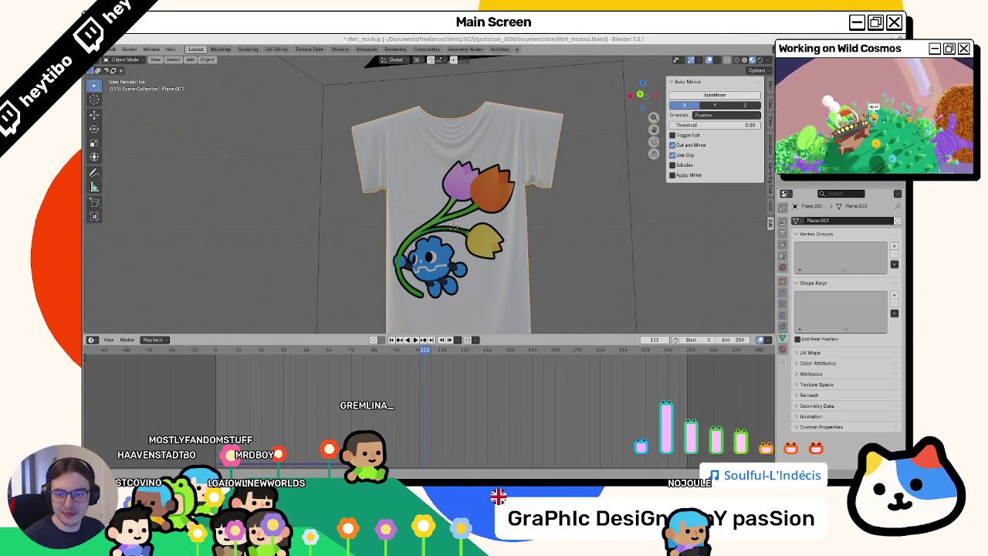
pyautogui.moveTo(355, 232)
pyautogui.mouseDown()
pyautogui.moveTo(562, 250)
pyautogui.moveTo(368, 241)
pyautogui.mouseUp()
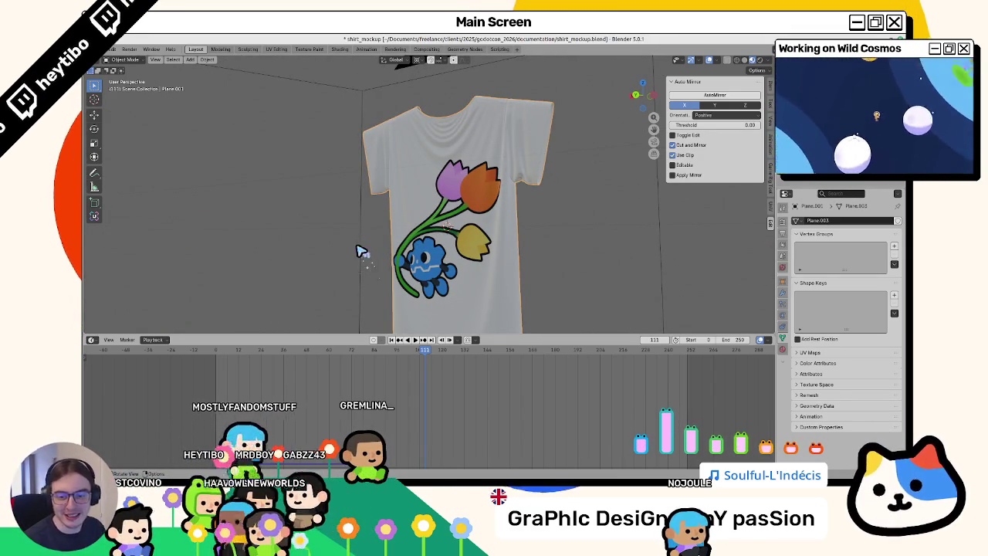
pyautogui.moveTo(348, 251)
pyautogui.mouseDown()
pyautogui.moveTo(386, 257)
pyautogui.moveTo(392, 281)
pyautogui.mouseUp()
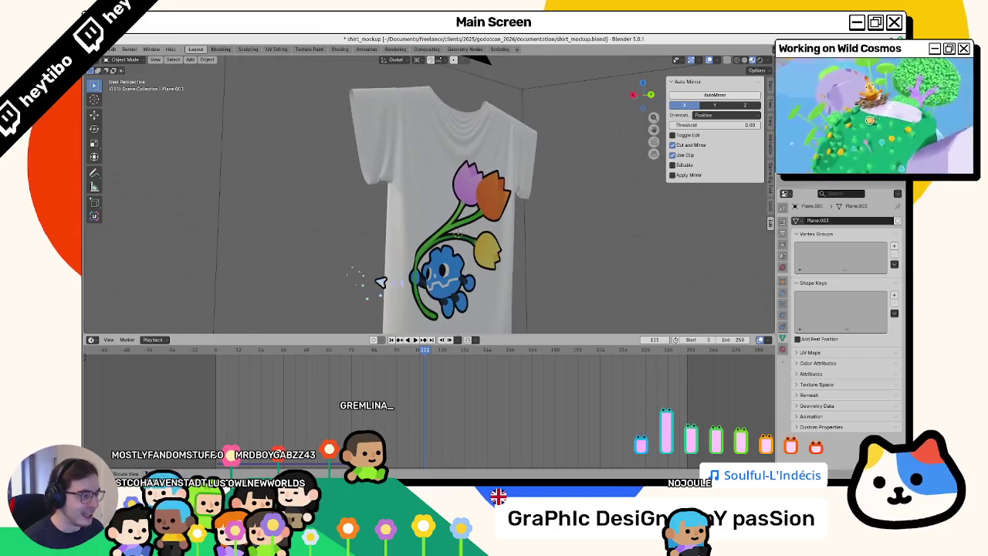
# Step: Select the scene camera and rotate it around Z while looking through it
pyautogui.scroll(-8, 417, 267)
pyautogui.click(474, 257)
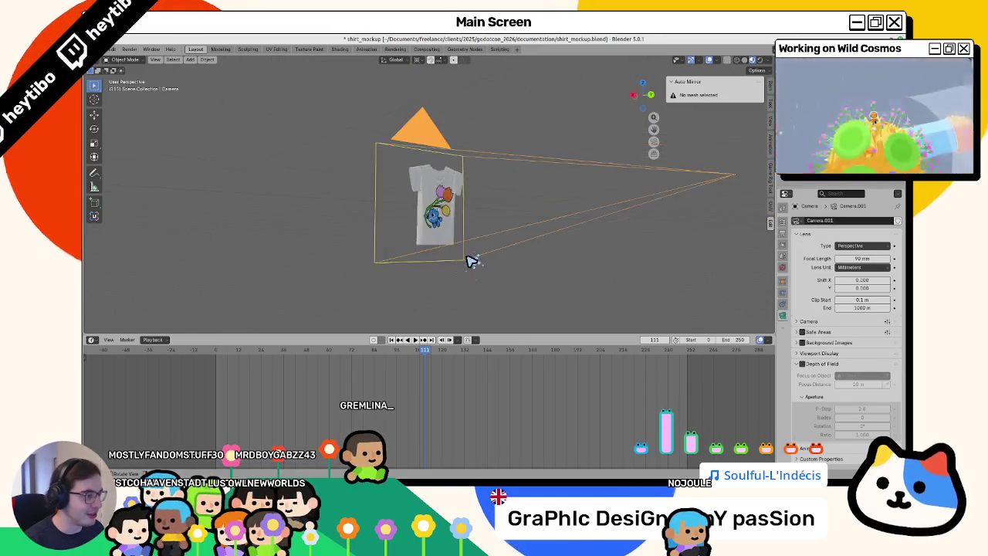
pyautogui.press('r')
pyautogui.press('z')
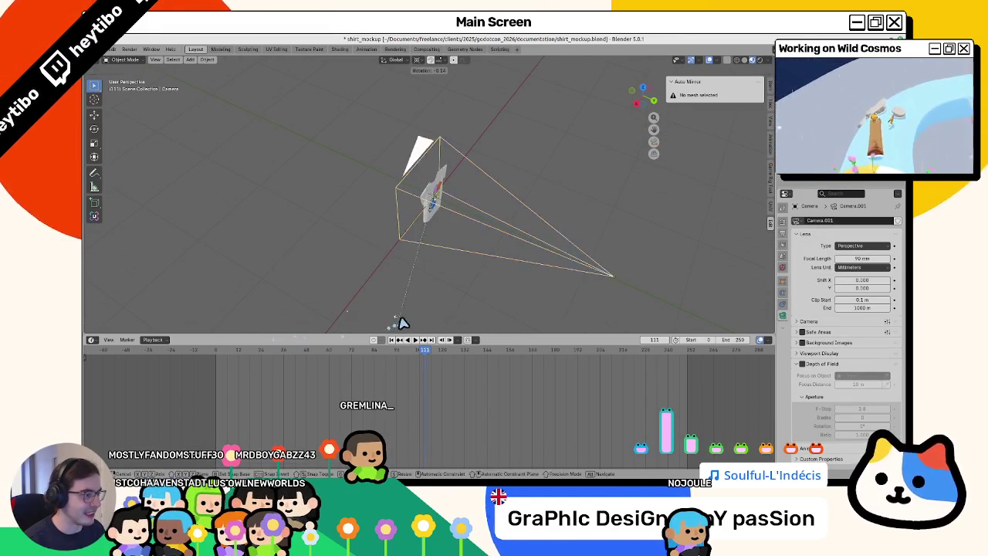
pyautogui.press('KP_0')
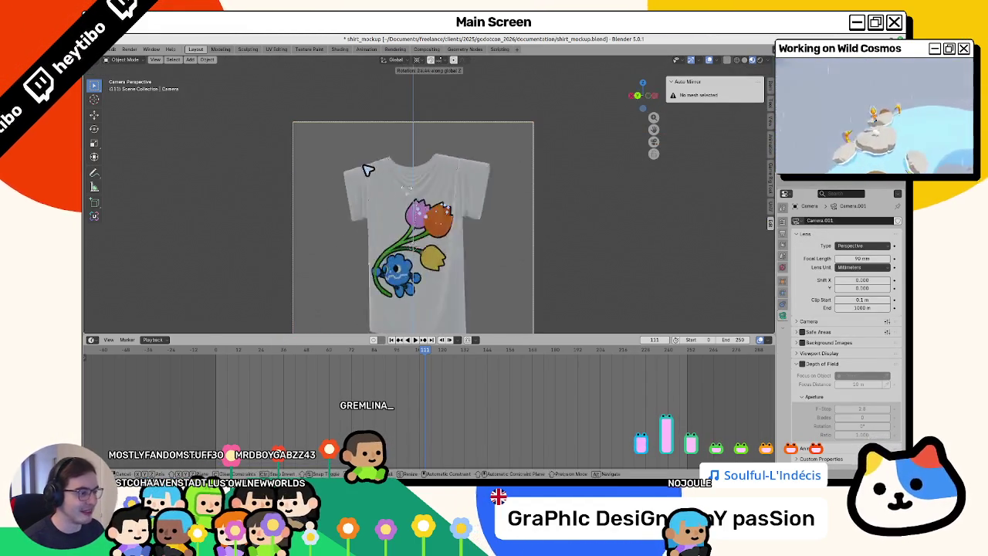
pyautogui.click(239, 233)
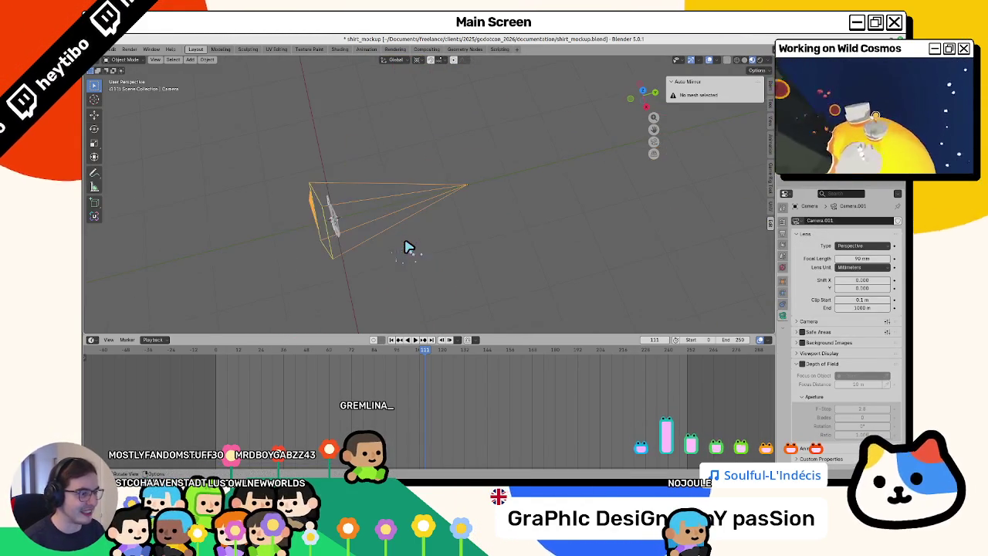
pyautogui.press('KP_0')
# Step: Set the camera's Z rotation to 180° using the N-panel Transform values
pyautogui.press('r')
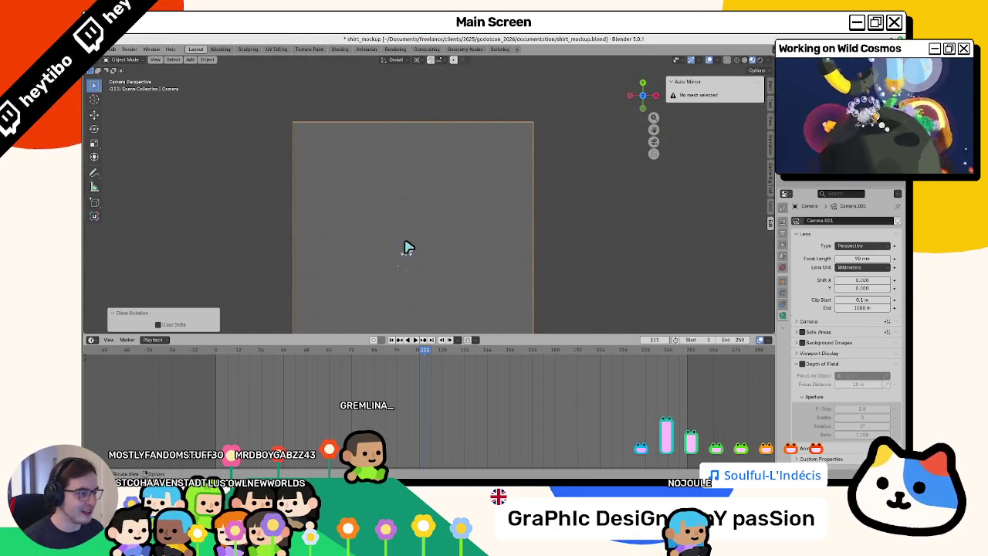
pyautogui.click(770, 87)
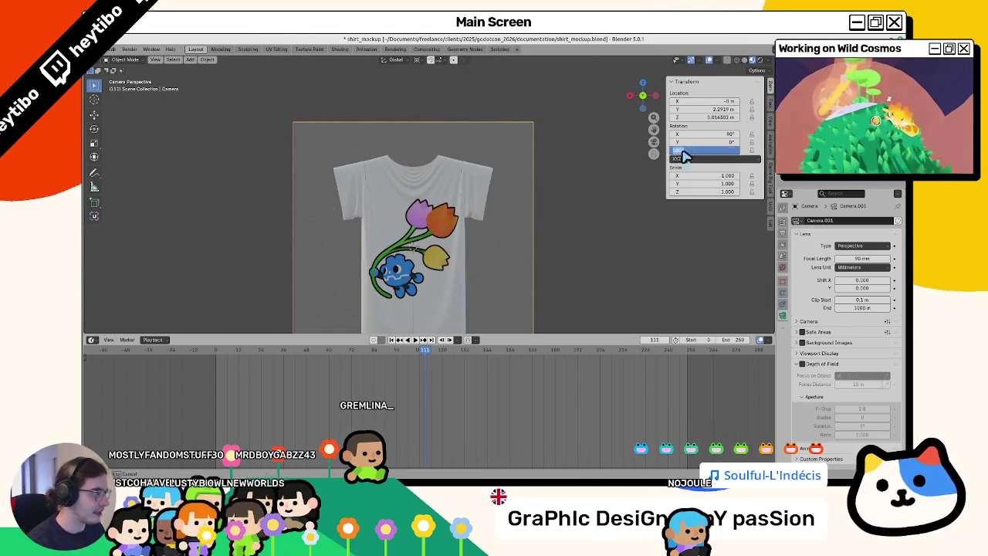
pyautogui.press('Return')
pyautogui.press('r')
pyautogui.press('z')
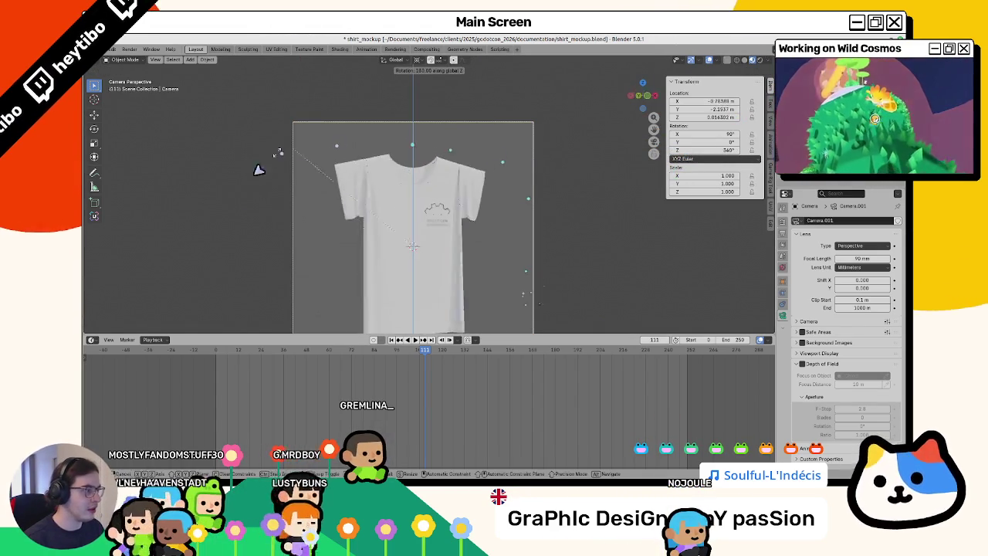
pyautogui.press('Return')
# Step: Orbit out to see camera and shirt together and bring up the Add menu
pyautogui.press('KP_0')
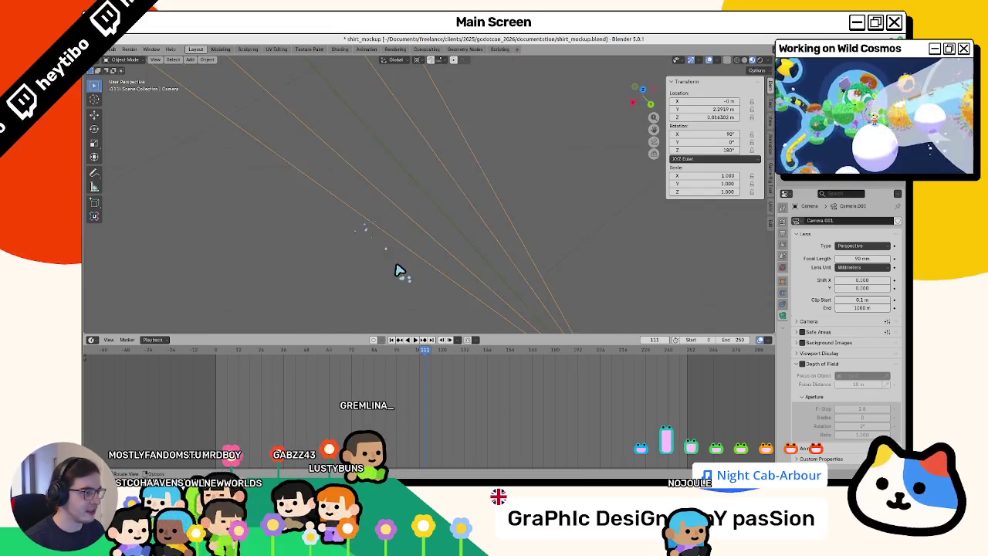
pyautogui.moveTo(392, 266); pyautogui.dragTo(408, 255)
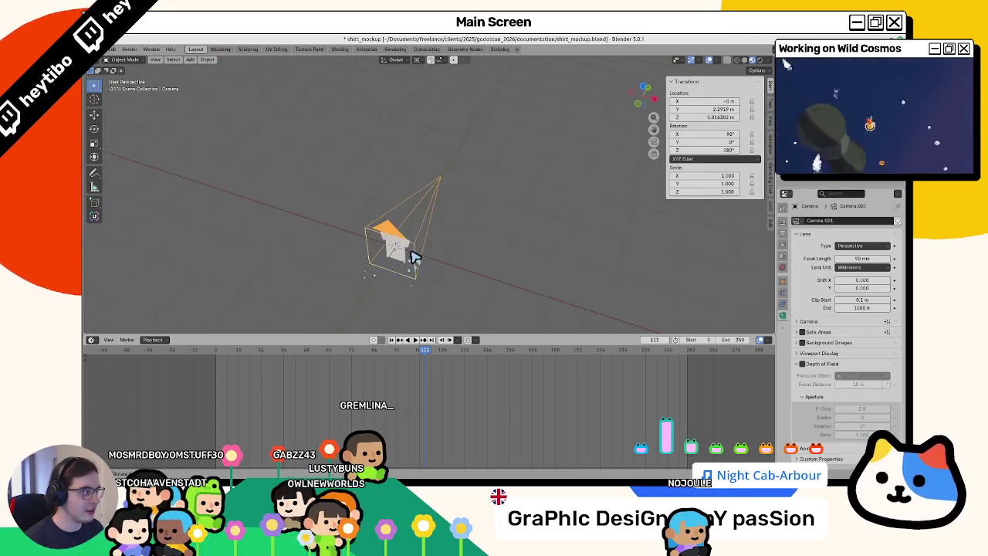
pyautogui.scroll(3, 409, 256)
pyautogui.scroll(-5, 410, 257)
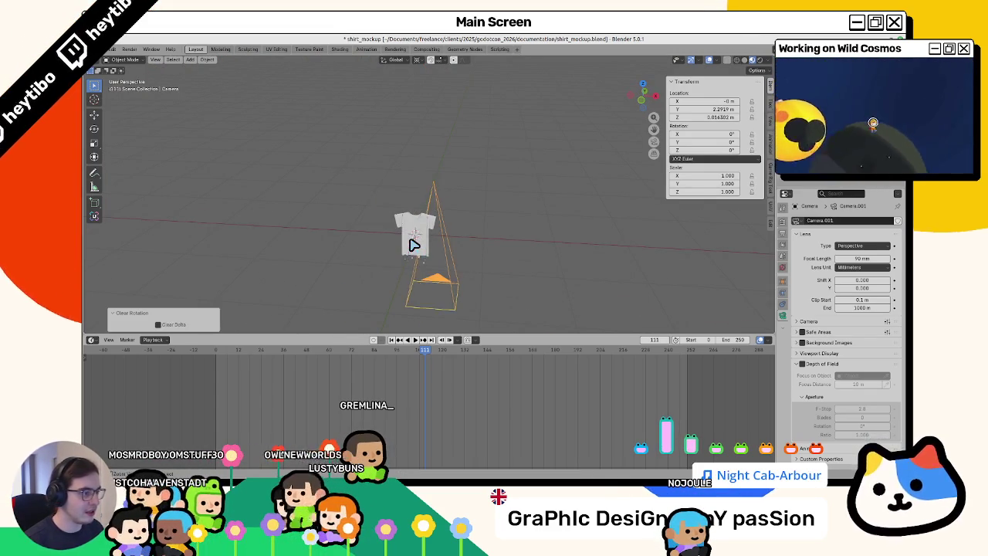
pyautogui.moveTo(412, 240); pyautogui.dragTo(700, 274)
pyautogui.hotkey('shift', 'a')
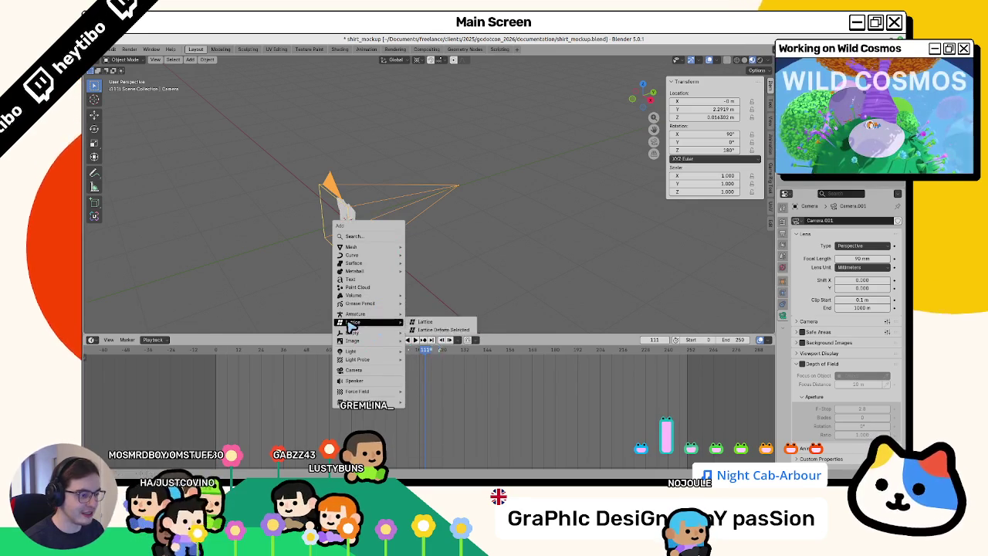
pyautogui.moveTo(362, 332)
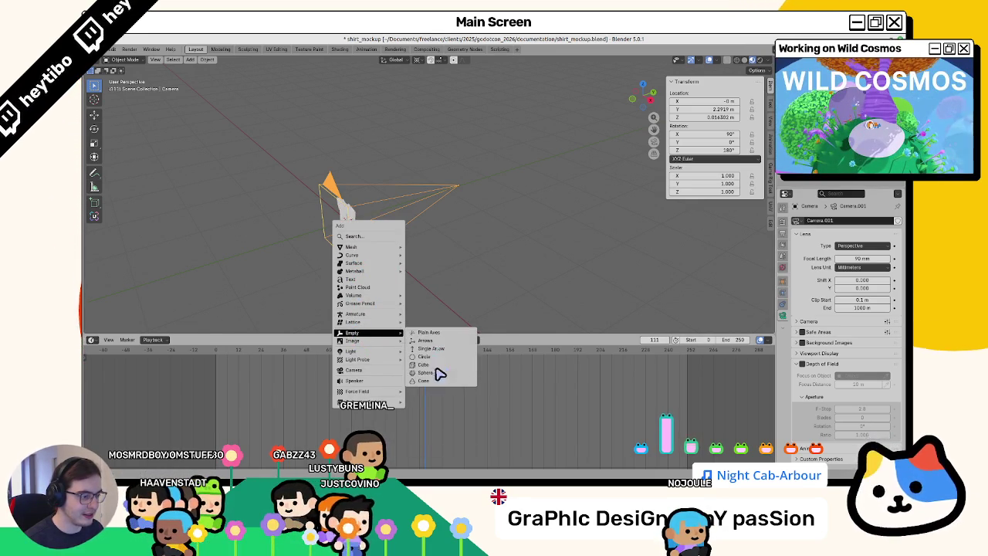
# Step: Add cube empty Empty.002 at the origin and reset the camera's rotation and location
pyautogui.click(432, 364)
pyautogui.click(412, 203)
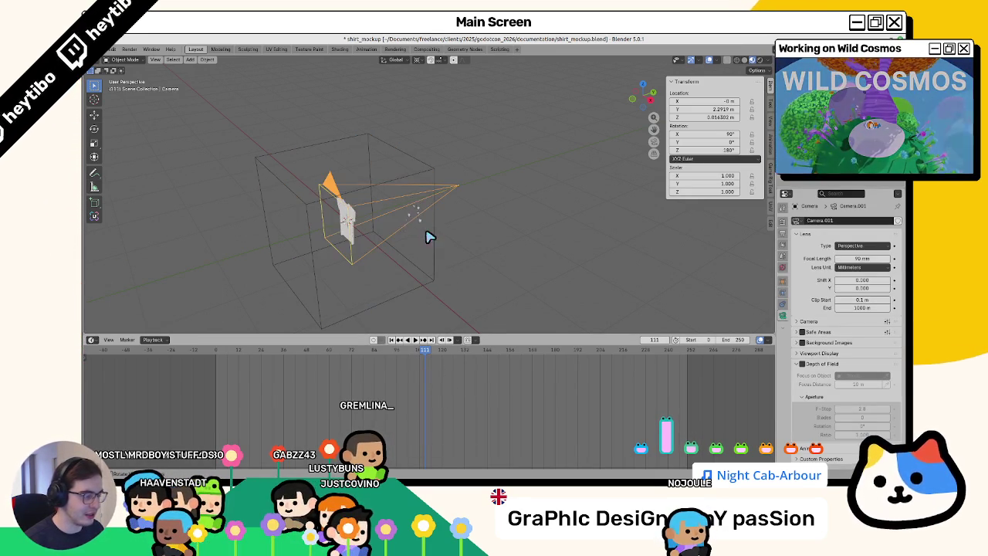
pyautogui.hotkey('alt', 'r')
pyautogui.press('KP_1')
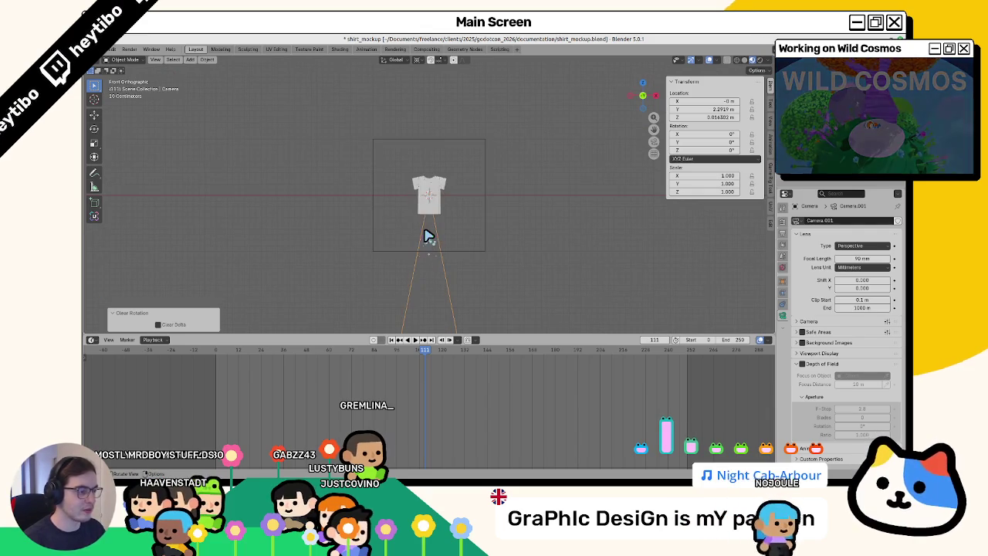
pyautogui.press('KP_3')
pyautogui.hotkey('alt', 'g')
# Step: Place the camera at Y −2 m, Z 0, rotated upright to 90° on X
pyautogui.press('g')
pyautogui.click(388, 250)
pyautogui.write('g')
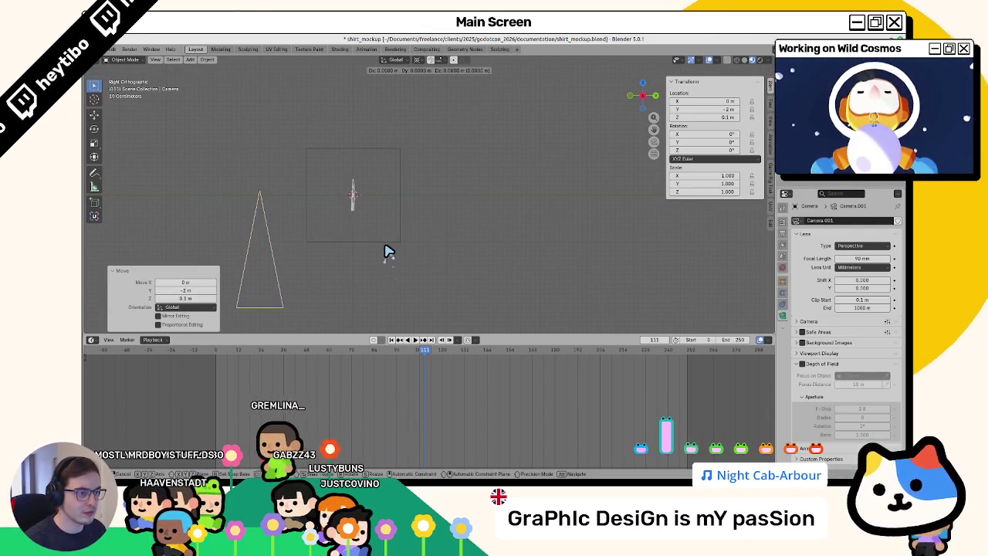
pyautogui.write('z-0.1')
pyautogui.press('Return')
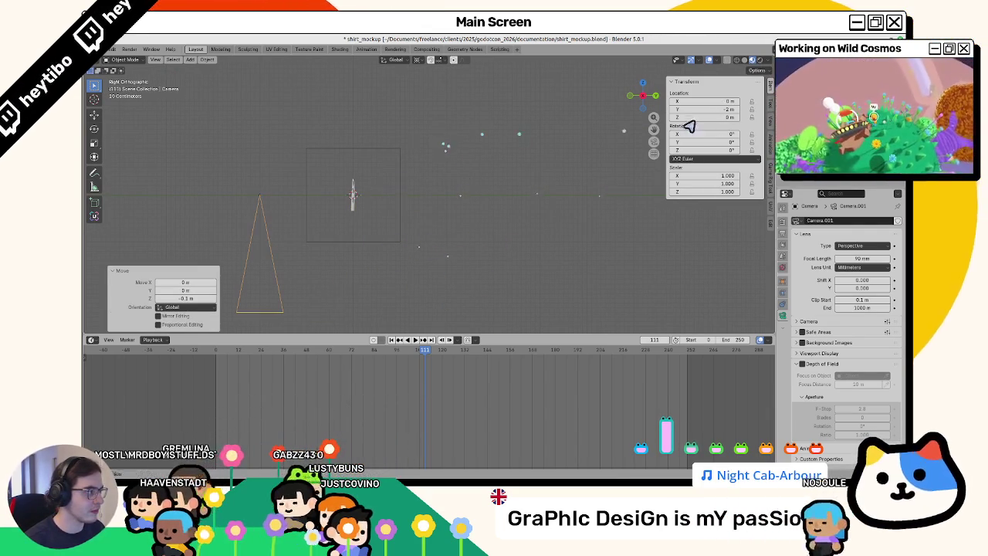
pyautogui.moveTo(686, 128)
pyautogui.mouseDown()
pyautogui.moveTo(521, 257)
pyautogui.moveTo(494, 262)
pyautogui.mouseUp()
pyautogui.rightClick(705, 142)
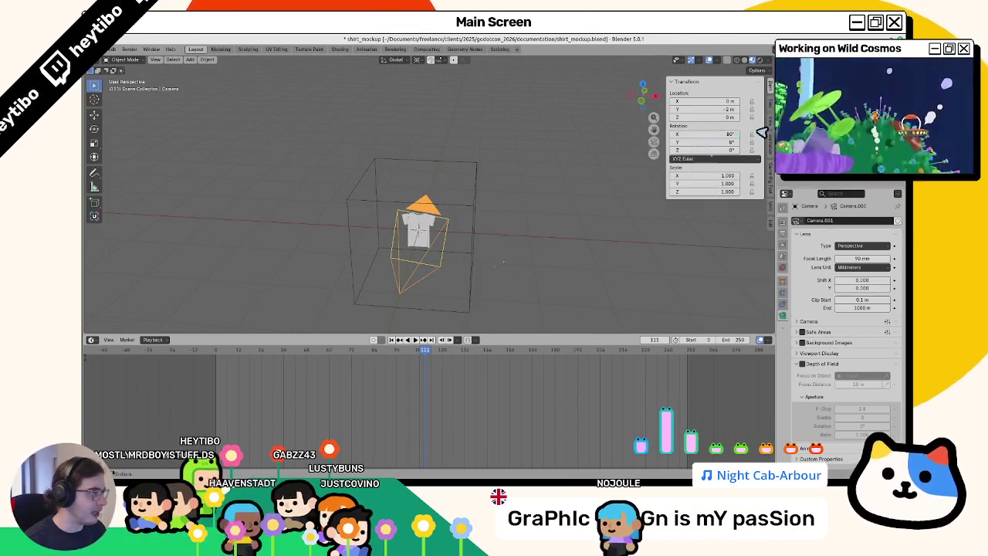
pyautogui.hotkey('ctrl', 'z')
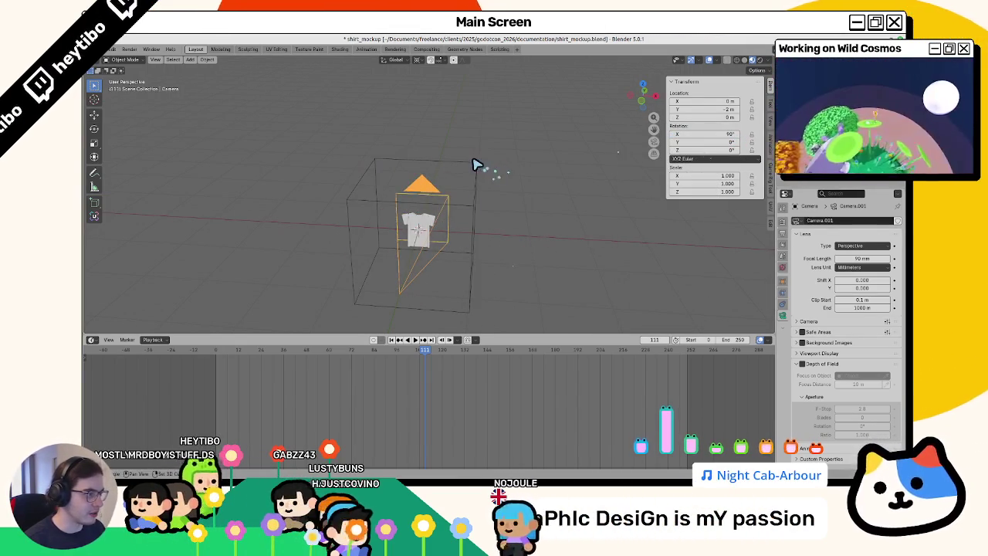
# Step: Parent the camera to Empty.002 with Object parenting and orbit out of camera view
pyautogui.keyDown('shift'); pyautogui.click(473, 162); pyautogui.keyUp('shift')
pyautogui.hotkey('ctrl', 'p')
pyautogui.click(472, 162)
pyautogui.press('KP_0')
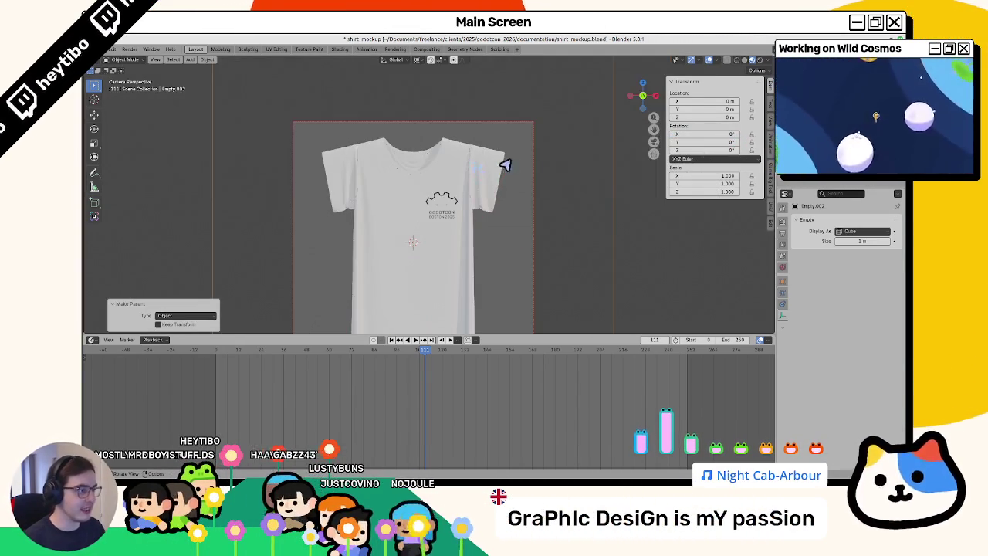
pyautogui.moveTo(637, 260)
pyautogui.mouseDown()
pyautogui.moveTo(391, 252)
pyautogui.moveTo(407, 263)
pyautogui.mouseUp()
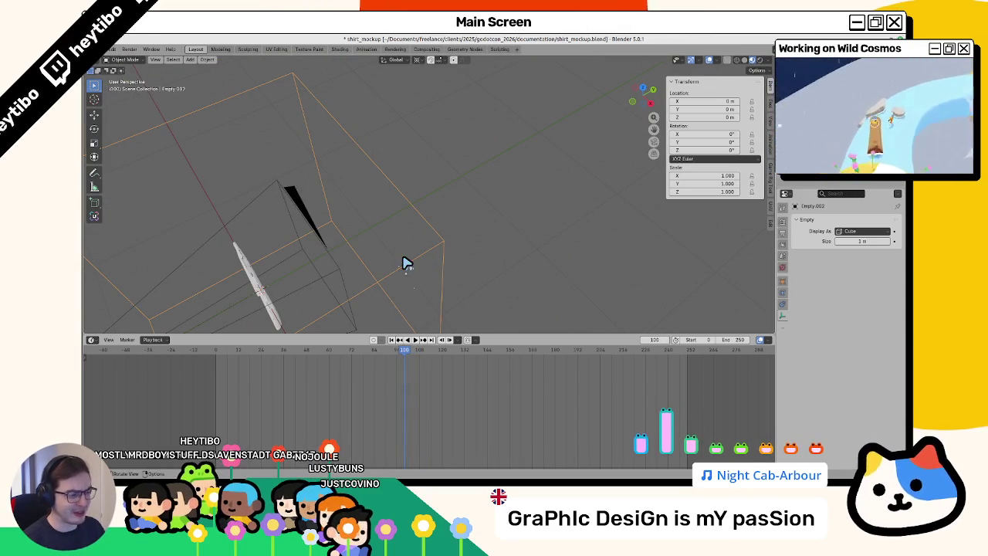
# Step: Preview the shirt through the camera in Rendered shading, then return to Solid
pyautogui.moveTo(389, 250)
pyautogui.mouseDown()
pyautogui.moveTo(282, 276)
pyautogui.moveTo(396, 271)
pyautogui.mouseUp()
pyautogui.click(379, 275)
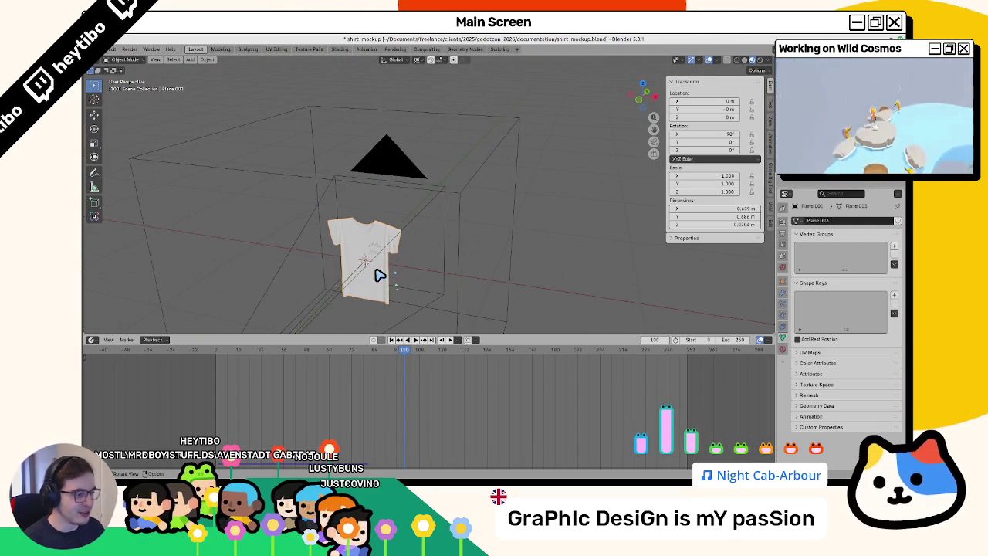
pyautogui.press('KP_0')
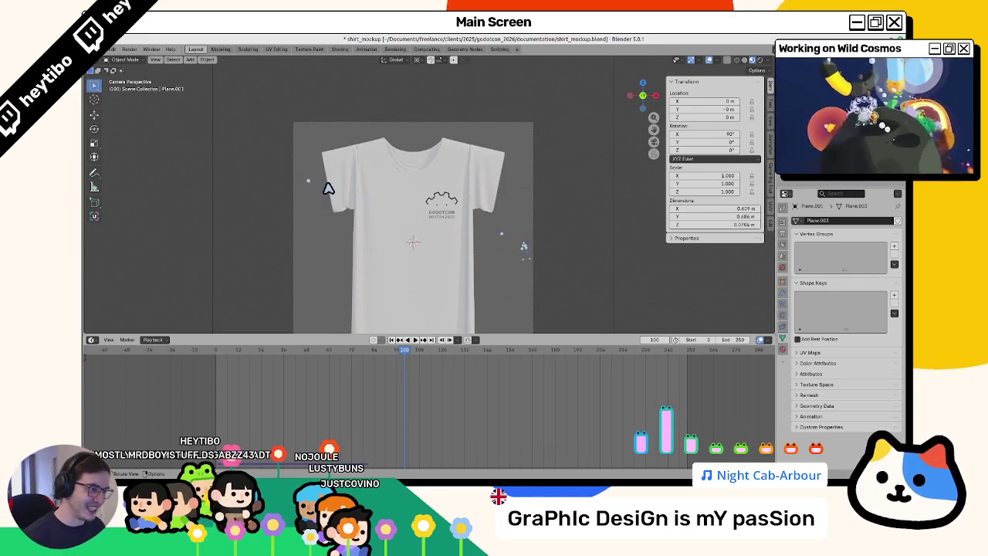
pyautogui.press('z')
pyautogui.click(332, 145)
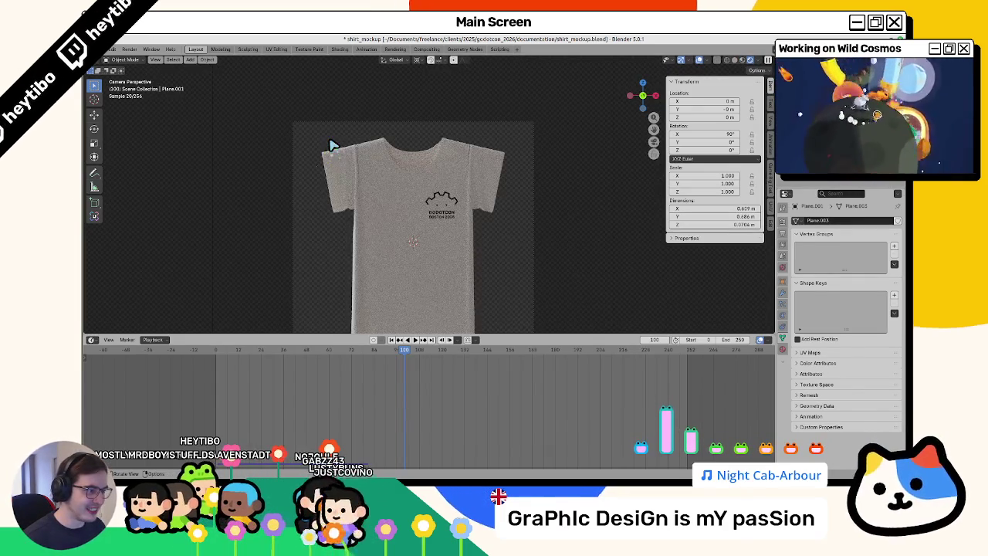
pyautogui.click(348, 329)
# Step: Orbit out to see the whole rig and show the World background settings
pyautogui.moveTo(501, 278); pyautogui.dragTo(572, 296)
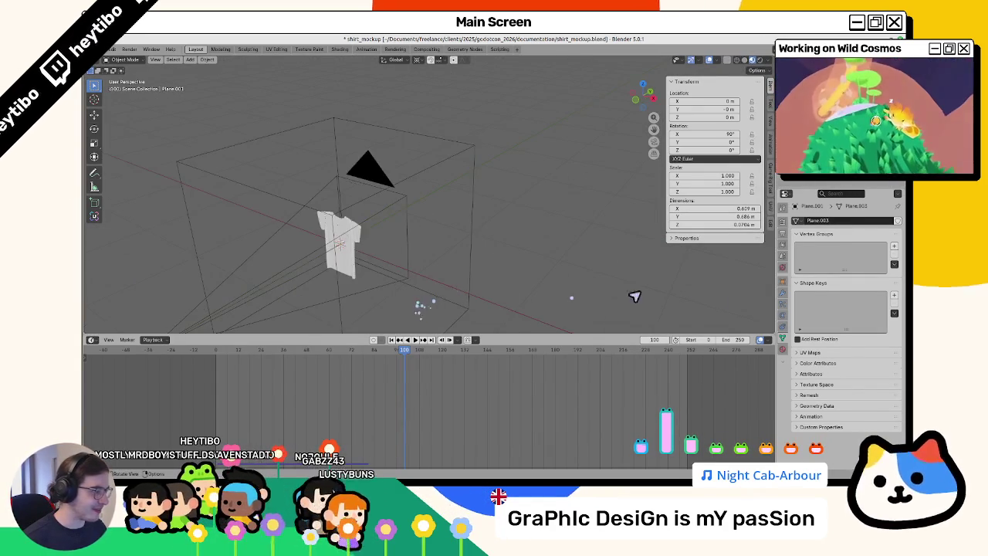
pyautogui.click(783, 267)
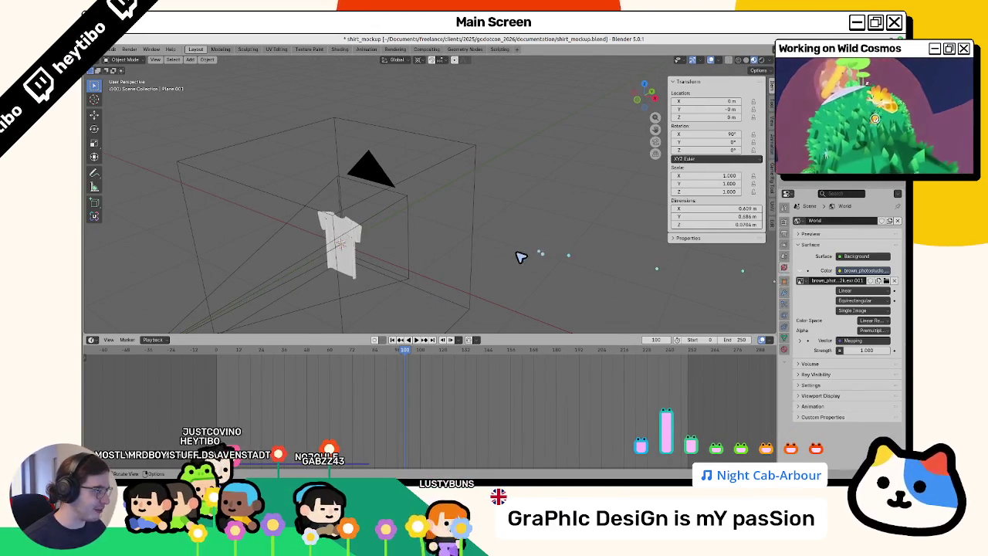
pyautogui.click(368, 49)
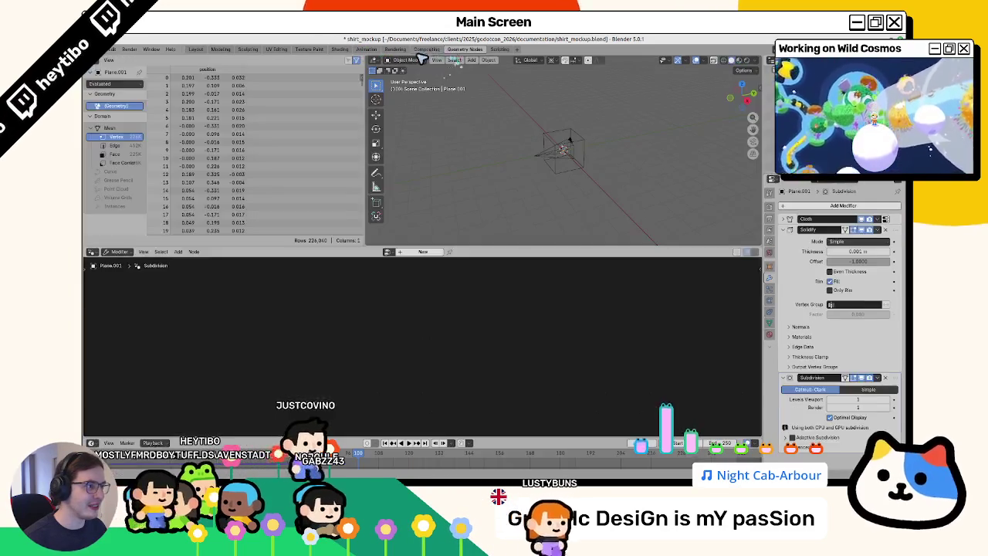
# Step: Switch to the Shading workspace and briefly check the camera view in rendered shading
pyautogui.click(424, 49)
pyautogui.click(340, 49)
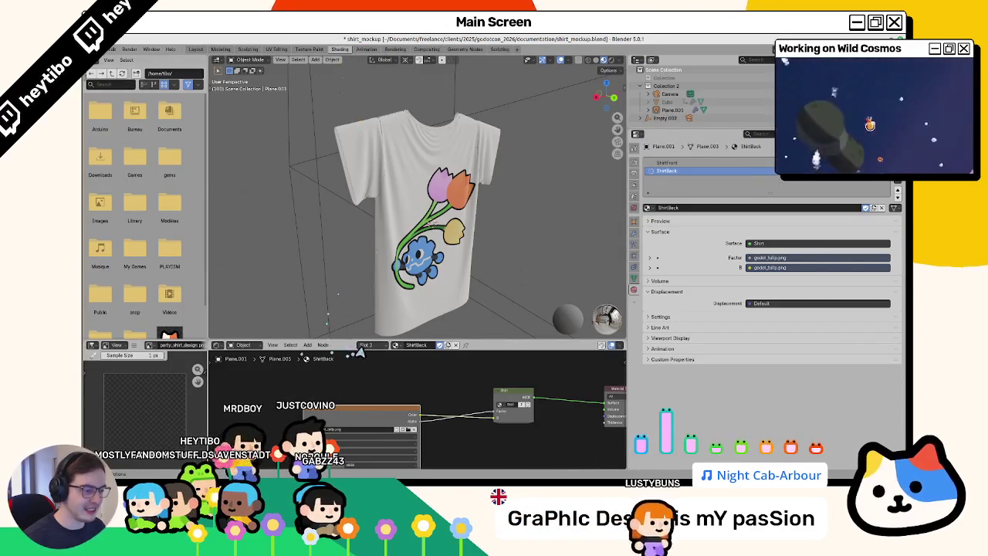
pyautogui.scroll(-5, 376, 283)
pyautogui.press('z')
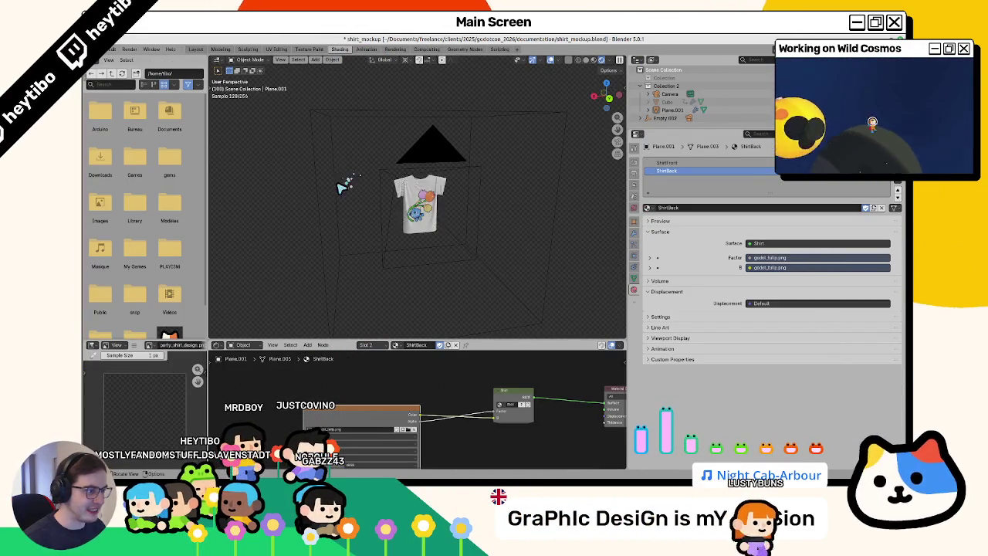
pyautogui.press('KP_0')
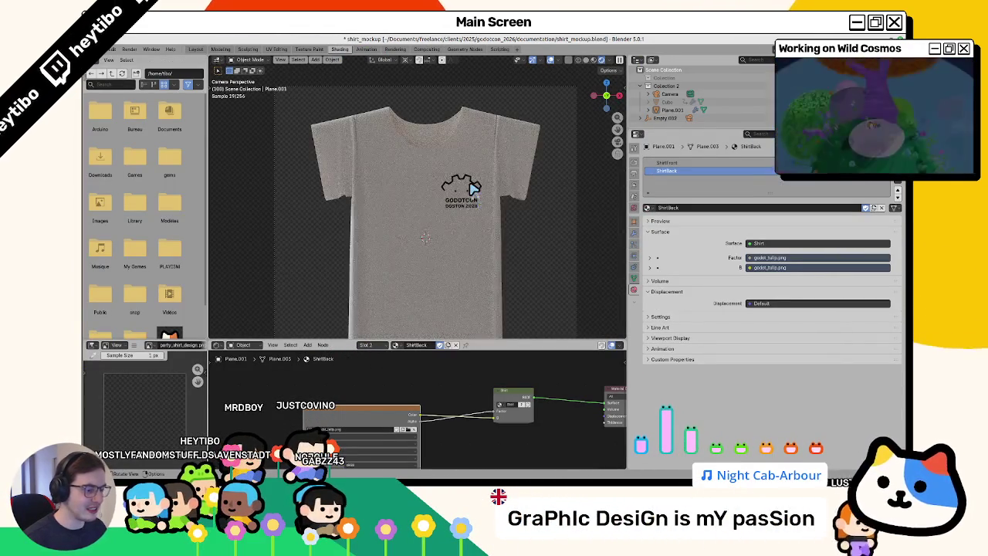
pyautogui.press('KP_0')
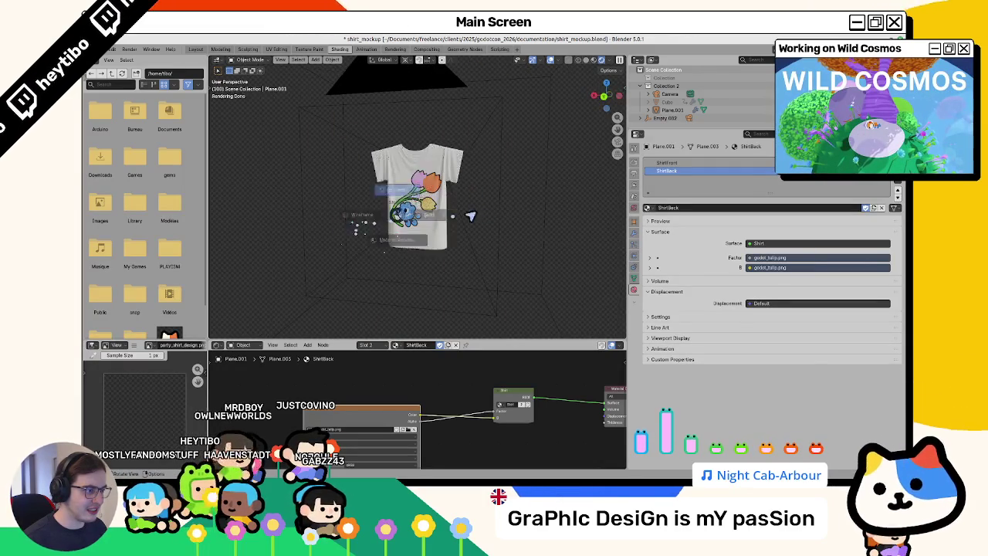
pyautogui.press('z')
# Step: Show the World node tree in the node editor and select the orbit empty Empty.002
pyautogui.moveTo(366, 392); pyautogui.dragTo(447, 374)
pyautogui.click(243, 345)
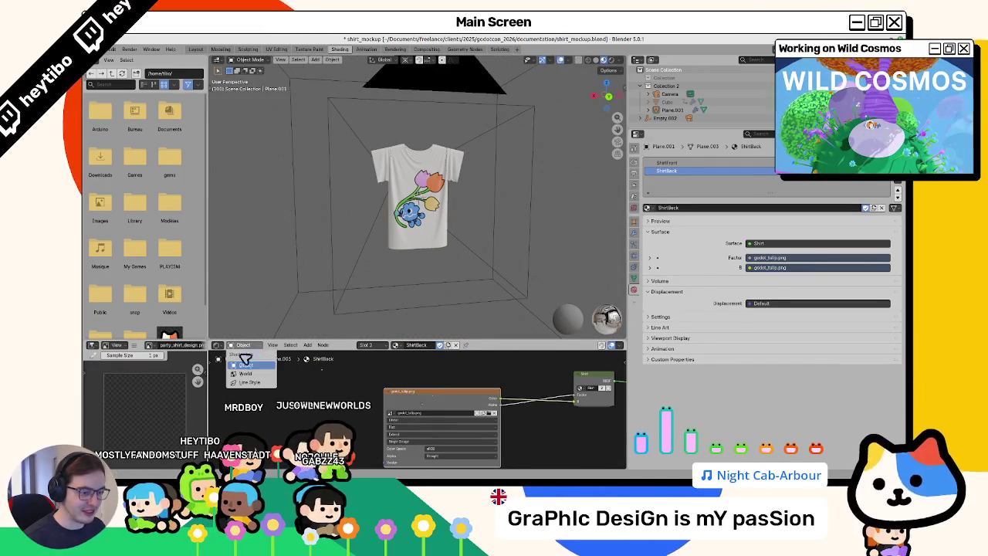
pyautogui.click(244, 375)
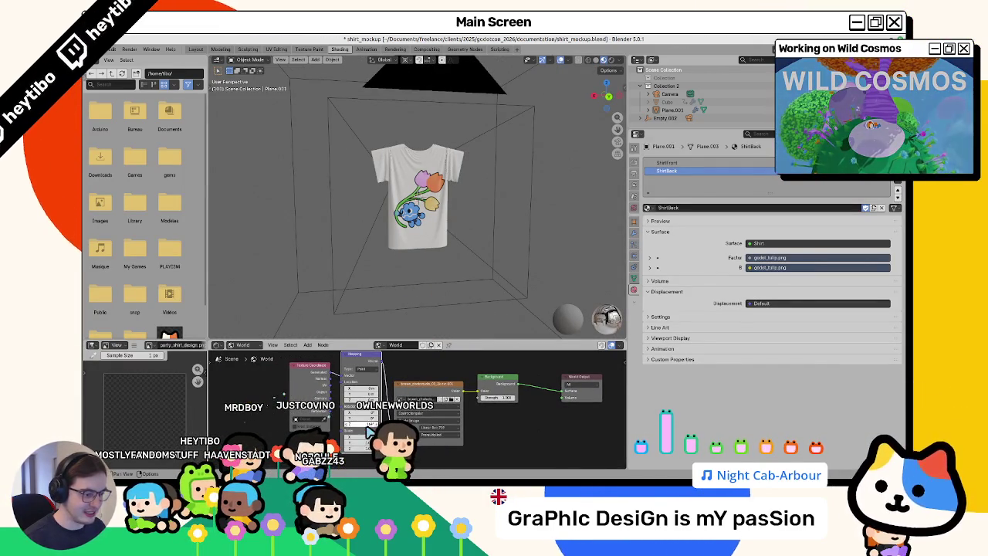
pyautogui.moveTo(337, 236); pyautogui.dragTo(494, 253)
pyautogui.moveTo(327, 323); pyautogui.dragTo(331, 146)
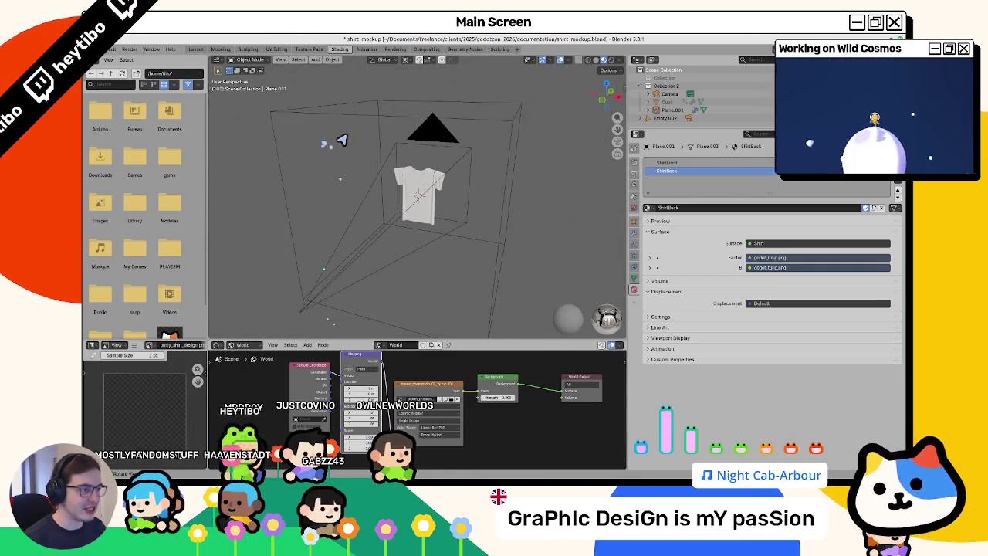
pyautogui.click(380, 126)
# Step: Copy the empty's rotation as a new driver and paste it onto the background Mapping rotation
pyautogui.press('n')
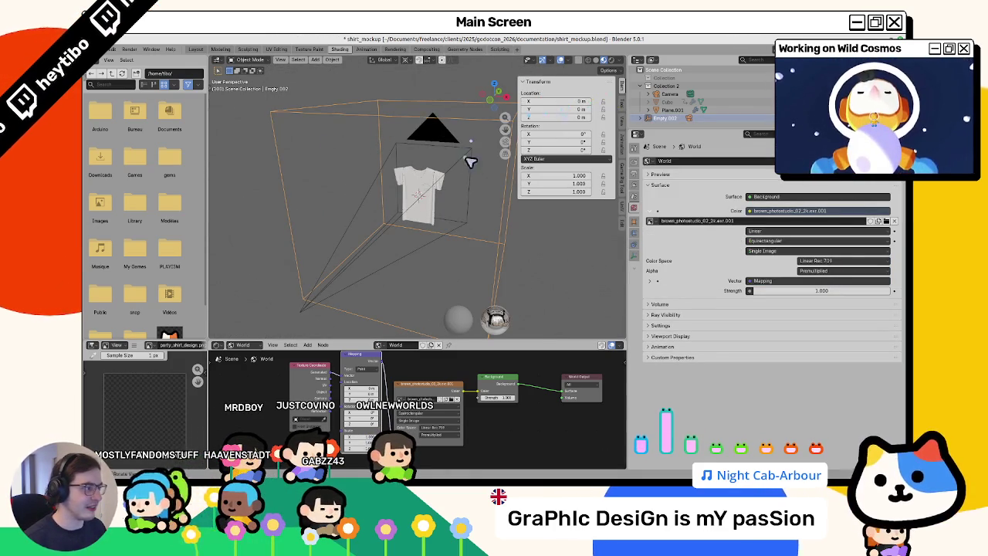
pyautogui.moveTo(463, 155); pyautogui.dragTo(366, 178)
pyautogui.moveTo(541, 134); pyautogui.dragTo(540, 154)
pyautogui.rightClick(540, 154)
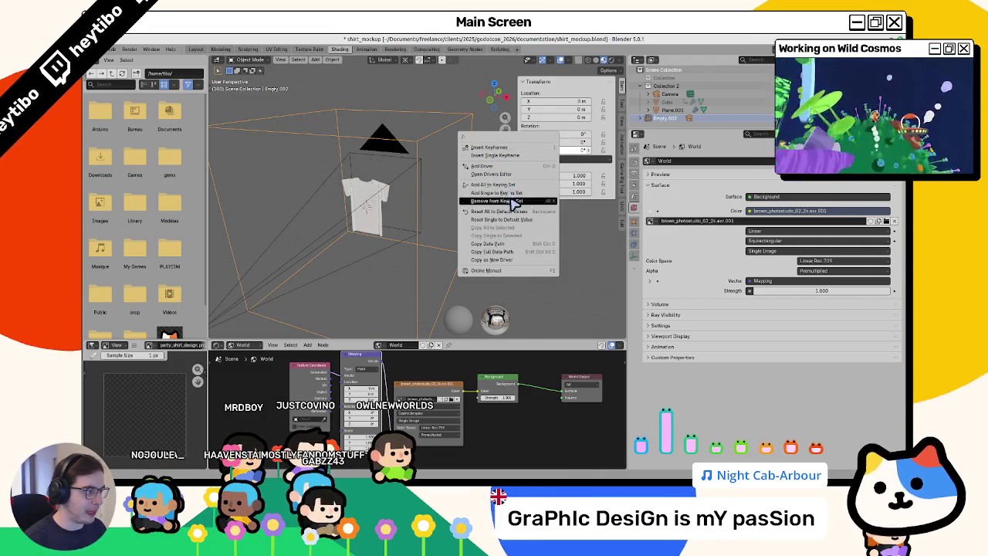
pyautogui.click(494, 259)
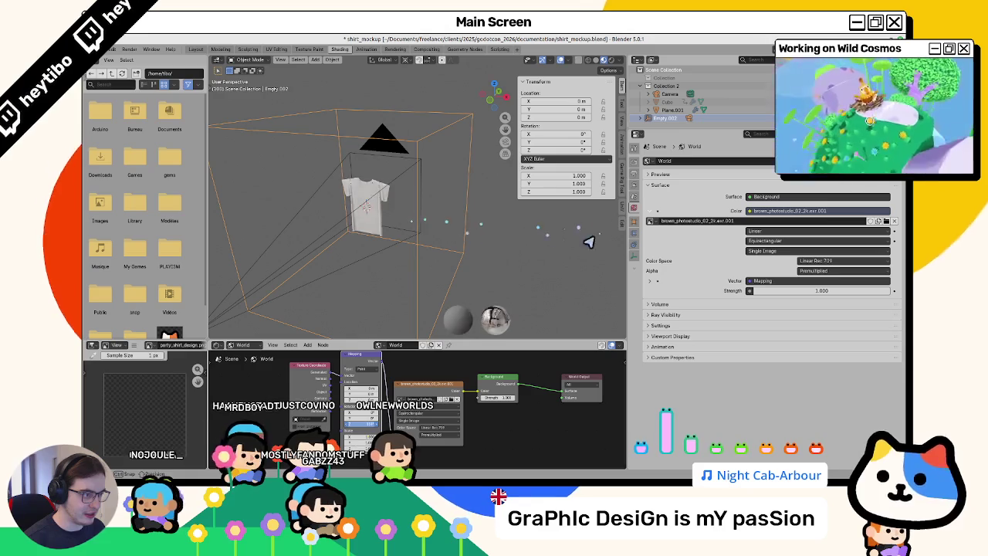
pyautogui.rightClick(362, 429)
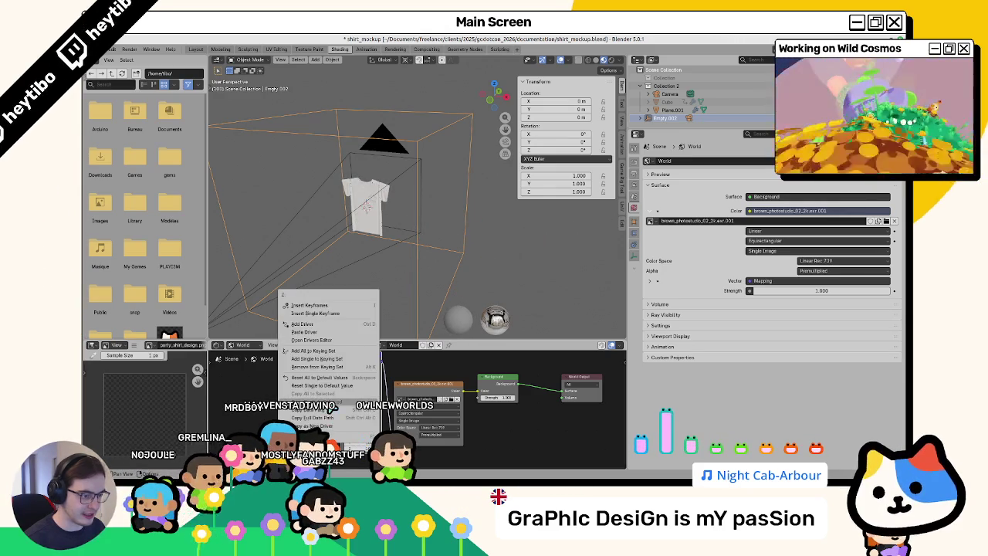
pyautogui.click(328, 333)
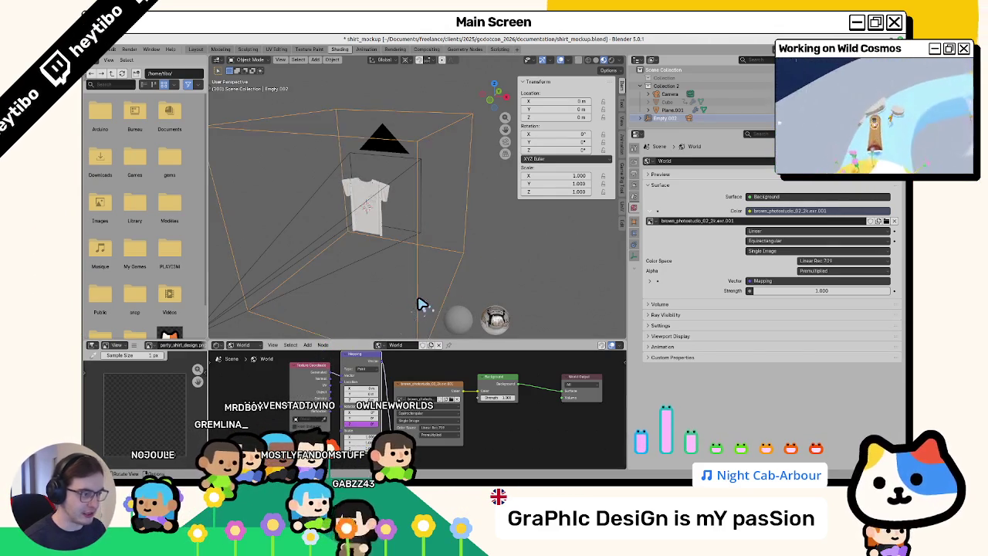
# Step: Test the driven HDRI by rotating the empty on Z in camera view with rendered shading
pyautogui.press('KP_0')
pyautogui.press('r')
pyautogui.press('z')
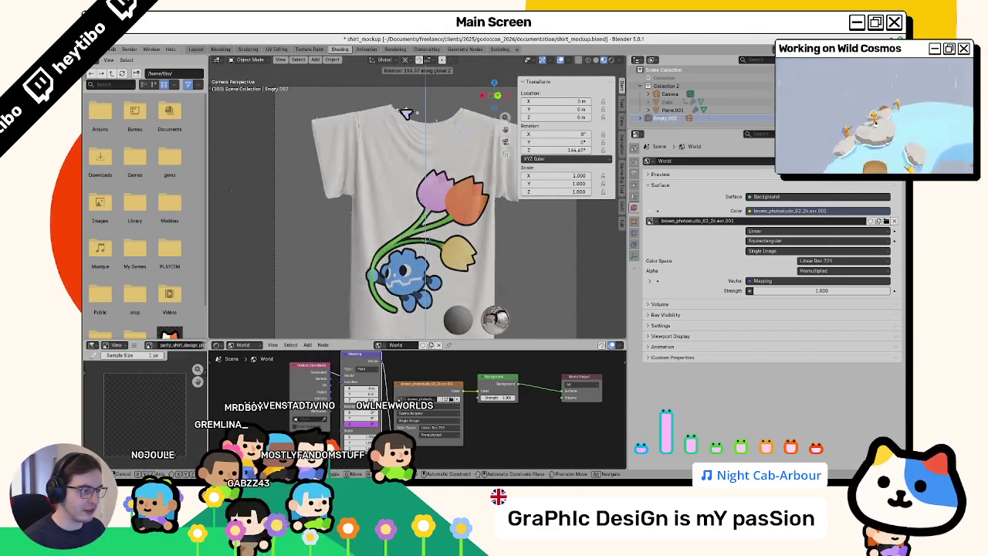
pyautogui.click(402, 223)
pyautogui.scroll(-3, 444, 241)
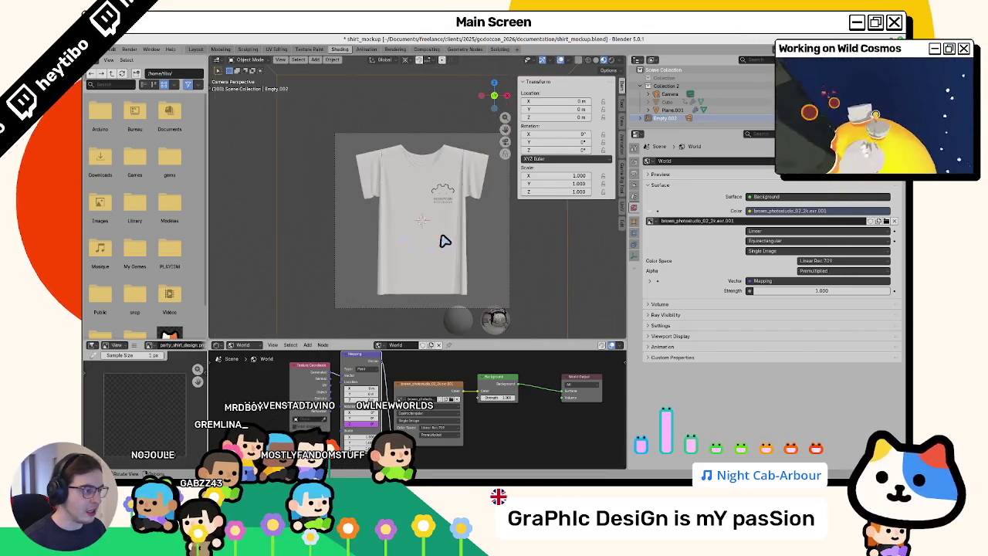
pyautogui.press('z')
pyautogui.click(435, 202)
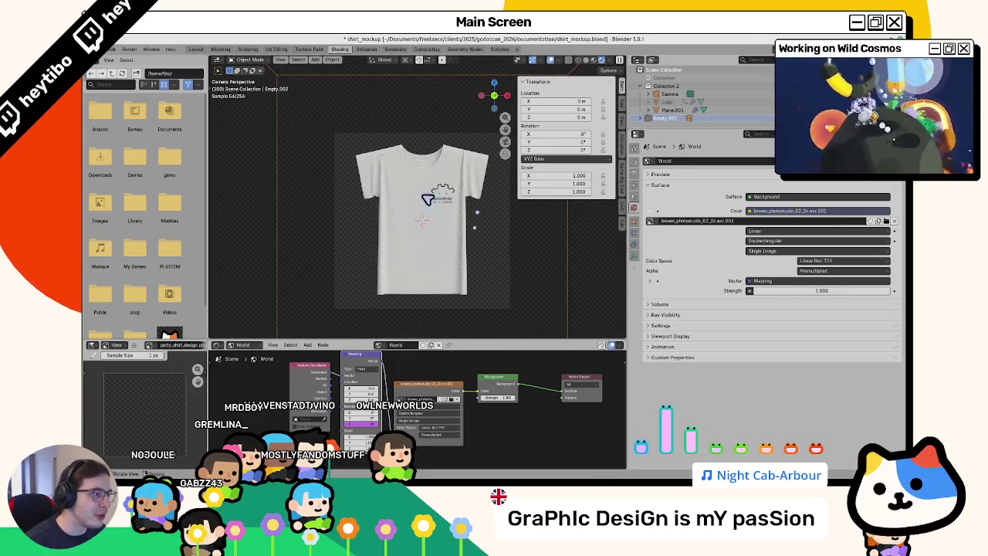
pyautogui.press('z')
pyautogui.click(433, 267)
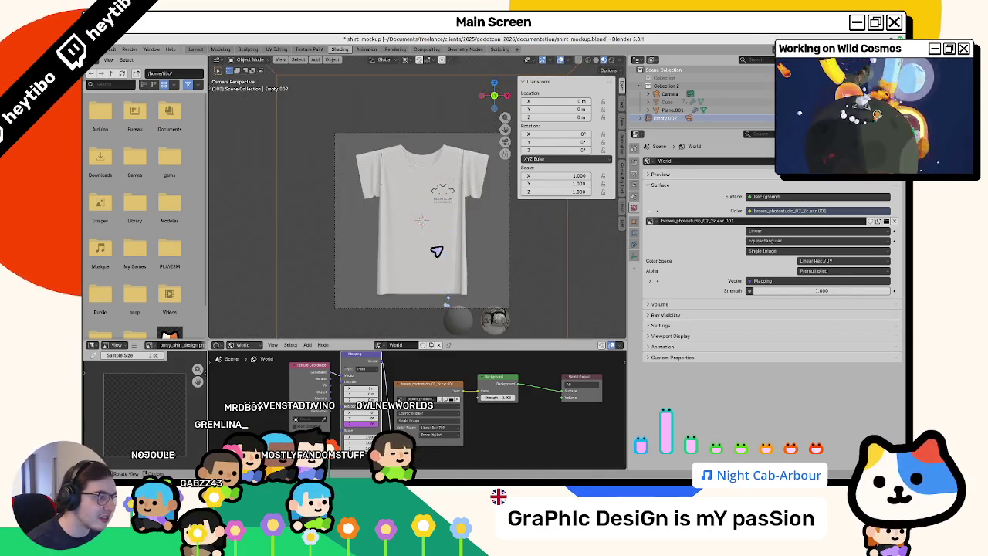
pyautogui.scroll(3, 448, 230)
pyautogui.scroll(2, 514, 218)
pyautogui.press('n')
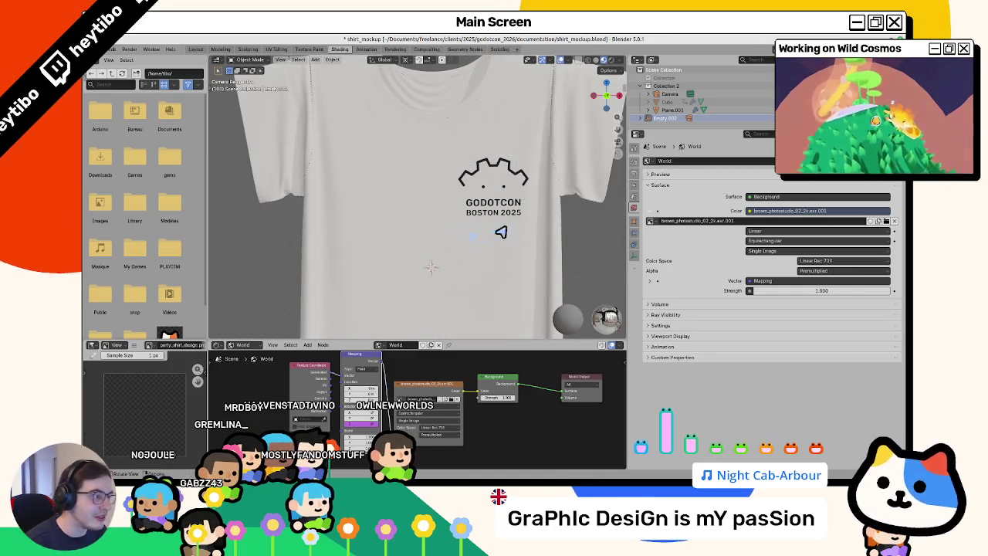
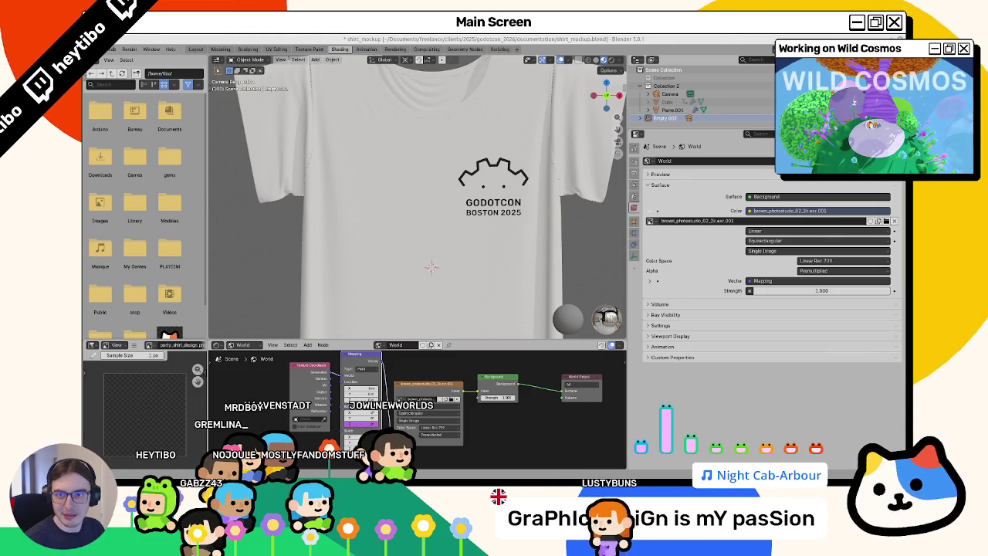
# Step: Select the world's Mapping node, then switch to logo_front.svg in Inkscape
pyautogui.click(345, 356)
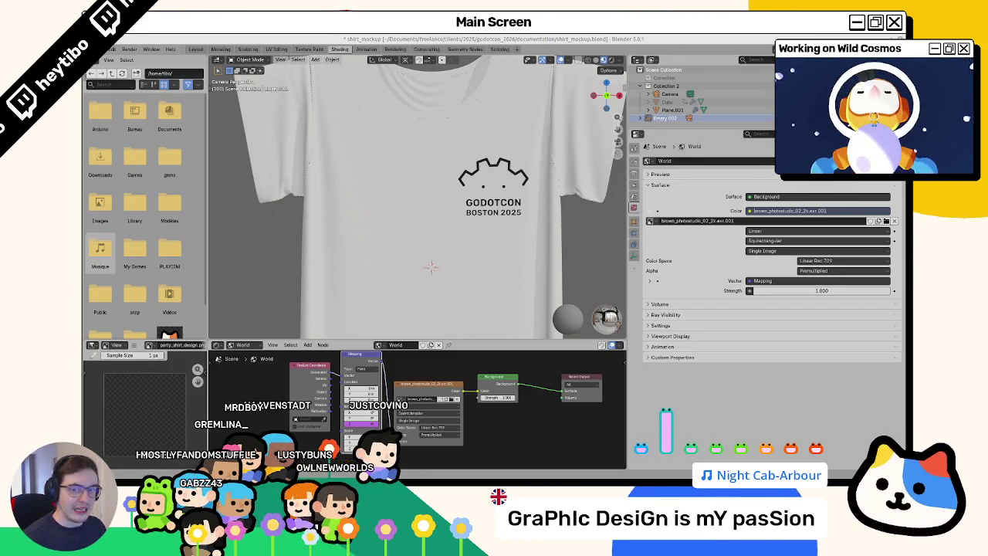
pyautogui.hotkey('alt', 'Tab')
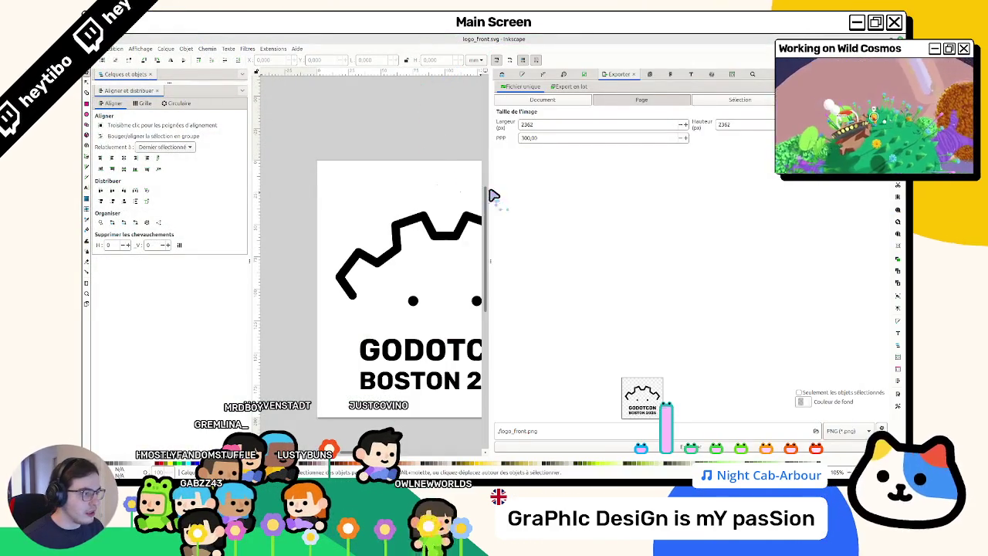
# Step: Widen the canvas and replace BOSTON with Amsterdam in the logo's second line
pyautogui.moveTo(494, 196); pyautogui.dragTo(624, 198)
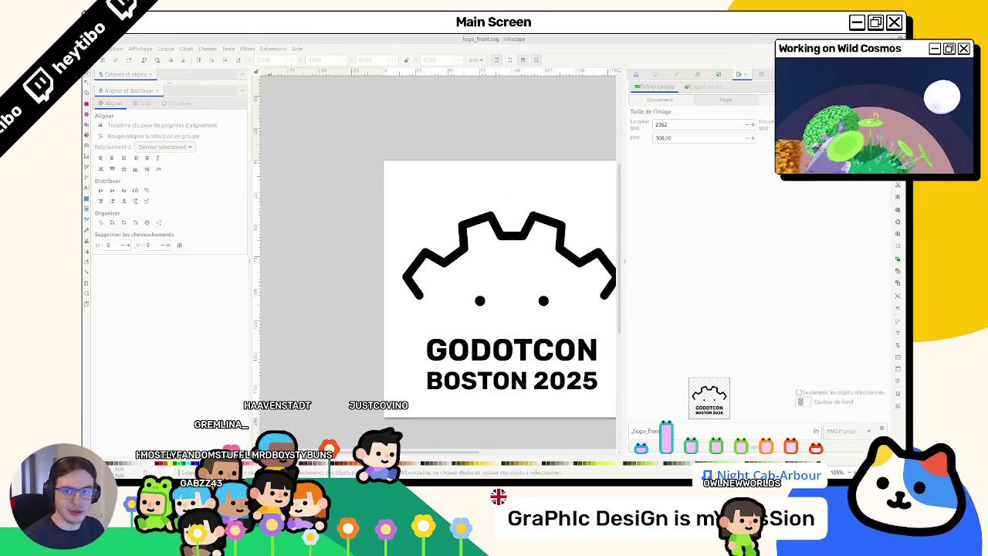
pyautogui.doubleClick(460, 382)
pyautogui.doubleClick(522, 382)
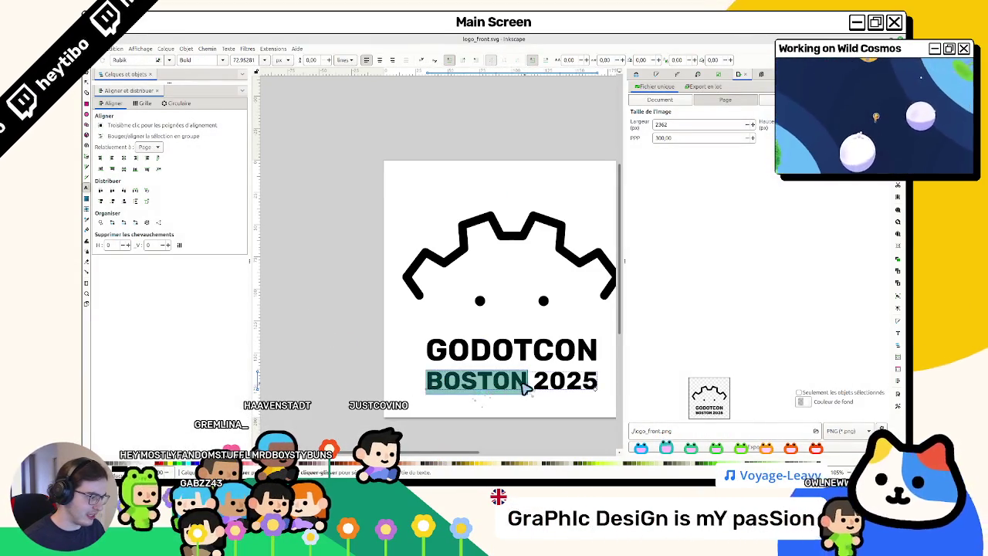
pyautogui.write('Amsterdam 202')
pyautogui.hscroll(1, 500, 392)
pyautogui.hscroll(2, 478, 392)
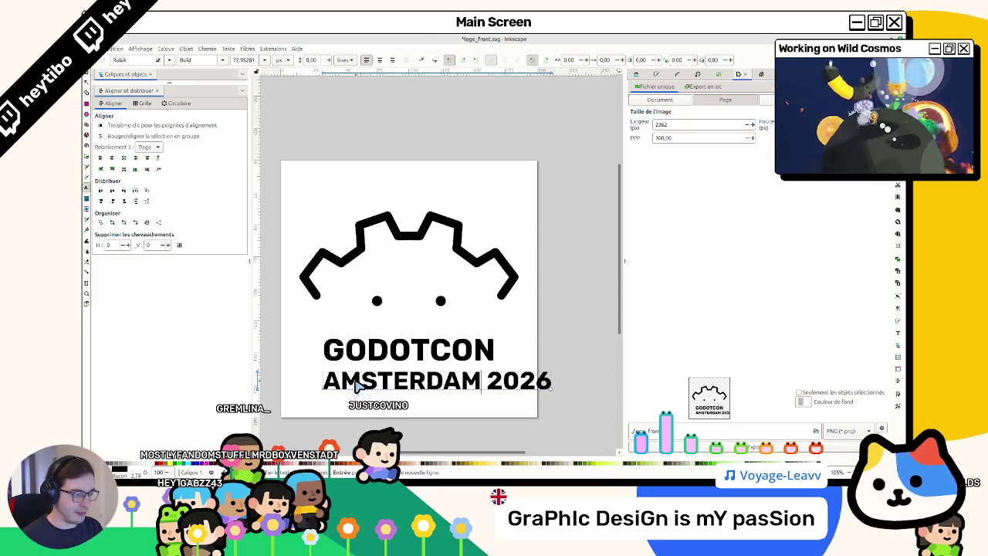
# Step: Scale the AMSTERDAM 2026 line to GODOTCON's width and fit the page in view
pyautogui.press('s')
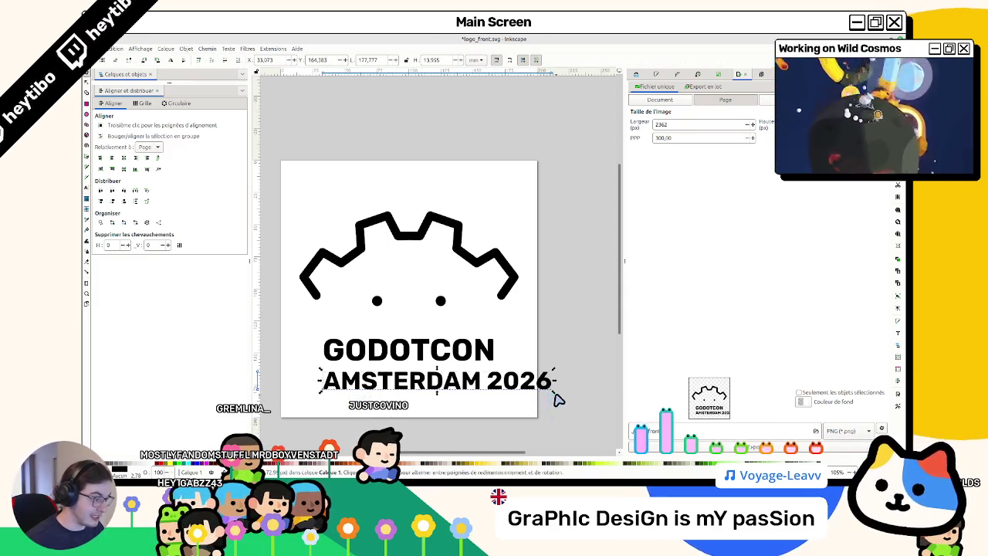
pyautogui.moveTo(542, 397)
pyautogui.mouseDown()
pyautogui.moveTo(514, 391)
pyautogui.moveTo(507, 406)
pyautogui.moveTo(489, 396)
pyautogui.mouseUp()
pyautogui.scroll(1, 507, 406)
pyautogui.scroll(2, 487, 383)
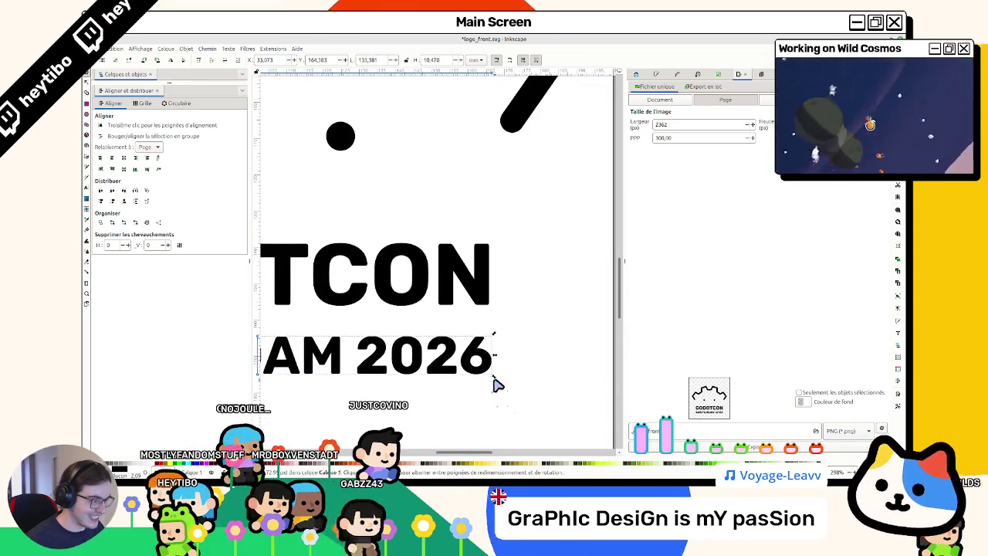
pyautogui.press('5')
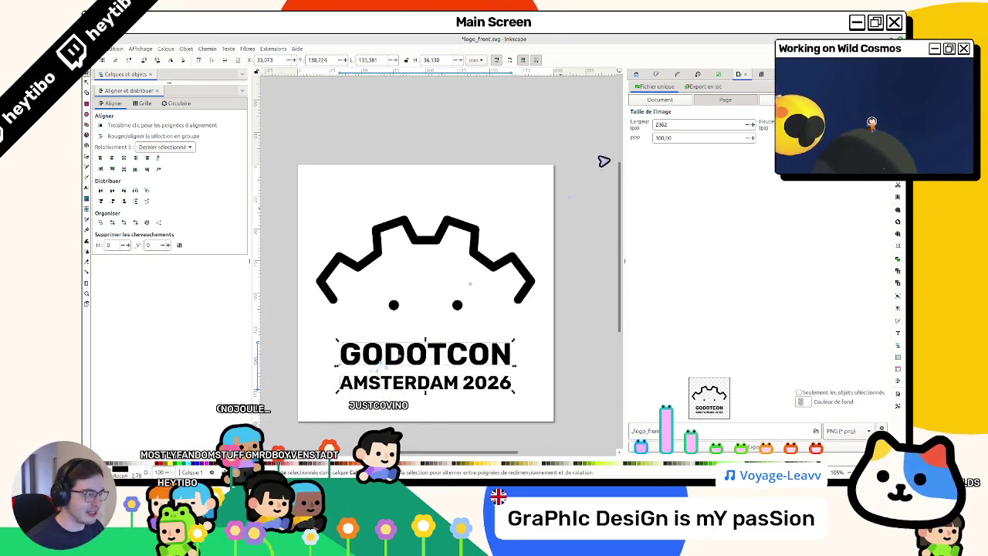
# Step: Set object alignment relative to the Page
pyautogui.click(636, 76)
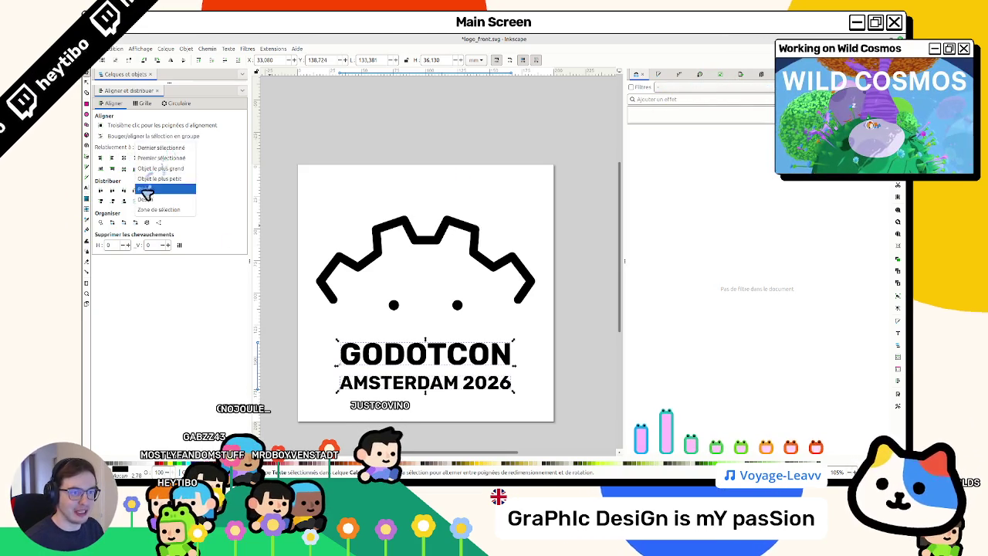
pyautogui.click(145, 189)
pyautogui.keyDown('ctrl'); pyautogui.scroll(-3, 447, 174); pyautogui.keyUp('ctrl')
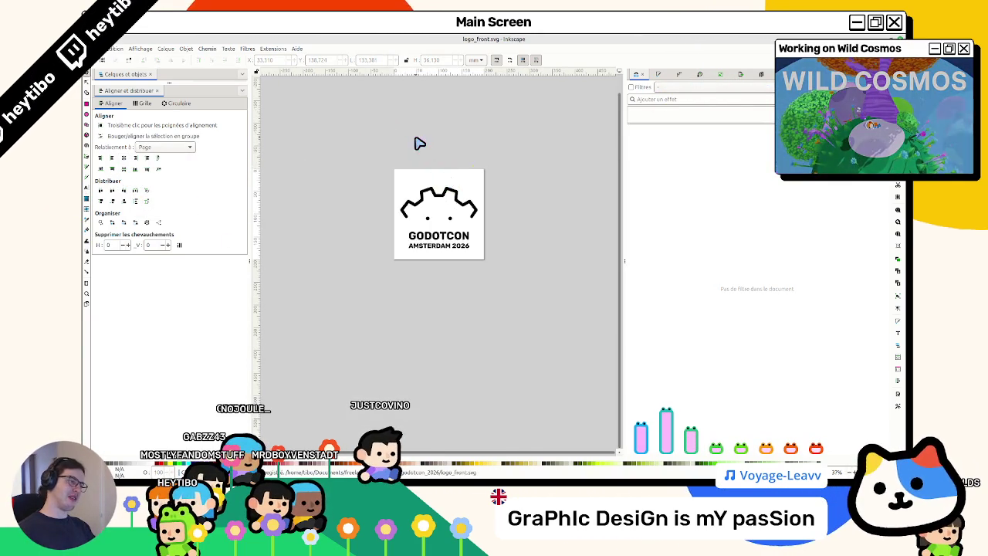
pyautogui.keyDown('ctrl'); pyautogui.scroll(1, 417, 142); pyautogui.keyUp('ctrl')
pyautogui.keyDown('ctrl'); pyautogui.scroll(1, 441, 161); pyautogui.keyUp('ctrl')
pyautogui.keyDown('ctrl'); pyautogui.scroll(1, 509, 434); pyautogui.keyUp('ctrl')
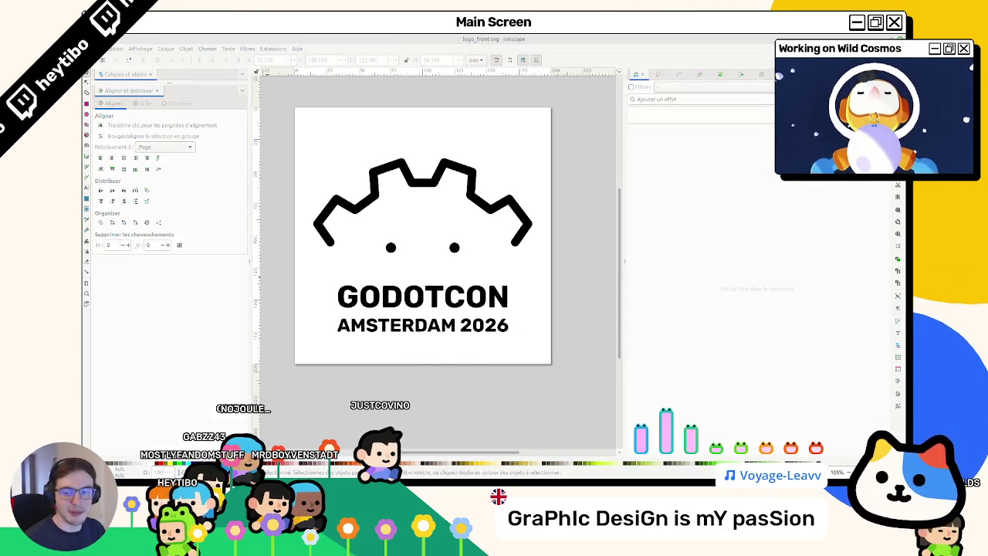
# Step: Try removing 2026 and enlarging AMSTERDAM, undo it, and export logo_front.png at 300 DPI
pyautogui.click(466, 331)
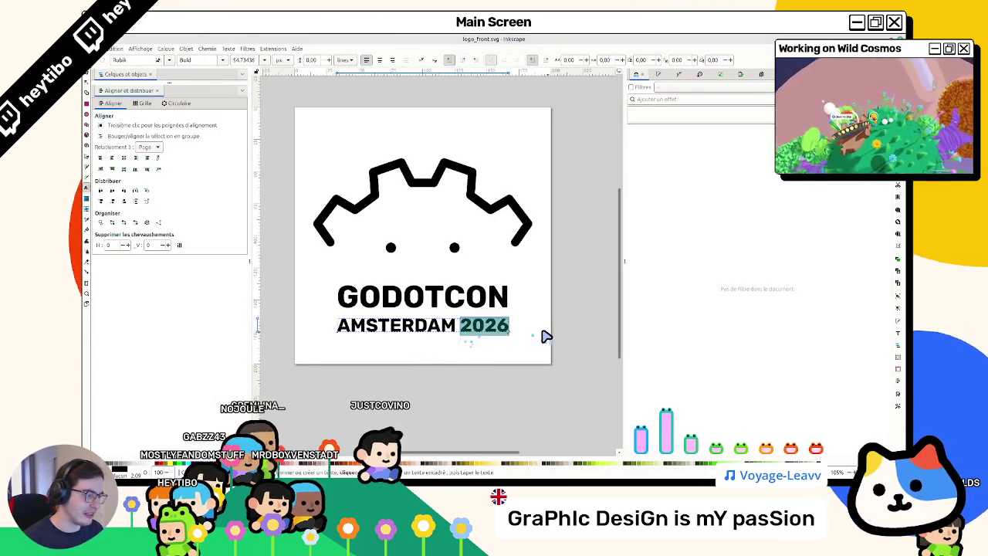
pyautogui.press('BackSpace')
pyautogui.press('Escape')
pyautogui.press('s')
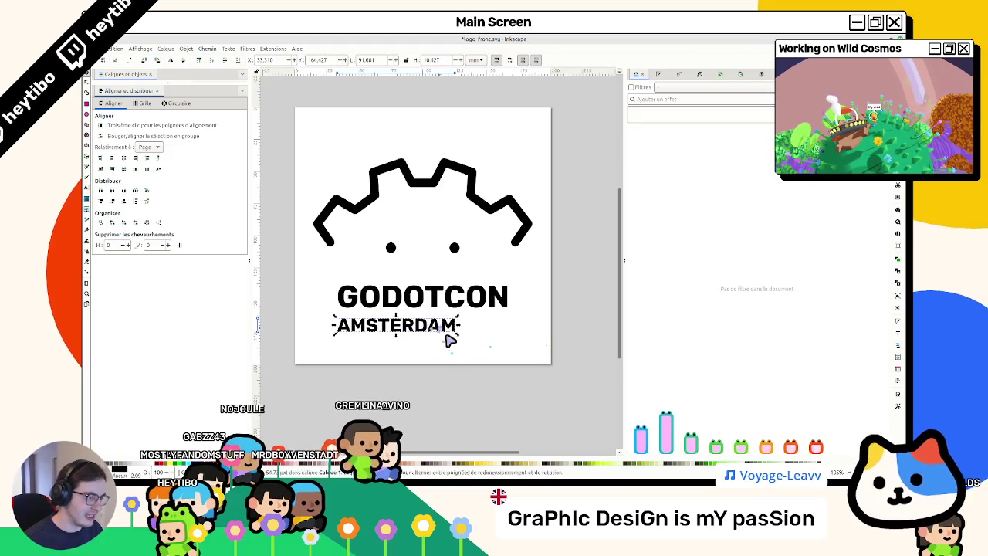
pyautogui.moveTo(461, 341); pyautogui.dragTo(514, 363)
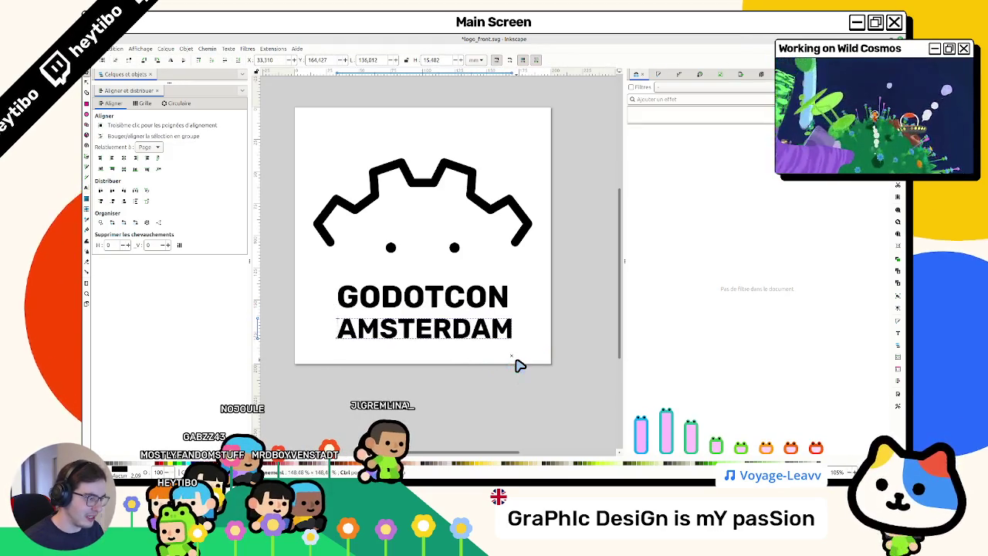
pyautogui.click(515, 413)
pyautogui.hotkey('ctrl', 'z')
pyautogui.hotkey('ctrl', 'z')
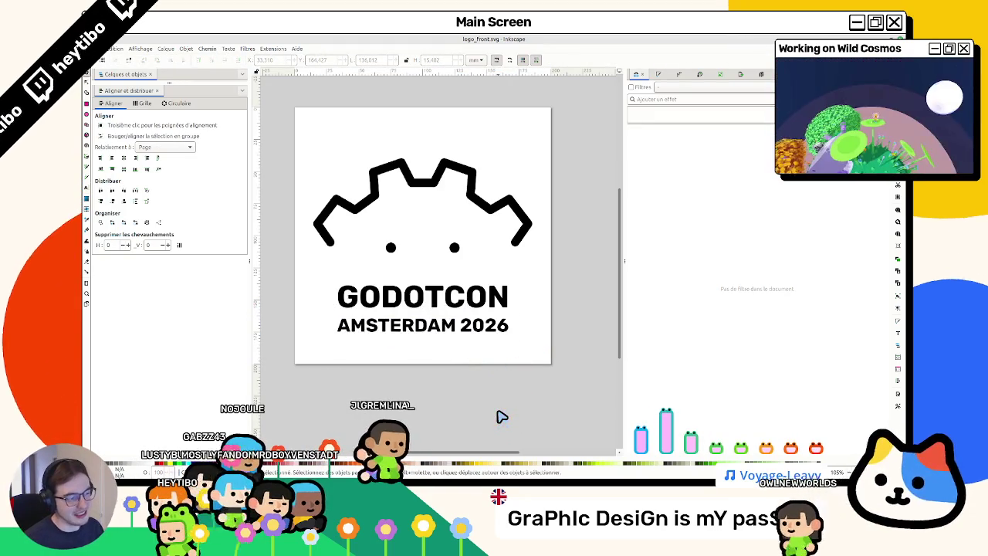
pyautogui.hotkey('ctrl', 'shift', 'e')
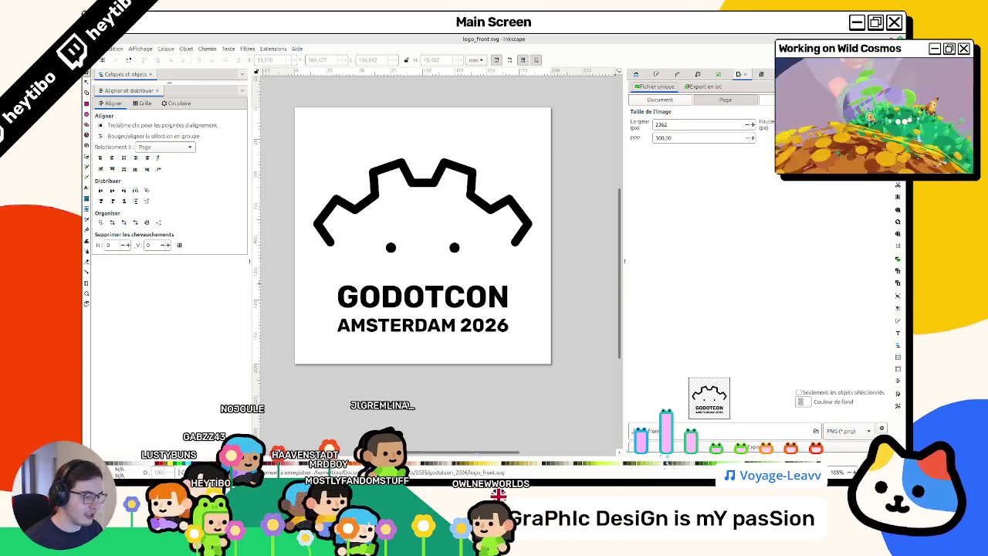
pyautogui.press('Return')
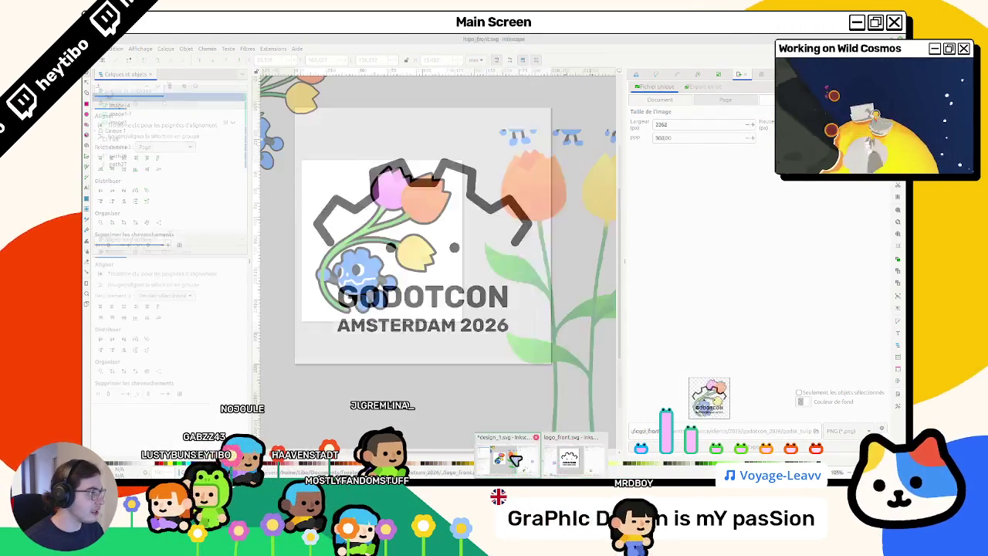
# Step: Export design_1.svg's flower design at 300 DPI, 3307 px wide, then return to Blender
pyautogui.click(502, 456)
pyautogui.tripleClick(671, 138)
pyautogui.write('300')
pyautogui.press('Return')
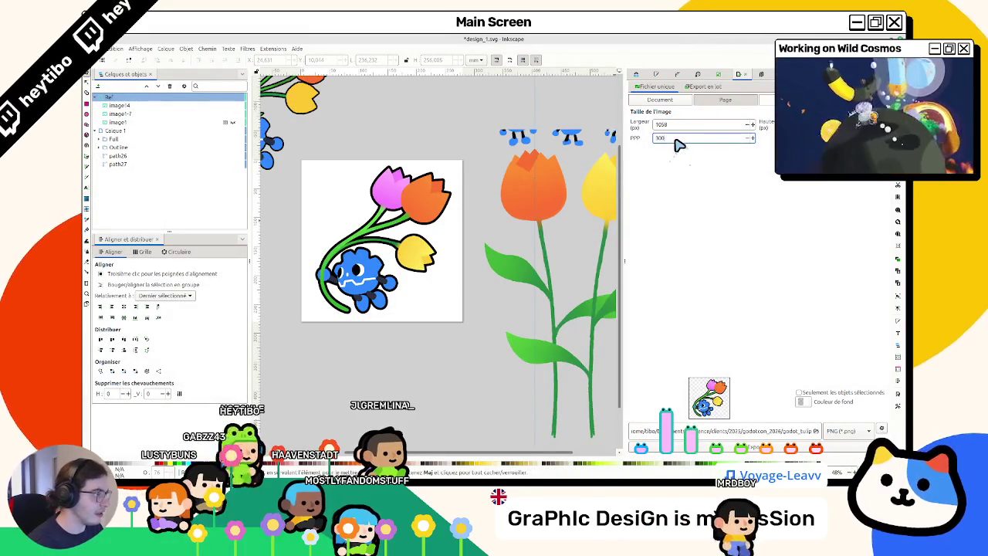
pyautogui.press('Return')
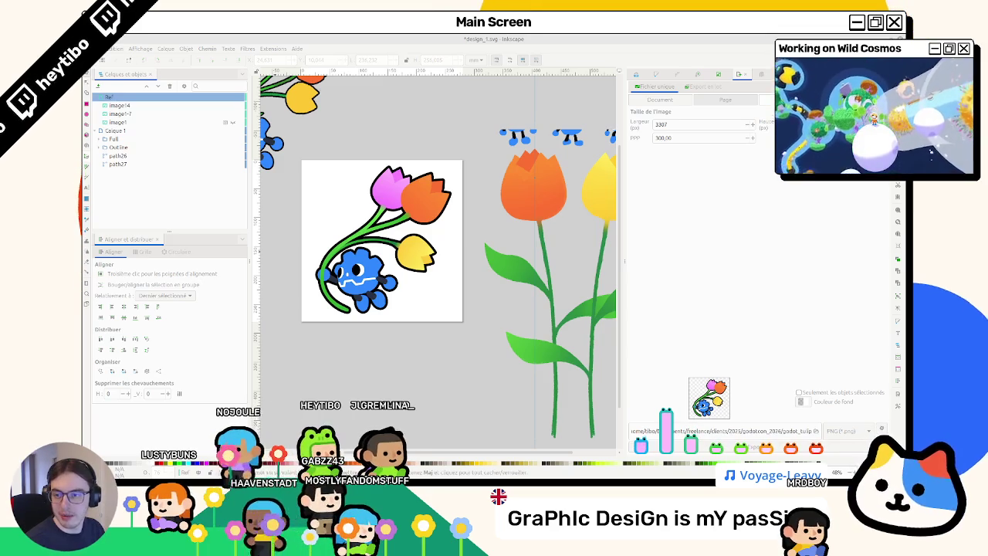
pyautogui.hotkey('alt', 'Tab')
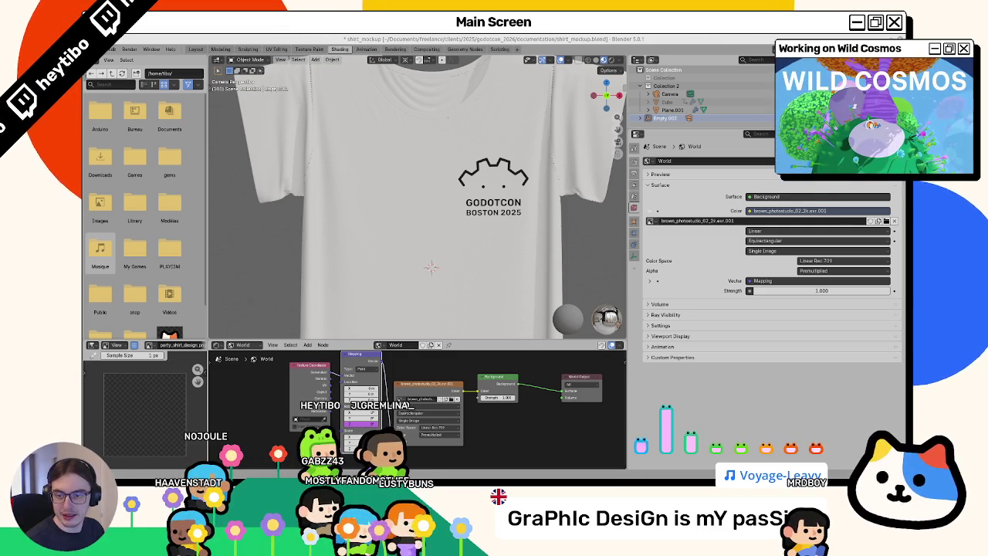
# Step: Save the shirt mockup file and return to the camera view of the shirt
pyautogui.press('KP_0')
pyautogui.hotkey('ctrl', 's')
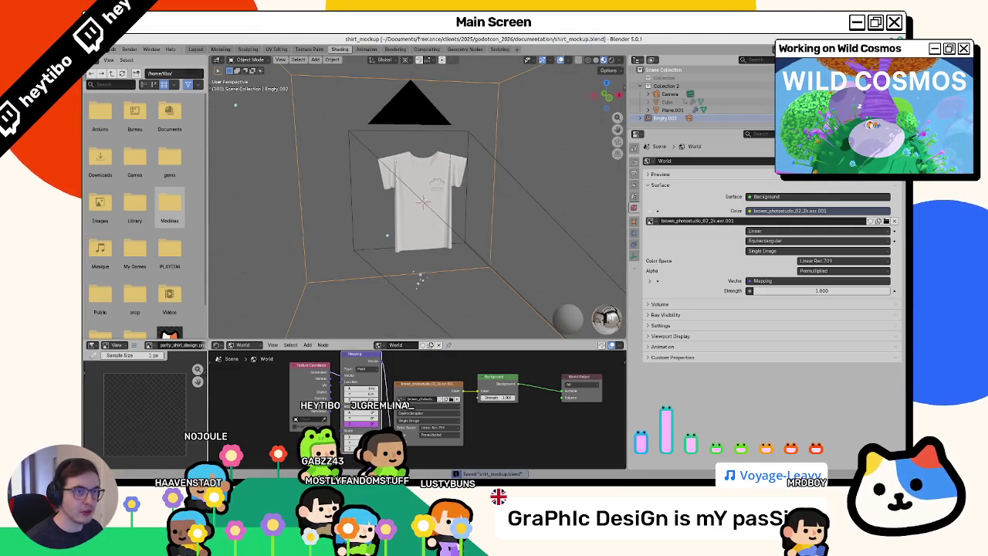
pyautogui.click(103, 50)
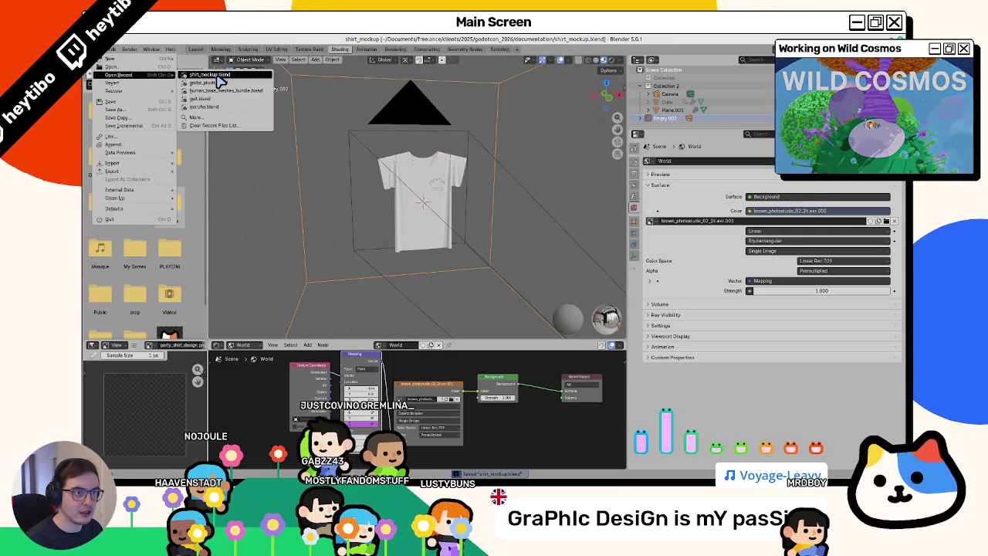
pyautogui.scroll(6, 410, 188)
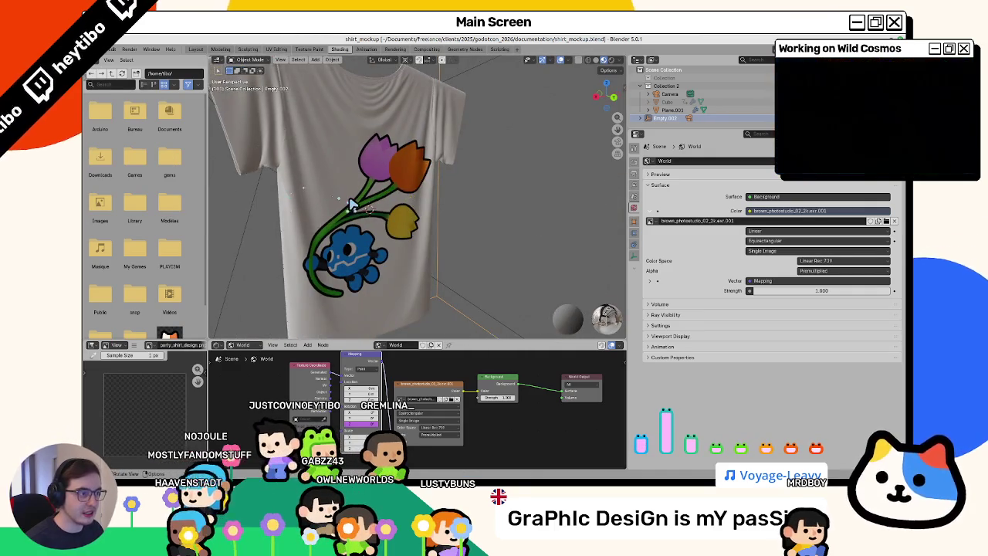
pyautogui.press('KP_0')
pyautogui.scroll(-3, 378, 203)
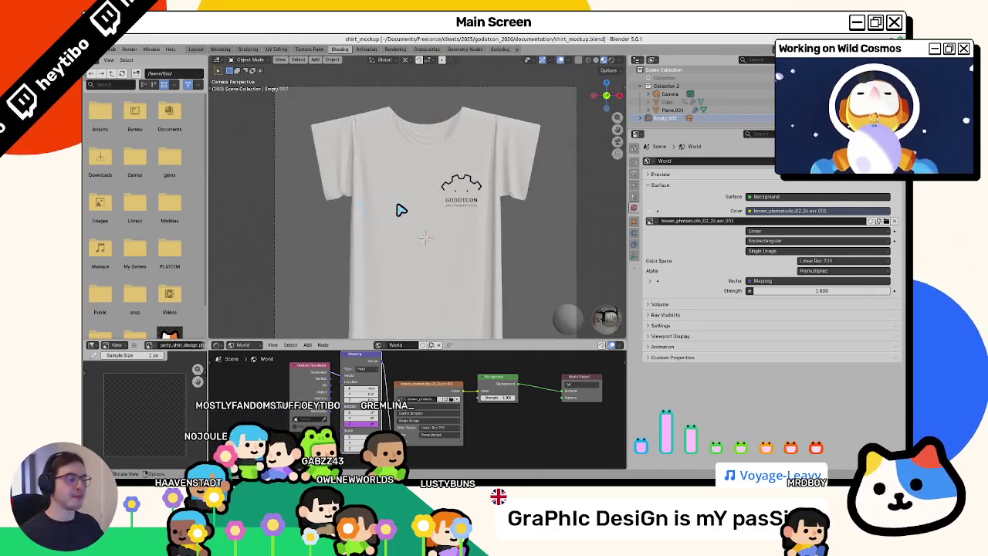
pyautogui.scroll(-2, 401, 206)
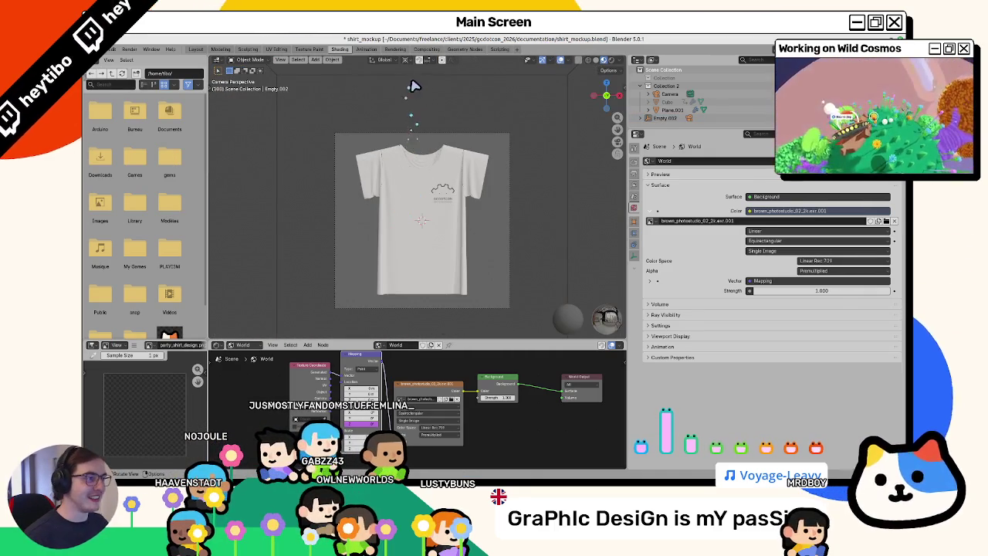
# Step: Set the rotation pivot to Median Point, check Cycles sampling, and render the mockup
pyautogui.click(420, 59)
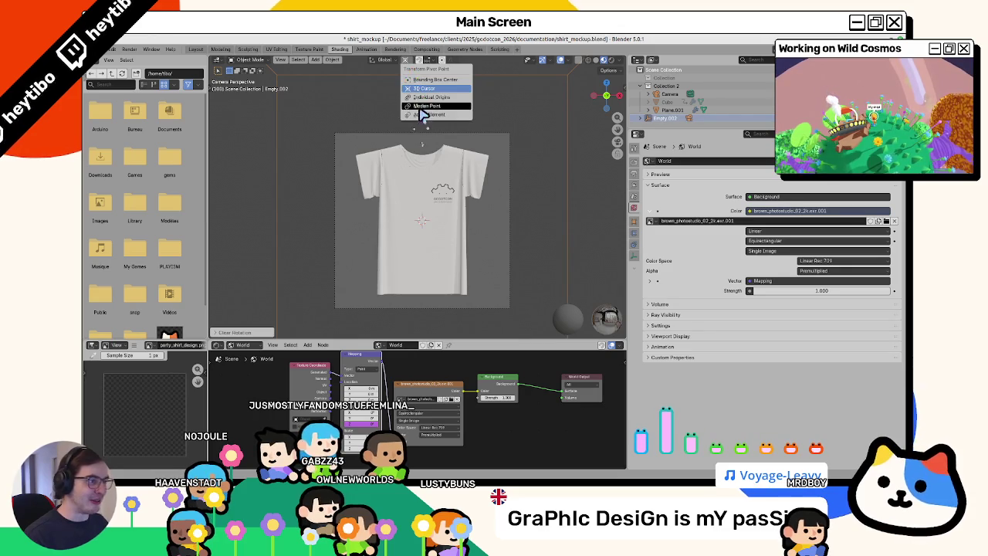
pyautogui.click(423, 112)
pyautogui.press('r')
pyautogui.rightClick(446, 195)
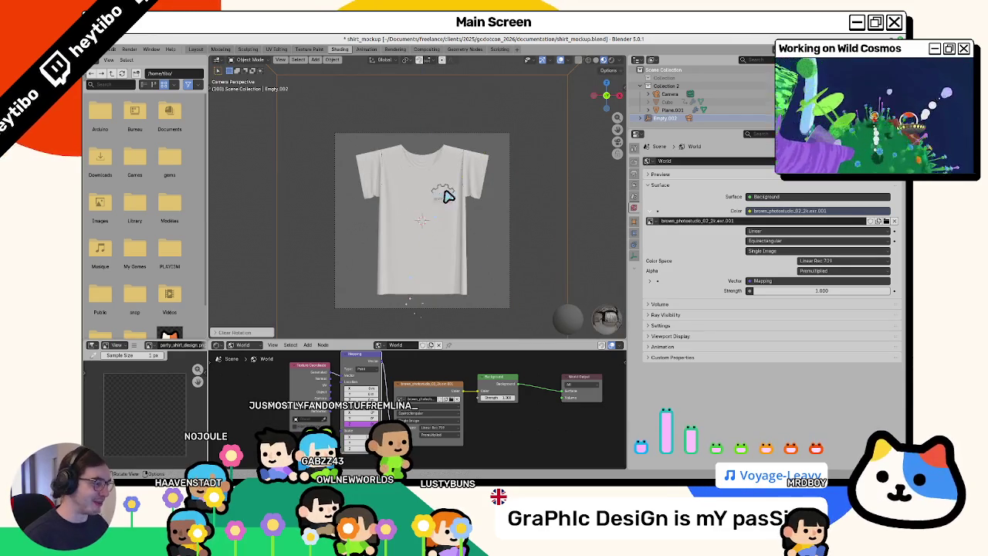
pyautogui.click(634, 163)
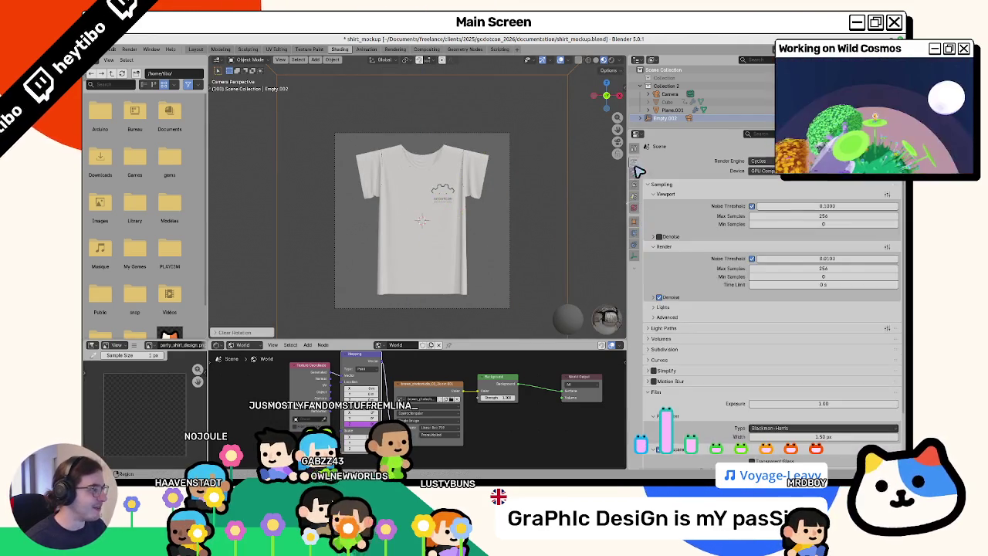
pyautogui.press('F12')
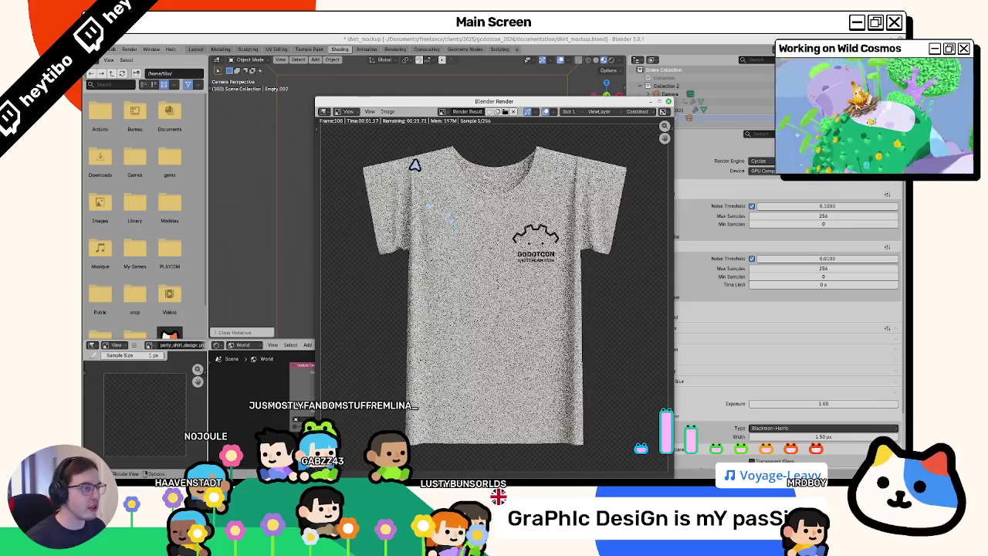
pyautogui.moveTo(440, 104); pyautogui.dragTo(342, 68)
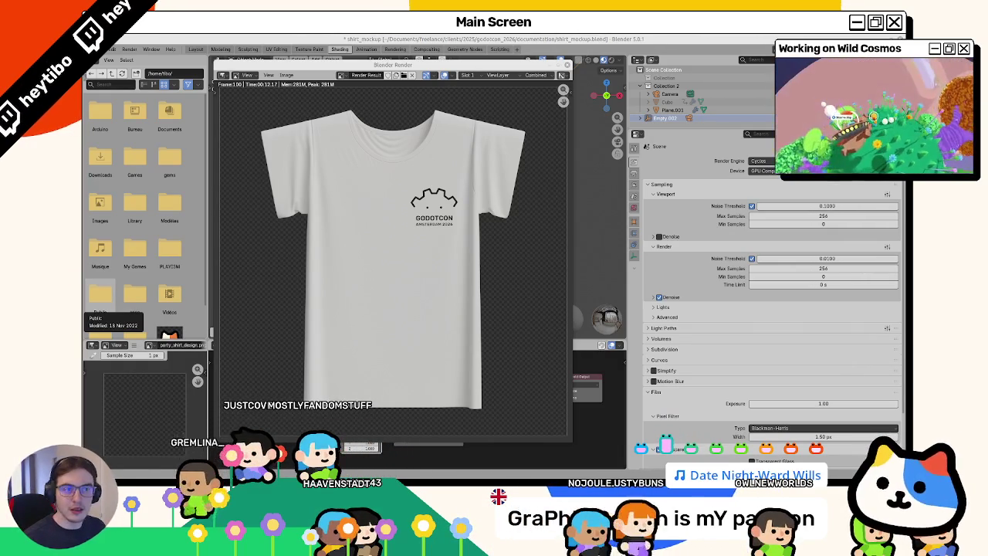
# Step: Save the finished front render with Image > Save As and close the render window
pyautogui.click(286, 75)
pyautogui.click(310, 131)
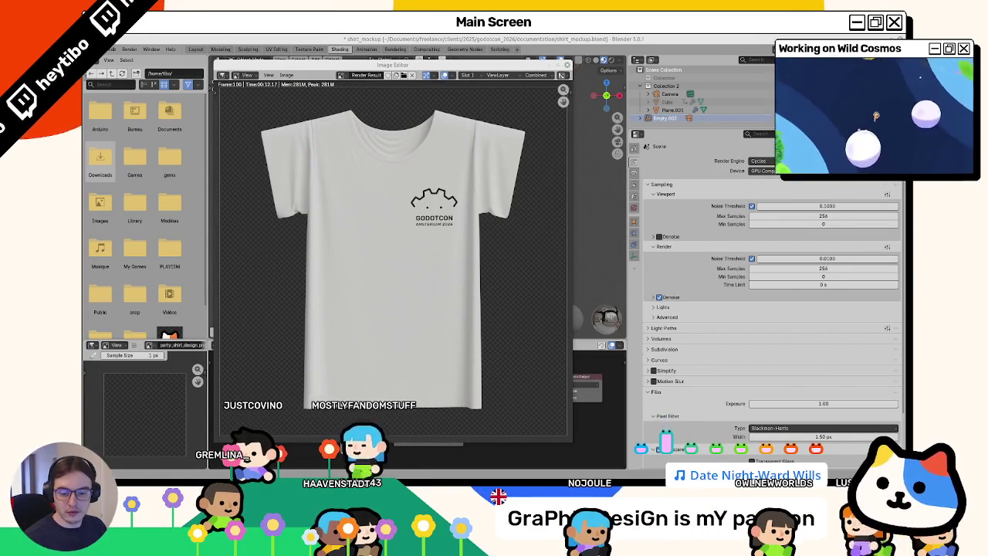
pyautogui.press('Escape')
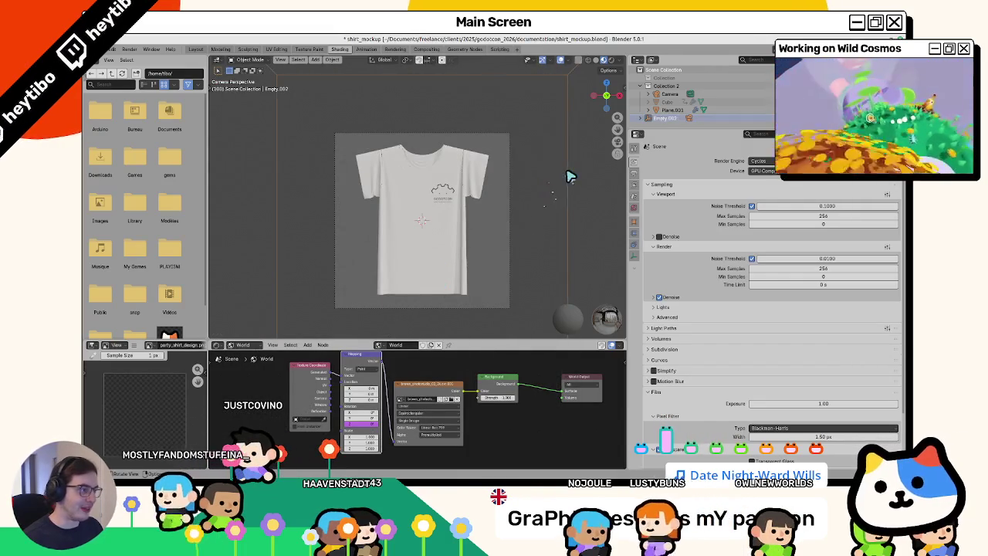
# Step: Set the Empty's Z rotation to 180° and render the shirt's flower-printed back
pyautogui.press('n')
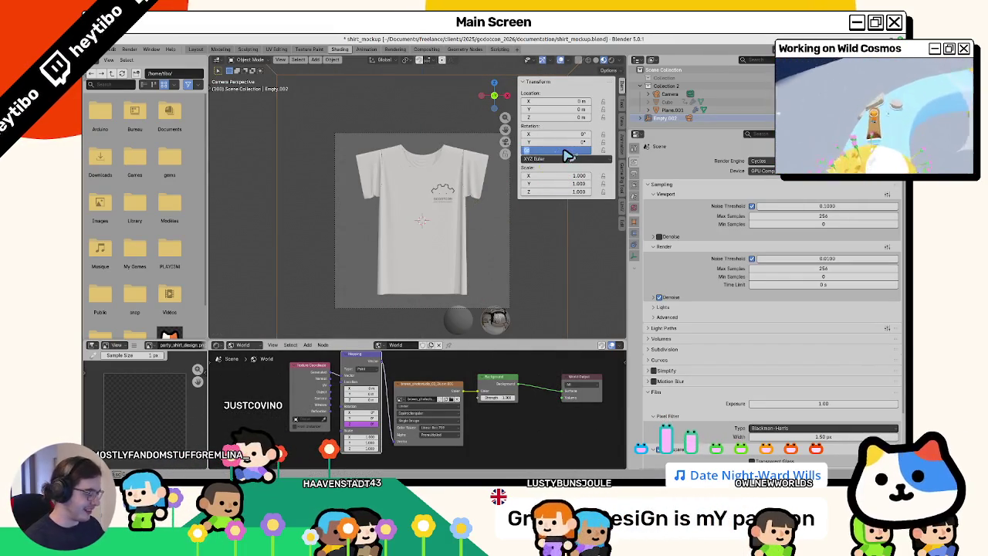
pyautogui.write('180')
pyautogui.press('Return')
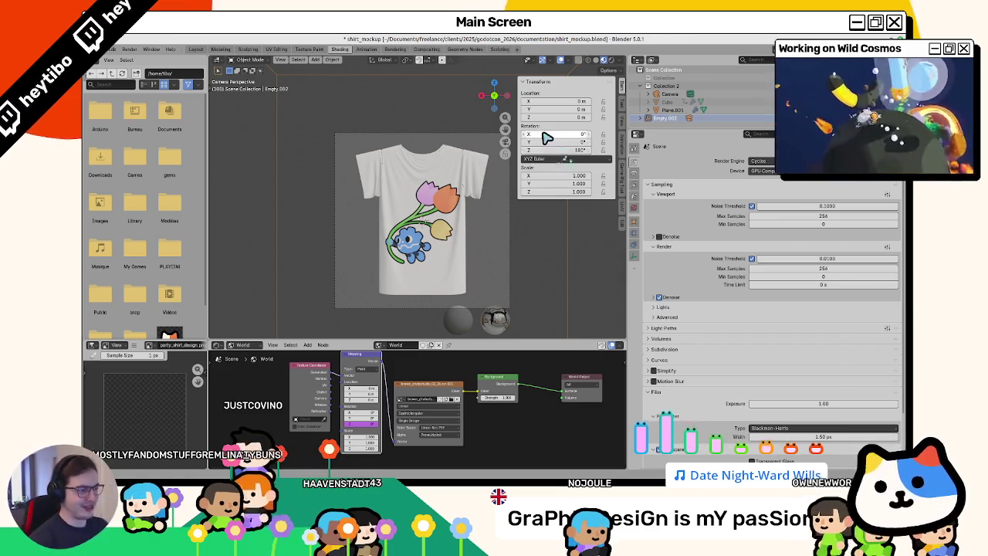
pyautogui.press('F11')
pyautogui.press('F12')
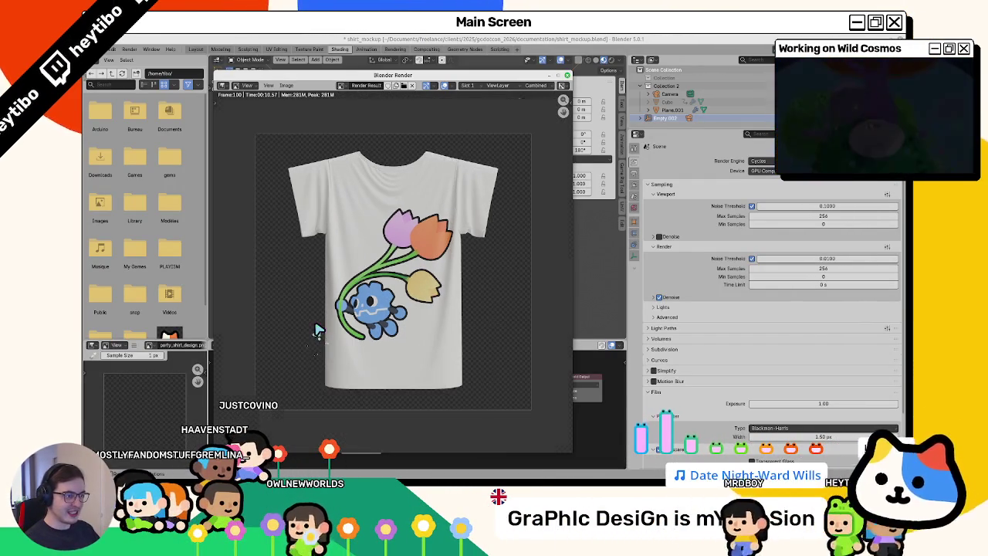
# Step: Close the back render, then open and dismiss the Mapping rotation field's context menu
pyautogui.press('Escape')
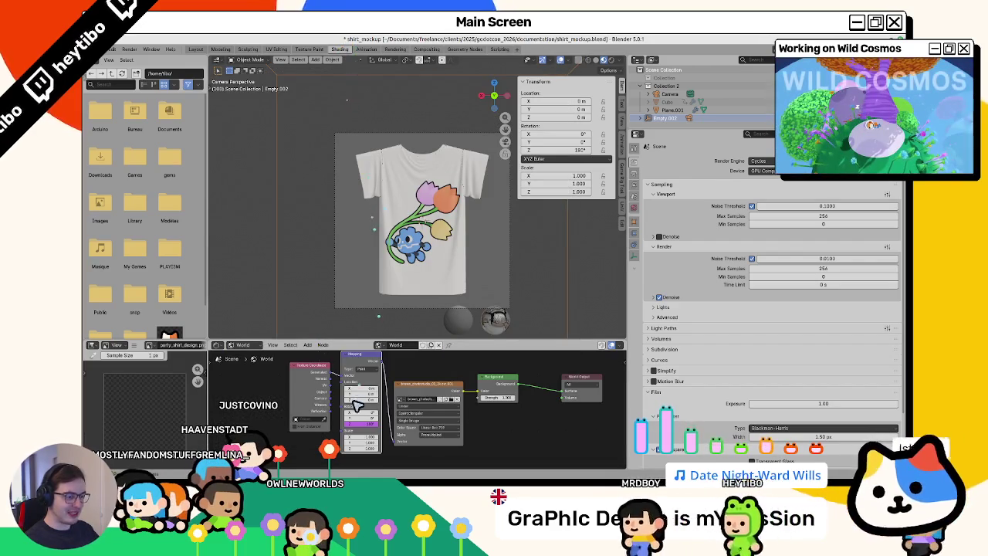
pyautogui.rightClick(359, 423)
pyautogui.click(359, 417)
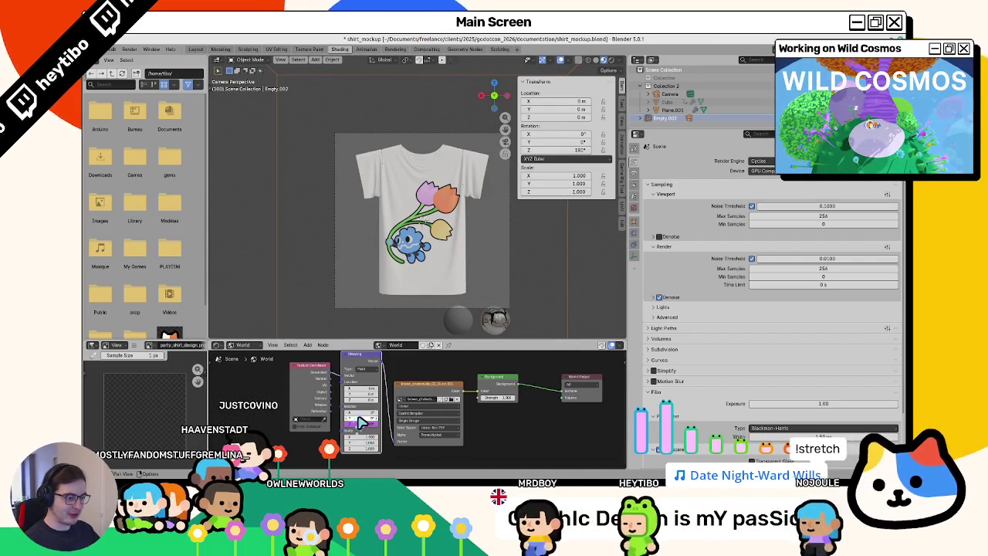
pyautogui.rightClick(363, 420)
pyautogui.click(319, 332)
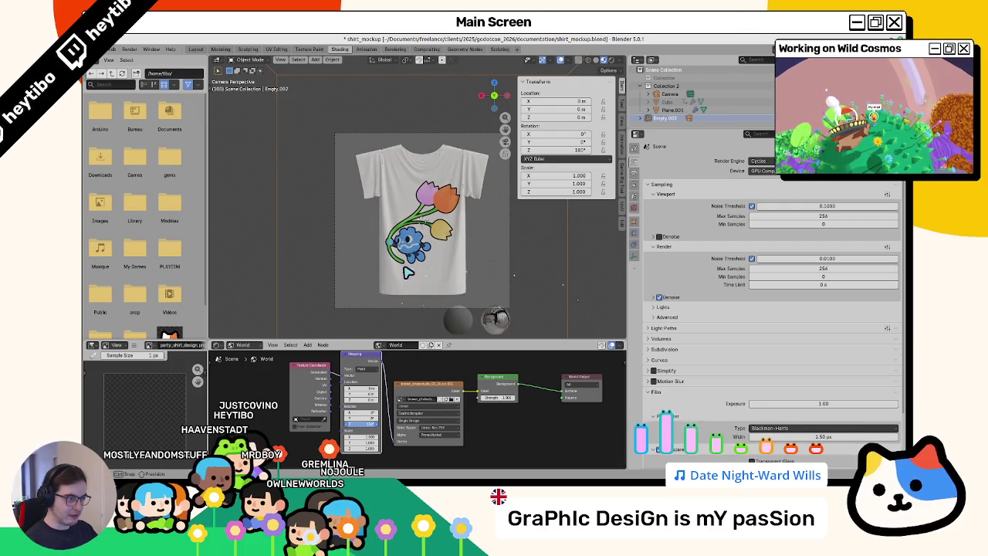
# Step: Rotate the World Mapping environment to about 160°, then 180°, and re-render the back
pyautogui.scroll(2, 426, 251)
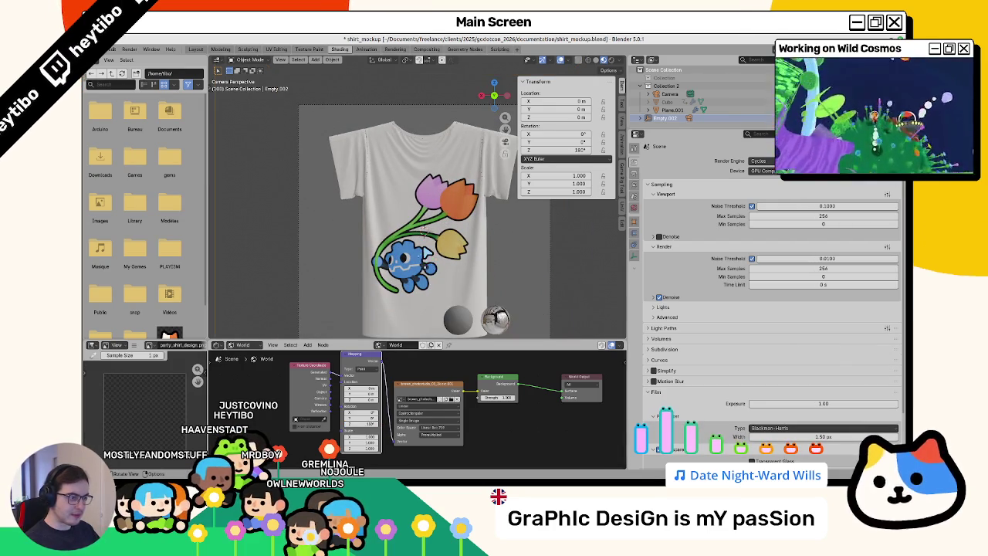
pyautogui.press('F11')
pyautogui.press('Escape')
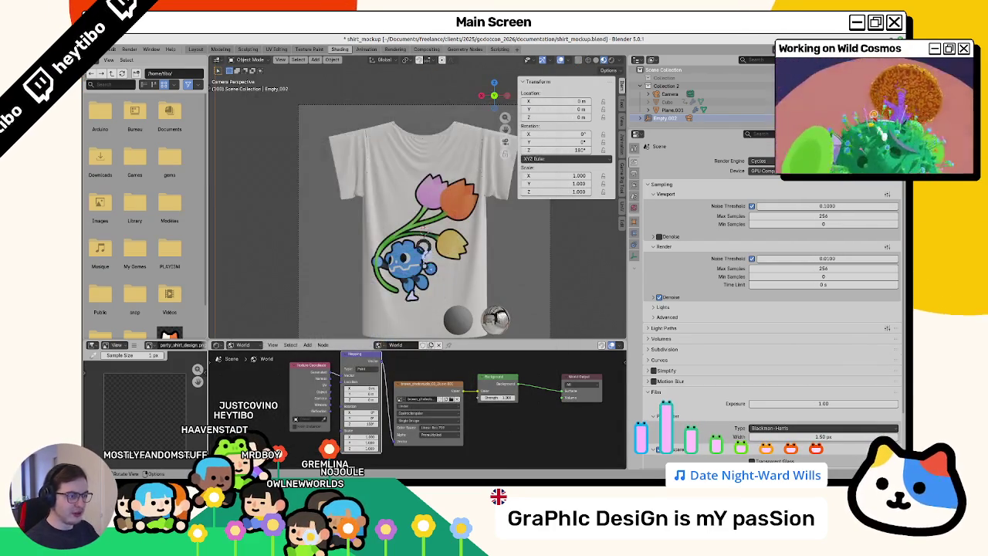
pyautogui.scroll(1, 397, 207)
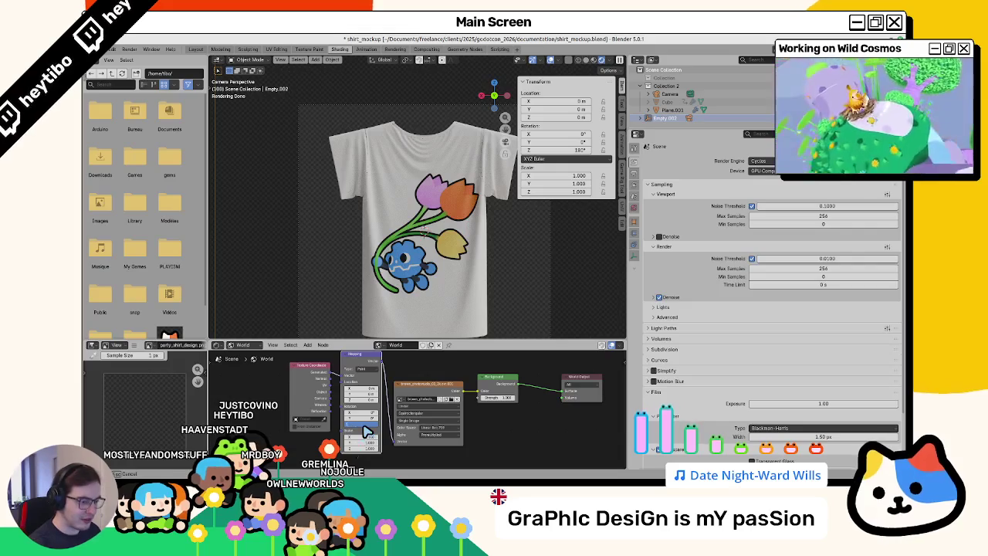
pyautogui.press('Return')
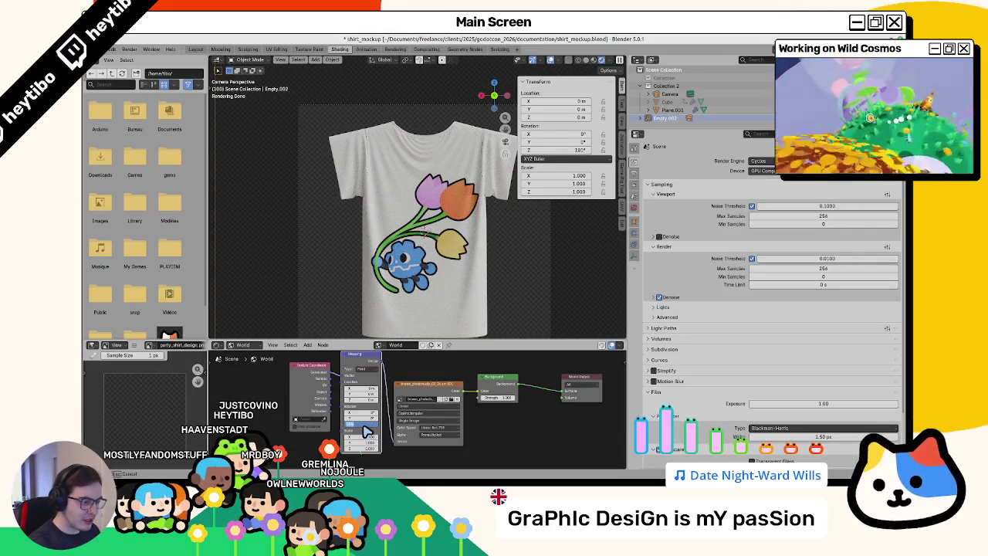
pyautogui.press('Return')
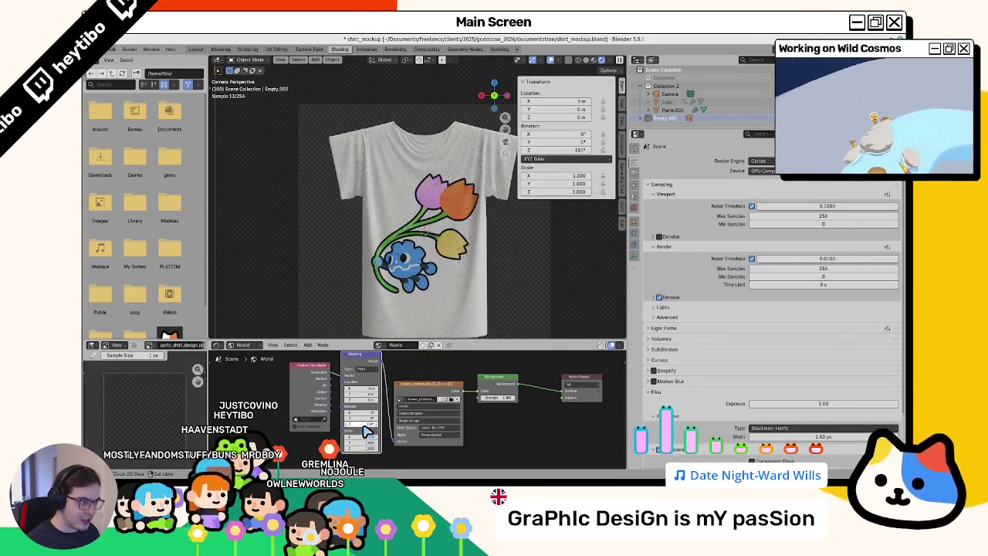
pyautogui.press('F12')
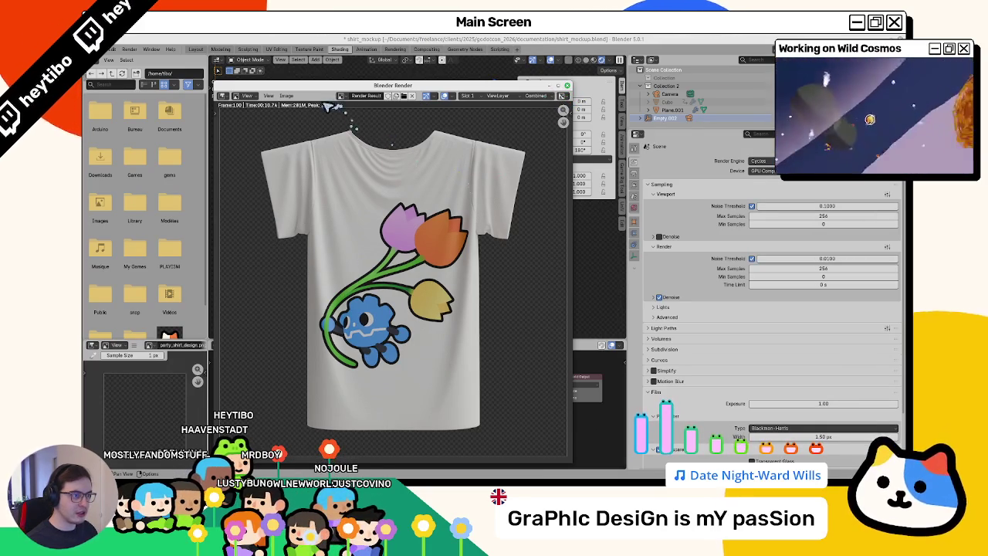
pyautogui.press('Escape')
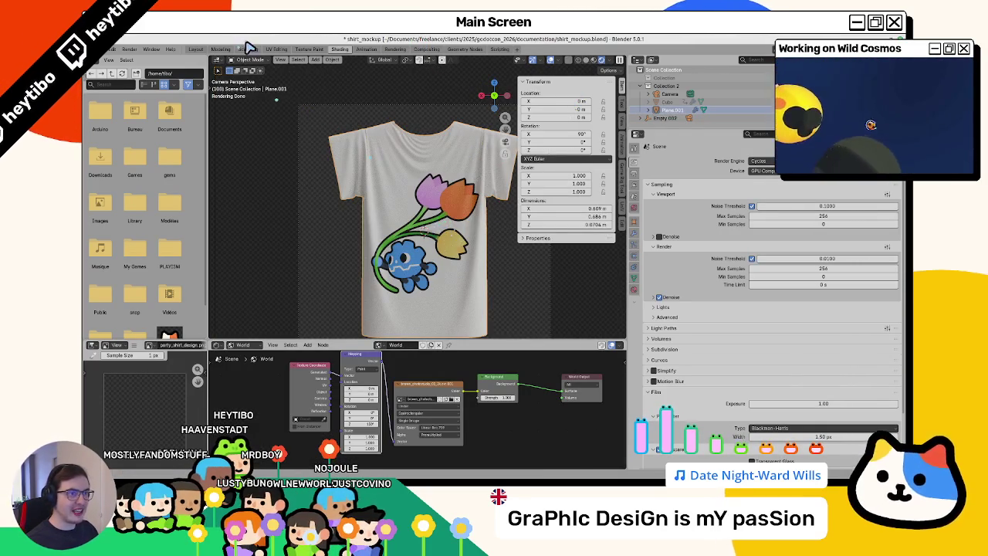
# Step: Open the UV Editing workspace and orbit to inspect the shirt's back print
pyautogui.click(276, 50)
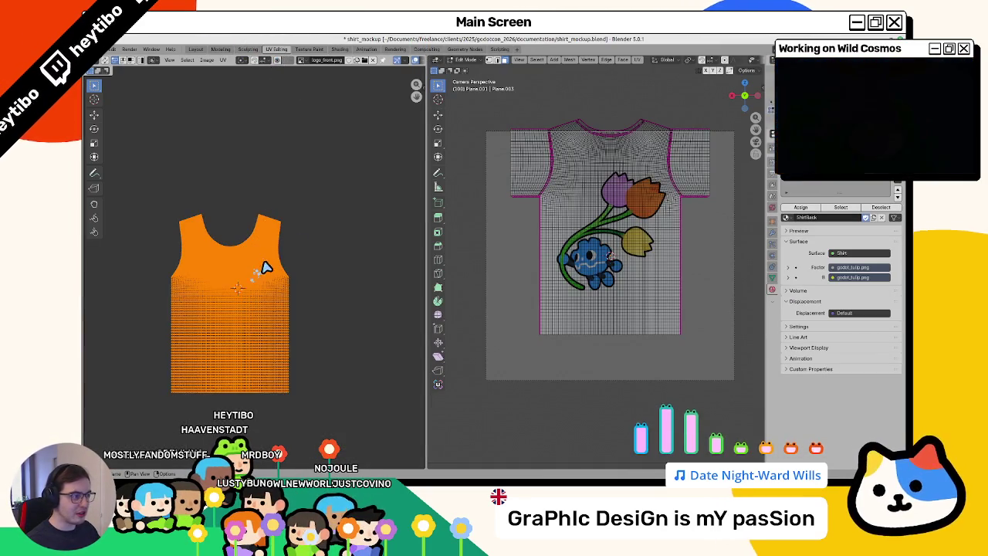
pyautogui.moveTo(550, 238); pyautogui.dragTo(544, 257)
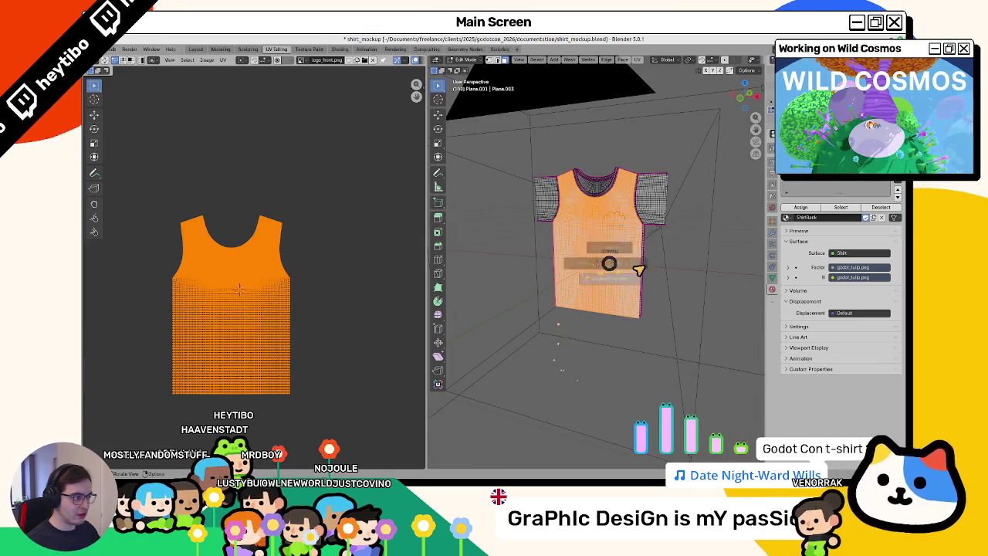
pyautogui.moveTo(610, 266); pyautogui.dragTo(529, 335)
pyautogui.press('s')
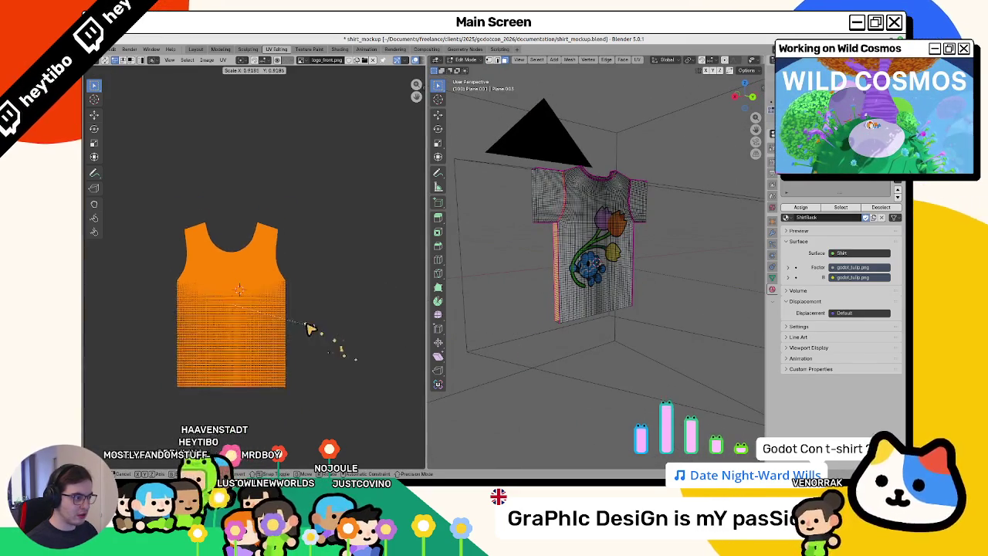
pyautogui.press('Escape')
pyautogui.press('Tab')
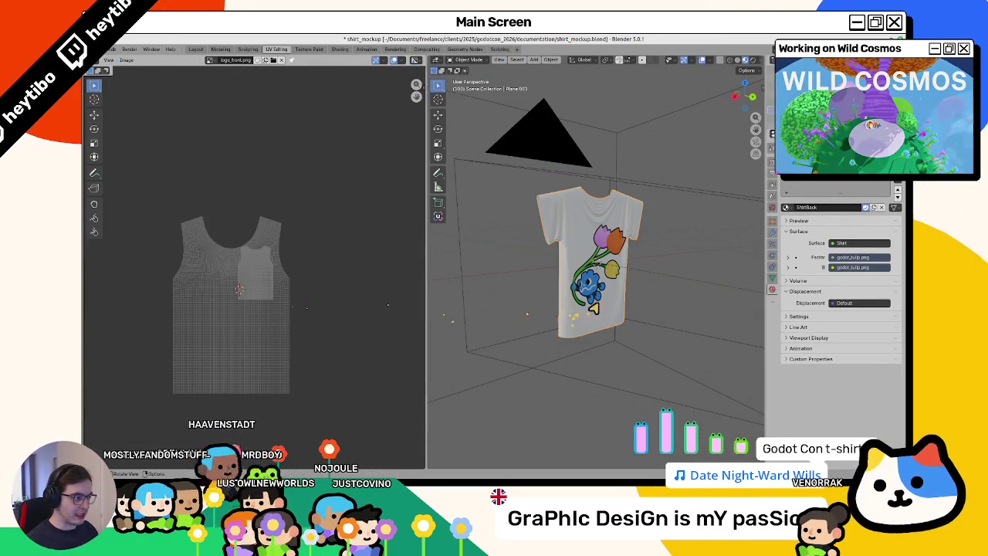
pyautogui.press('Tab')
# Step: Select the connected back panel with Ctrl+L and scale its UVs up
pyautogui.hotkey('ctrl', 'l')
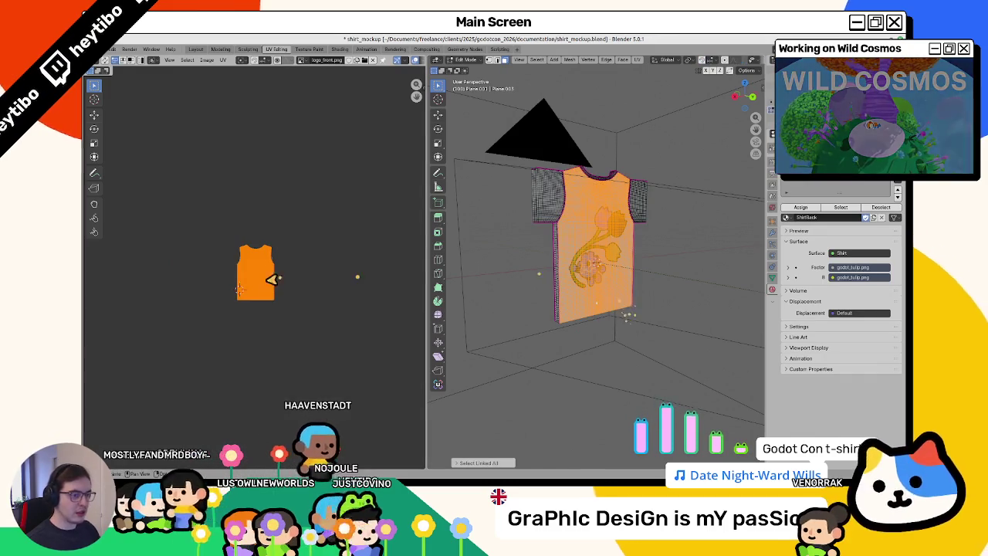
pyautogui.press('s')
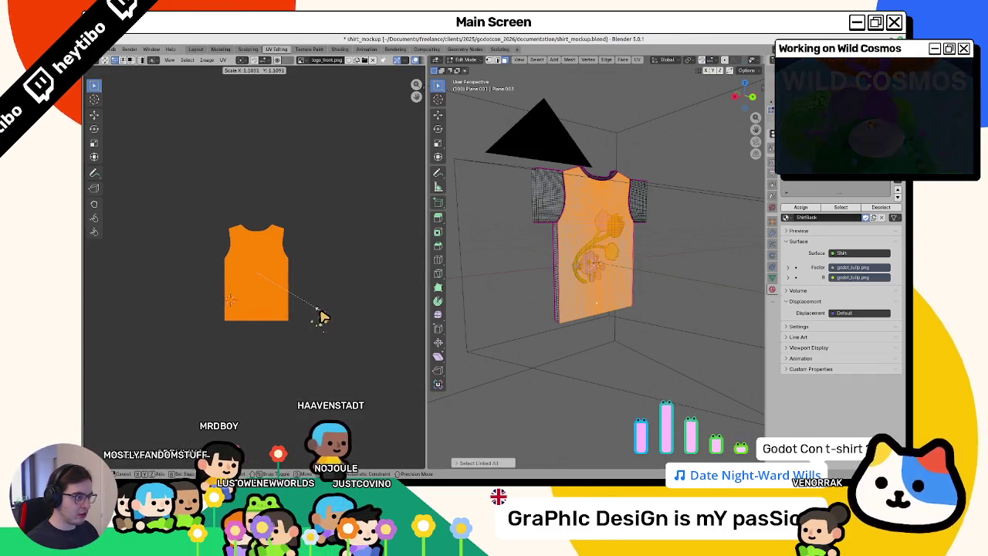
pyautogui.click(323, 317)
pyautogui.press('Tab')
pyautogui.press('Tab')
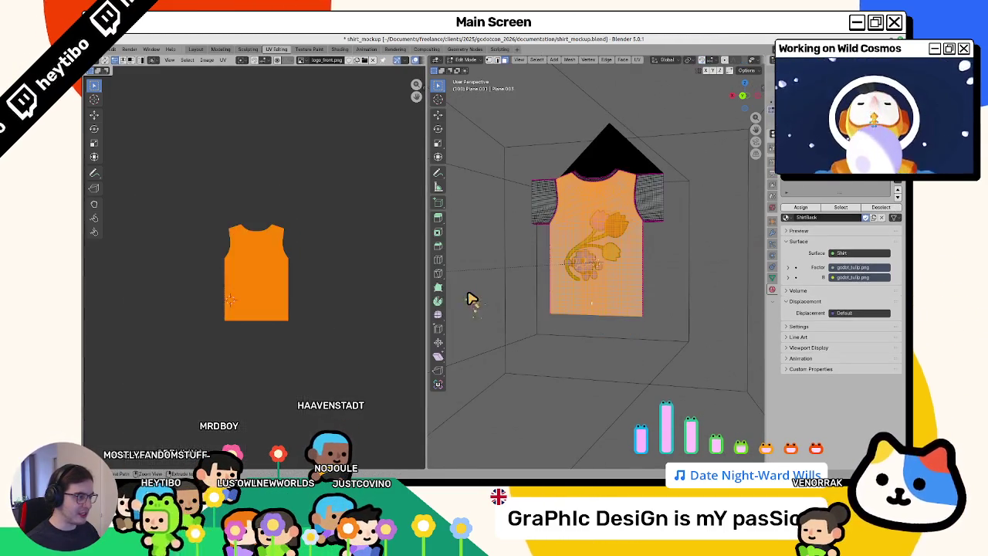